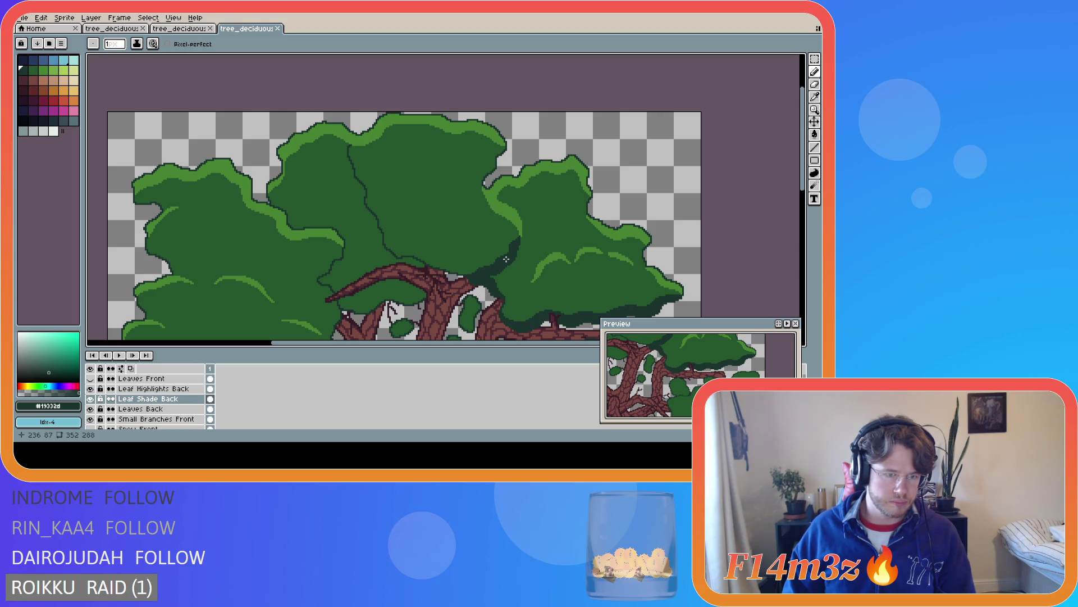
Trace a dark shade outline under the central leaf clump, extending it left above the branch
{"action": "scroll", "coordinate": [499, 259], "scroll_direction": "up", "scroll_amount": 1}
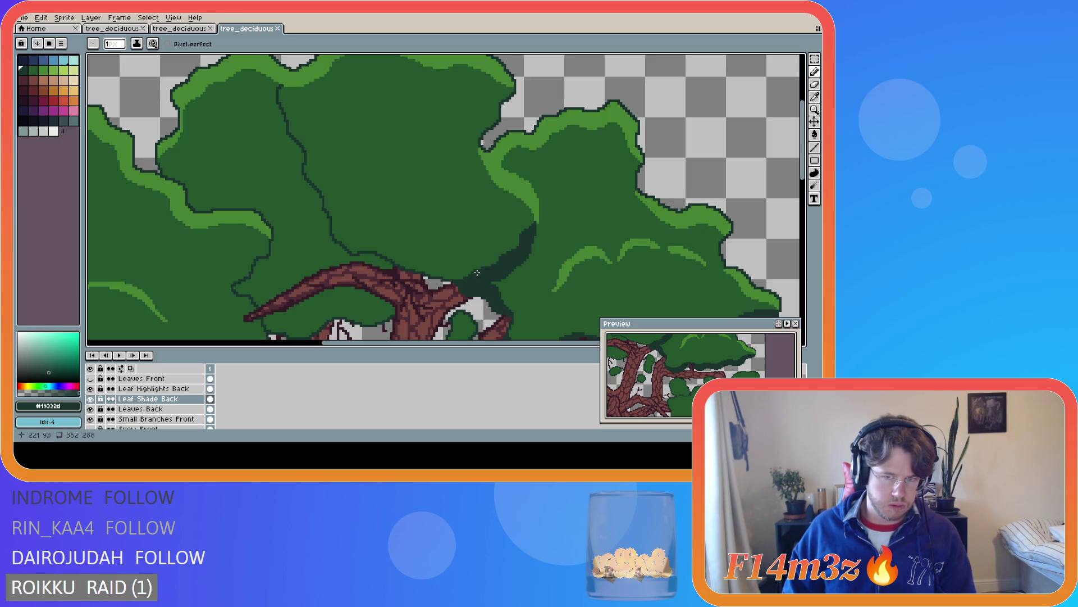
{"action": "scroll", "coordinate": [475, 270], "scroll_direction": "up", "scroll_amount": 1}
{"action": "left_click_drag", "start_coordinate": [467, 269], "coordinate": [396, 242]}
{"action": "key", "text": "ctrl+z"}
{"action": "mouse_move", "coordinate": [478, 271]}
{"action": "left_mouse_down"}
{"action": "mouse_move", "coordinate": [425, 263]}
{"action": "mouse_move", "coordinate": [392, 242]}
{"action": "left_mouse_up"}
{"action": "key", "text": "ctrl+z"}
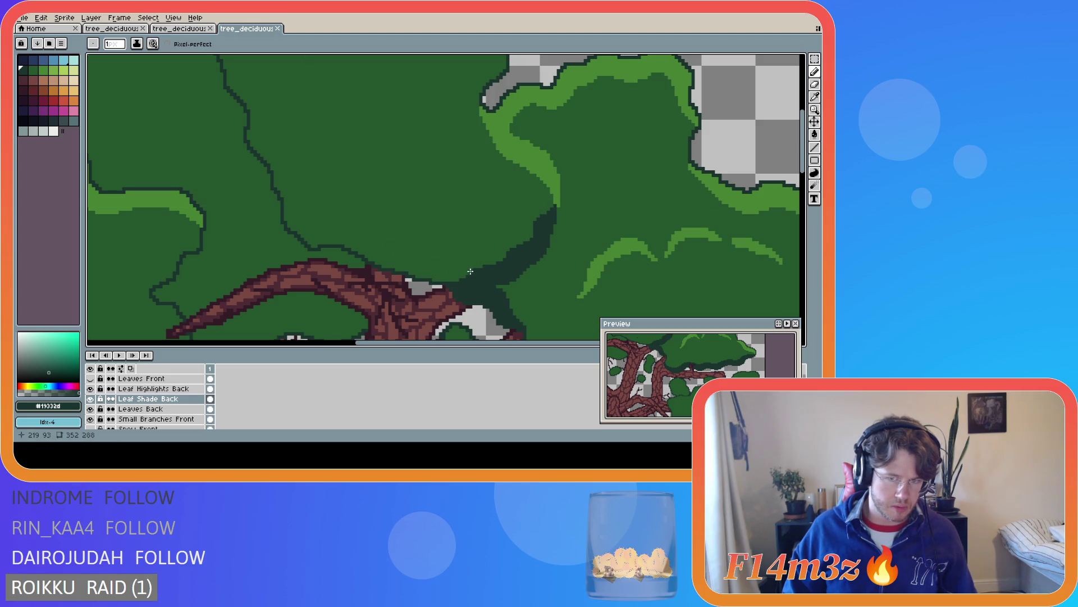
{"action": "left_click_drag", "start_coordinate": [482, 266], "coordinate": [396, 244]}
{"action": "key", "text": "ctrl+z"}
{"action": "left_click_drag", "start_coordinate": [482, 266], "coordinate": [286, 222]}
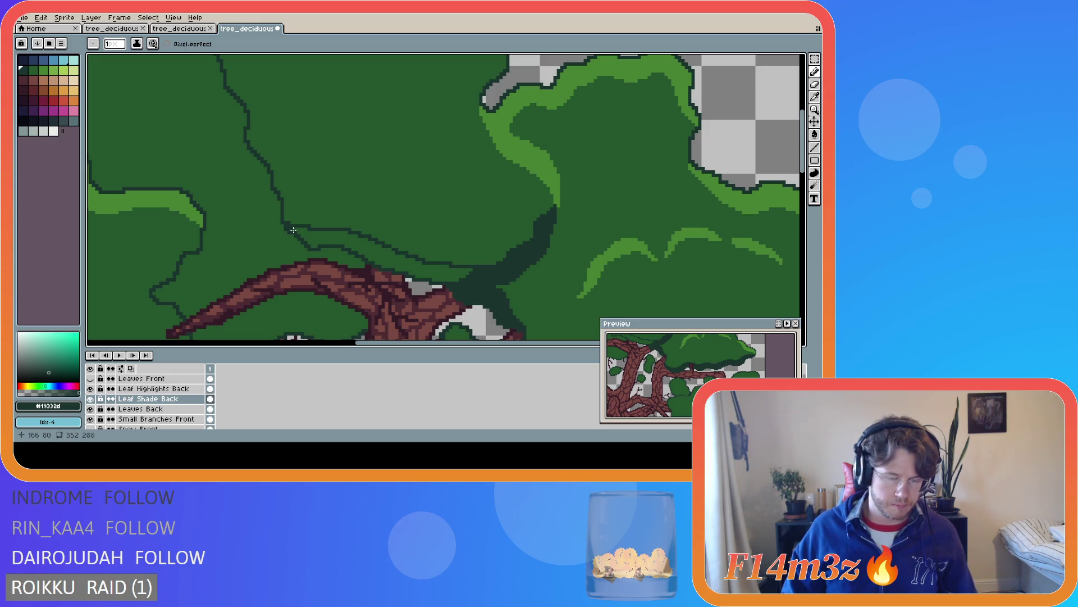
{"action": "mouse_move", "coordinate": [293, 229]}
{"action": "left_mouse_down"}
{"action": "mouse_move", "coordinate": [314, 247]}
{"action": "mouse_move", "coordinate": [450, 279]}
{"action": "left_mouse_up"}
Bucket-fill the outlined area beneath the central clump with dark shade green
{"action": "key", "text": "g"}
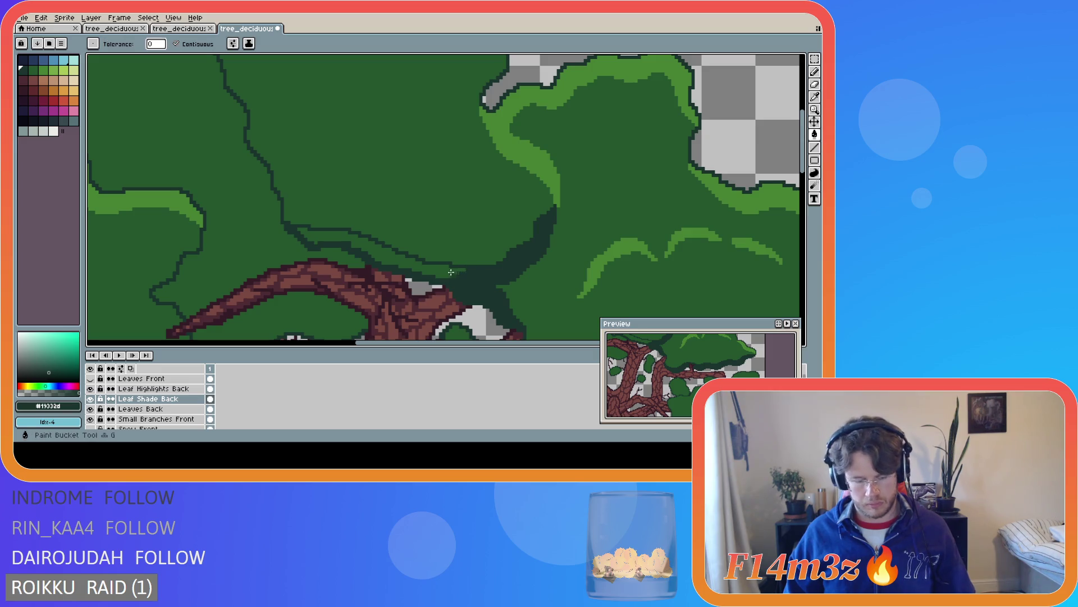
{"action": "left_click", "coordinate": [431, 266]}
{"action": "scroll", "coordinate": [438, 287], "scroll_direction": "down", "scroll_amount": 3}
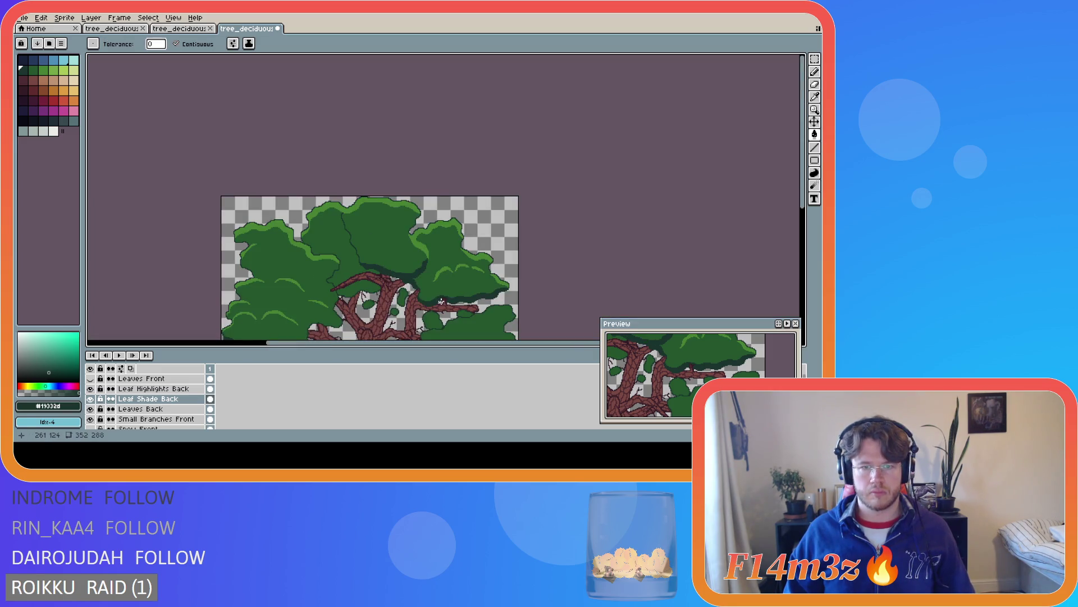
{"action": "scroll", "coordinate": [441, 302], "scroll_direction": "up", "scroll_amount": 2}
{"action": "scroll", "coordinate": [433, 298], "scroll_direction": "down", "scroll_amount": 1}
{"action": "scroll", "coordinate": [420, 289], "scroll_direction": "up", "scroll_amount": 1}
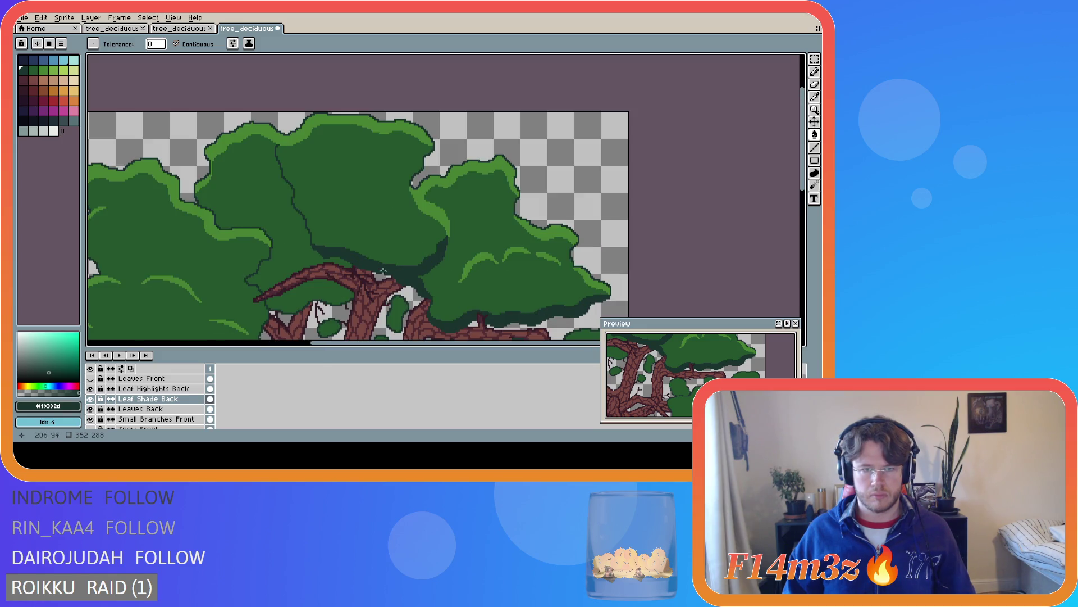
{"action": "scroll", "coordinate": [354, 260], "scroll_direction": "up", "scroll_amount": 1}
{"action": "scroll", "coordinate": [311, 245], "scroll_direction": "up", "scroll_amount": 1}
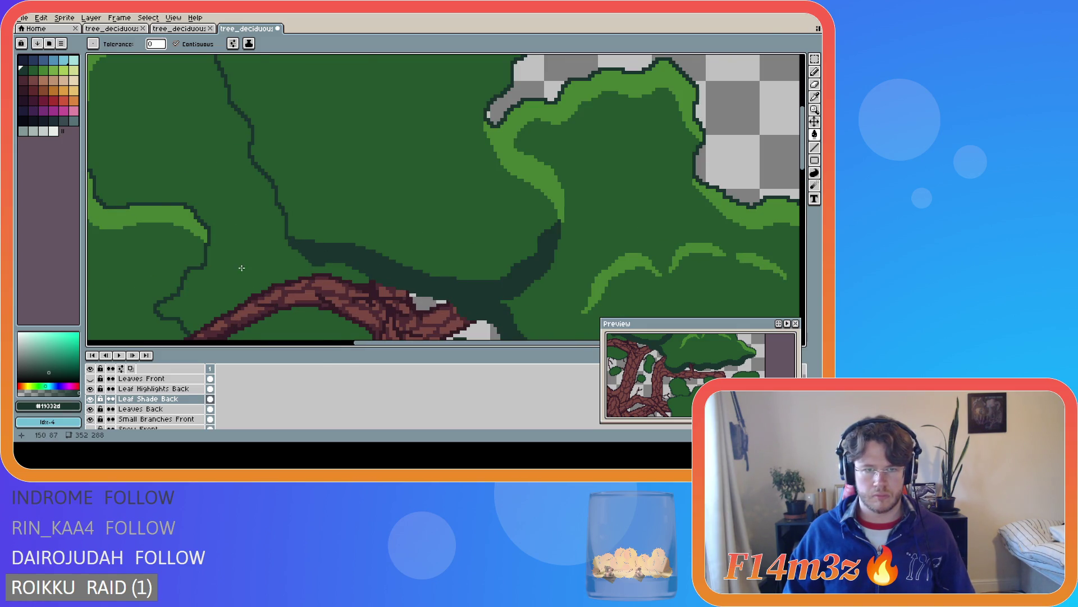
{"action": "scroll", "coordinate": [241, 268], "scroll_direction": "down", "scroll_amount": 2}
Touch up individual dark shade pixels along the filled band's outline with the Pencil
{"action": "key", "text": "b"}
{"action": "scroll", "coordinate": [273, 256], "scroll_direction": "up", "scroll_amount": 1}
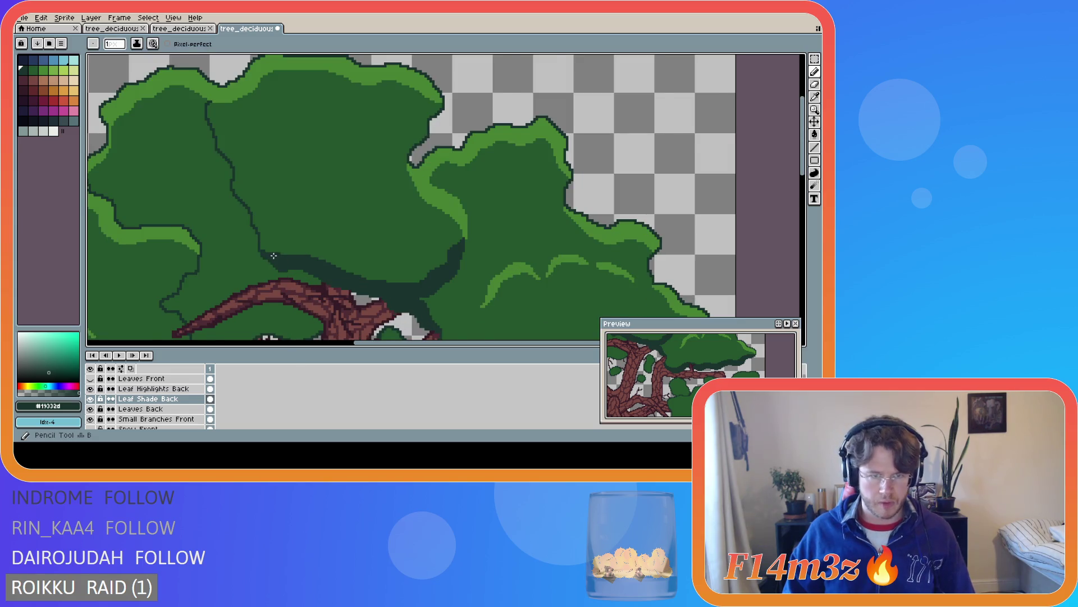
{"action": "scroll", "coordinate": [273, 256], "scroll_direction": "up", "scroll_amount": 1}
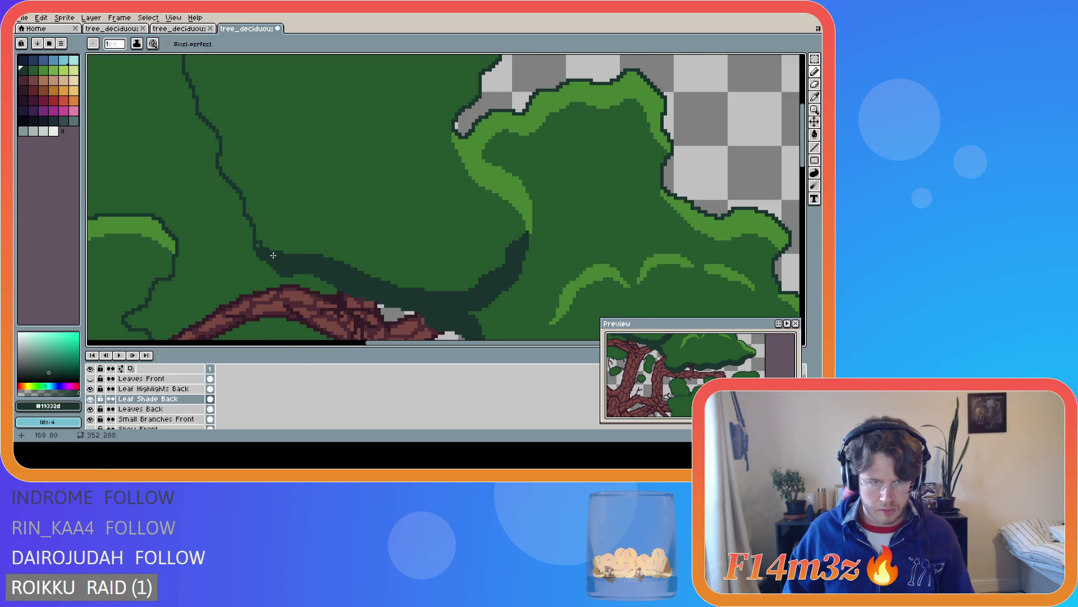
{"action": "left_click", "coordinate": [258, 243]}
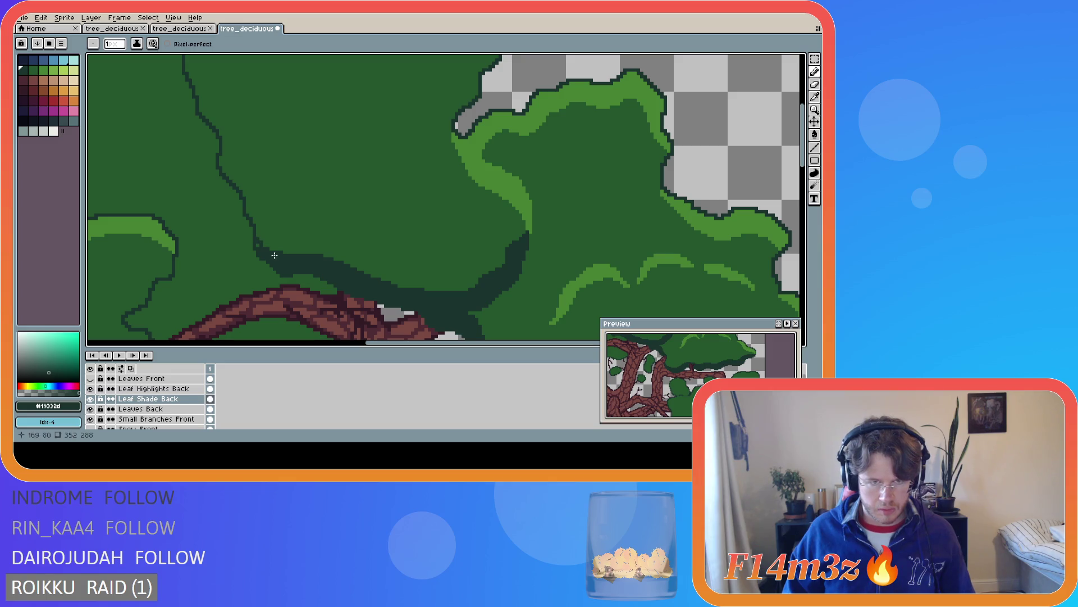
{"action": "scroll", "coordinate": [273, 255], "scroll_direction": "down", "scroll_amount": 1}
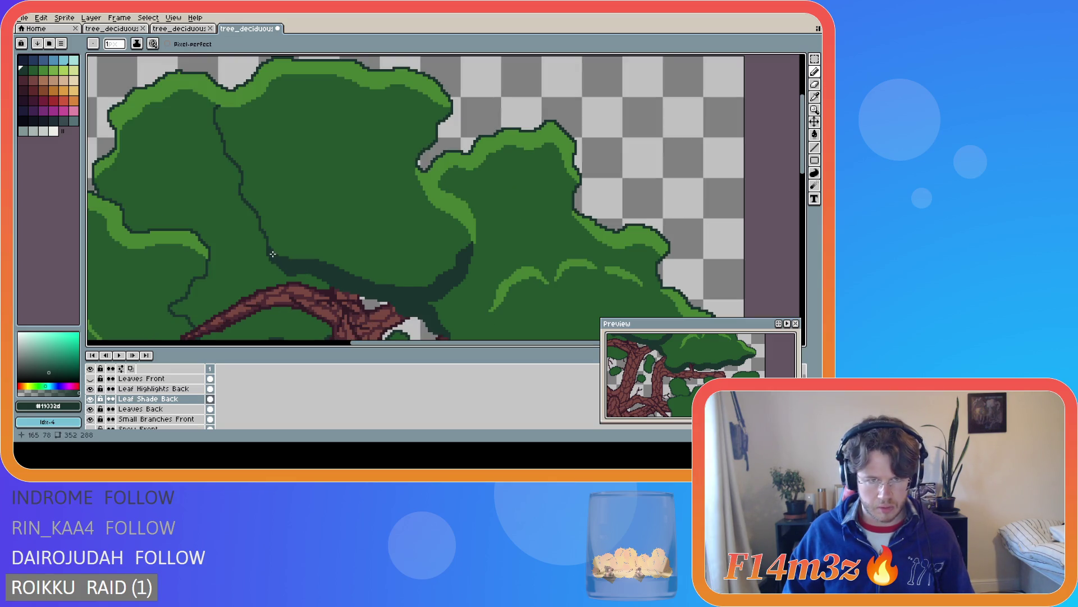
{"action": "scroll", "coordinate": [275, 255], "scroll_direction": "up", "scroll_amount": 1}
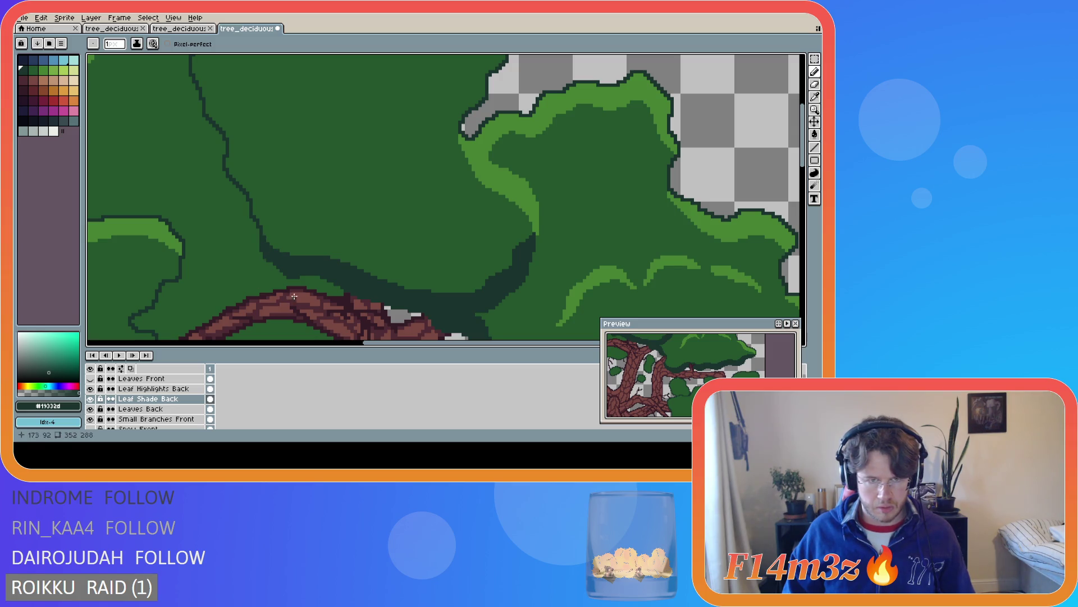
{"action": "scroll", "coordinate": [294, 296], "scroll_direction": "down", "scroll_amount": 1}
{"action": "scroll", "coordinate": [334, 246], "scroll_direction": "down", "scroll_amount": 1}
{"action": "key", "text": "ctrl"}
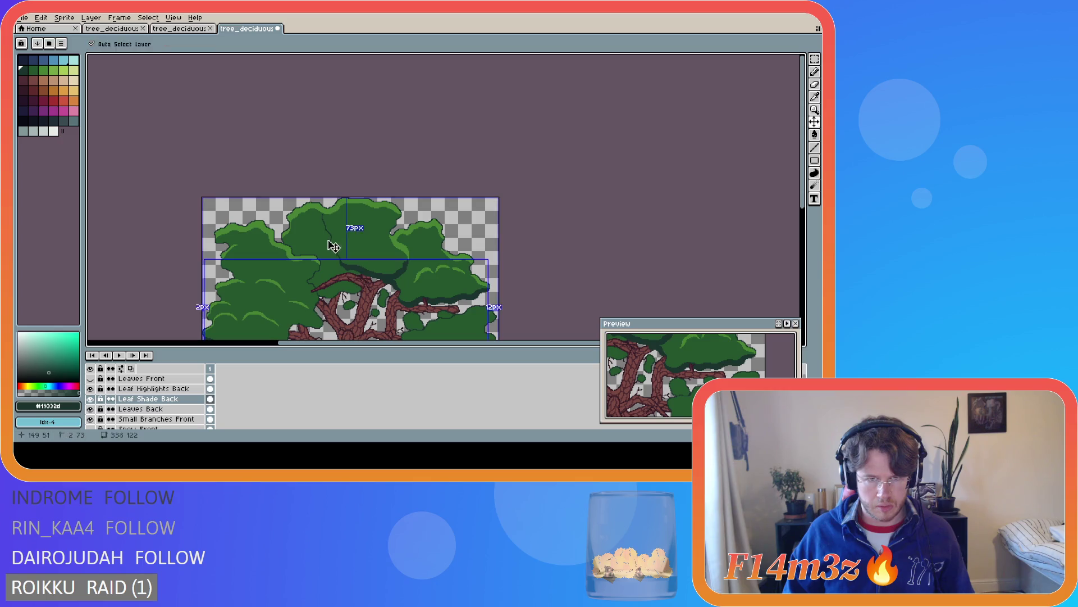
{"action": "scroll", "coordinate": [320, 241], "scroll_direction": "up", "scroll_amount": 1}
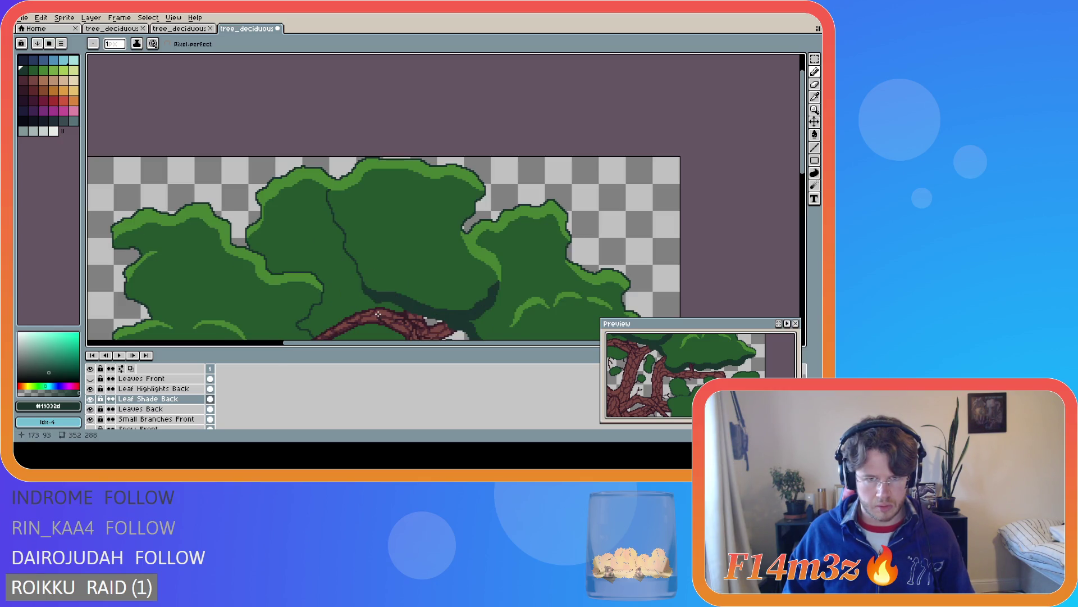
{"action": "scroll", "coordinate": [378, 314], "scroll_direction": "up", "scroll_amount": 1}
{"action": "scroll", "coordinate": [339, 239], "scroll_direction": "up", "scroll_amount": 1}
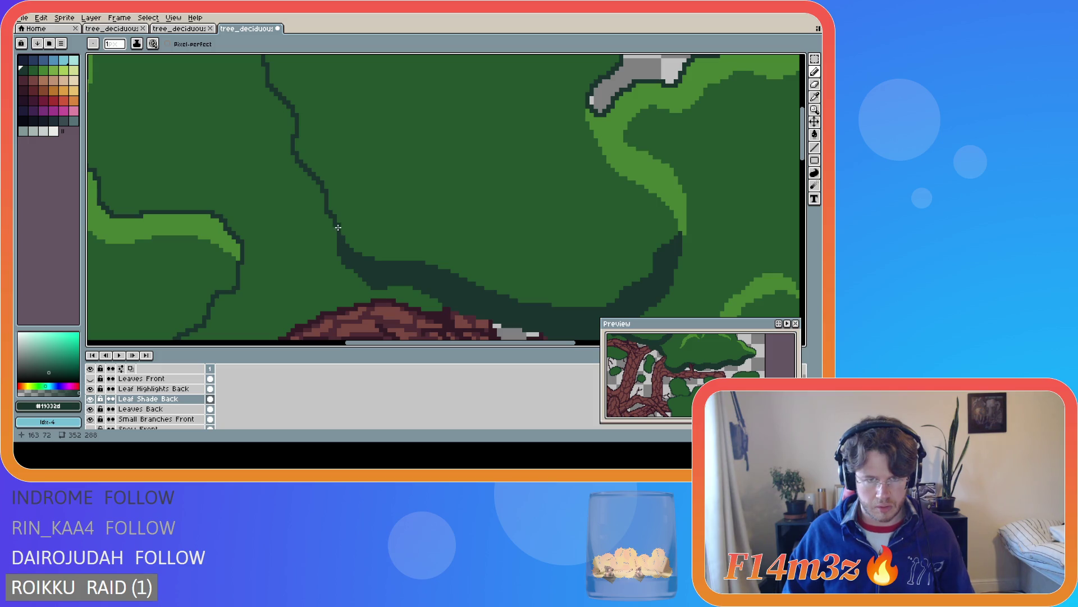
{"action": "left_click", "coordinate": [339, 227]}
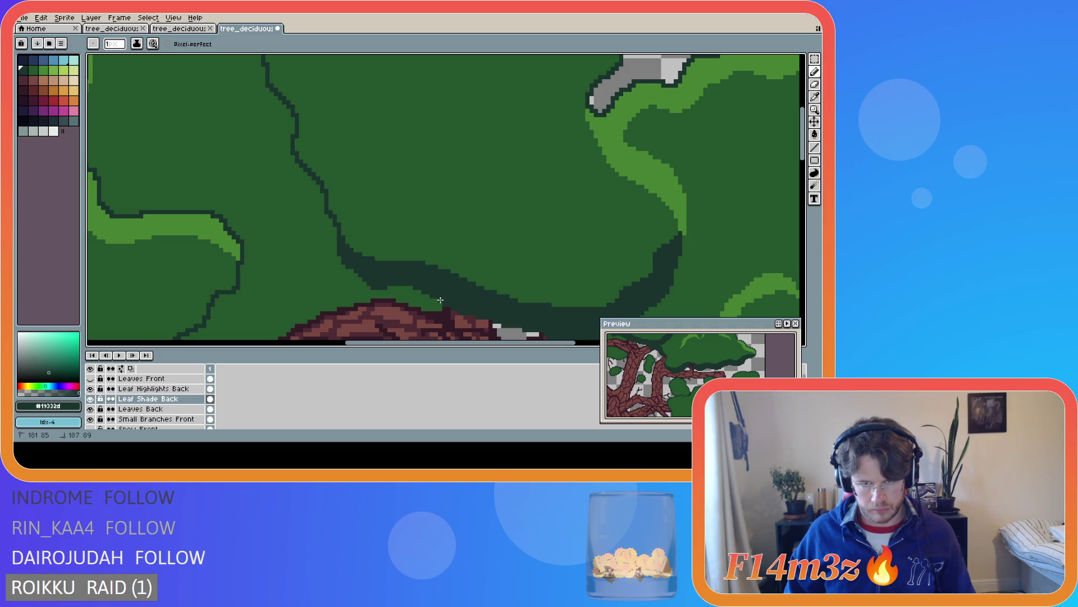
Clean up stray pixels along the shade band's edge and near the brown branch
{"action": "scroll", "coordinate": [440, 300], "scroll_direction": "up", "scroll_amount": 1}
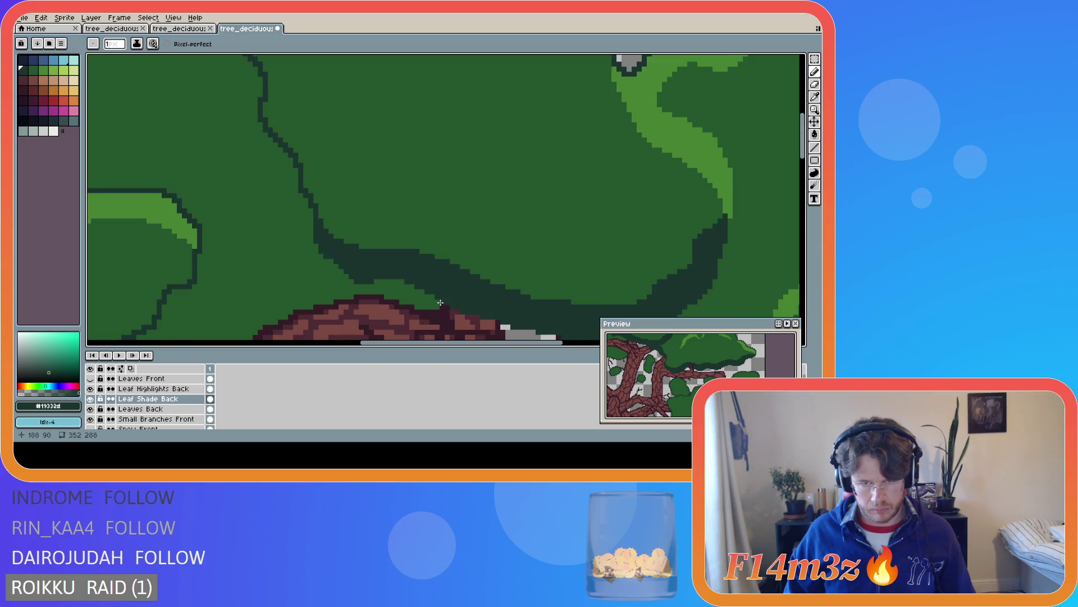
{"action": "left_click_drag", "start_coordinate": [444, 302], "coordinate": [528, 325]}
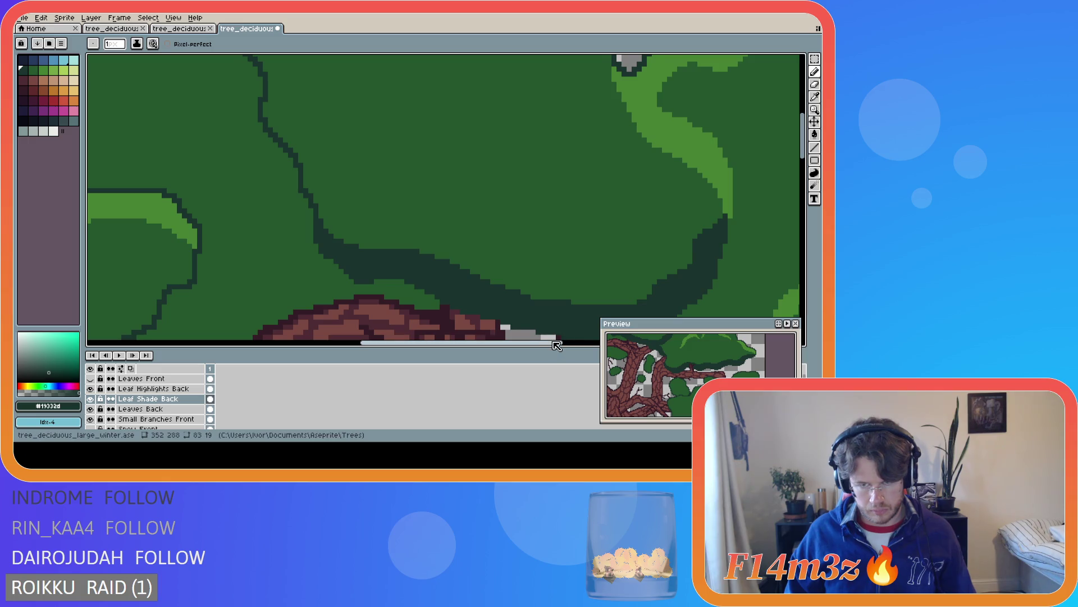
{"action": "scroll", "coordinate": [547, 332], "scroll_direction": "right", "scroll_amount": 3}
{"action": "scroll", "coordinate": [404, 274], "scroll_direction": "down", "scroll_amount": 2}
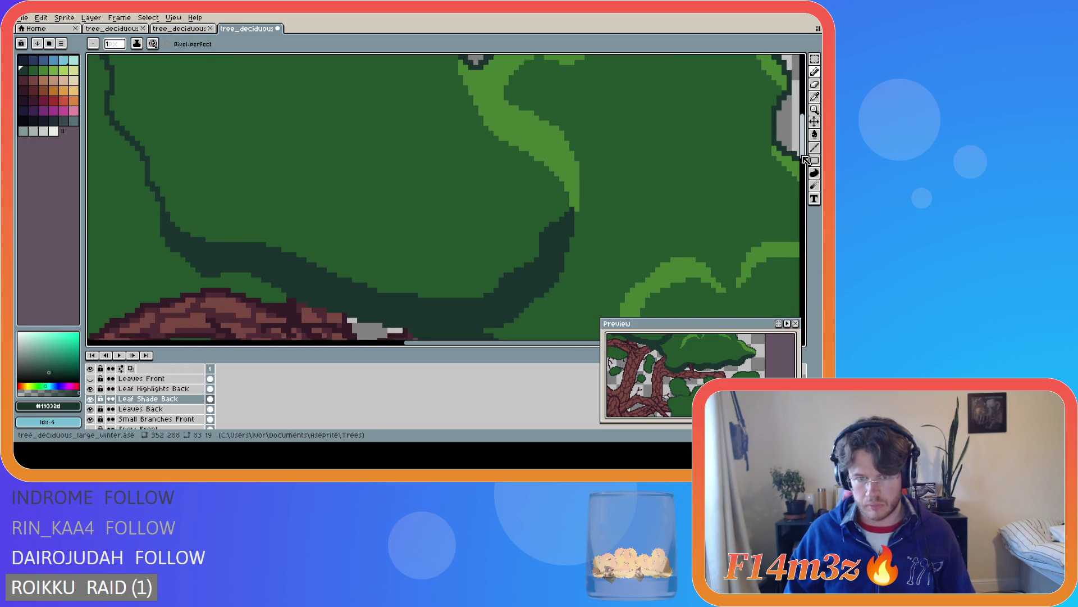
{"action": "mouse_move", "coordinate": [409, 275]}
{"action": "left_mouse_down"}
{"action": "mouse_move", "coordinate": [420, 292]}
{"action": "mouse_move", "coordinate": [466, 303]}
{"action": "left_mouse_up"}
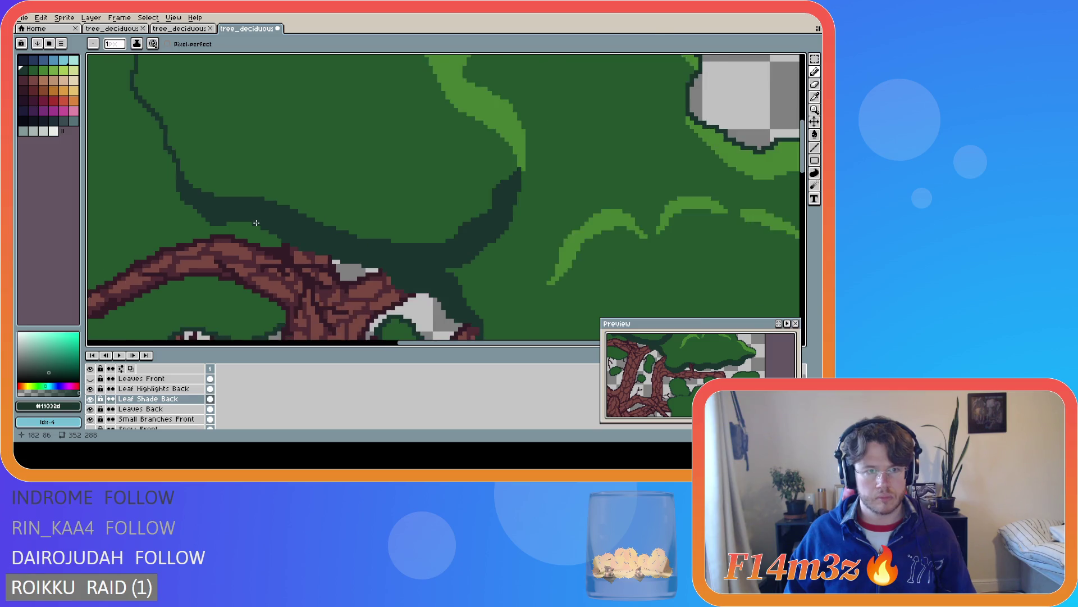
{"action": "scroll", "coordinate": [247, 222], "scroll_direction": "down", "scroll_amount": 2}
{"action": "mouse_move", "coordinate": [84, 225]}
{"action": "left_mouse_down"}
{"action": "mouse_move", "coordinate": [68, 225]}
{"action": "mouse_move", "coordinate": [83, 224]}
{"action": "left_mouse_up"}
{"action": "scroll", "coordinate": [393, 332], "scroll_direction": "left", "scroll_amount": 5}
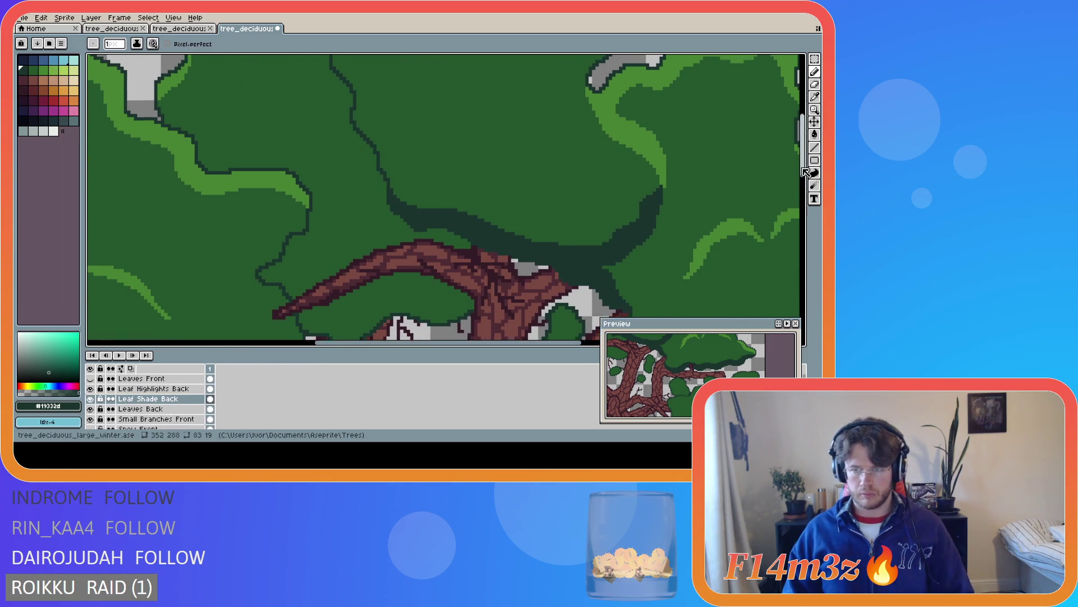
{"action": "scroll", "coordinate": [368, 190], "scroll_direction": "up", "scroll_amount": 2}
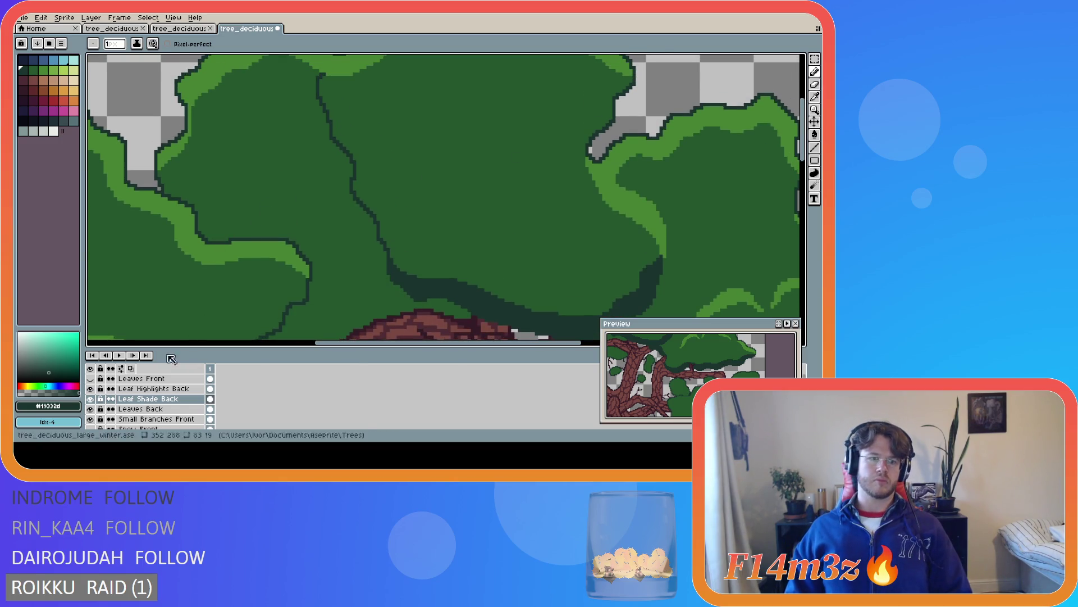
Select Leaves Back and toggle Leaf Shade Back to compare, leaving it hidden
{"action": "left_click", "coordinate": [114, 410]}
{"action": "left_click", "coordinate": [92, 411]}
{"action": "left_click", "coordinate": [92, 410]}
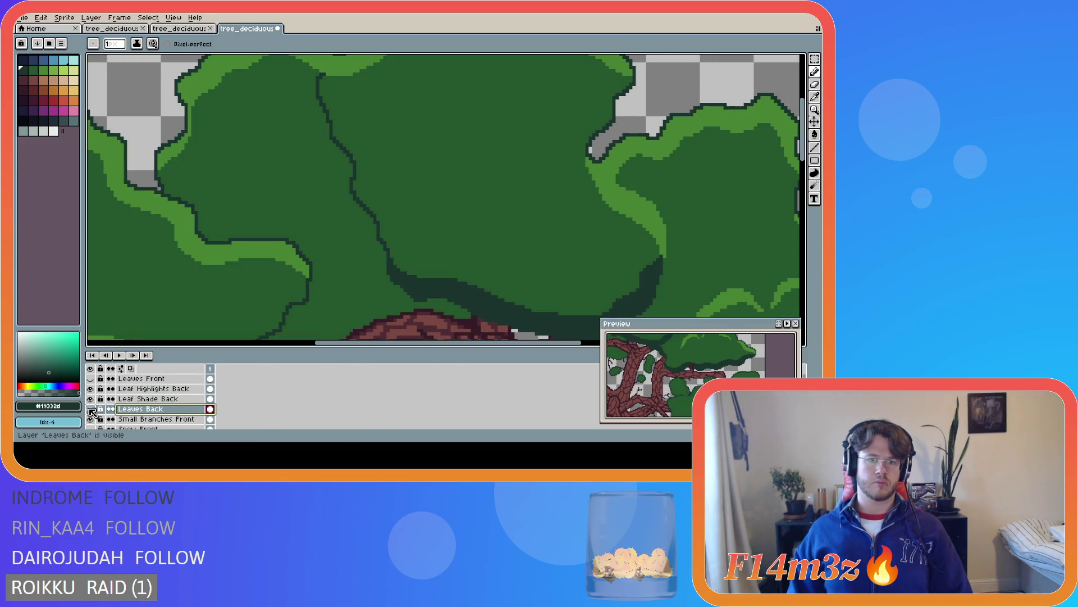
{"action": "left_click", "coordinate": [91, 400]}
{"action": "left_click", "coordinate": [91, 400]}
{"action": "left_click", "coordinate": [91, 399]}
{"action": "left_click", "coordinate": [90, 399]}
{"action": "left_click", "coordinate": [90, 399]}
{"action": "left_click", "coordinate": [90, 399]}
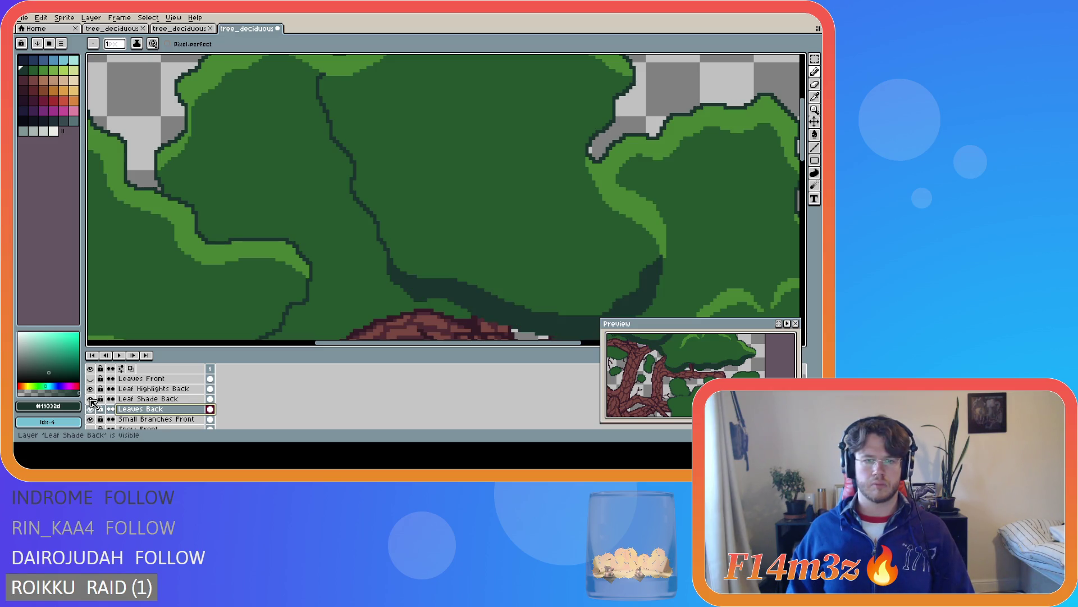
{"action": "left_click", "coordinate": [90, 400]}
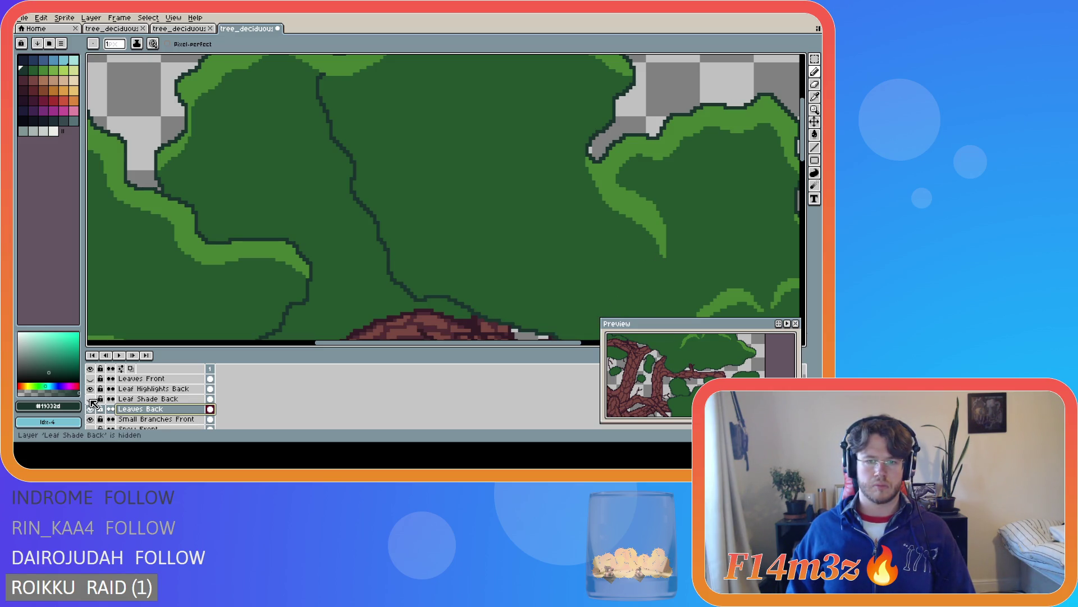
Pick up the leaf green and paint over the clump's inner outline with it
{"action": "left_click", "coordinate": [482, 308], "text": "alt"}
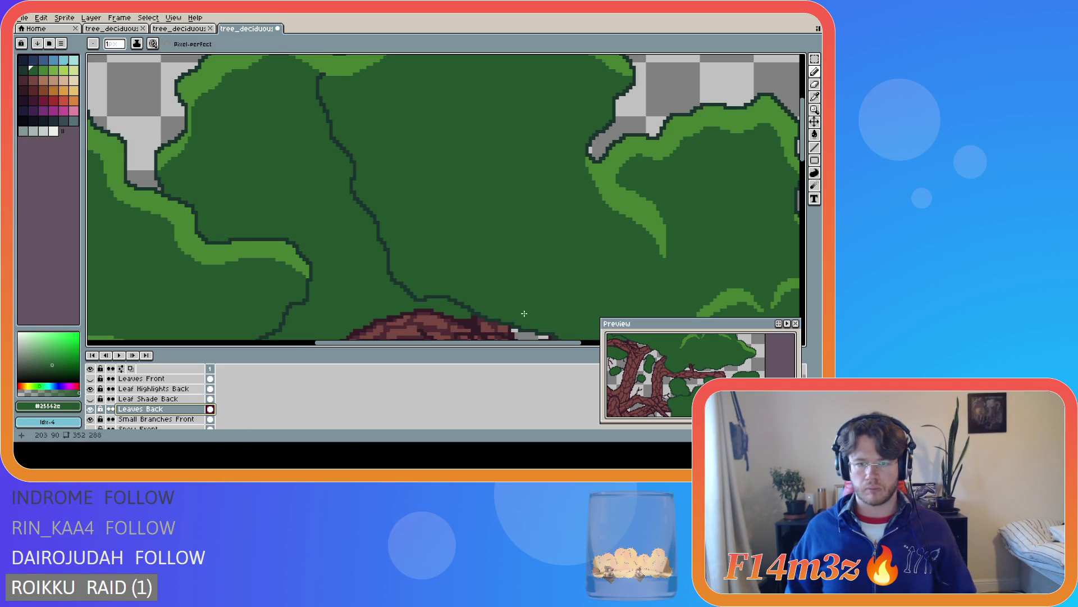
{"action": "left_click", "coordinate": [476, 310]}
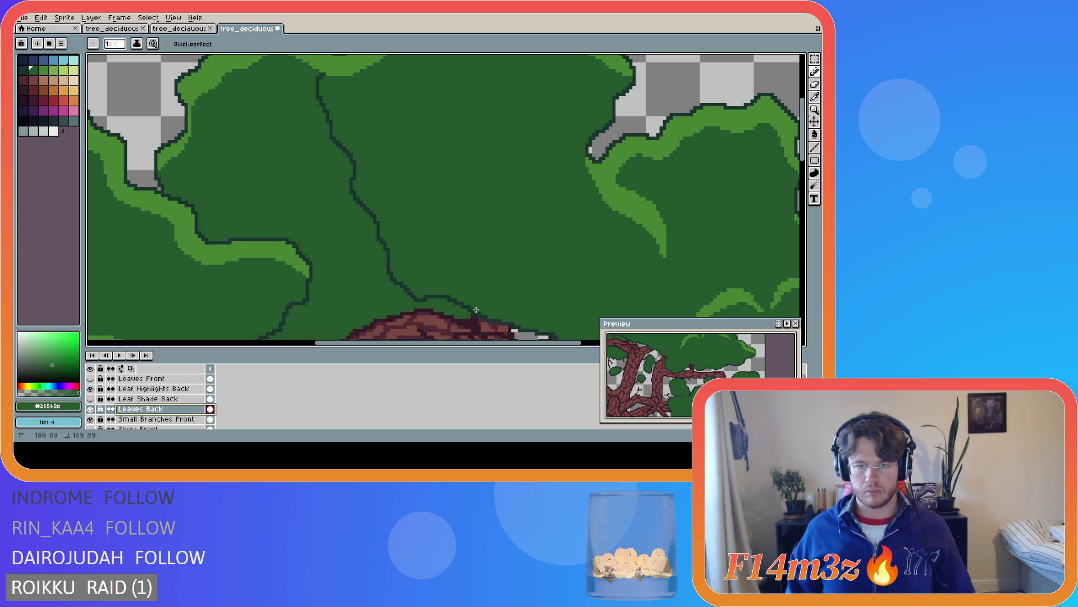
{"action": "mouse_move", "coordinate": [459, 310]}
{"action": "left_mouse_down"}
{"action": "mouse_move", "coordinate": [452, 297]}
{"action": "mouse_move", "coordinate": [415, 300]}
{"action": "mouse_move", "coordinate": [428, 303]}
{"action": "mouse_move", "coordinate": [391, 276]}
{"action": "mouse_move", "coordinate": [406, 289]}
{"action": "mouse_move", "coordinate": [322, 105]}
{"action": "left_mouse_up"}
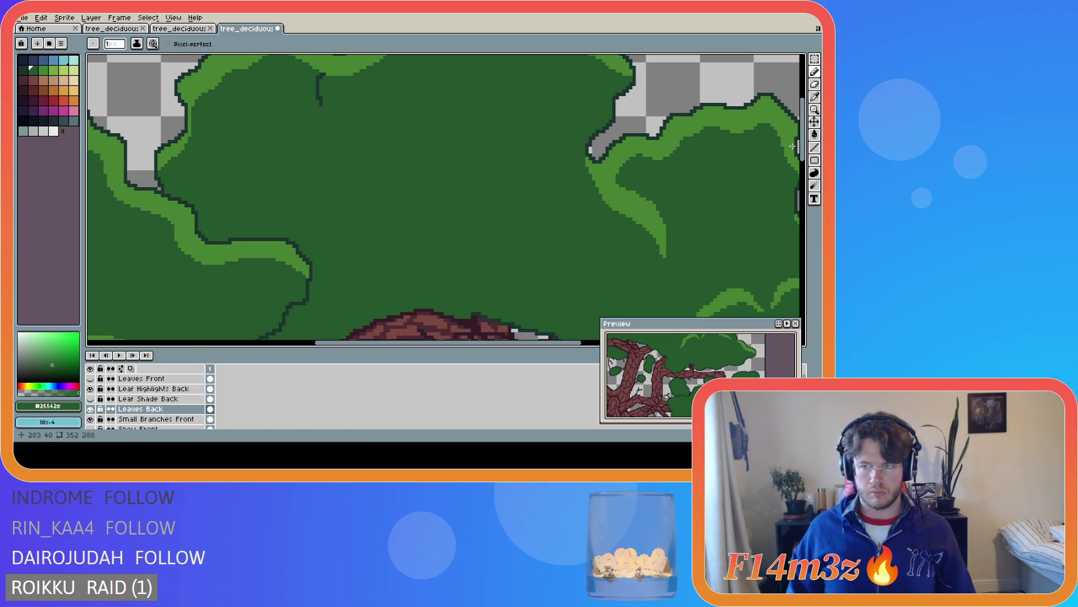
{"action": "scroll", "coordinate": [792, 146], "scroll_direction": "up", "scroll_amount": 3}
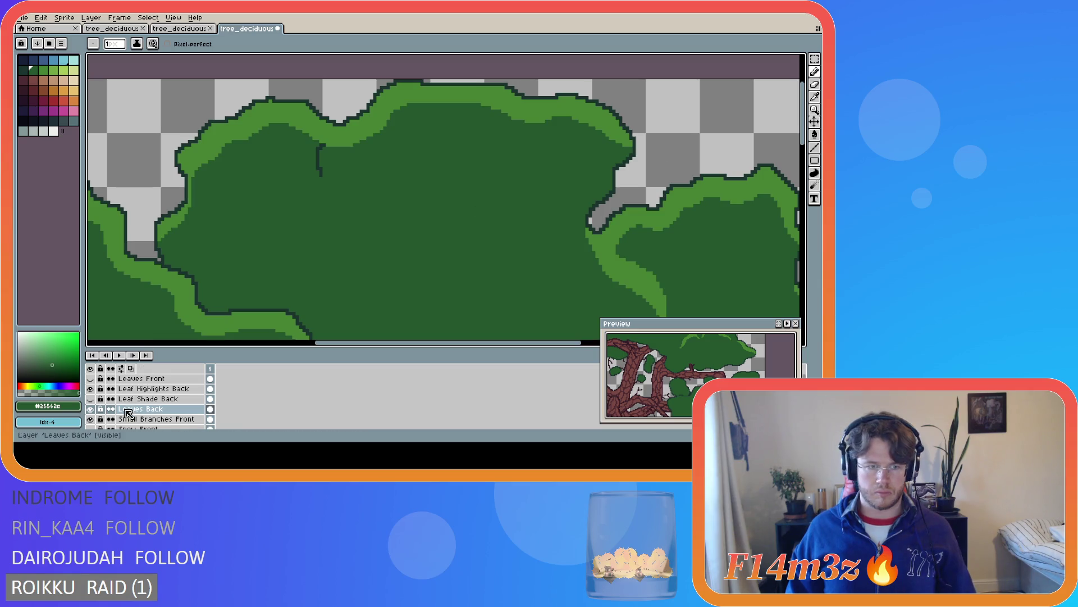
{"action": "left_click", "coordinate": [90, 388]}
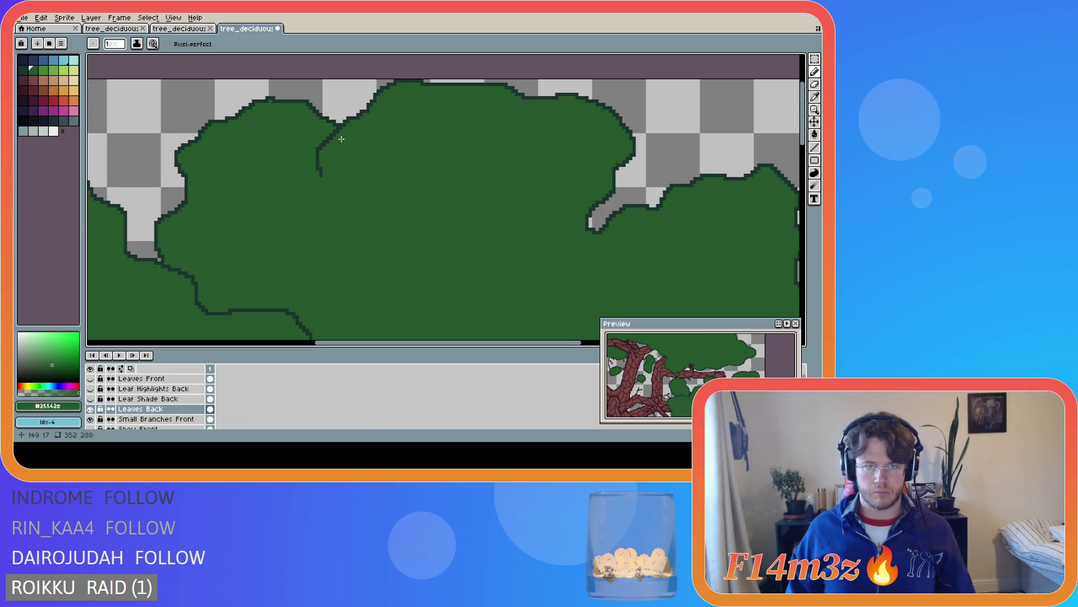
{"action": "left_click_drag", "start_coordinate": [340, 134], "coordinate": [332, 132]}
{"action": "left_click_drag", "start_coordinate": [334, 137], "coordinate": [320, 149]}
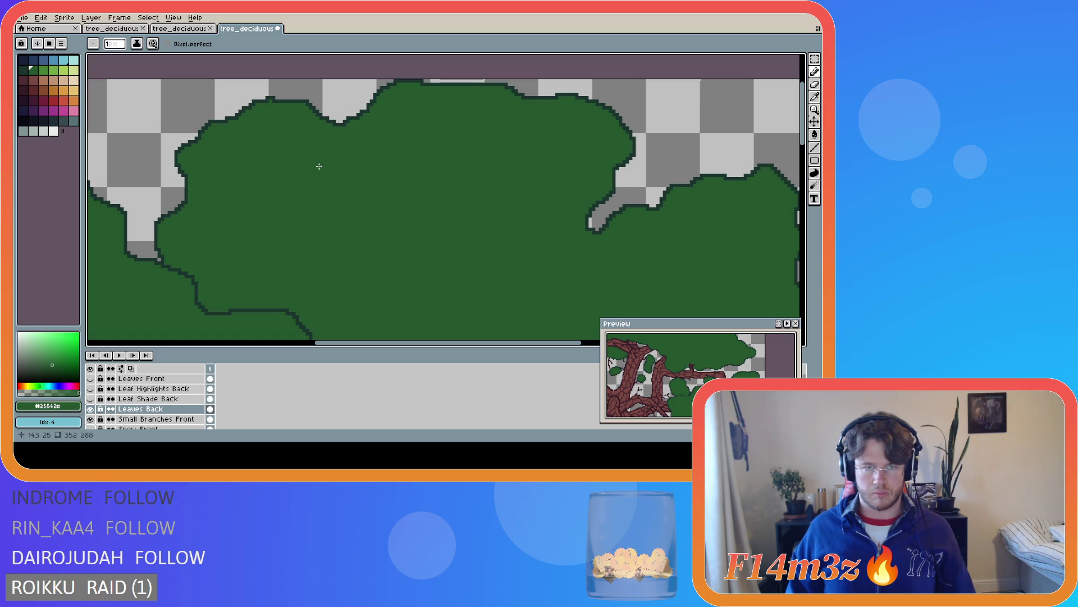
Show the Leaf Shade Back and Leaf Highlights Back layers again and save the sprite
{"action": "left_click", "coordinate": [90, 399]}
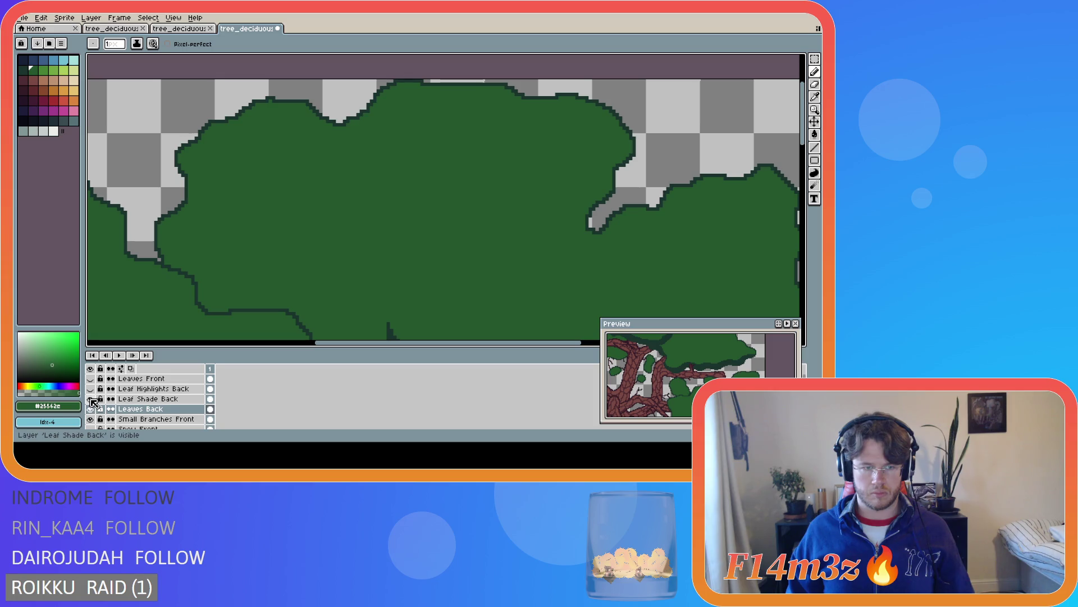
{"action": "left_click", "coordinate": [90, 389]}
{"action": "key", "text": "ctrl+s"}
{"action": "scroll", "coordinate": [592, 270], "scroll_direction": "down", "scroll_amount": 4}
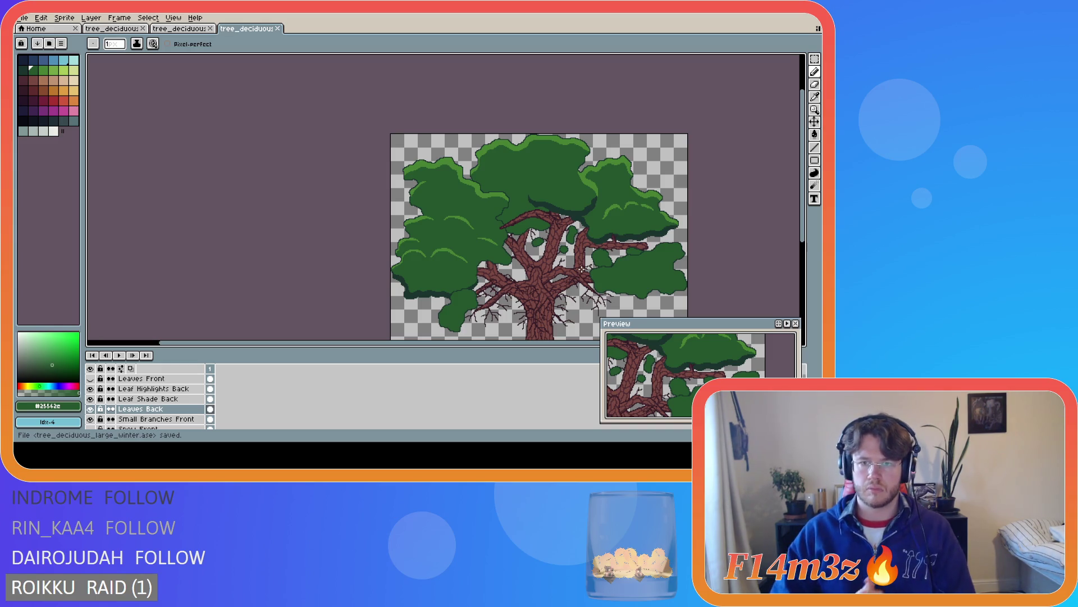
Paint a highlight fix near the branch on Leaf Highlights Back, comparing layer visibility
{"action": "scroll", "coordinate": [544, 222], "scroll_direction": "up", "scroll_amount": 4}
{"action": "scroll", "coordinate": [529, 209], "scroll_direction": "down", "scroll_amount": 4}
{"action": "scroll", "coordinate": [525, 207], "scroll_direction": "up", "scroll_amount": 4}
{"action": "scroll", "coordinate": [513, 191], "scroll_direction": "down", "scroll_amount": 3}
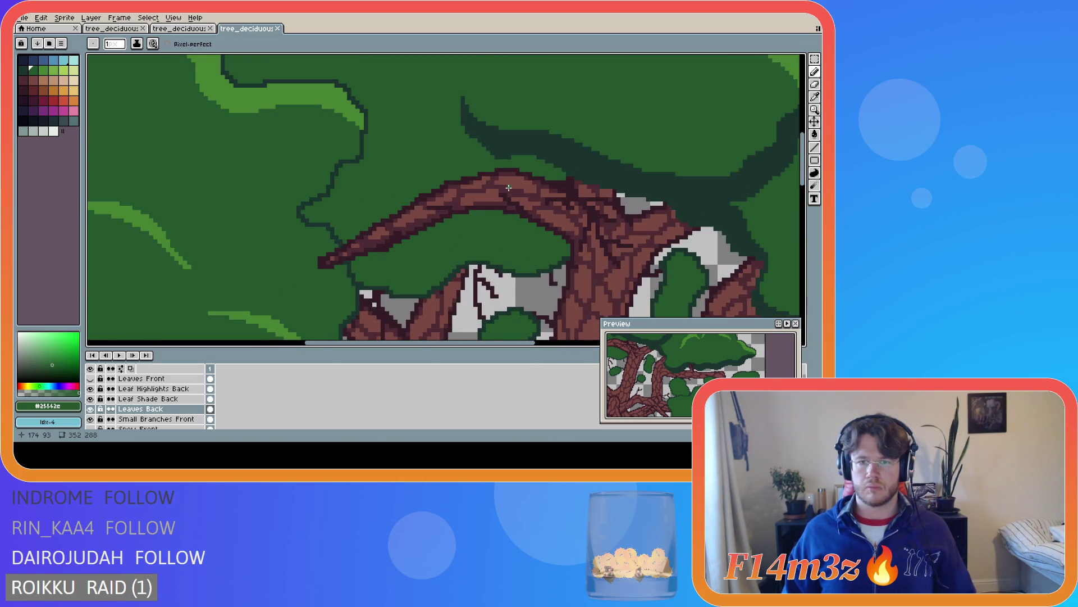
{"action": "scroll", "coordinate": [529, 201], "scroll_direction": "up", "scroll_amount": 3}
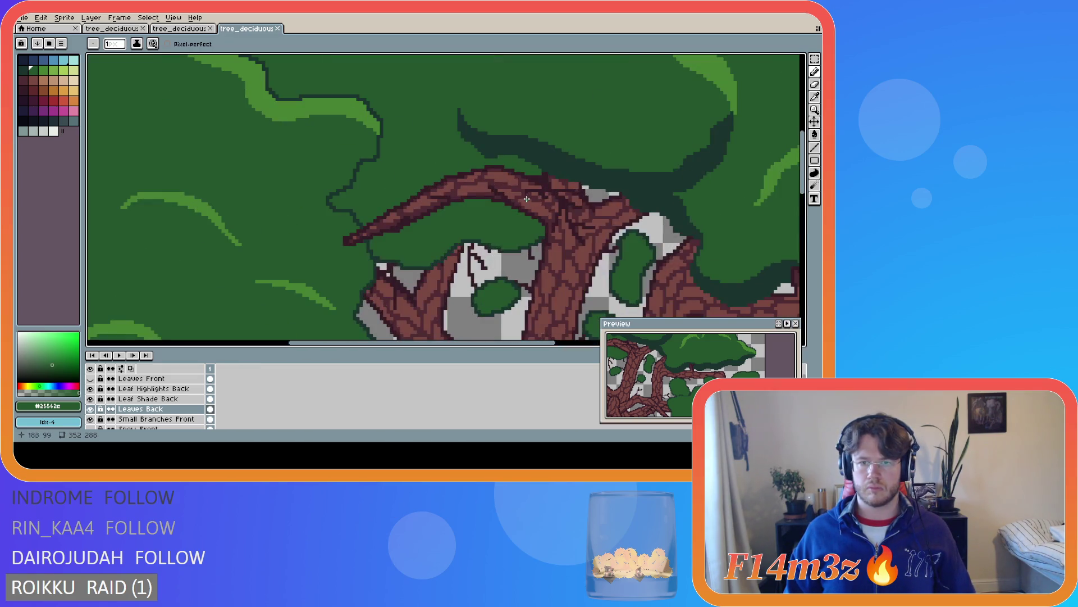
{"action": "key", "text": "alt+Up"}
{"action": "key", "text": "alt+Up"}
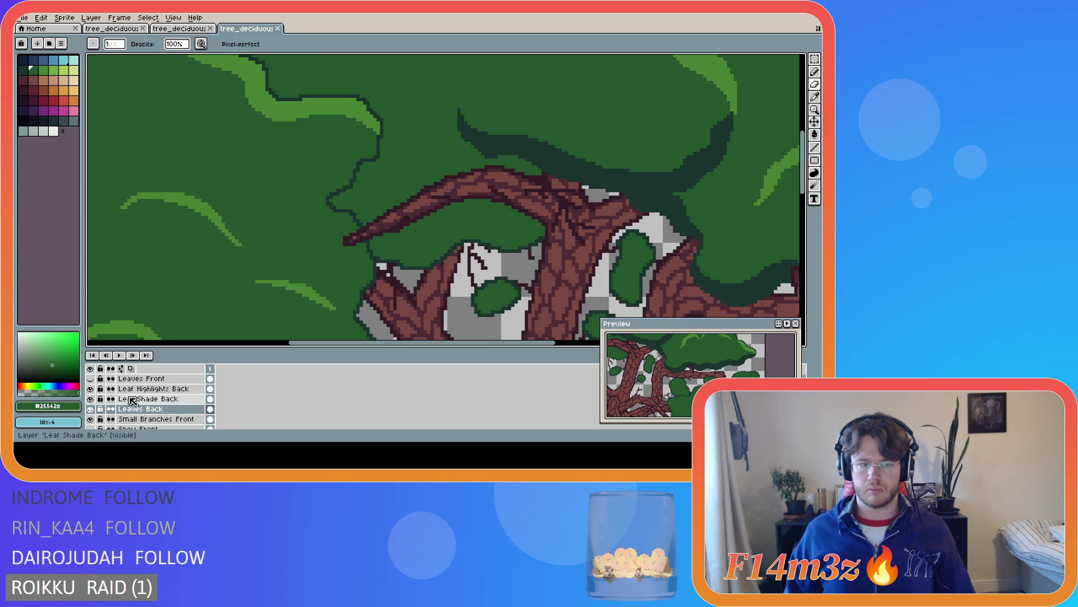
{"action": "left_click", "coordinate": [503, 156]}
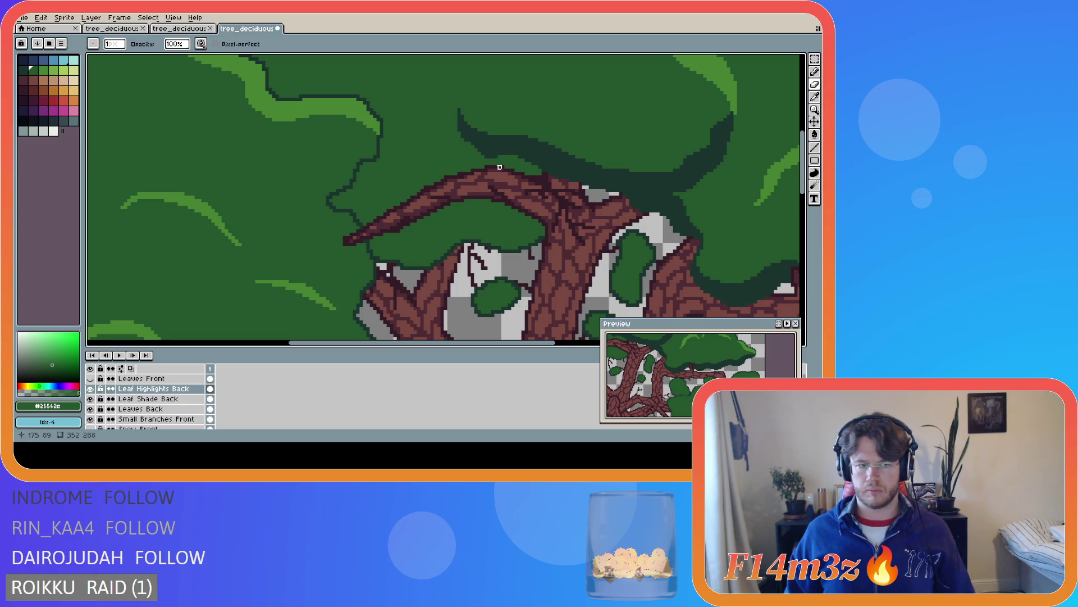
{"action": "left_click", "coordinate": [90, 388]}
{"action": "left_click", "coordinate": [90, 388]}
{"action": "left_click", "coordinate": [91, 399]}
{"action": "left_click", "coordinate": [91, 398]}
{"action": "left_click", "coordinate": [90, 399]}
{"action": "left_click", "coordinate": [90, 399]}
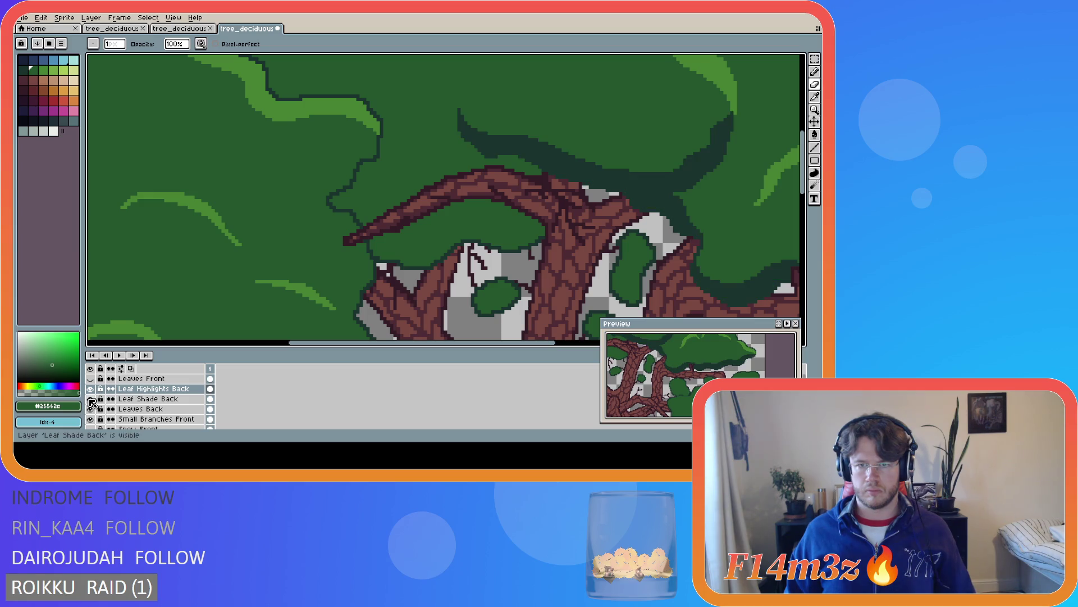
On Leaf Shade Back, add shade pixels along the upper branch and save
{"action": "left_click", "coordinate": [147, 398]}
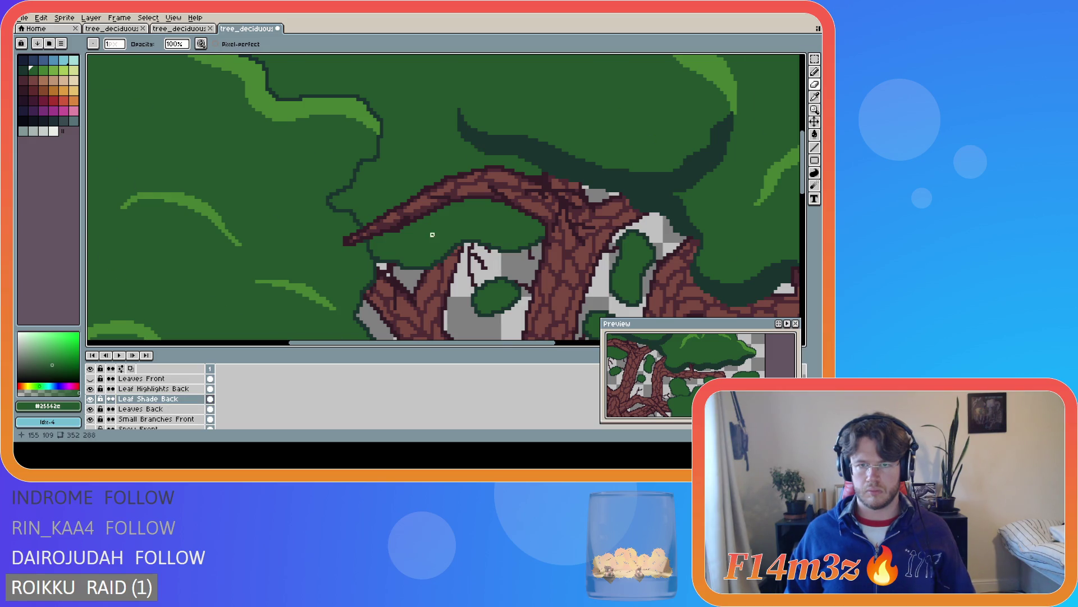
{"action": "scroll", "coordinate": [433, 234], "scroll_direction": "down", "scroll_amount": 4}
{"action": "key", "text": "ctrl+s"}
{"action": "scroll", "coordinate": [448, 222], "scroll_direction": "up", "scroll_amount": 3}
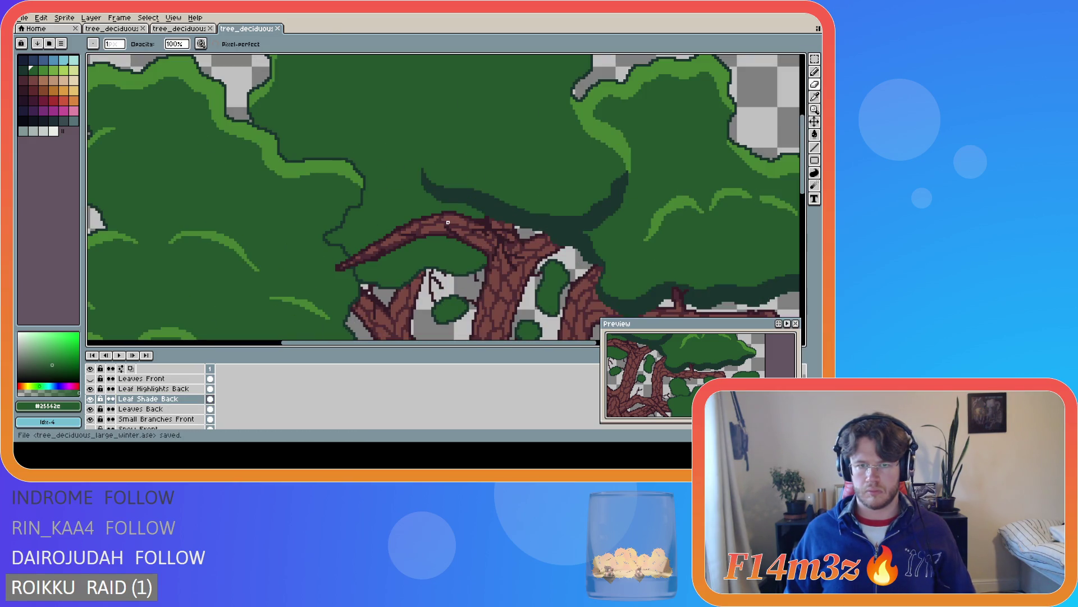
{"action": "scroll", "coordinate": [446, 220], "scroll_direction": "up", "scroll_amount": 1}
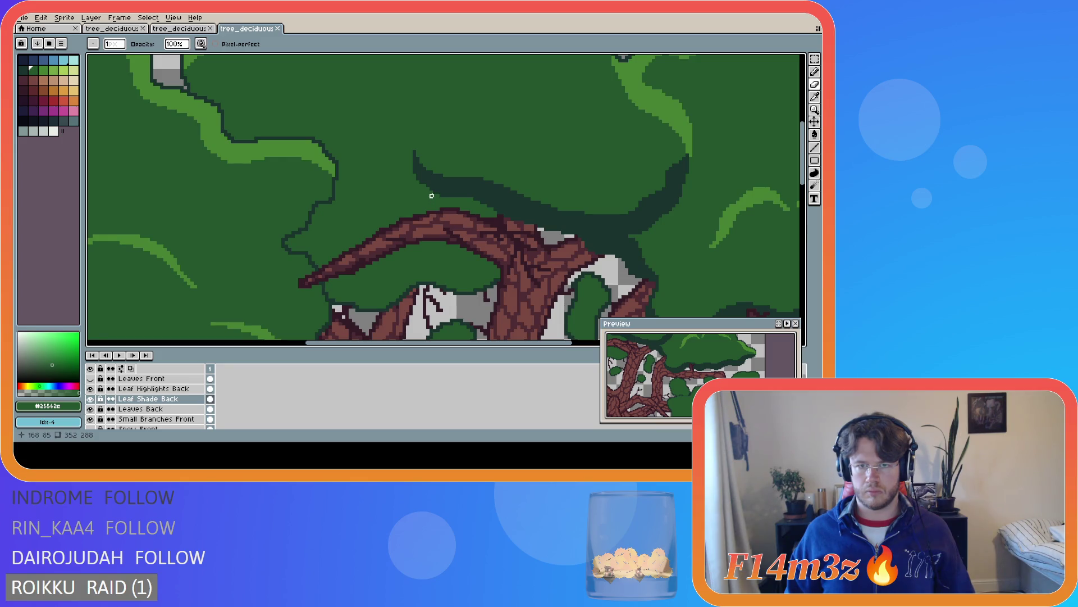
{"action": "left_click_drag", "start_coordinate": [440, 196], "coordinate": [445, 196]}
{"action": "scroll", "coordinate": [445, 196], "scroll_direction": "down", "scroll_amount": 3}
{"action": "scroll", "coordinate": [445, 196], "scroll_direction": "down", "scroll_amount": 1}
{"action": "key", "text": "ctrl+s"}
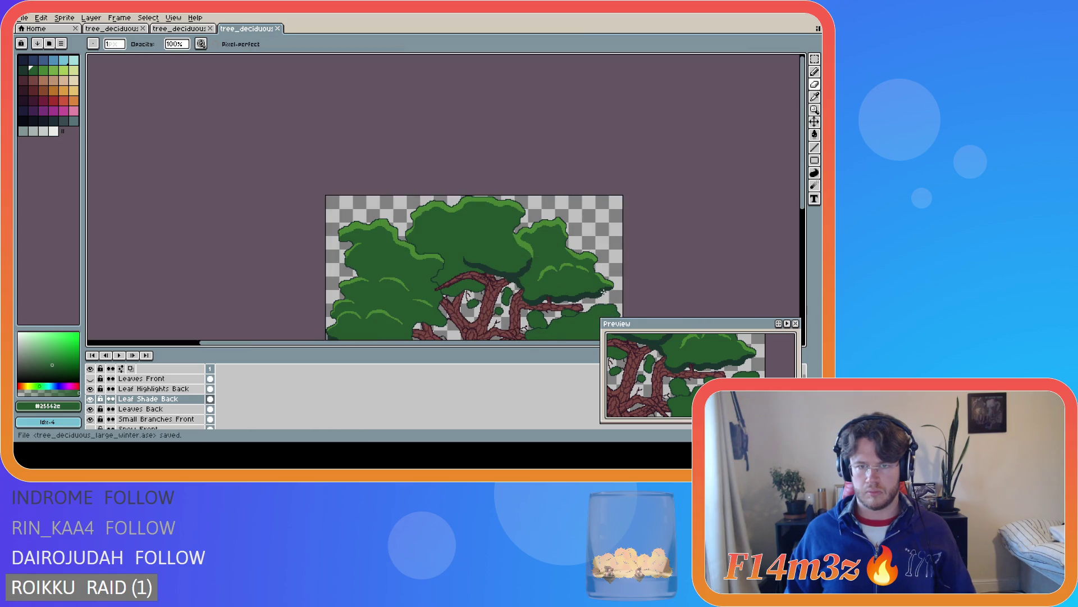
Compare the last eraser edit with undo and redo, then save the sprite again
{"action": "left_click_drag", "start_coordinate": [798, 176], "coordinate": [798, 198]}
{"action": "key", "text": "v"}
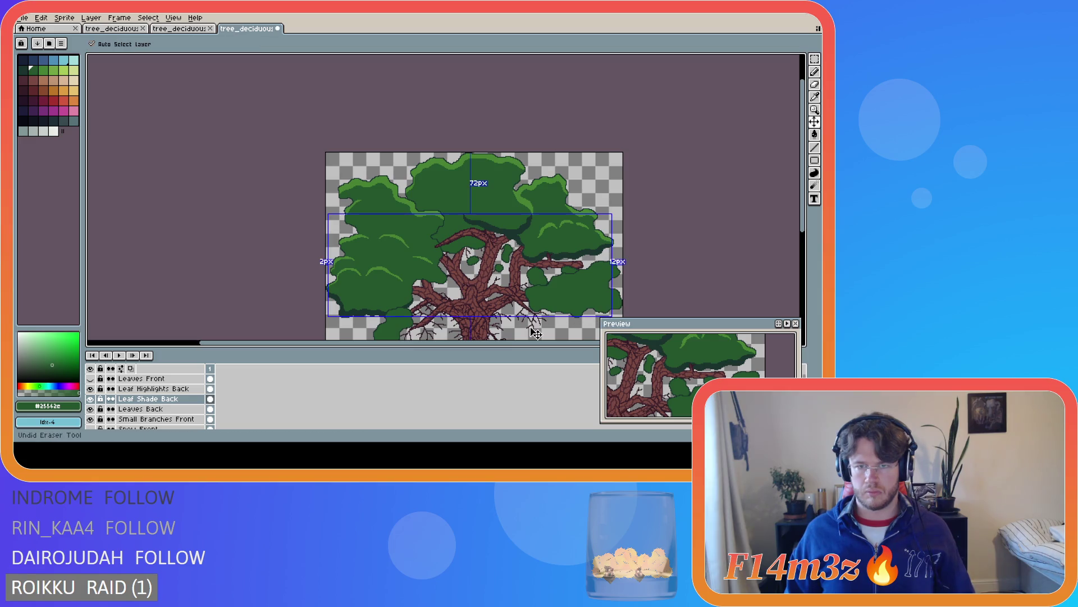
{"action": "scroll", "coordinate": [549, 227], "scroll_direction": "up", "scroll_amount": 2}
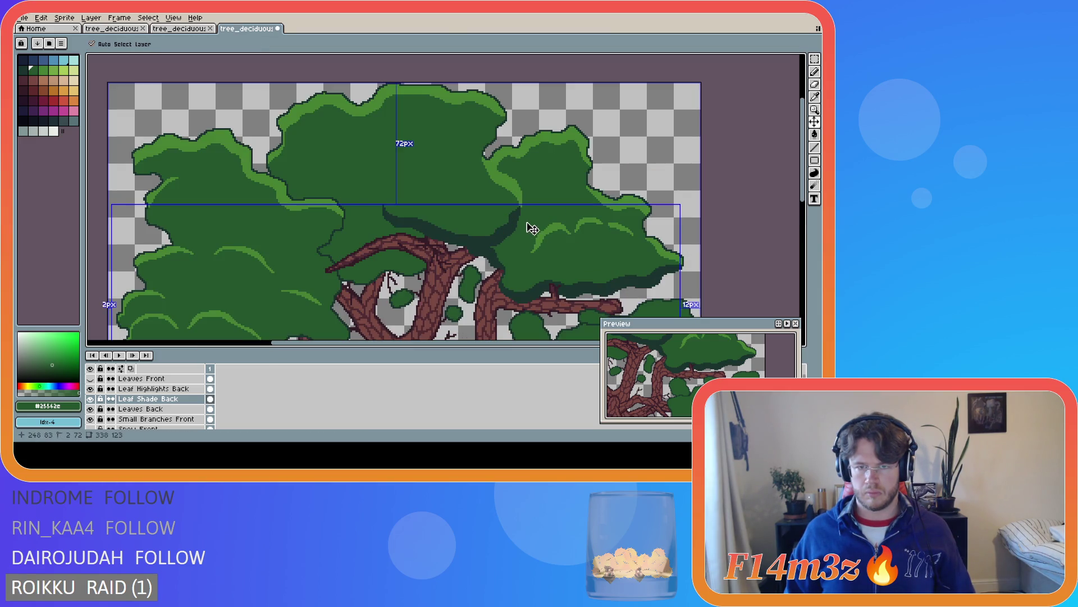
{"action": "key", "text": "b"}
{"action": "scroll", "coordinate": [527, 223], "scroll_direction": "down", "scroll_amount": 2}
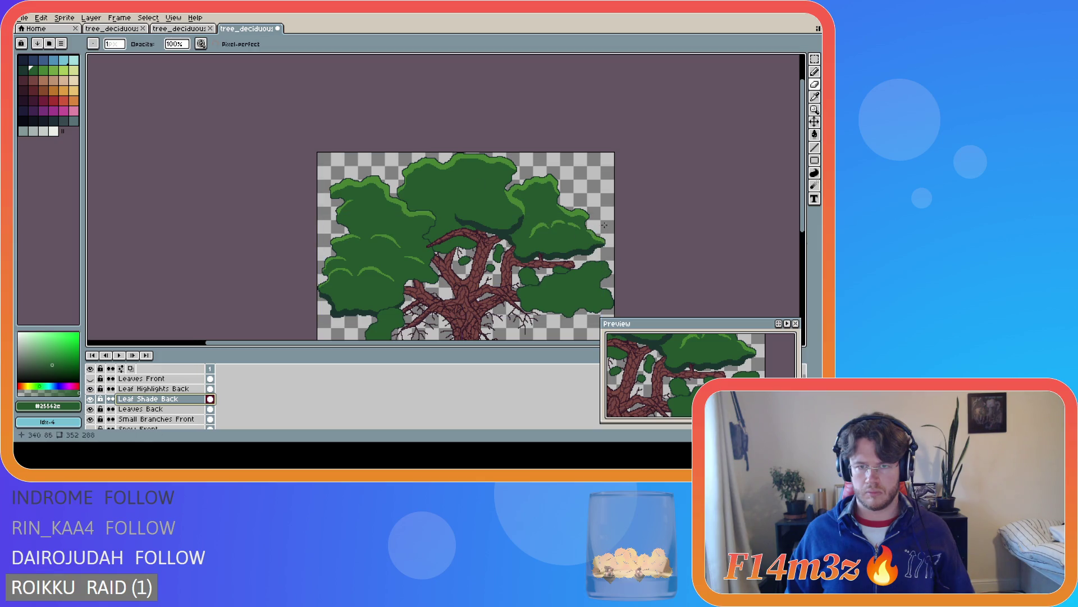
{"action": "scroll", "coordinate": [613, 223], "scroll_direction": "down", "scroll_amount": 2}
{"action": "scroll", "coordinate": [635, 222], "scroll_direction": "up", "scroll_amount": 1}
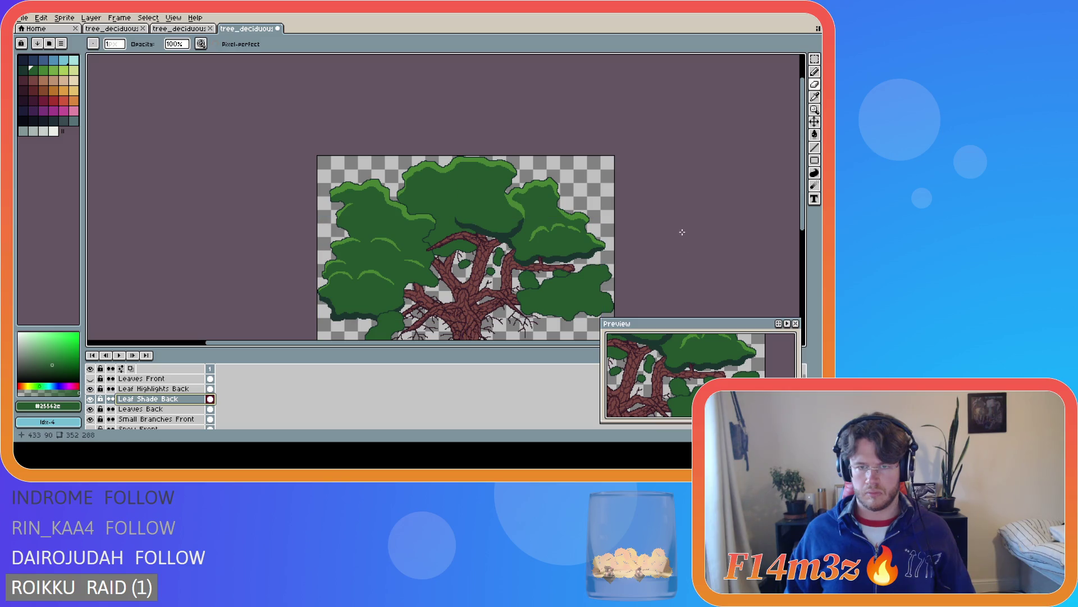
{"action": "key", "text": "ctrl+z"}
{"action": "key", "text": "ctrl+y"}
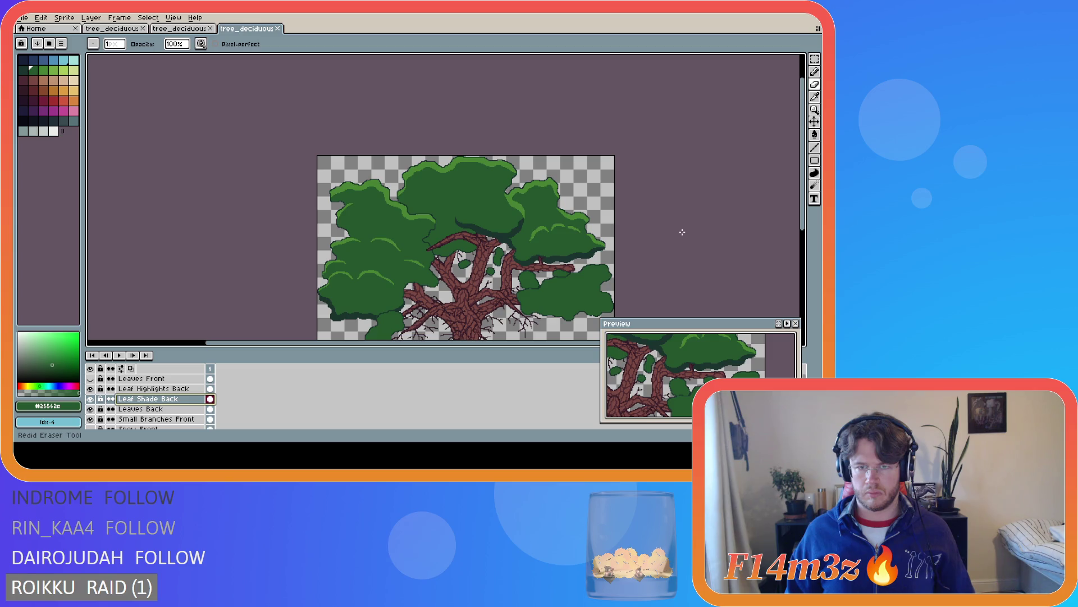
{"action": "scroll", "coordinate": [682, 232], "scroll_direction": "down", "scroll_amount": 1}
{"action": "scroll", "coordinate": [682, 232], "scroll_direction": "up", "scroll_amount": 1}
{"action": "key", "text": "ctrl+s"}
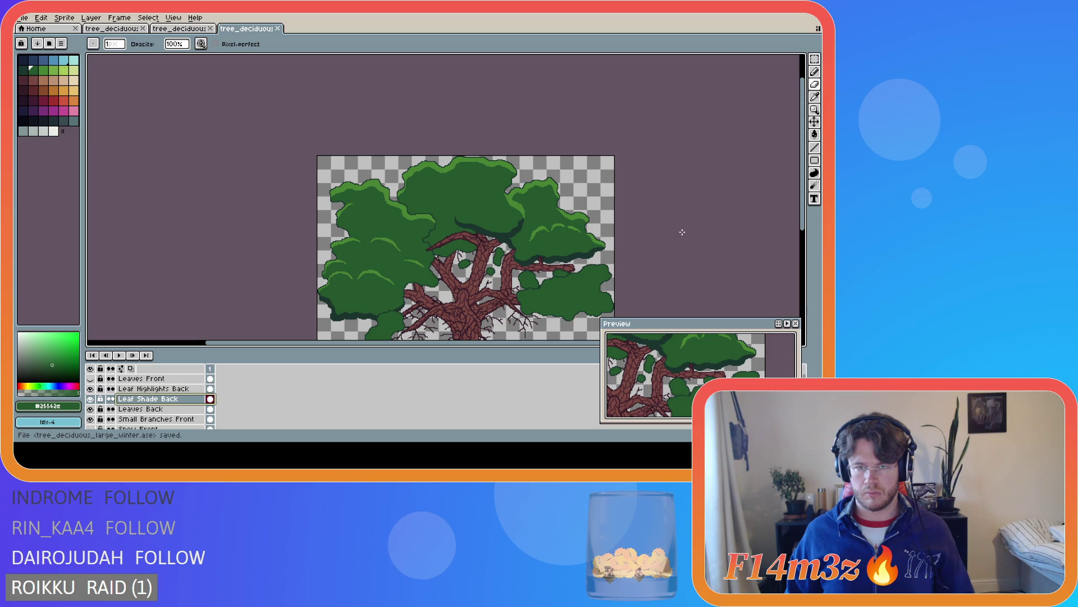
Switch to the Move tool and pan around the canvas to inspect the tree
{"action": "key", "text": "v"}
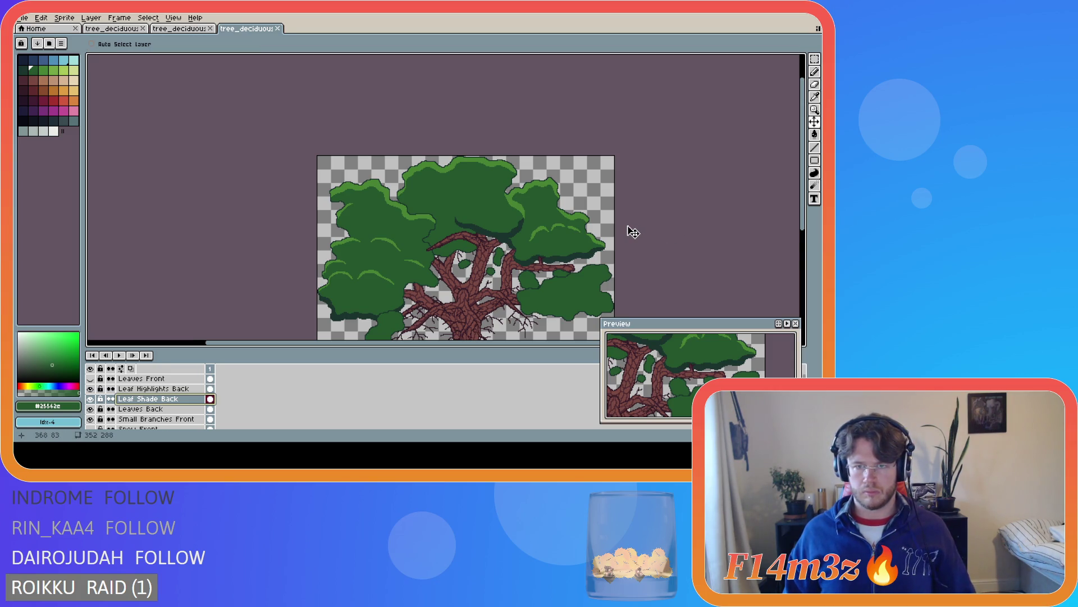
{"action": "scroll", "coordinate": [632, 231], "scroll_direction": "down", "scroll_amount": 1}
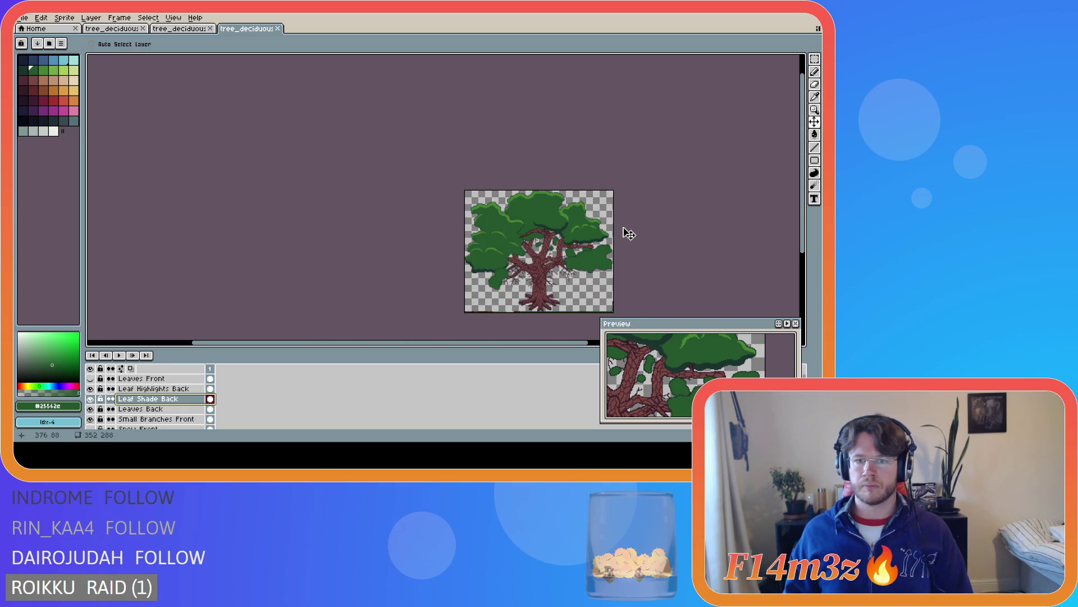
{"action": "scroll", "coordinate": [627, 235], "scroll_direction": "up", "scroll_amount": 1}
{"action": "scroll", "coordinate": [543, 232], "scroll_direction": "up", "scroll_amount": 1}
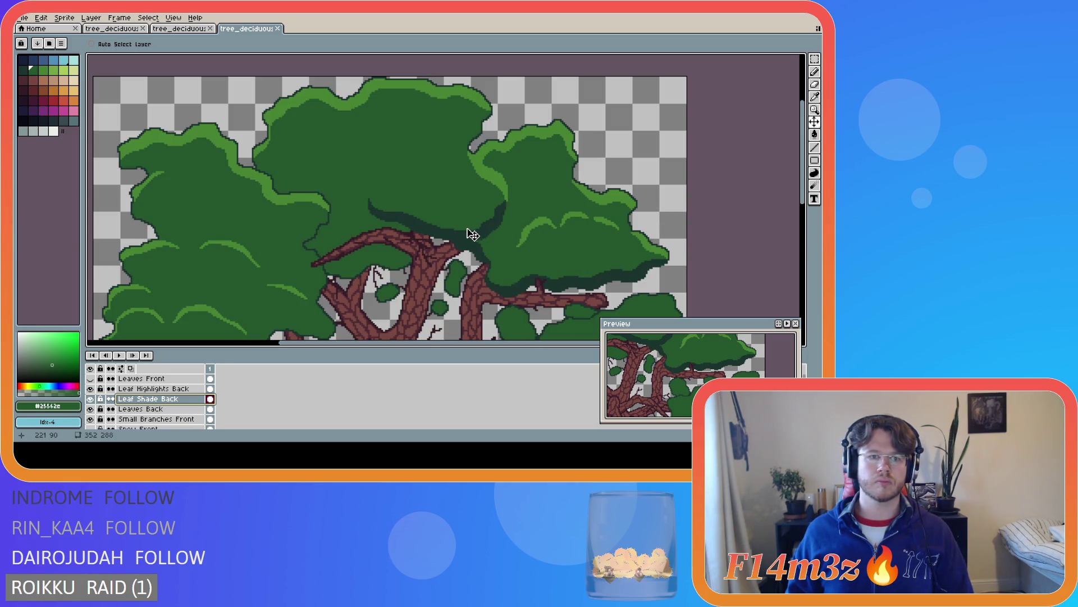
{"action": "scroll", "coordinate": [281, 192], "scroll_direction": "up", "scroll_amount": 1}
{"action": "scroll", "coordinate": [279, 195], "scroll_direction": "down", "scroll_amount": 1}
{"action": "scroll", "coordinate": [273, 194], "scroll_direction": "up", "scroll_amount": 1}
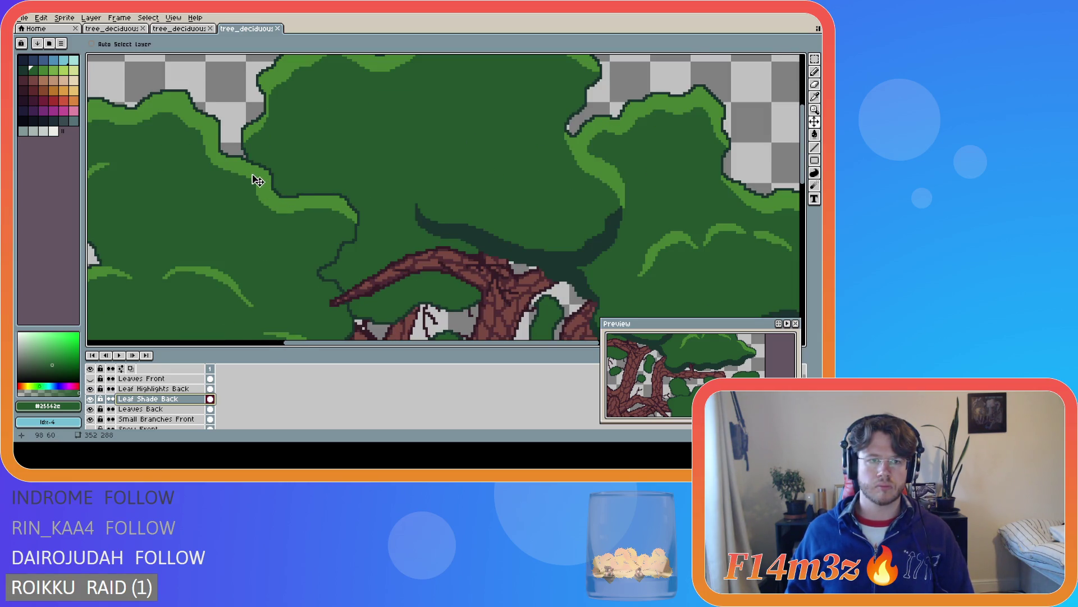
{"action": "scroll", "coordinate": [255, 178], "scroll_direction": "up", "scroll_amount": 1}
{"action": "scroll", "coordinate": [374, 301], "scroll_direction": "down", "scroll_amount": 1}
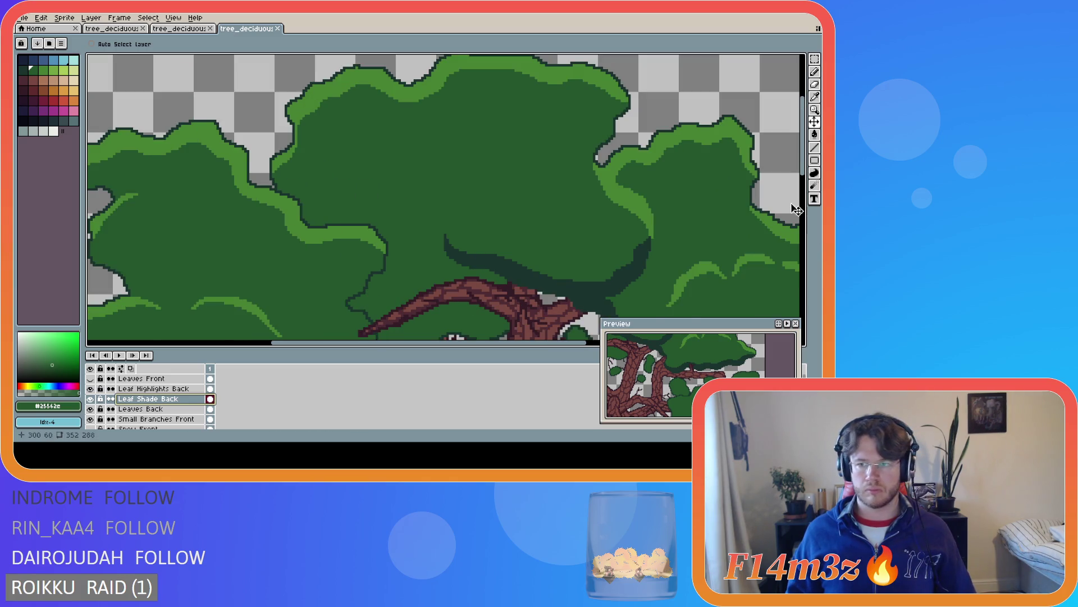
{"action": "scroll", "coordinate": [455, 201], "scroll_direction": "down", "scroll_amount": 2}
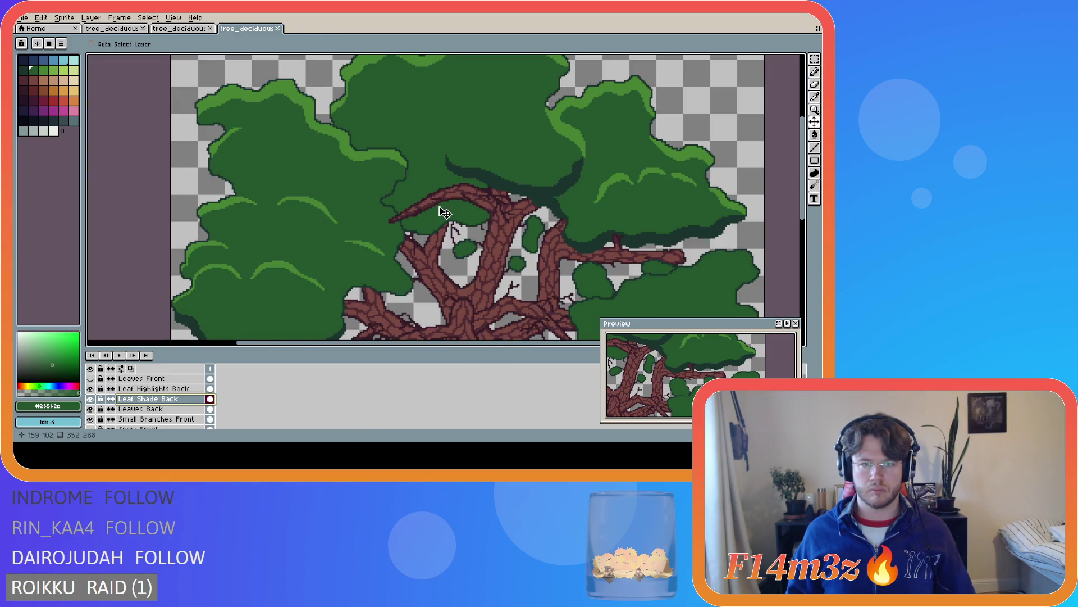
Toggle Leaves Front visibility to compare, then hide the Leaves Back layer
{"action": "left_click", "coordinate": [91, 380]}
{"action": "left_click", "coordinate": [92, 380]}
{"action": "left_click", "coordinate": [92, 379]}
{"action": "left_click", "coordinate": [92, 380]}
{"action": "left_click", "coordinate": [92, 380]}
{"action": "left_click", "coordinate": [91, 379]}
{"action": "left_click", "coordinate": [91, 380]}
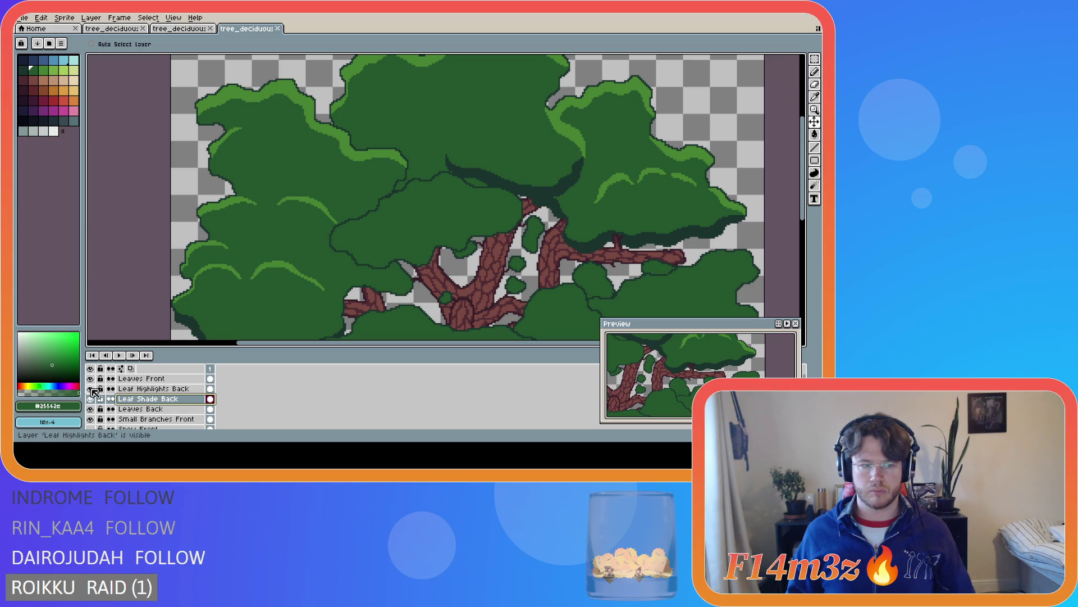
{"action": "left_click", "coordinate": [90, 409]}
Erase a strip of leaf shading, then undo that eraser stroke
{"action": "scroll", "coordinate": [375, 234], "scroll_direction": "up", "scroll_amount": 3}
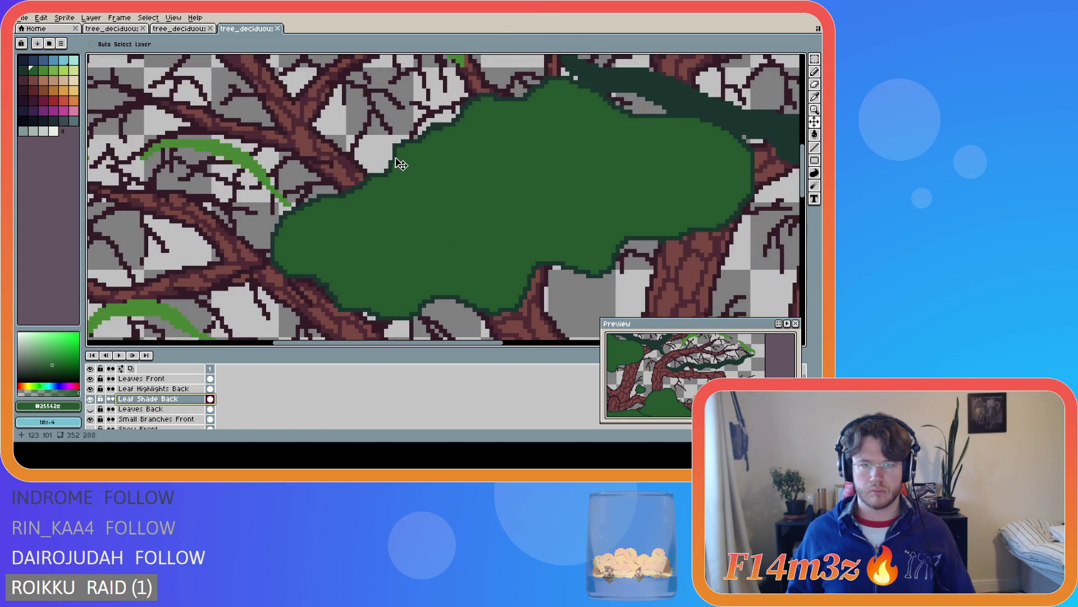
{"action": "key", "text": "e"}
{"action": "left_click_drag", "start_coordinate": [395, 146], "coordinate": [399, 167]}
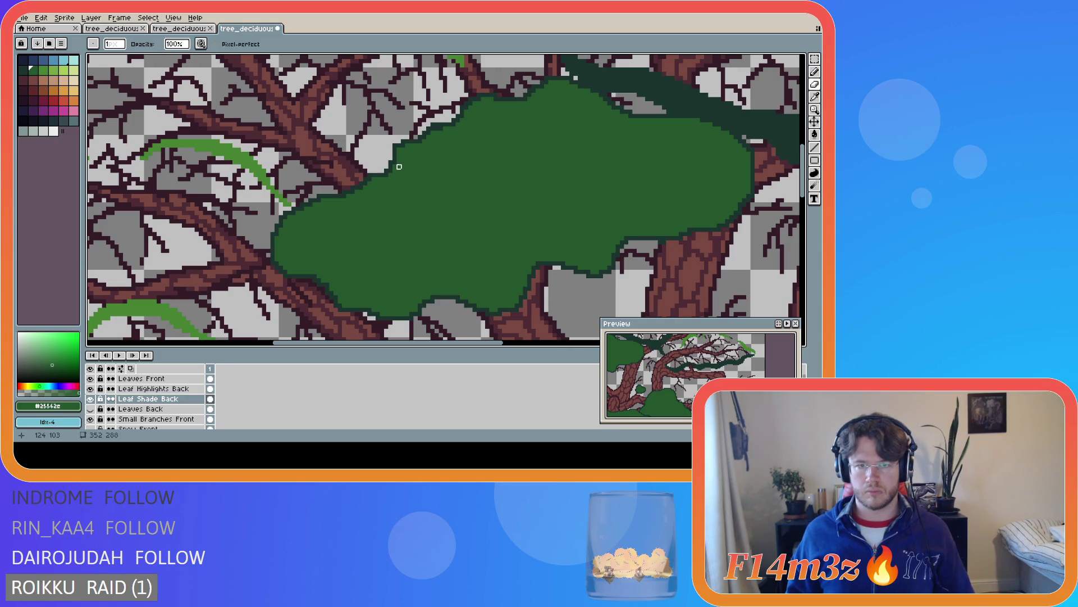
{"action": "key", "text": "v"}
{"action": "key", "text": "b"}
{"action": "scroll", "coordinate": [315, 231], "scroll_direction": "down", "scroll_amount": 4}
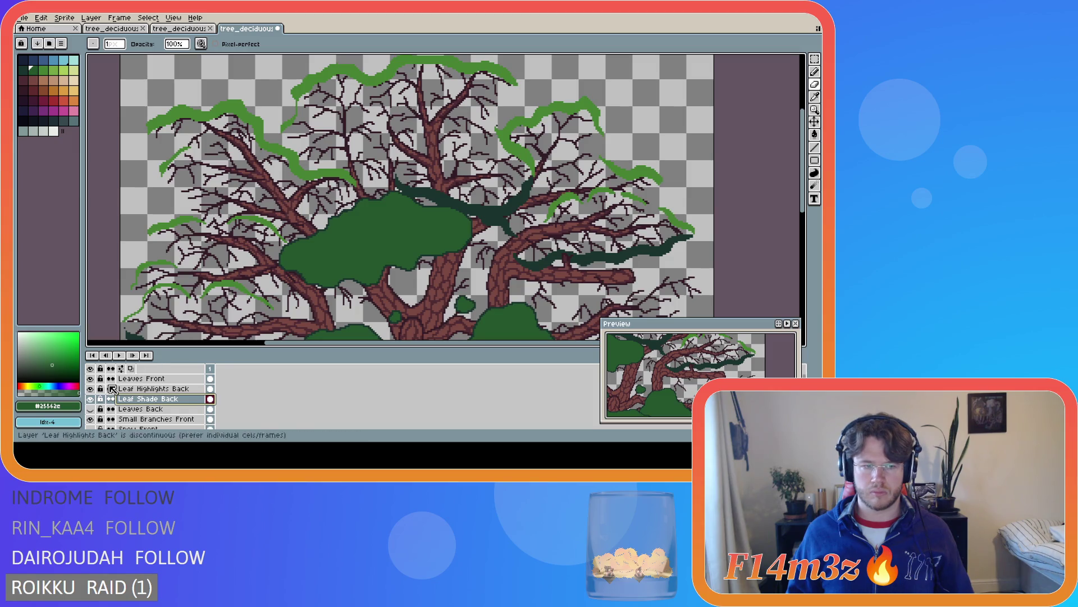
{"action": "left_click", "coordinate": [90, 378]}
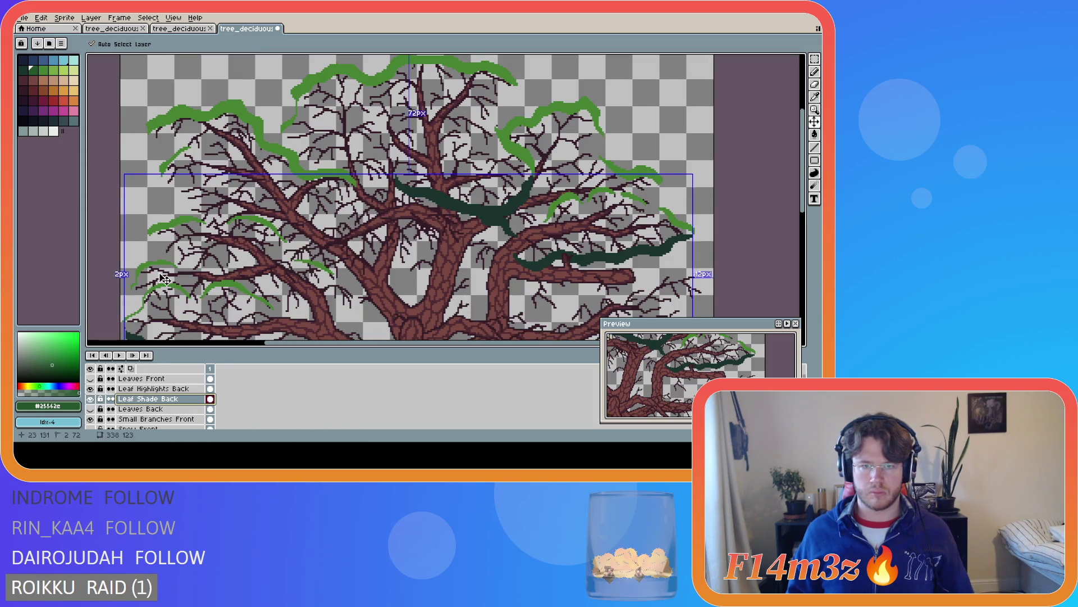
{"action": "key", "text": "ctrl+z"}
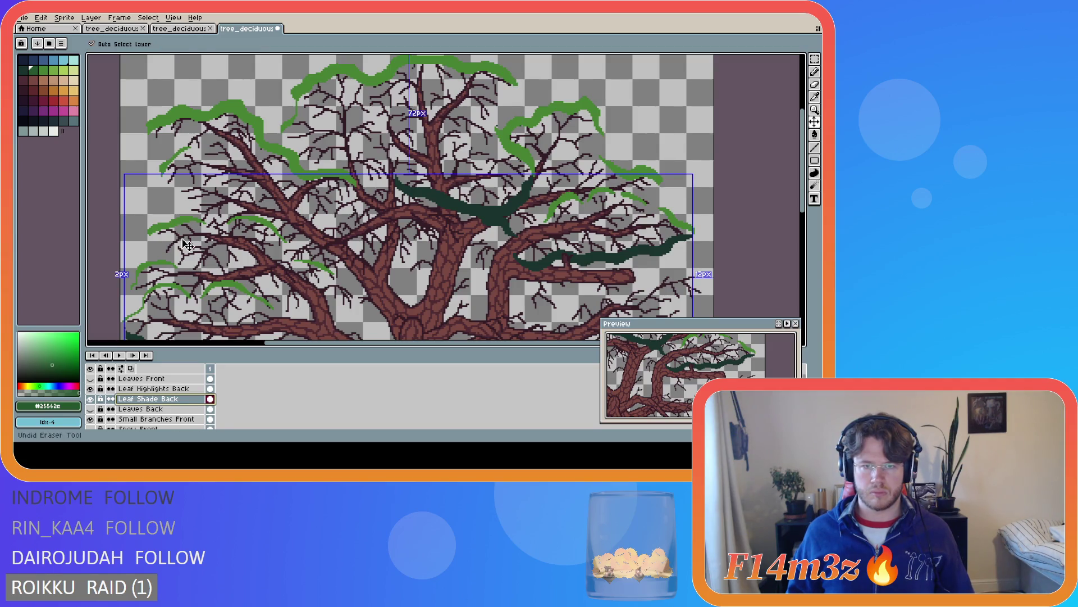
On Leaves Front, pick dark green #19332d, switch to Paint Bucket, and save
{"action": "left_click", "coordinate": [90, 378]}
{"action": "left_click", "coordinate": [91, 378]}
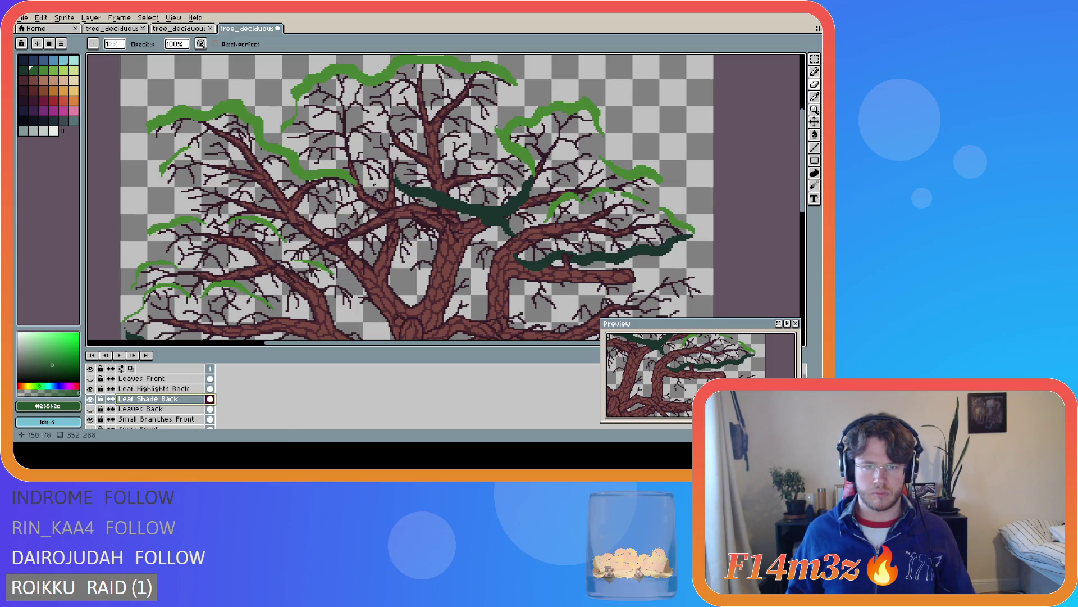
{"action": "left_click", "coordinate": [90, 379]}
{"action": "scroll", "coordinate": [300, 230], "scroll_direction": "up", "scroll_amount": 2}
{"action": "scroll", "coordinate": [300, 231], "scroll_direction": "up", "scroll_amount": 1}
{"action": "key", "text": "Up"}
{"action": "key", "text": "Up"}
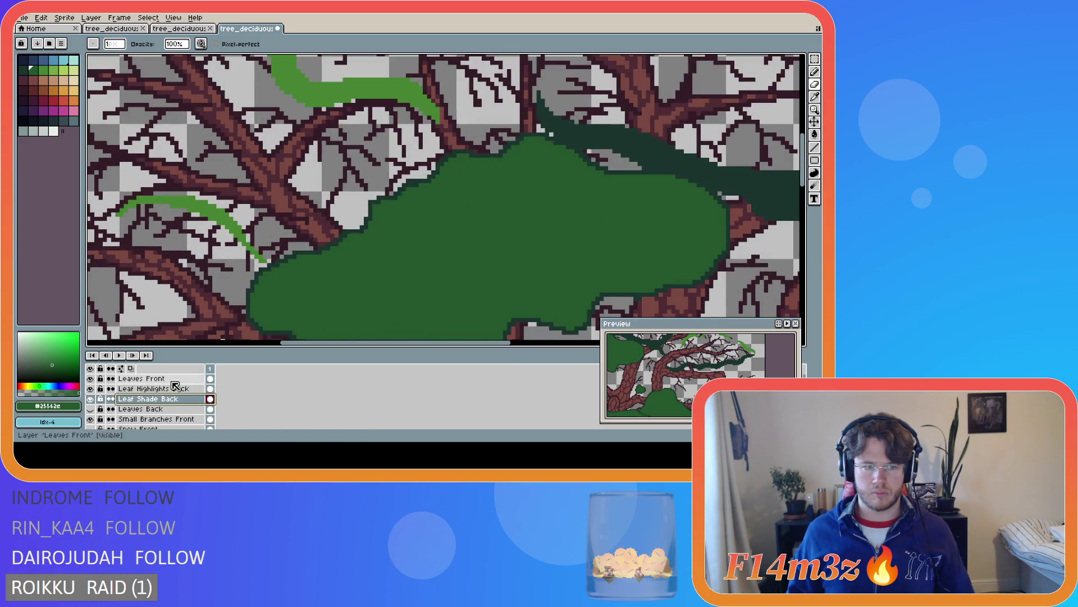
{"action": "left_click", "coordinate": [374, 206], "text": "alt"}
{"action": "key", "text": "g"}
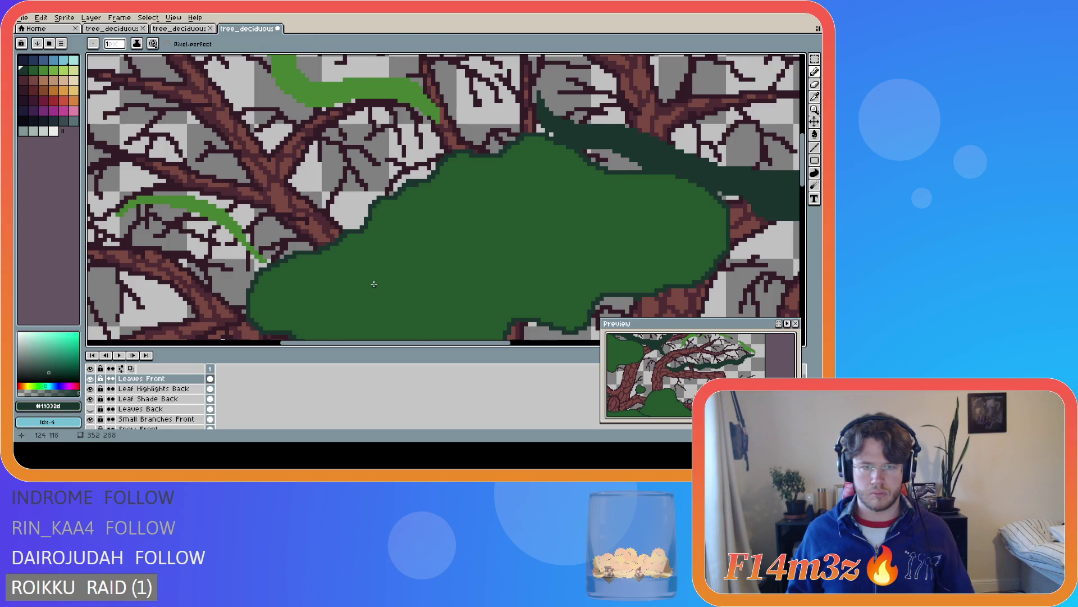
{"action": "scroll", "coordinate": [374, 284], "scroll_direction": "down", "scroll_amount": 3}
{"action": "key", "text": "ctrl+s"}
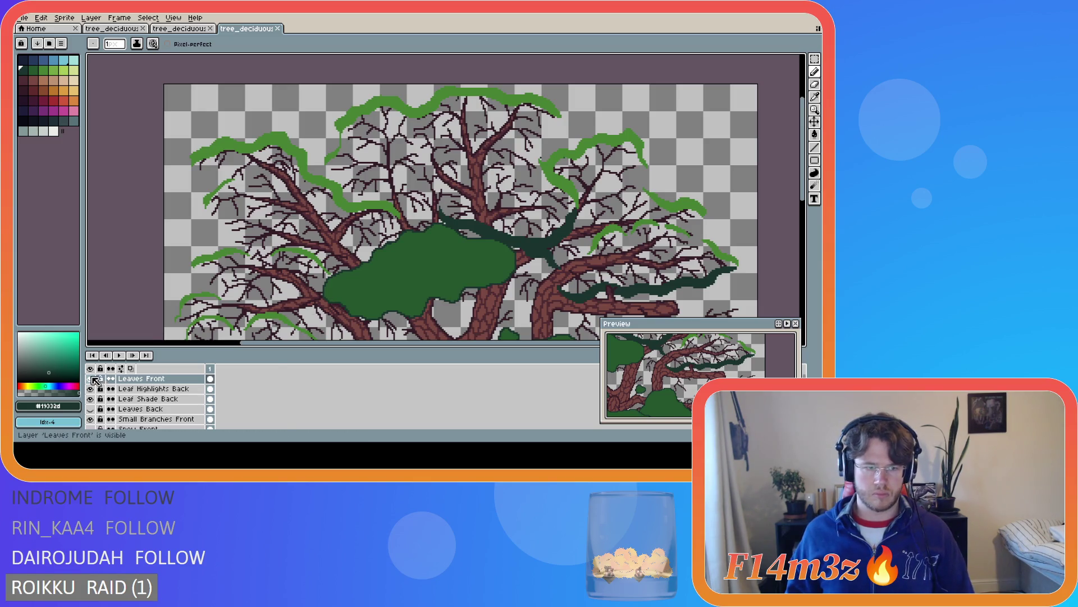
Hide Leaves Front, show and select Leaves Back, and eyedrop its leaf green #25562e
{"action": "left_click", "coordinate": [90, 379]}
{"action": "left_click", "coordinate": [90, 419]}
{"action": "left_click", "coordinate": [90, 419]}
{"action": "left_click", "coordinate": [90, 409]}
{"action": "scroll", "coordinate": [365, 260], "scroll_direction": "up", "scroll_amount": 2}
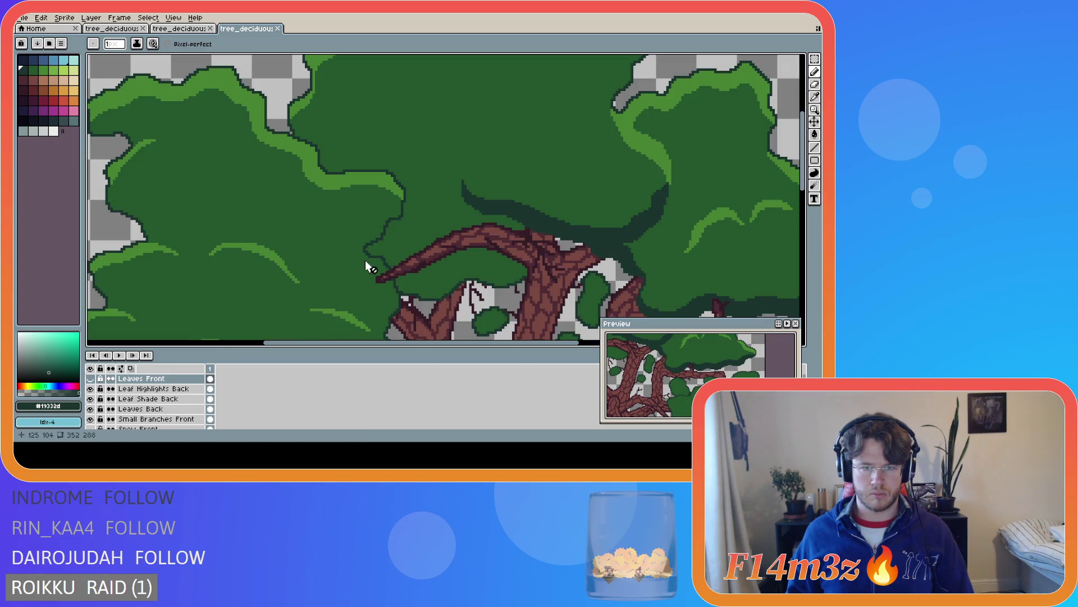
{"action": "scroll", "coordinate": [407, 263], "scroll_direction": "up", "scroll_amount": 1}
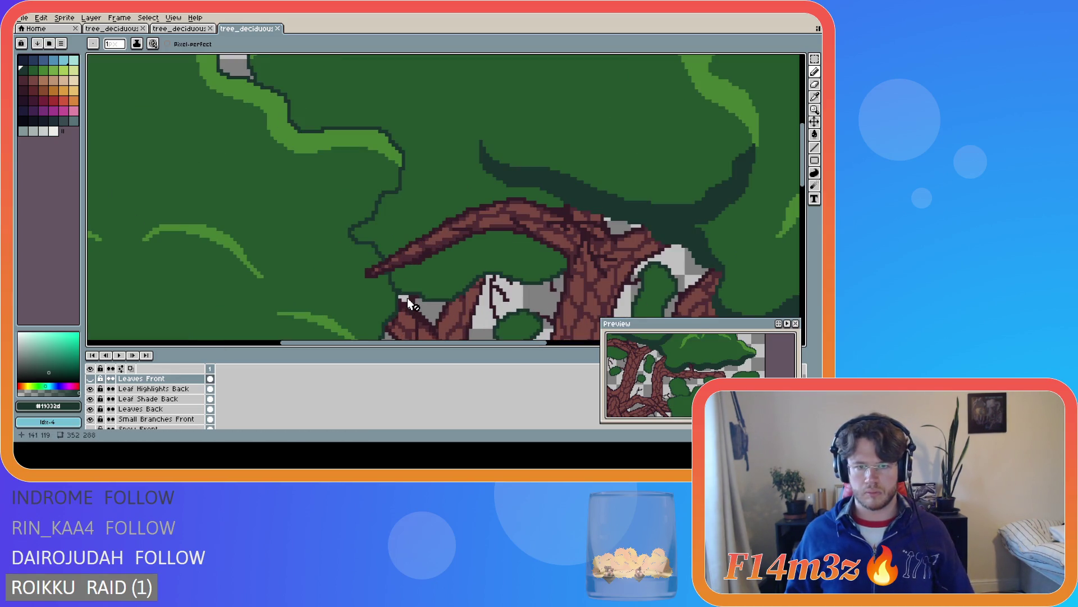
{"action": "left_click", "coordinate": [140, 409]}
{"action": "left_click", "coordinate": [335, 238], "text": "alt"}
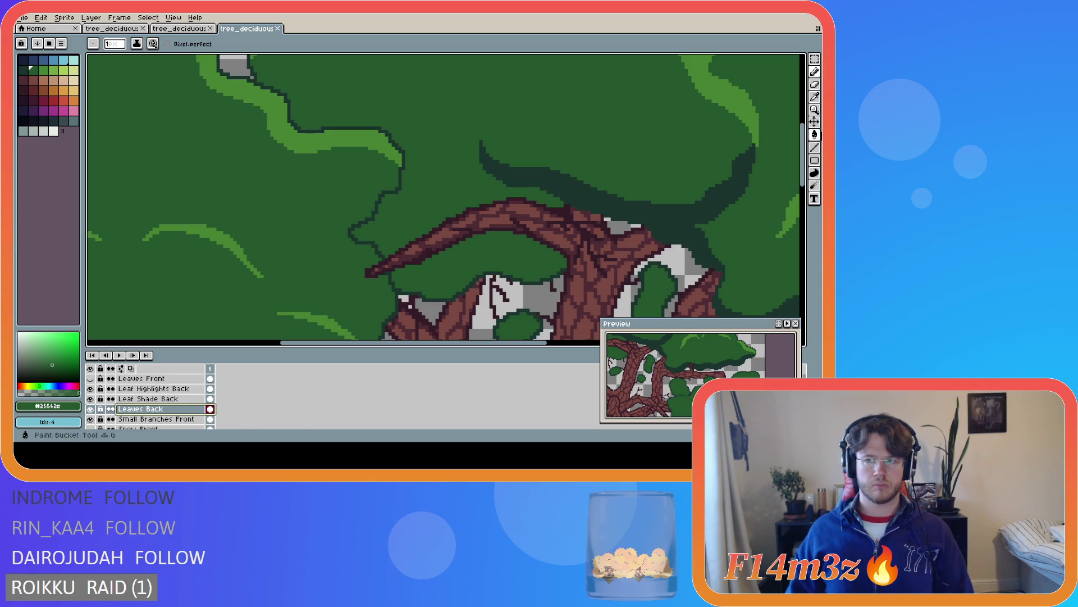
Hide Leaf Highlights Back and paint part of the dark outline over with leaf green #25562e
{"action": "left_click_drag", "start_coordinate": [802, 155], "coordinate": [802, 147]}
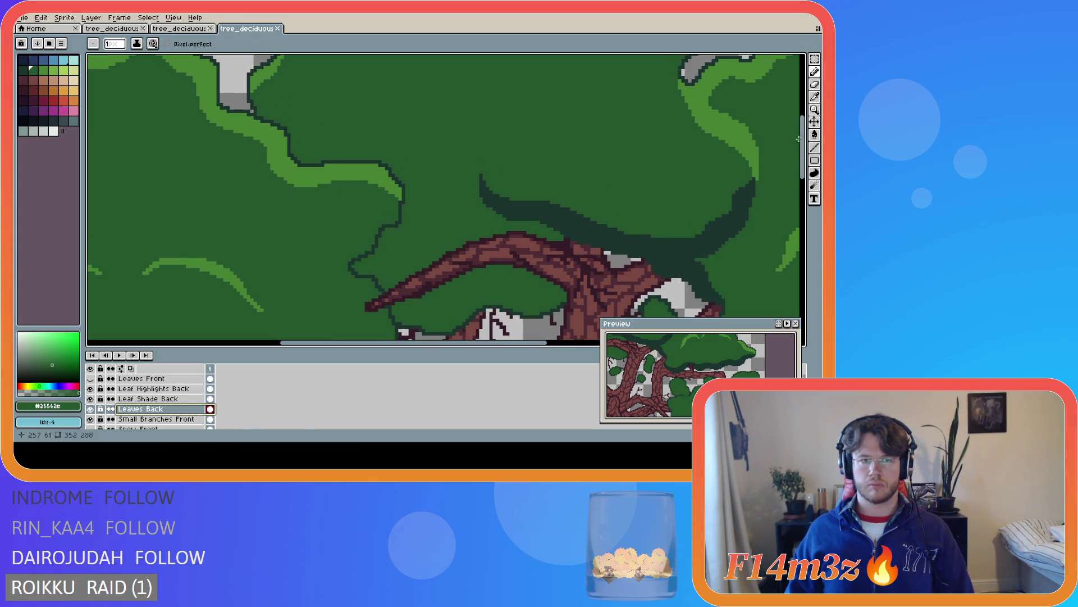
{"action": "left_click", "coordinate": [91, 389]}
{"action": "left_click", "coordinate": [91, 389]}
{"action": "left_click", "coordinate": [92, 390]}
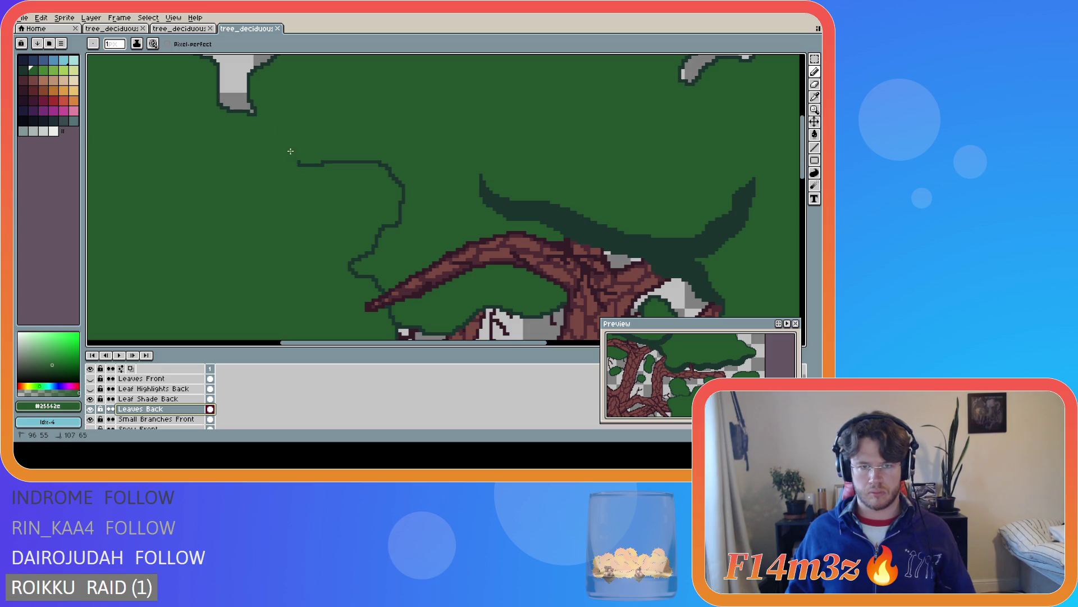
{"action": "left_click_drag", "start_coordinate": [359, 162], "coordinate": [306, 162]}
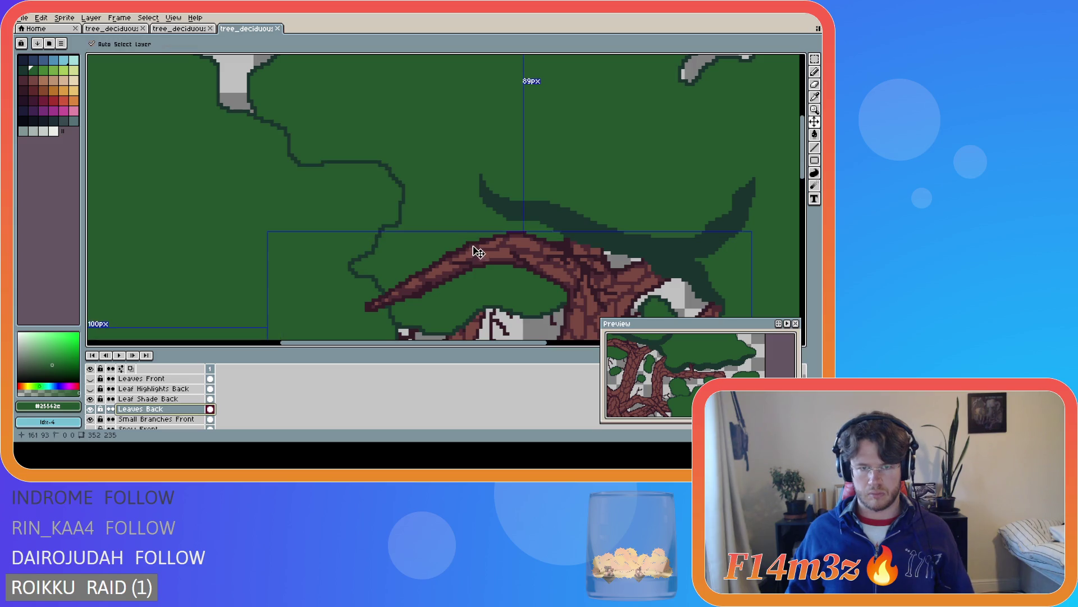
Compare the tree with front leaves and back highlights toggled, leaving the highlights visible
{"action": "scroll", "coordinate": [402, 249], "scroll_direction": "down", "scroll_amount": 2}
{"action": "left_click", "coordinate": [90, 378]}
{"action": "left_click", "coordinate": [90, 379]}
{"action": "left_click", "coordinate": [90, 379]}
{"action": "left_click", "coordinate": [90, 378]}
{"action": "left_click", "coordinate": [90, 378]}
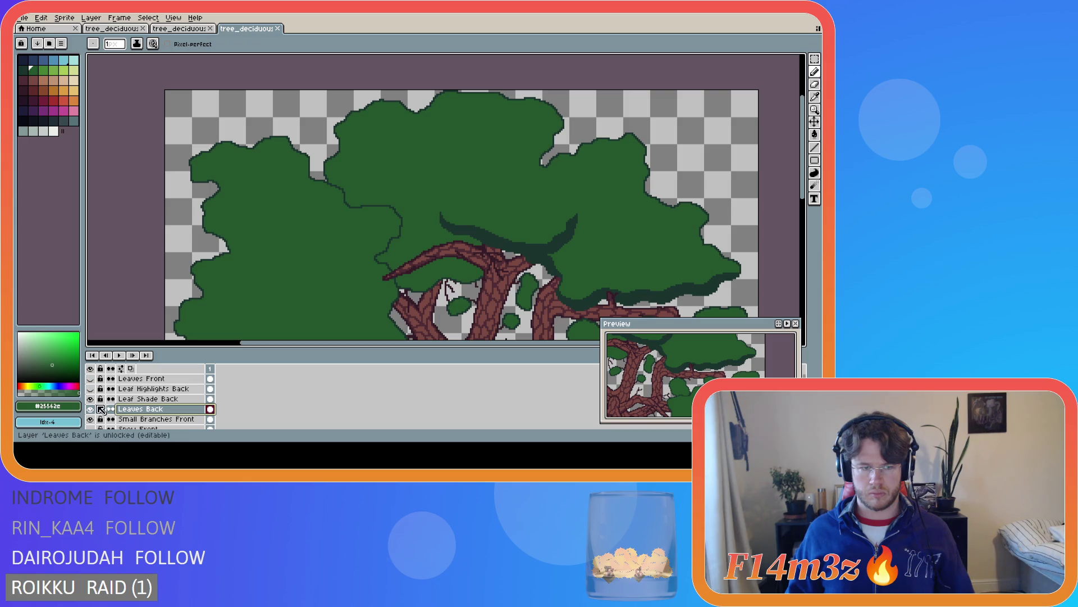
{"action": "left_click", "coordinate": [90, 388]}
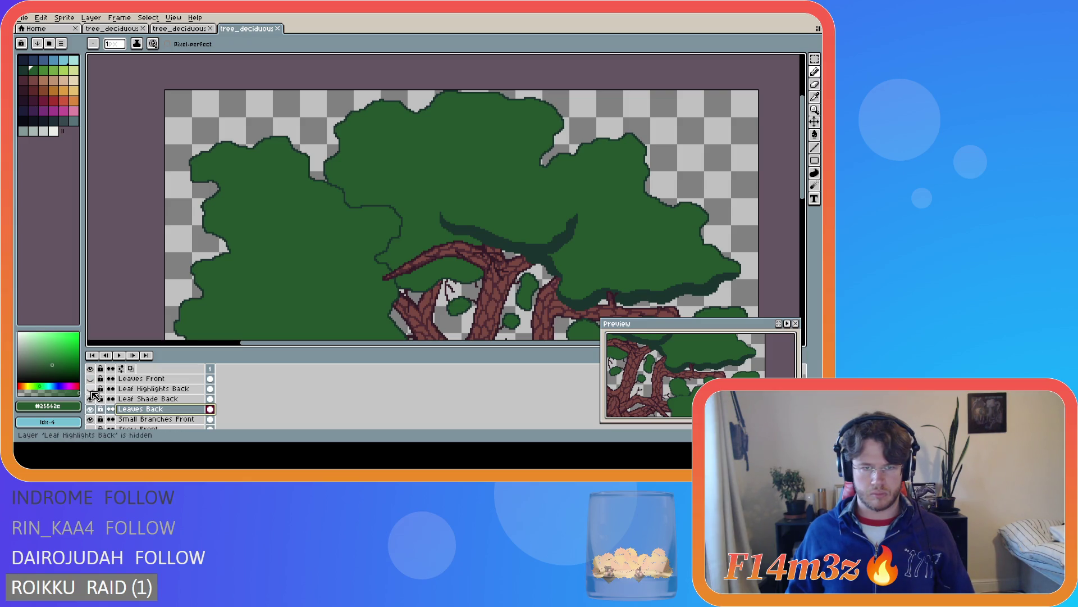
{"action": "left_click", "coordinate": [90, 389]}
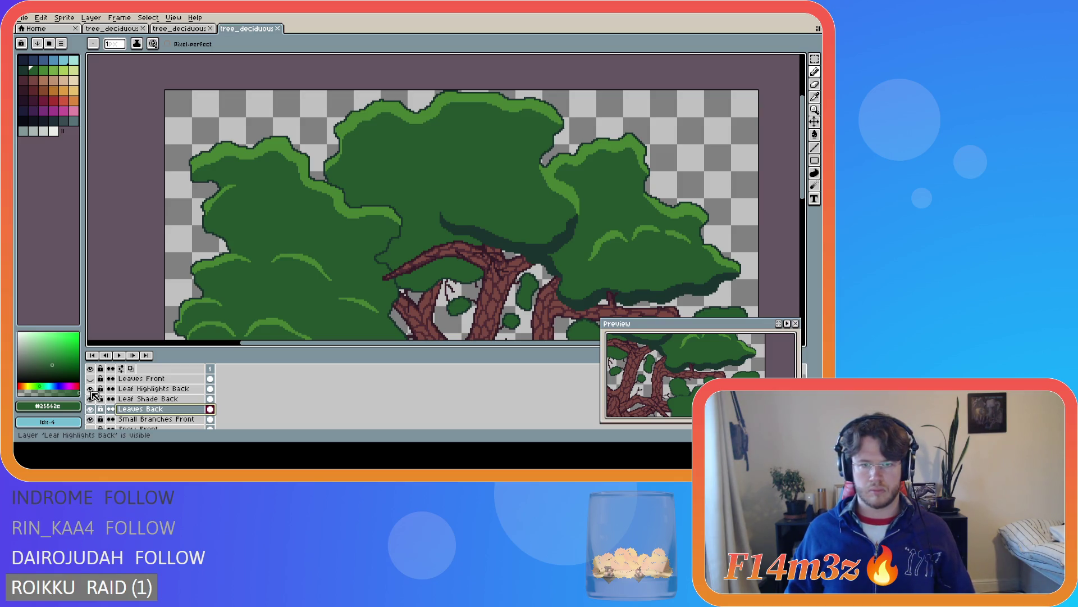
{"action": "key", "text": "plus"}
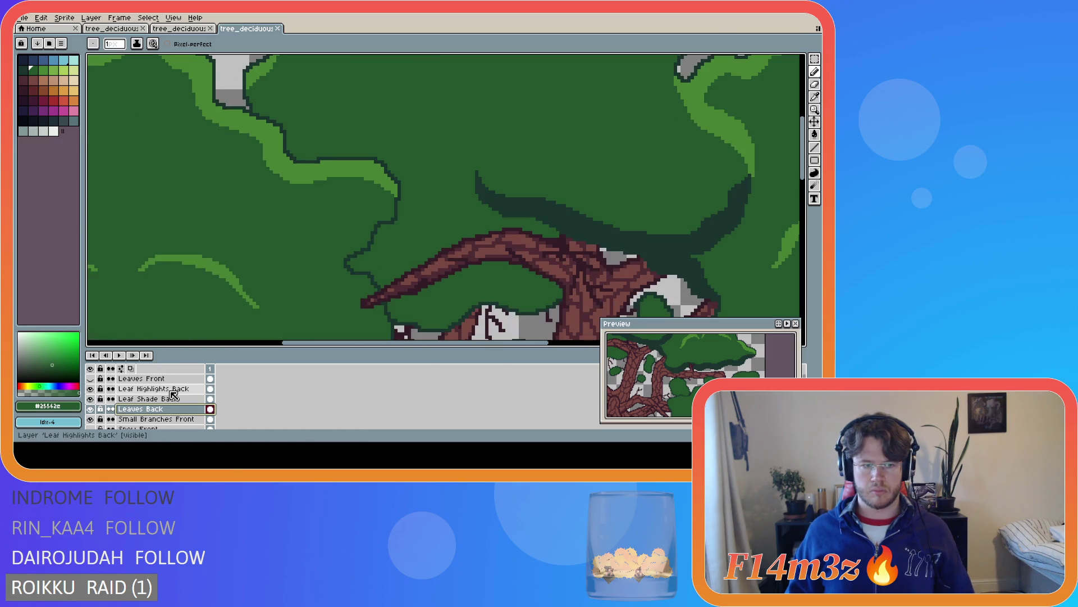
On Leaf Shade Back, start a dark #19332d shade line along the leaf clump edge
{"action": "left_click", "coordinate": [169, 399]}
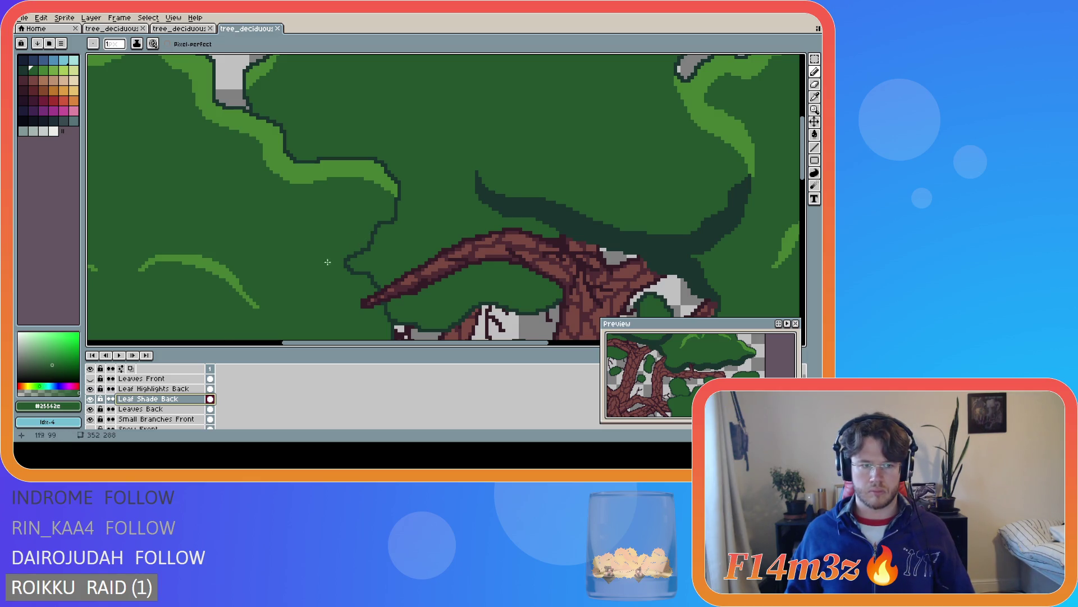
{"action": "key", "text": "["}
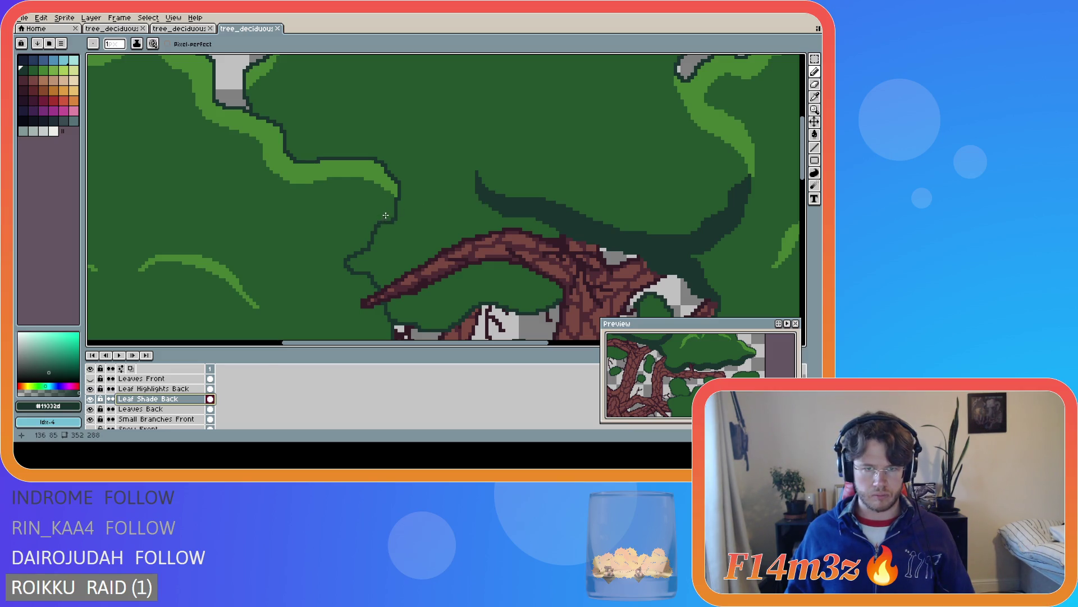
{"action": "left_click_drag", "start_coordinate": [395, 201], "coordinate": [385, 209]}
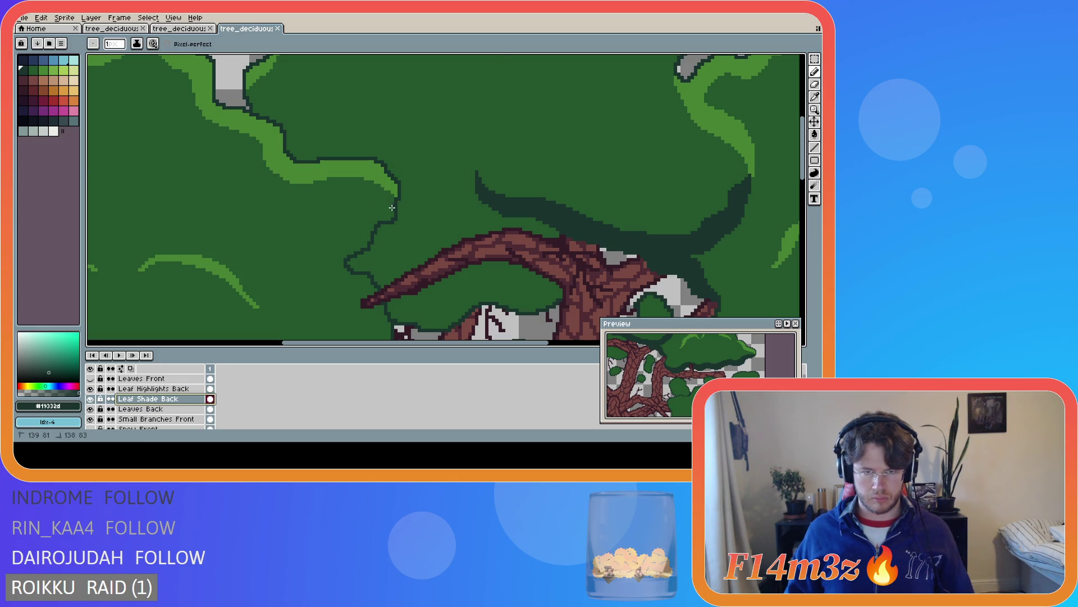
{"action": "left_click", "coordinate": [346, 257], "text": "shift"}
Extend the shade with a straight line and fill the strip down to the branch
{"action": "key", "text": "shift"}
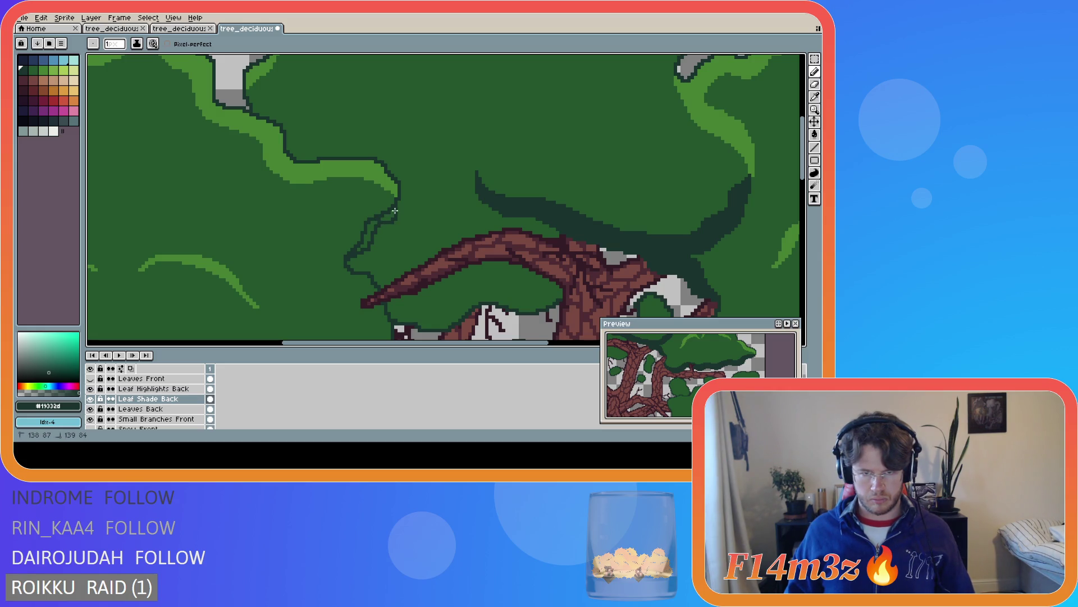
{"action": "left_click_drag", "start_coordinate": [384, 222], "coordinate": [359, 250]}
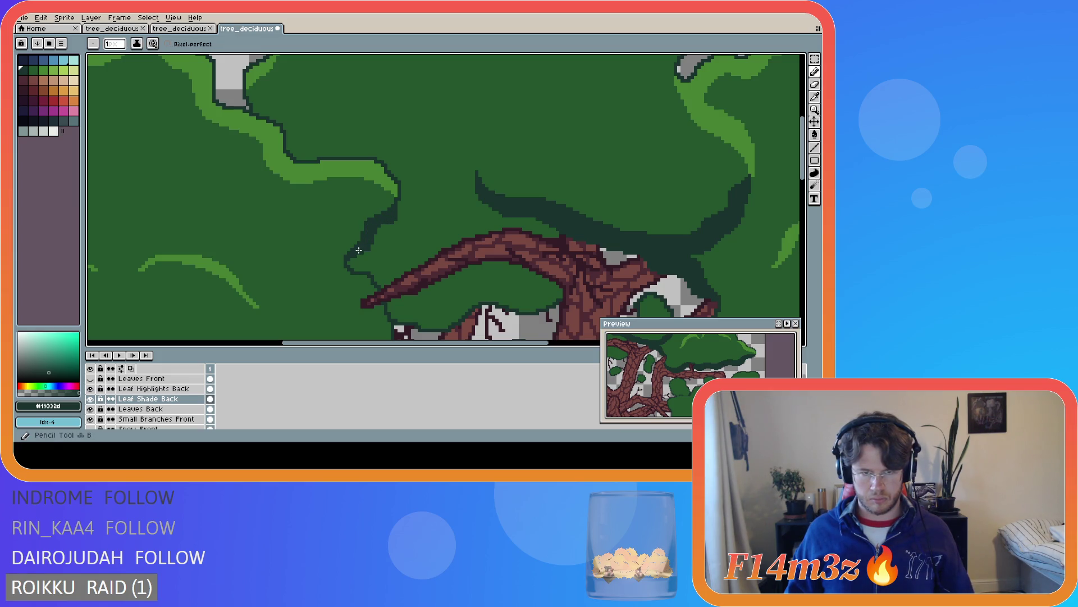
{"action": "scroll", "coordinate": [411, 261], "scroll_direction": "down", "scroll_amount": 2}
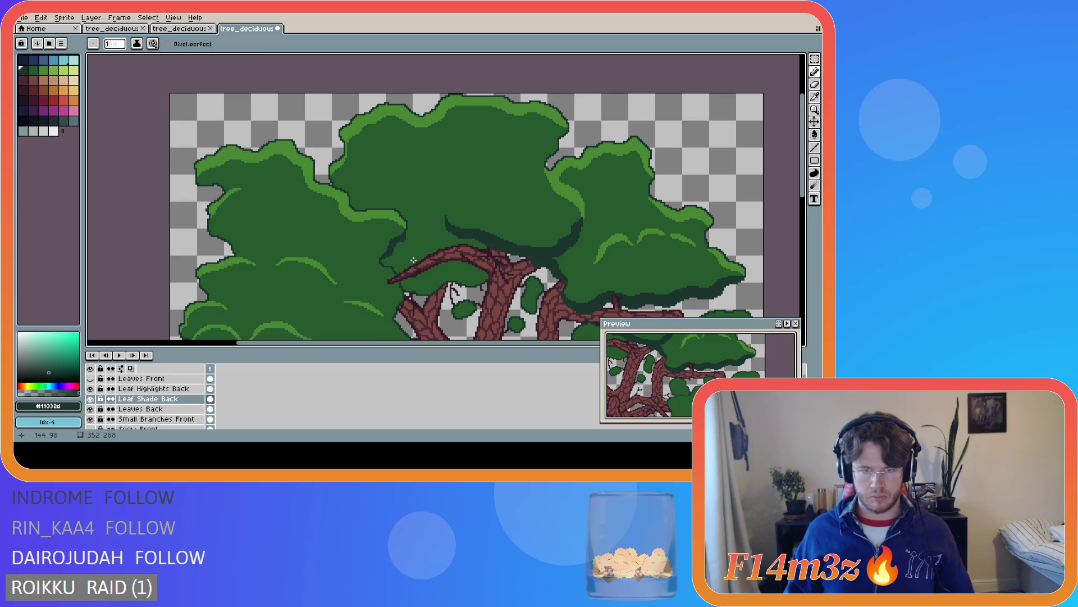
{"action": "scroll", "coordinate": [413, 259], "scroll_direction": "up", "scroll_amount": 1}
{"action": "scroll", "coordinate": [407, 249], "scroll_direction": "up", "scroll_amount": 1}
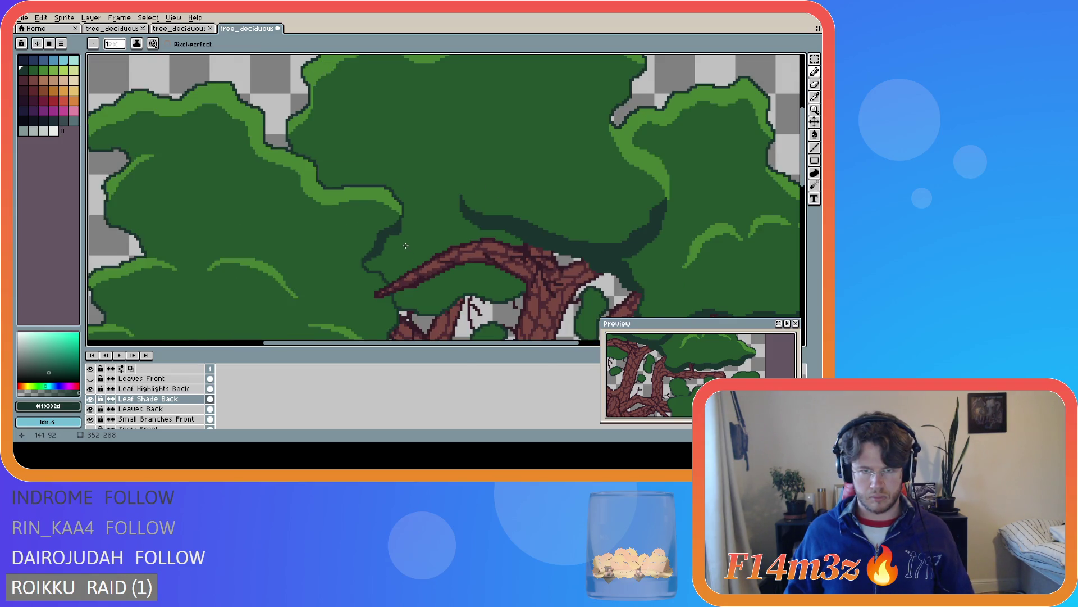
{"action": "scroll", "coordinate": [406, 246], "scroll_direction": "down", "scroll_amount": 1}
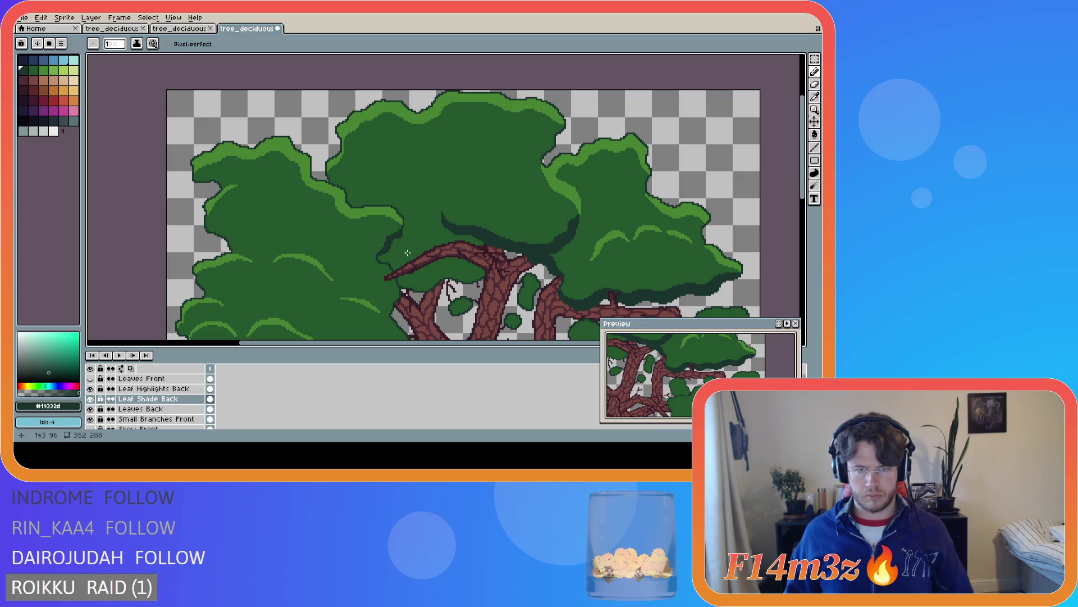
{"action": "scroll", "coordinate": [408, 250], "scroll_direction": "up", "scroll_amount": 1}
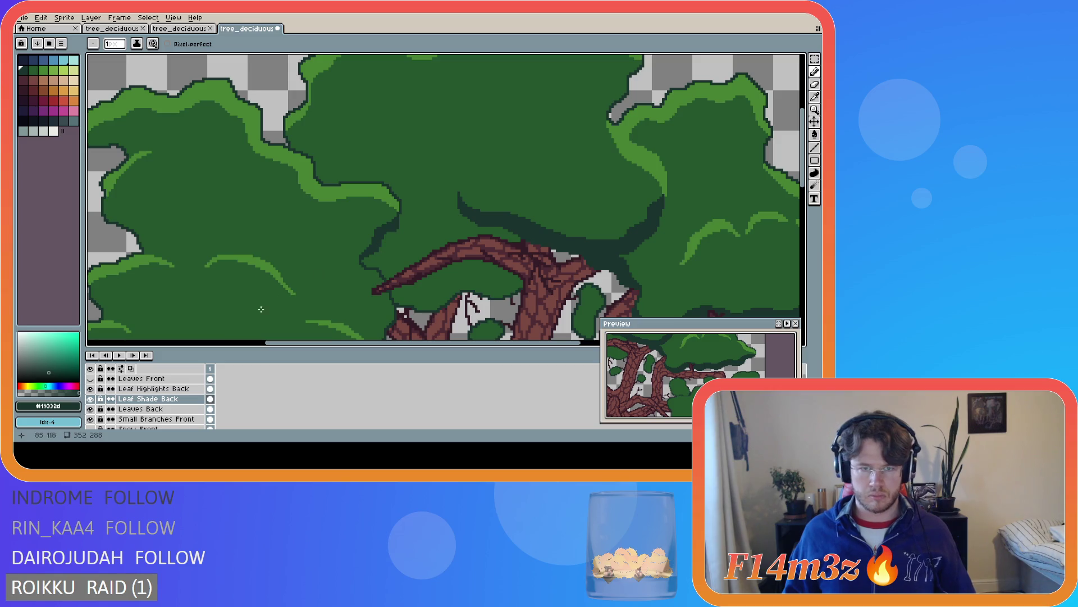
On Leaves Back, cover the leftover dark outline stubs with sampled leaf green
{"action": "left_click", "coordinate": [90, 399]}
{"action": "left_click", "coordinate": [90, 399]}
{"action": "left_click", "coordinate": [91, 398]}
{"action": "left_click", "coordinate": [91, 399]}
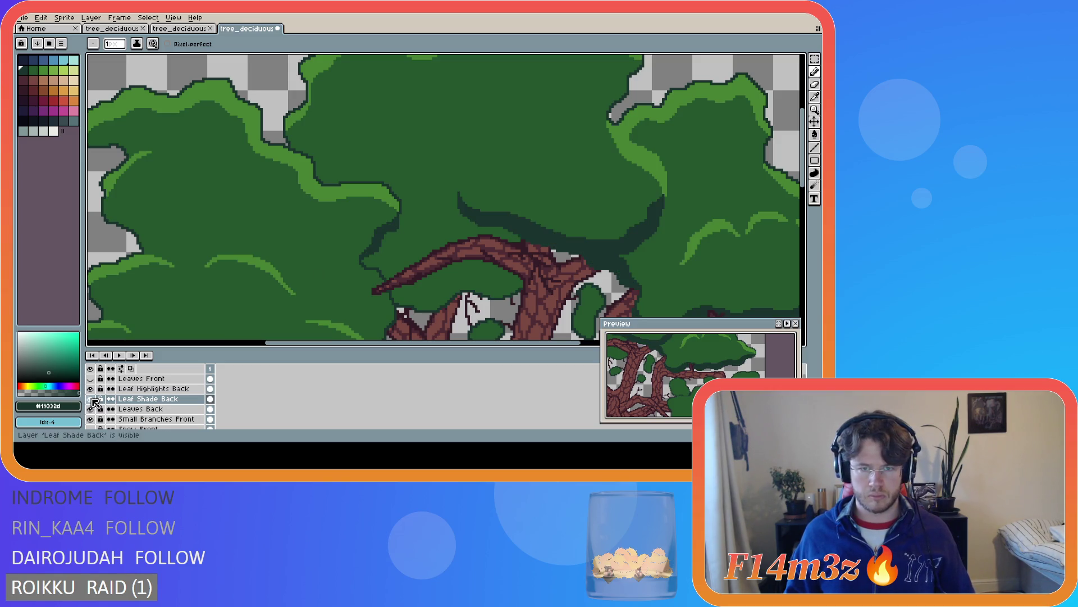
{"action": "left_click", "coordinate": [91, 399]}
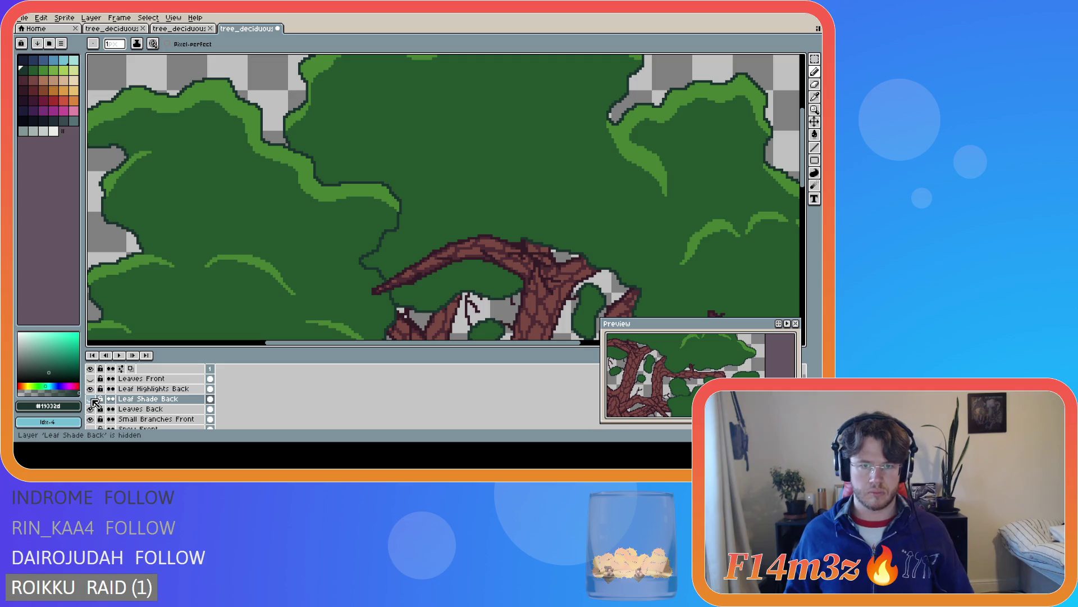
{"action": "left_click", "coordinate": [91, 389]}
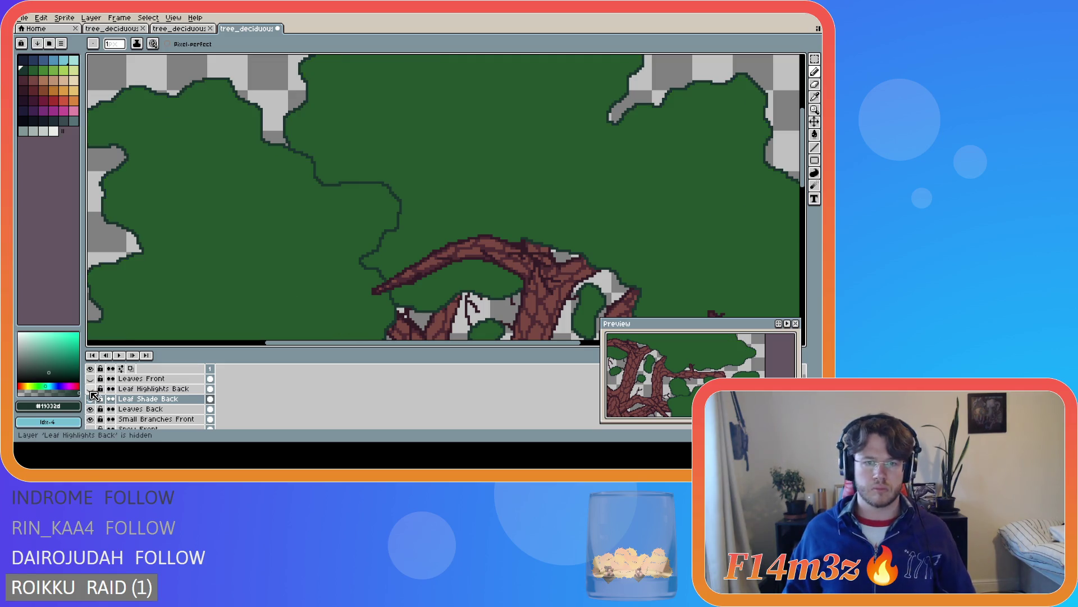
{"action": "left_click", "coordinate": [135, 408]}
{"action": "left_click", "coordinate": [331, 232], "text": "alt"}
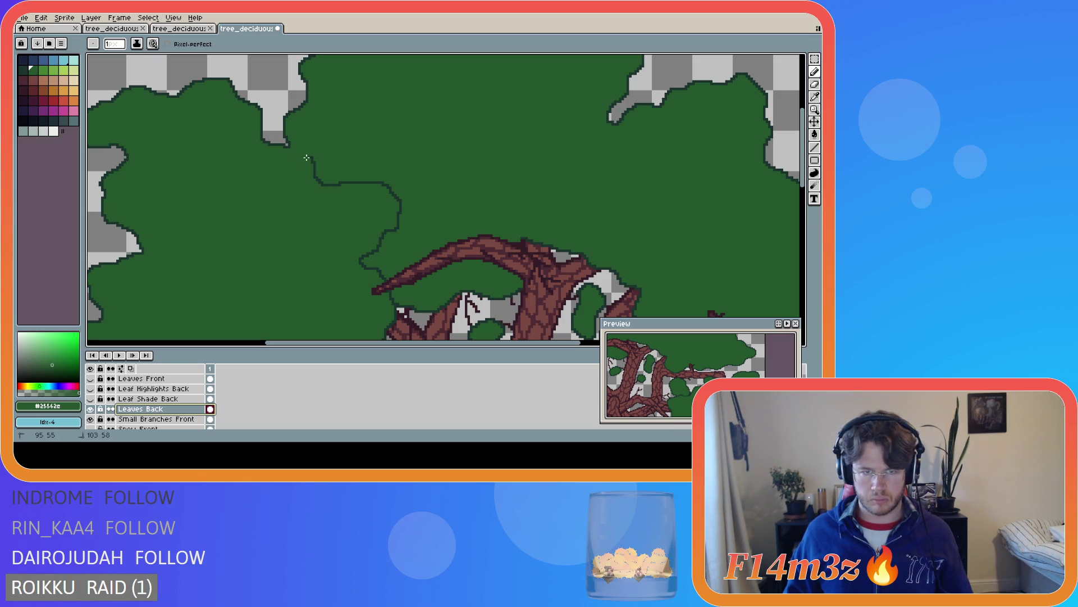
{"action": "left_click_drag", "start_coordinate": [313, 174], "coordinate": [319, 182]}
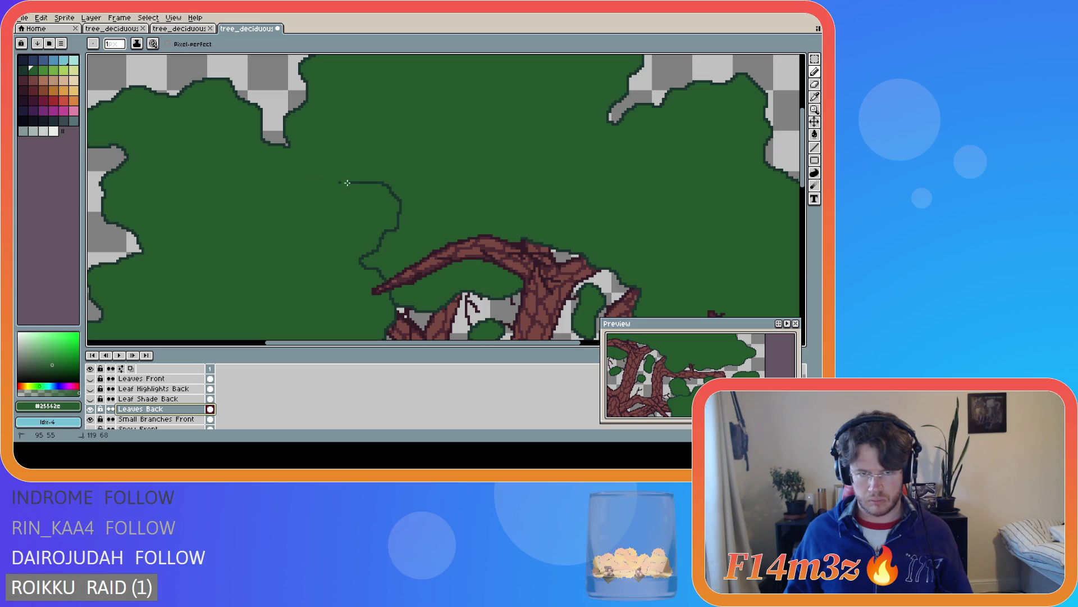
{"action": "left_click_drag", "start_coordinate": [380, 183], "coordinate": [369, 182]}
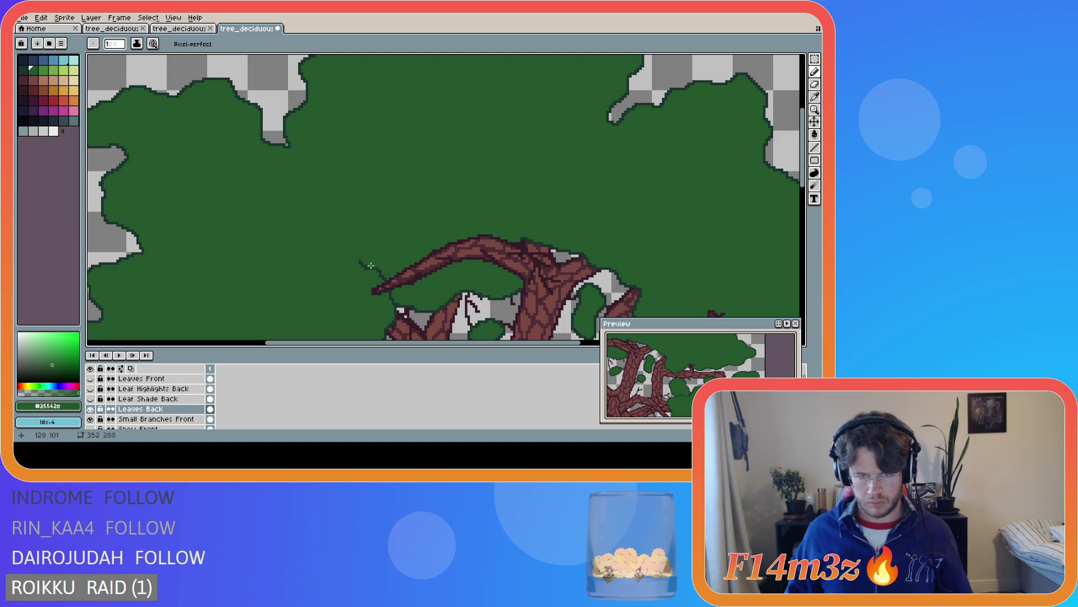
{"action": "mouse_move", "coordinate": [399, 304]}
{"action": "left_mouse_down"}
{"action": "mouse_move", "coordinate": [389, 294]}
{"action": "mouse_move", "coordinate": [400, 306]}
{"action": "left_mouse_up"}
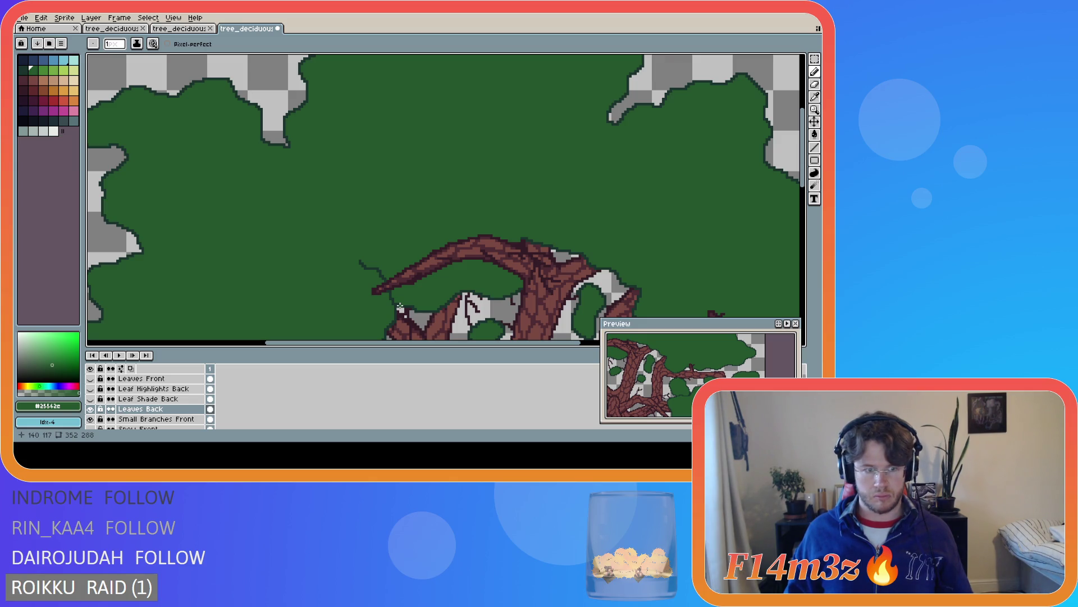
Touch up the pixels at the branch tip and save the sprite
{"action": "left_click", "coordinate": [91, 409]}
{"action": "left_click", "coordinate": [91, 410]}
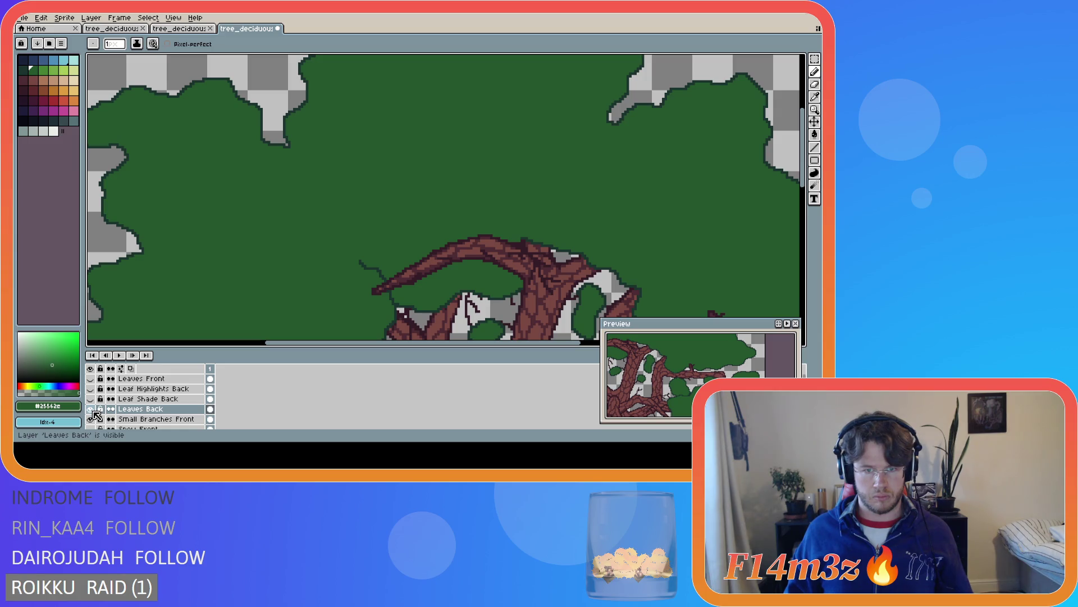
{"action": "left_click", "coordinate": [91, 409]}
{"action": "left_click", "coordinate": [92, 410]}
{"action": "scroll", "coordinate": [352, 302], "scroll_direction": "up", "scroll_amount": 1}
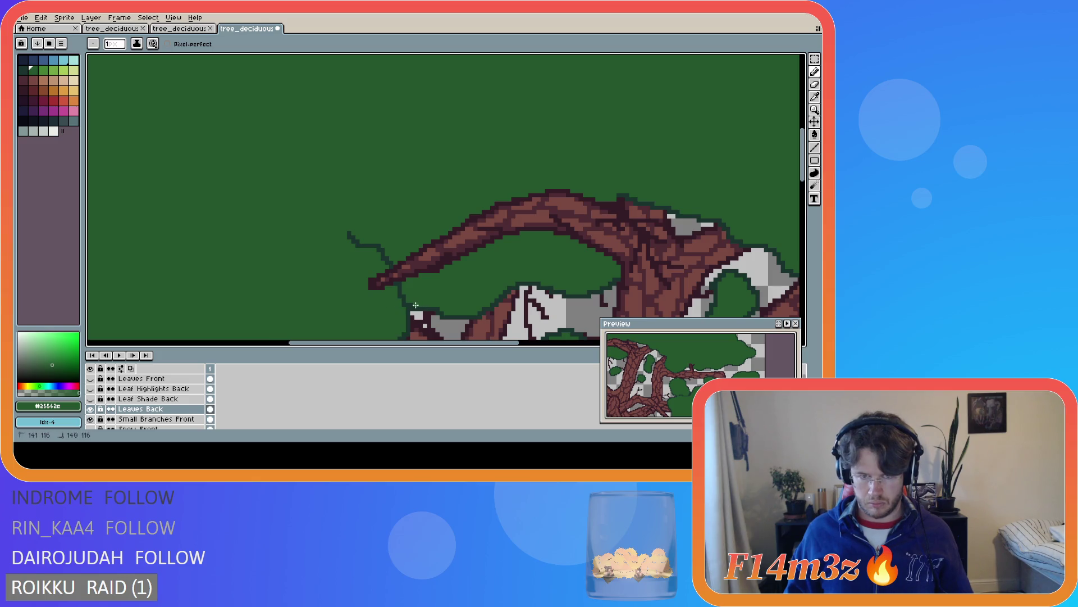
{"action": "left_click", "coordinate": [390, 264]}
{"action": "left_click_drag", "start_coordinate": [380, 246], "coordinate": [383, 250]}
{"action": "scroll", "coordinate": [360, 242], "scroll_direction": "down", "scroll_amount": 4}
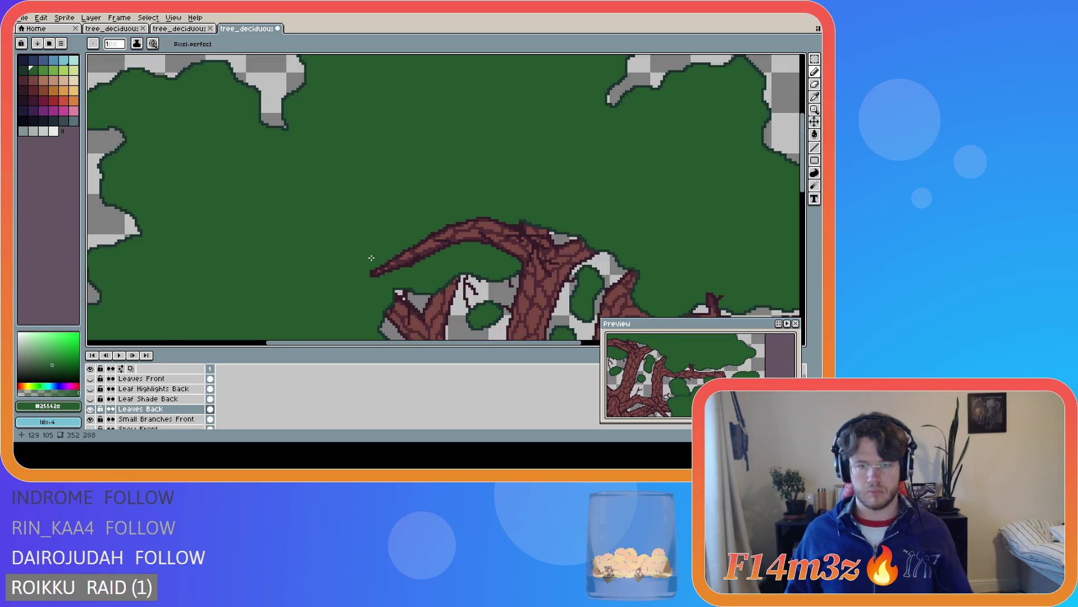
{"action": "key", "text": "ctrl+s"}
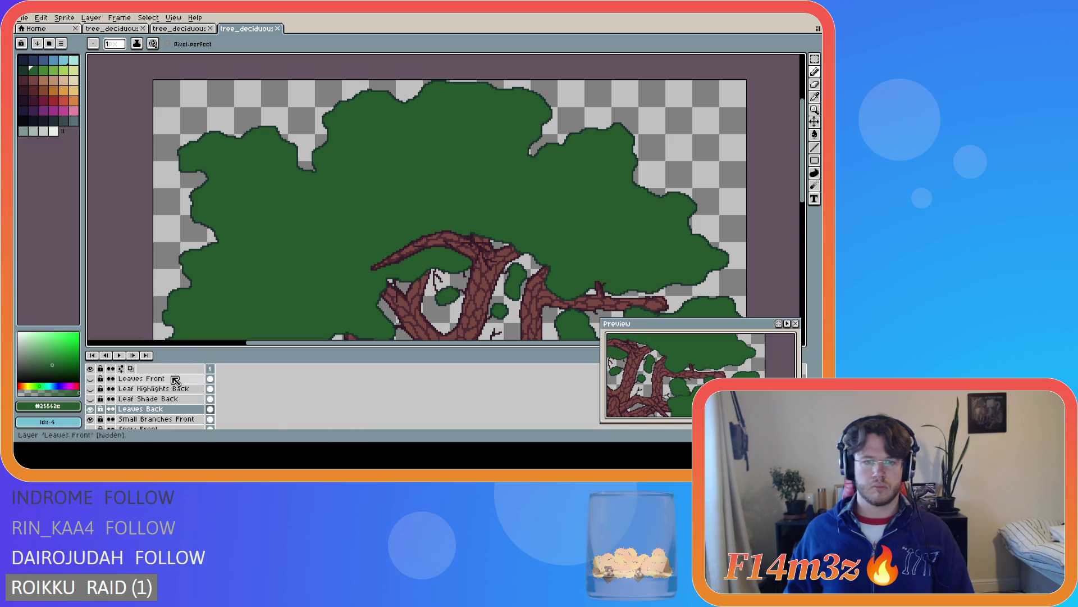
Show Leaf Shade Back and Leaf Highlights Back again and save the tree sprite
{"action": "left_click", "coordinate": [90, 398]}
{"action": "left_click", "coordinate": [90, 389]}
{"action": "scroll", "coordinate": [550, 226], "scroll_direction": "up", "scroll_amount": 1}
{"action": "scroll", "coordinate": [478, 228], "scroll_direction": "down", "scroll_amount": 2}
{"action": "scroll", "coordinate": [410, 230], "scroll_direction": "up", "scroll_amount": 1}
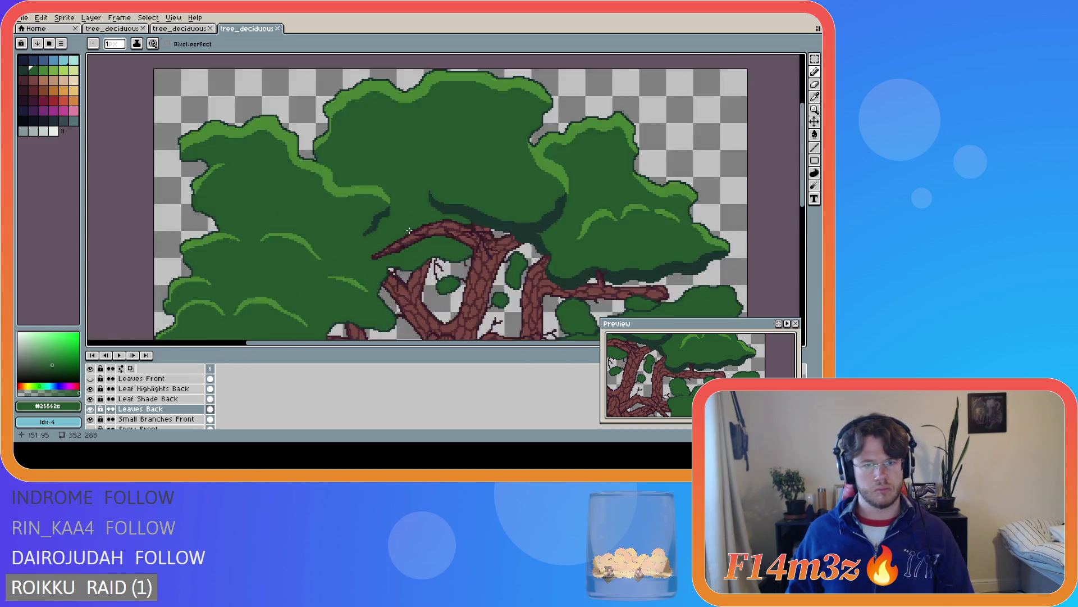
{"action": "scroll", "coordinate": [409, 231], "scroll_direction": "up", "scroll_amount": 2}
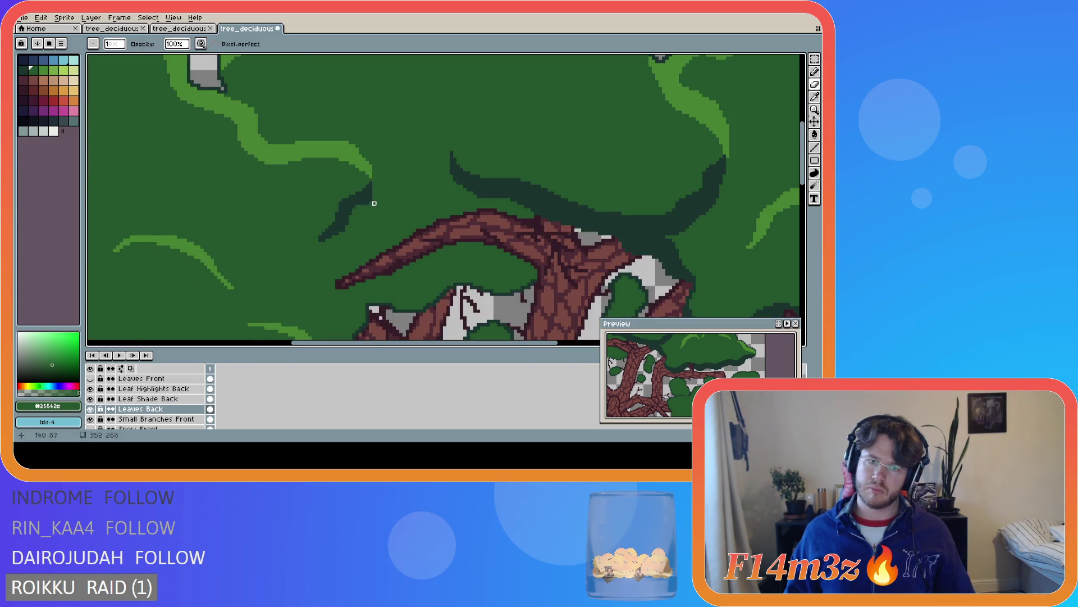
{"action": "key", "text": "ctrl+s"}
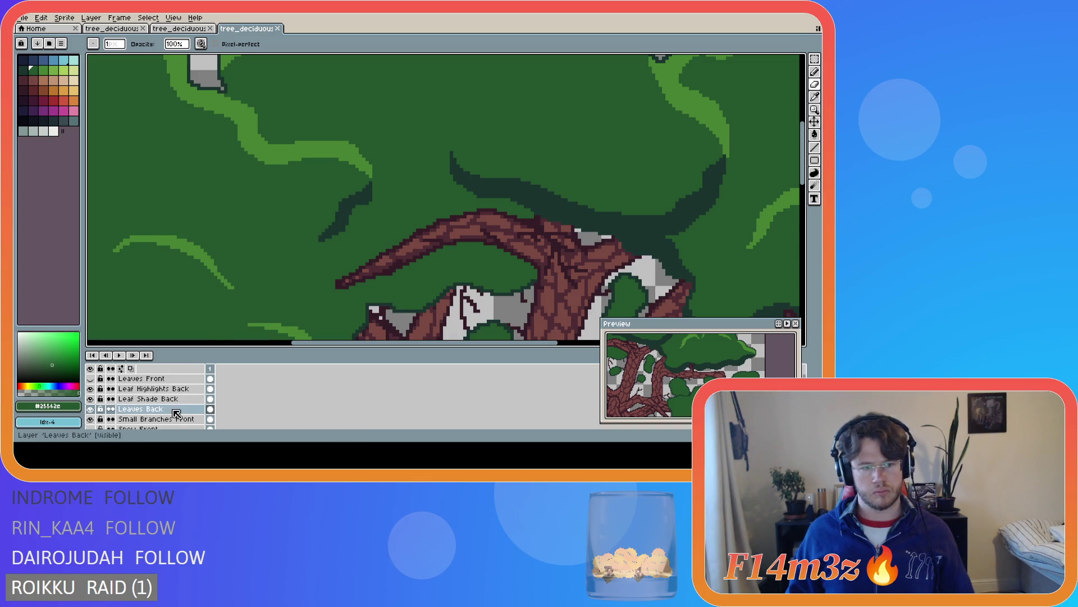
Paint extra dark shading on Leaf Shade Back over the back leaves and save
{"action": "left_click", "coordinate": [171, 400]}
{"action": "left_click_drag", "start_coordinate": [370, 203], "coordinate": [368, 207]}
{"action": "left_click", "coordinate": [368, 204]}
{"action": "scroll", "coordinate": [393, 225], "scroll_direction": "down", "scroll_amount": 6}
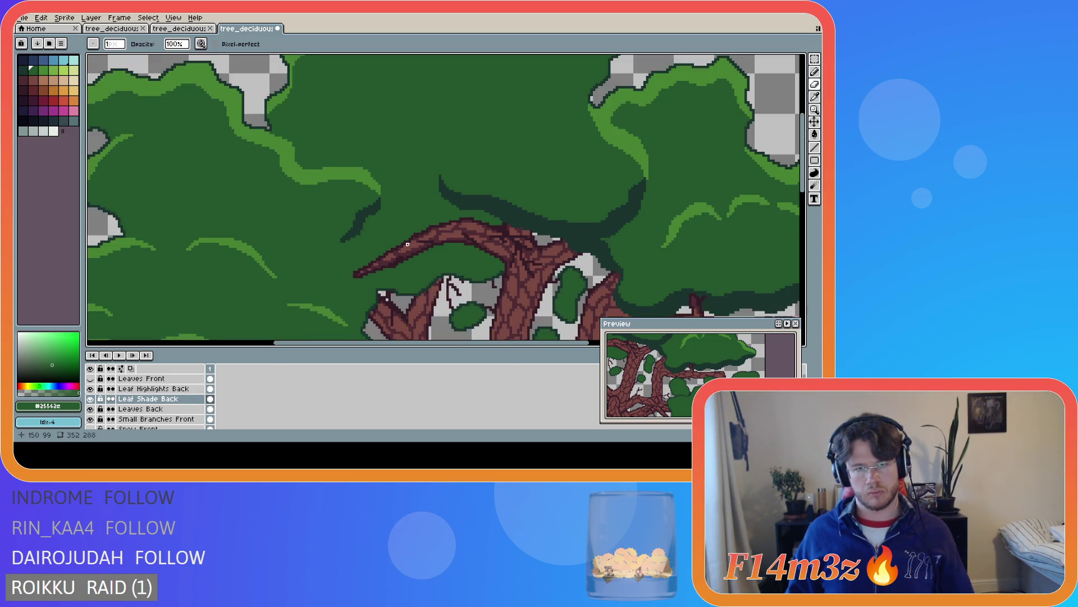
{"action": "key", "text": "ctrl+s"}
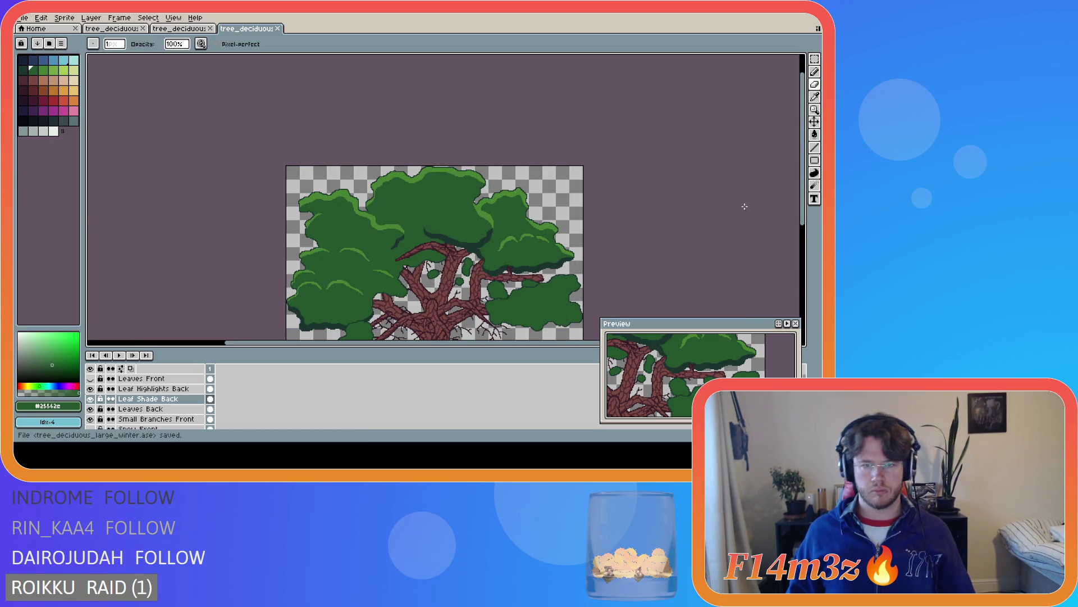
{"action": "scroll", "coordinate": [752, 224], "scroll_direction": "down", "scroll_amount": 3}
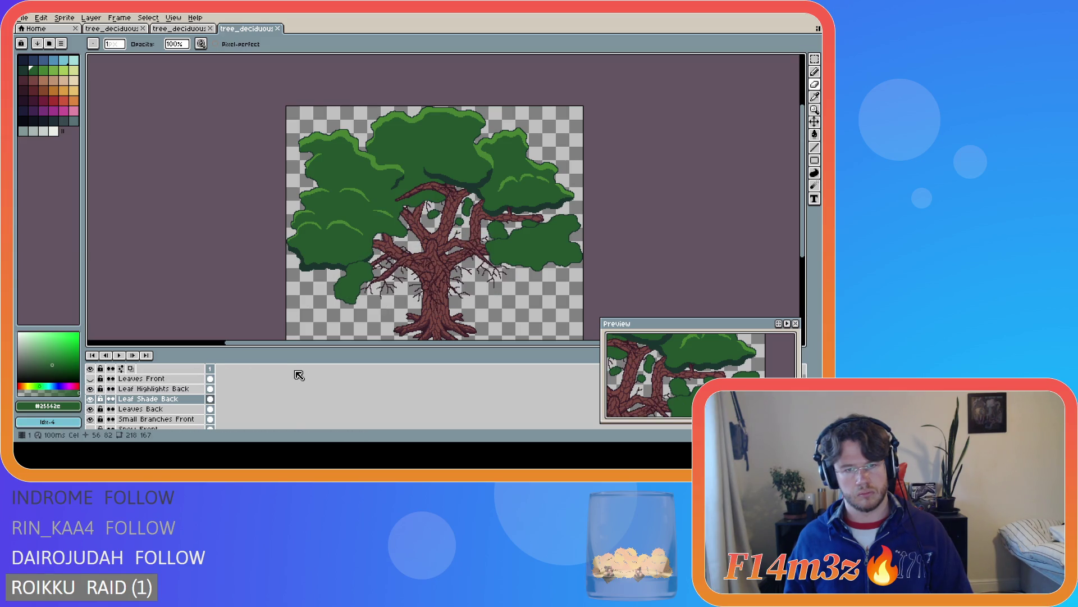
On Leaves Back, paint leaf-green #25562e pixels near the branch tip
{"action": "scroll", "coordinate": [406, 216], "scroll_direction": "up", "scroll_amount": 4}
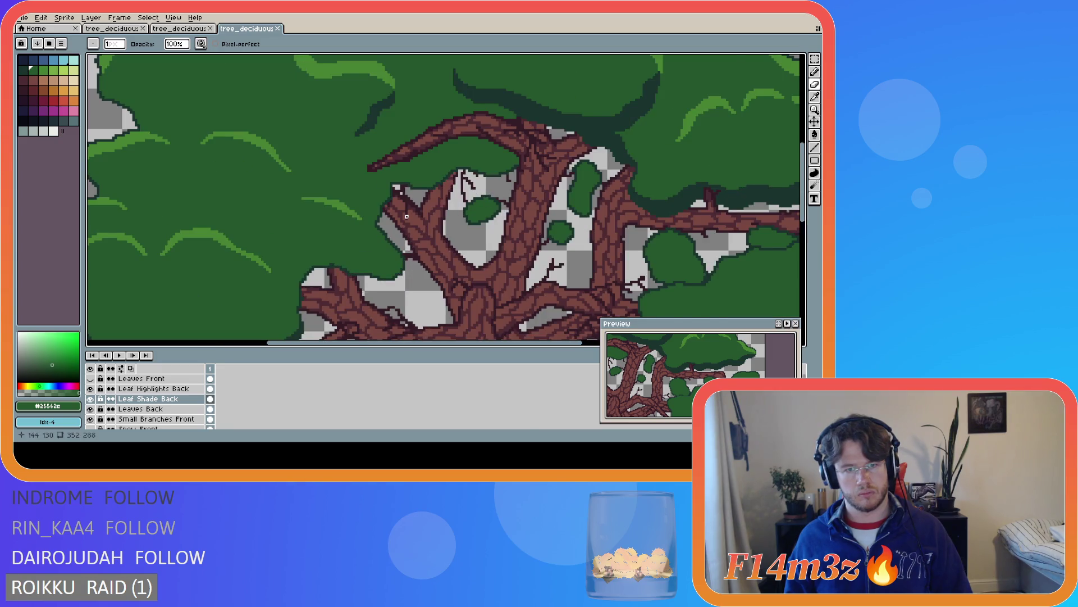
{"action": "scroll", "coordinate": [406, 216], "scroll_direction": "up", "scroll_amount": 1}
{"action": "key", "text": "bracketleft"}
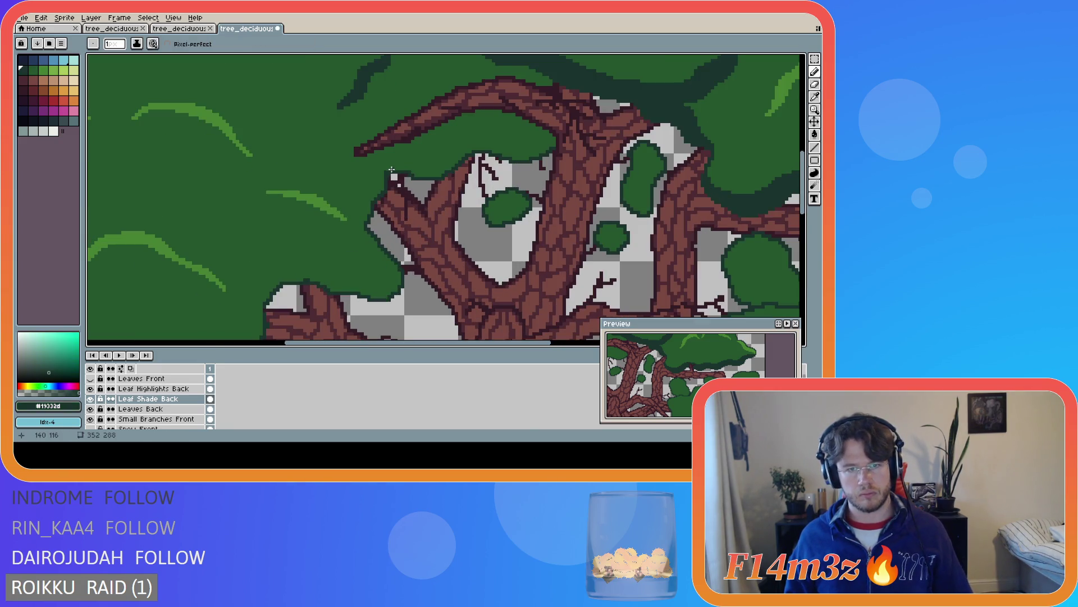
{"action": "left_click", "coordinate": [389, 169], "text": "alt"}
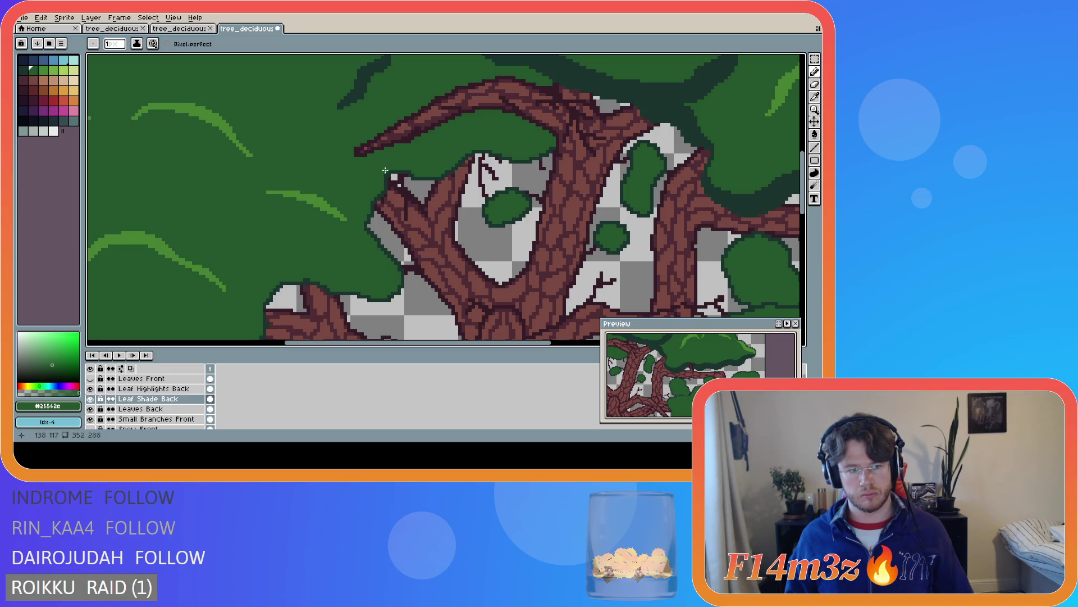
{"action": "key", "text": "ctrl+s"}
{"action": "key", "text": "Down"}
{"action": "left_click", "coordinate": [389, 173]}
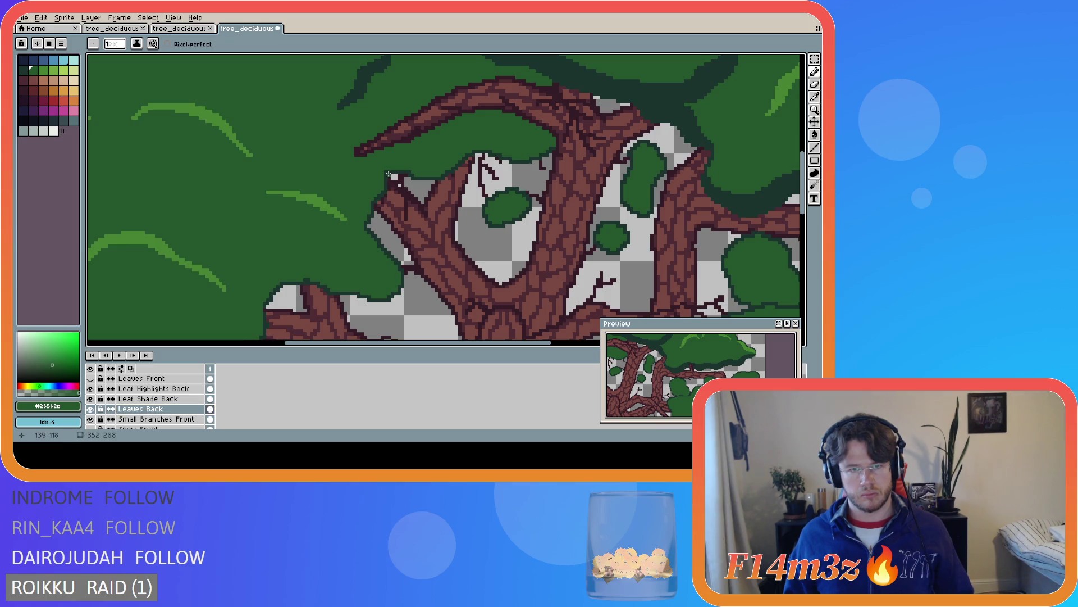
Add a dark outline pixel at the branch tip using canvas-sampled colours, and save
{"action": "key", "text": "alt"}
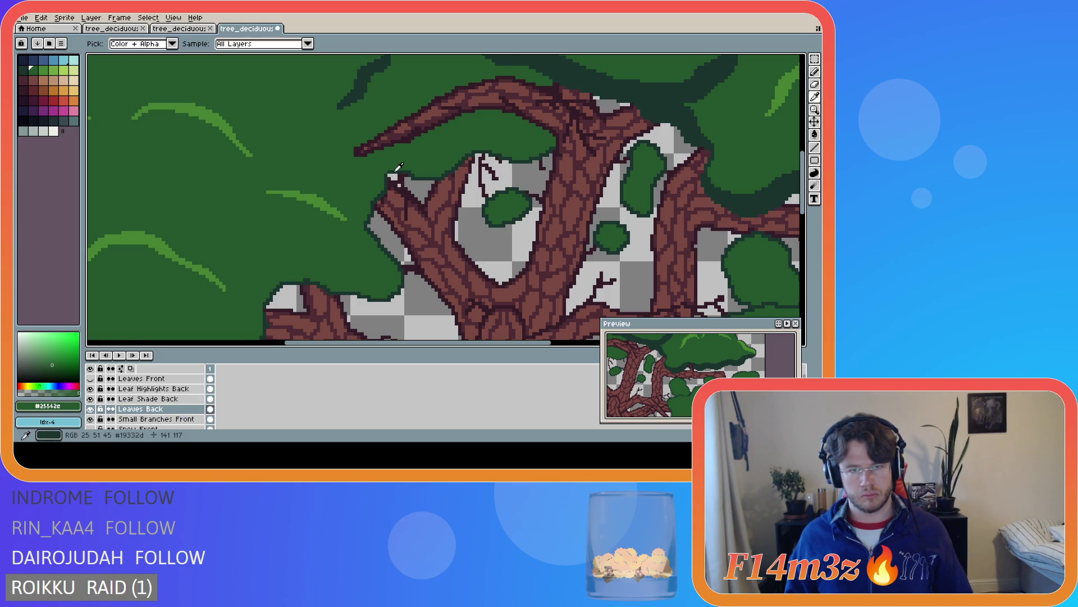
{"action": "left_click", "coordinate": [395, 171]}
{"action": "scroll", "coordinate": [419, 217], "scroll_direction": "down", "scroll_amount": 1}
{"action": "key", "text": "ctrl+s"}
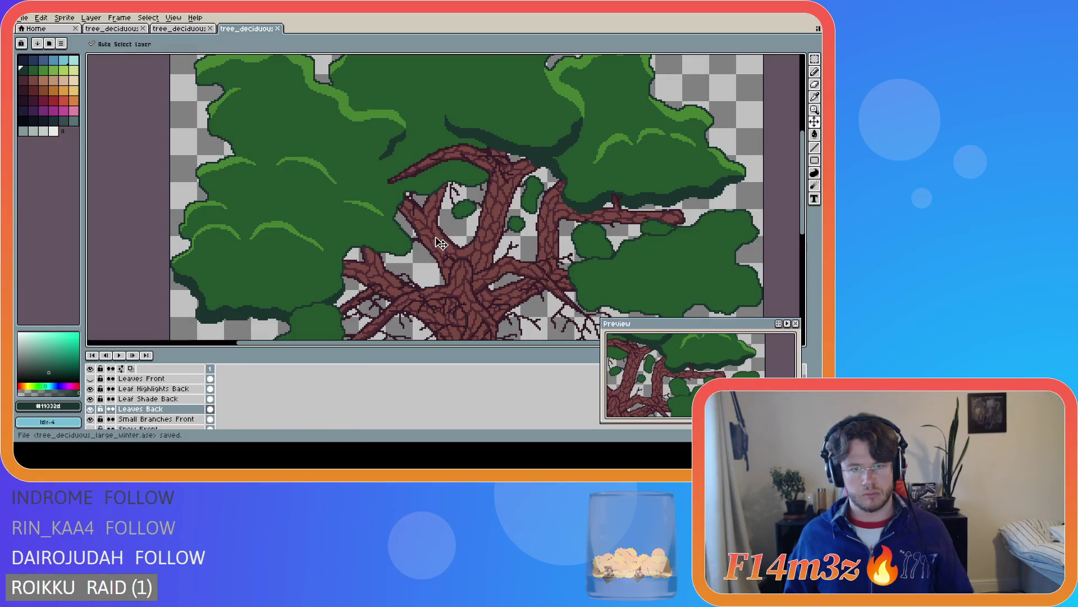
{"action": "scroll", "coordinate": [441, 243], "scroll_direction": "down", "scroll_amount": 2}
{"action": "scroll", "coordinate": [436, 279], "scroll_direction": "up", "scroll_amount": 3}
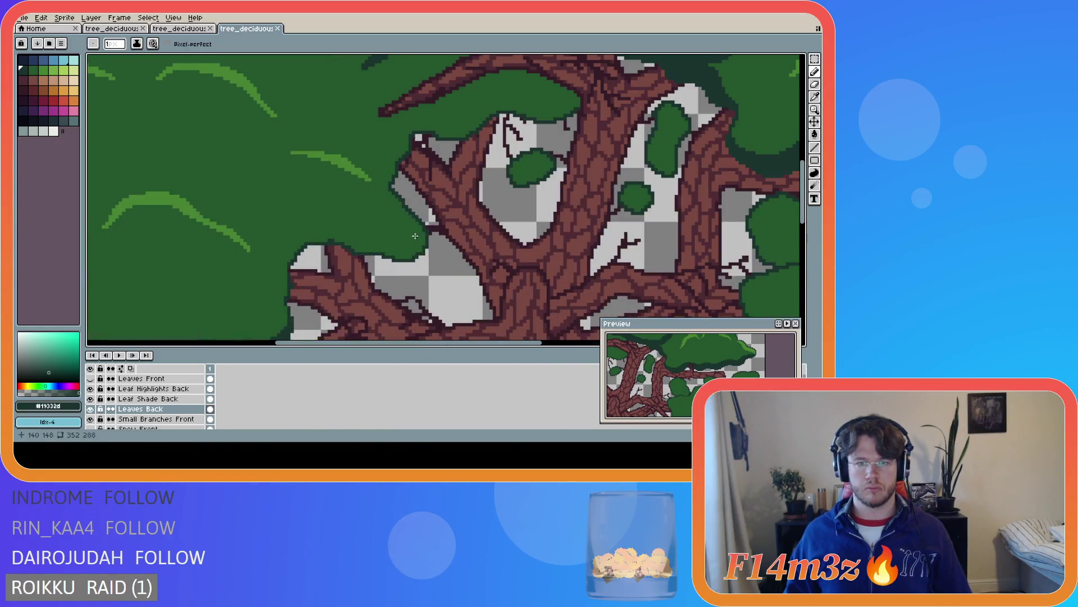
{"action": "left_click", "coordinate": [413, 136]}
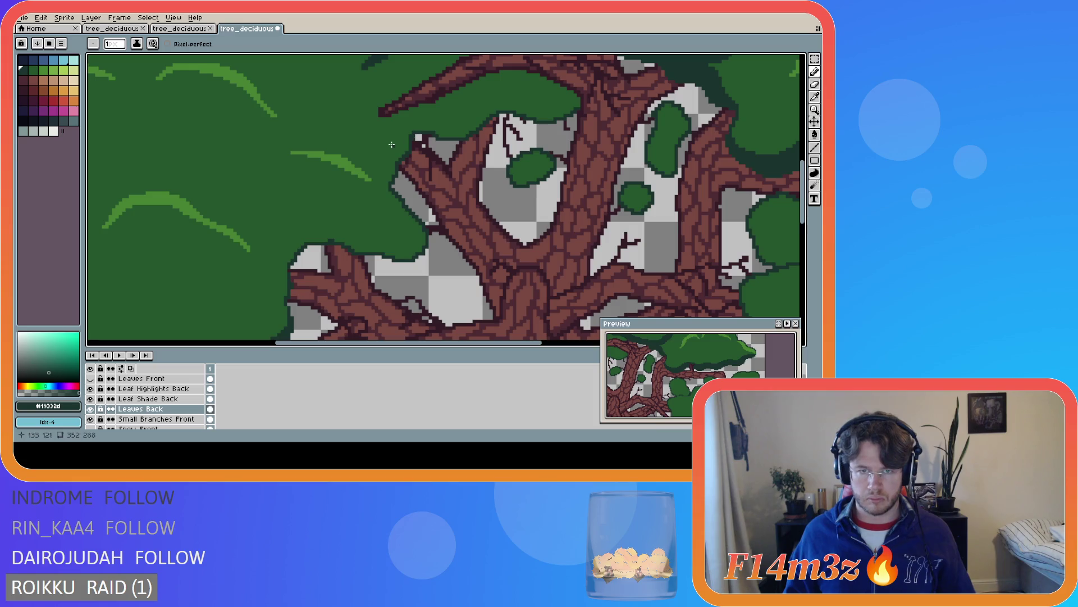
{"action": "left_click", "coordinate": [394, 136], "text": "alt"}
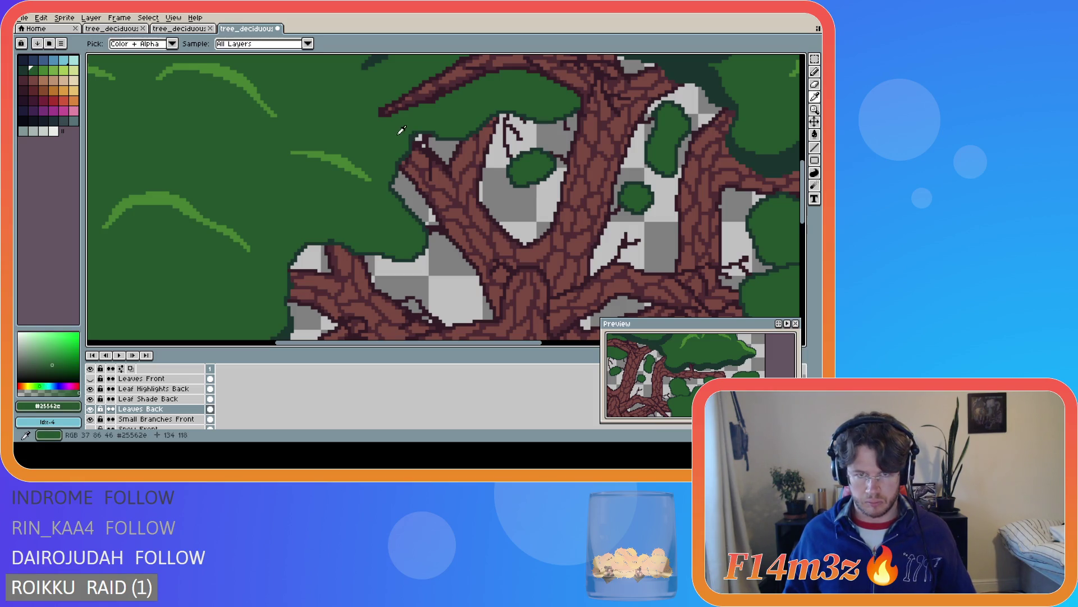
{"action": "key", "text": "ctrl+s"}
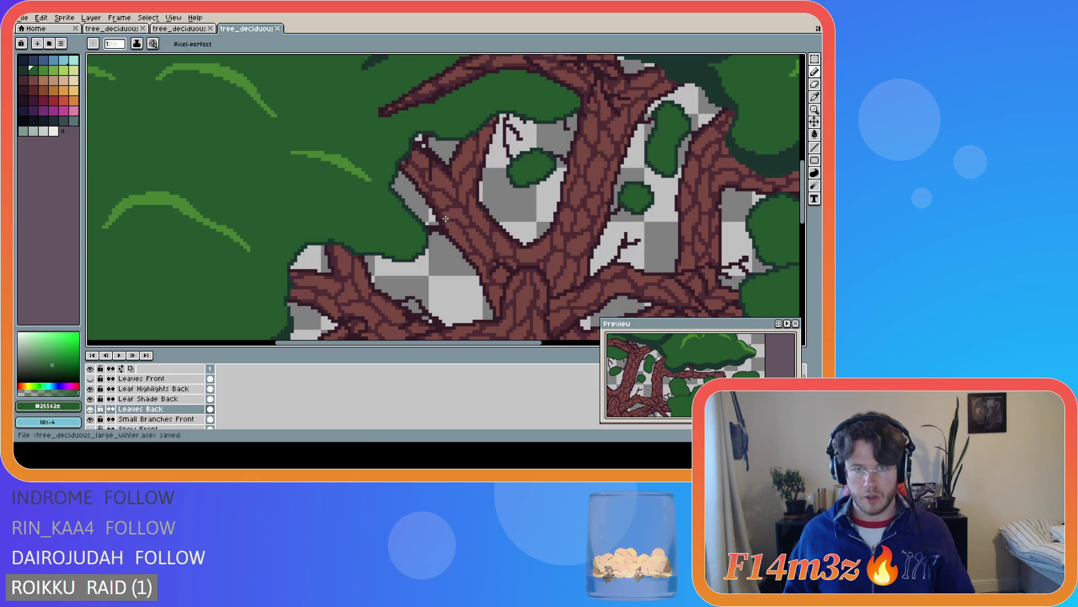
Switch to the Eraser and toggle Leaves Back to check the foliage underneath
{"action": "scroll", "coordinate": [446, 219], "scroll_direction": "down", "scroll_amount": 3}
{"action": "scroll", "coordinate": [468, 219], "scroll_direction": "up", "scroll_amount": 1}
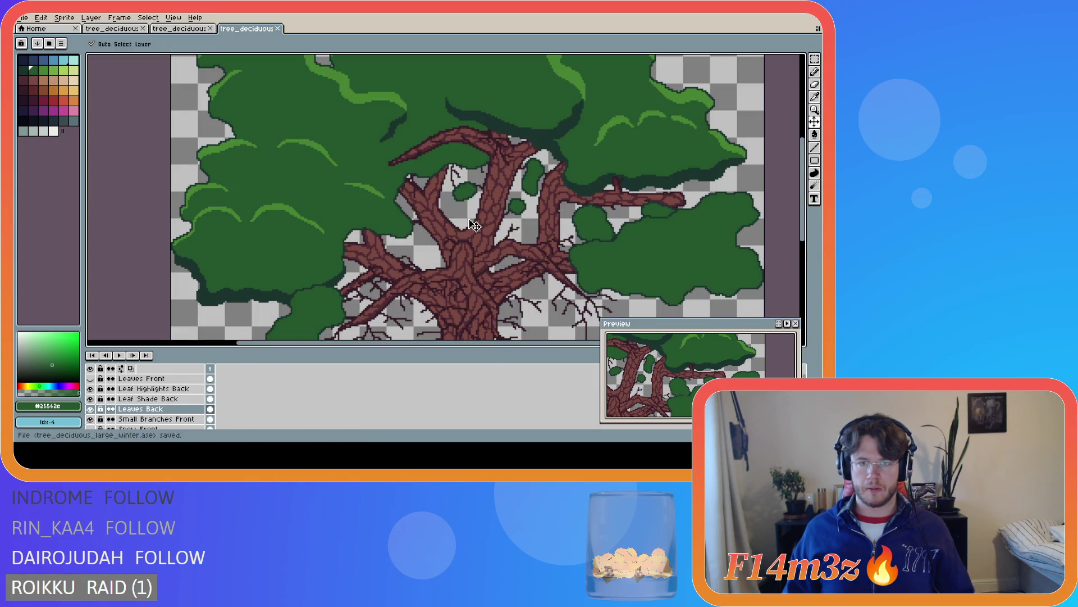
{"action": "scroll", "coordinate": [468, 218], "scroll_direction": "down", "scroll_amount": 2}
{"action": "scroll", "coordinate": [468, 218], "scroll_direction": "up", "scroll_amount": 2}
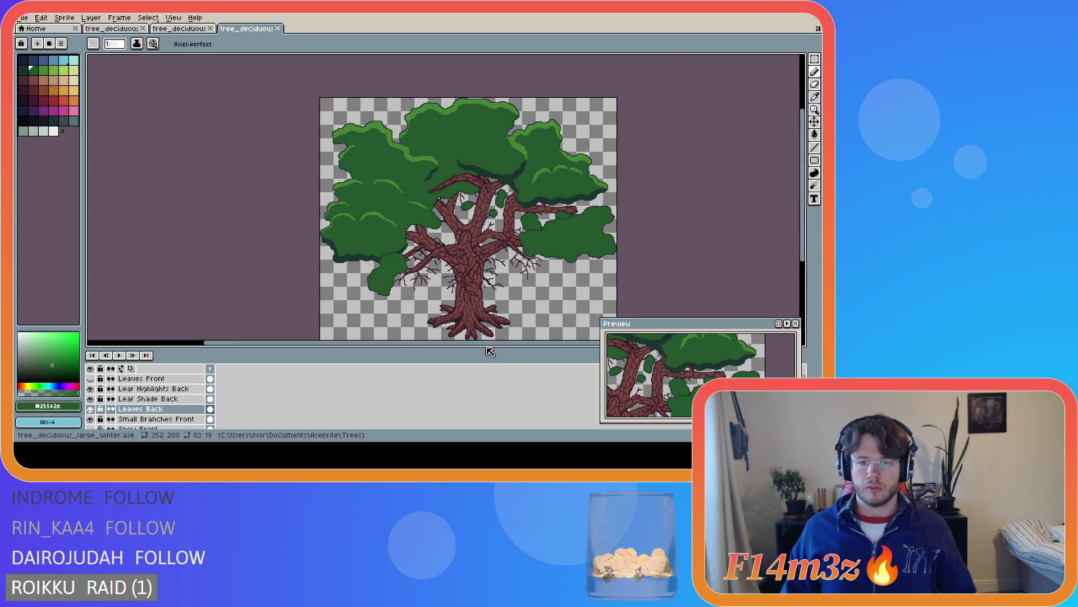
{"action": "left_click_drag", "start_coordinate": [489, 347], "coordinate": [503, 346]}
{"action": "scroll", "coordinate": [427, 200], "scroll_direction": "up", "scroll_amount": 2}
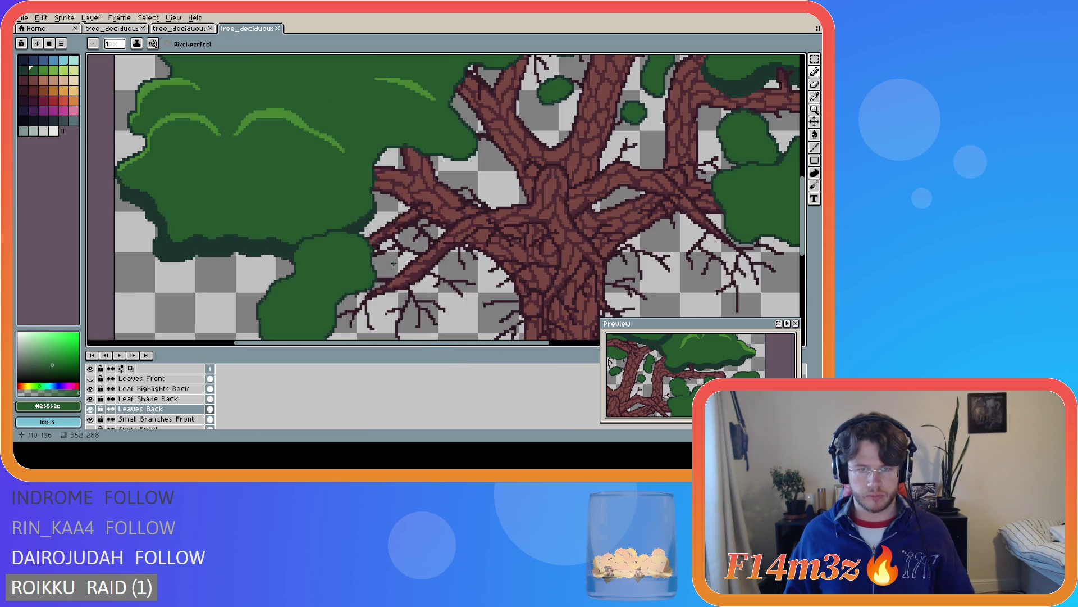
{"action": "key", "text": "e"}
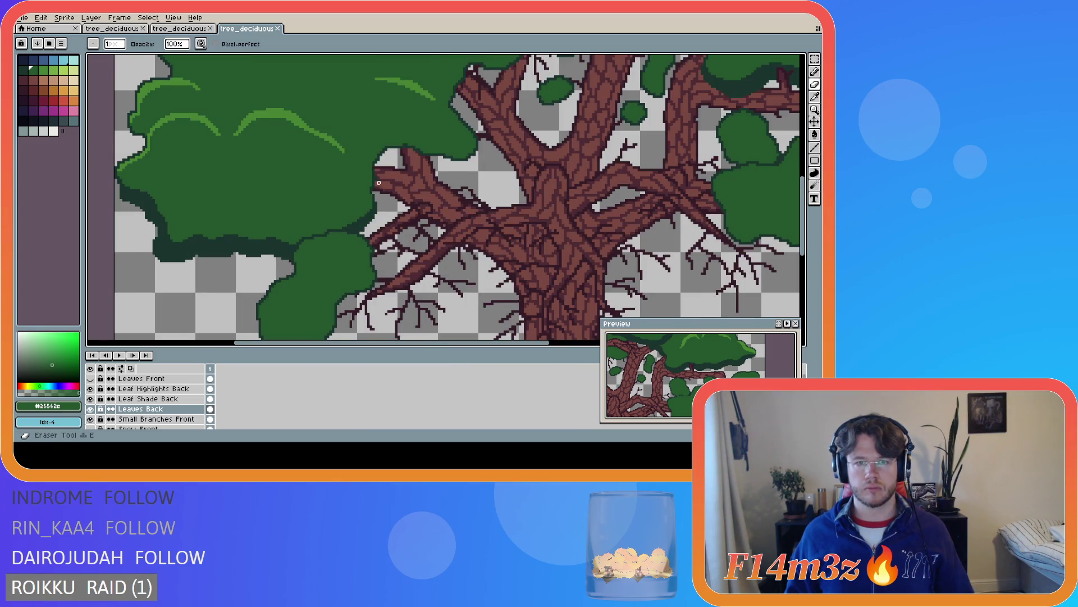
{"action": "scroll", "coordinate": [381, 179], "scroll_direction": "up", "scroll_amount": 3}
{"action": "scroll", "coordinate": [368, 174], "scroll_direction": "down", "scroll_amount": 3}
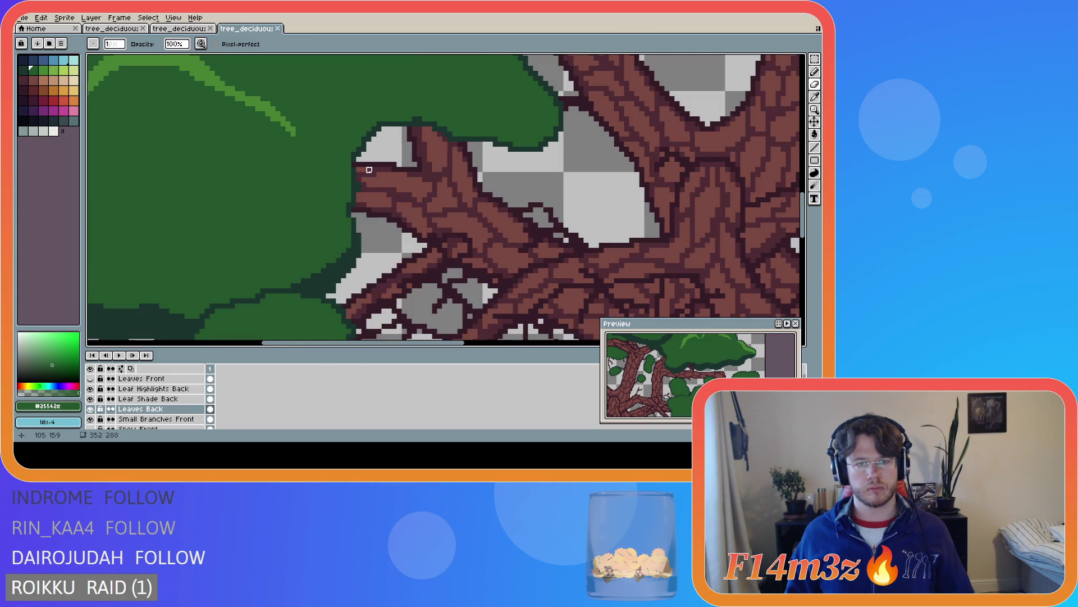
{"action": "left_click", "coordinate": [90, 409]}
{"action": "left_click", "coordinate": [91, 410]}
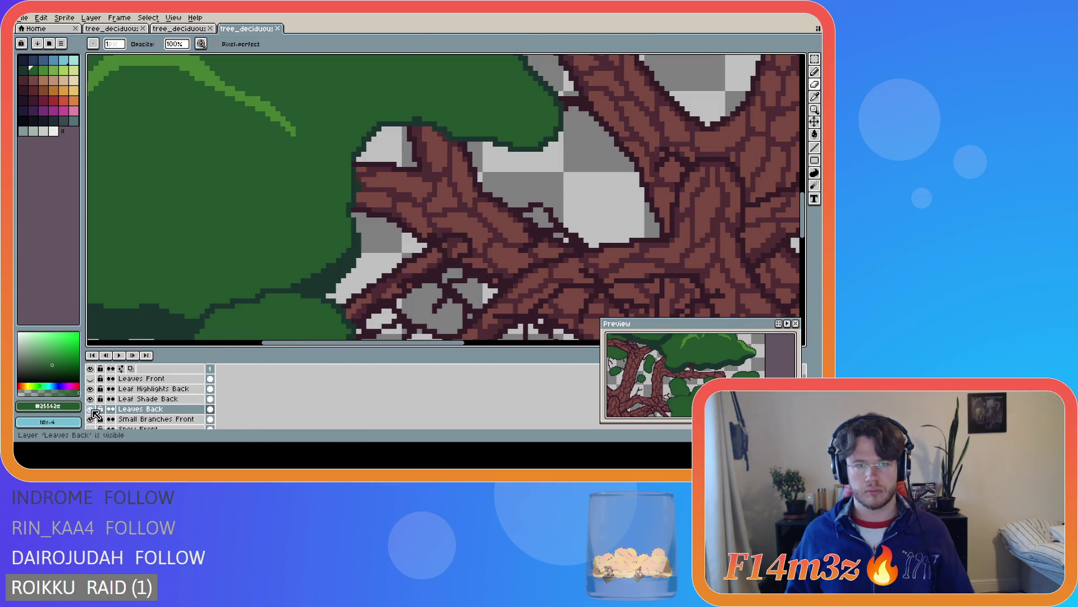
Paint dark outline pixels on the back leaves using the trunk's outline green, and save
{"action": "left_click", "coordinate": [359, 168], "text": "alt"}
{"action": "left_click", "coordinate": [353, 181]}
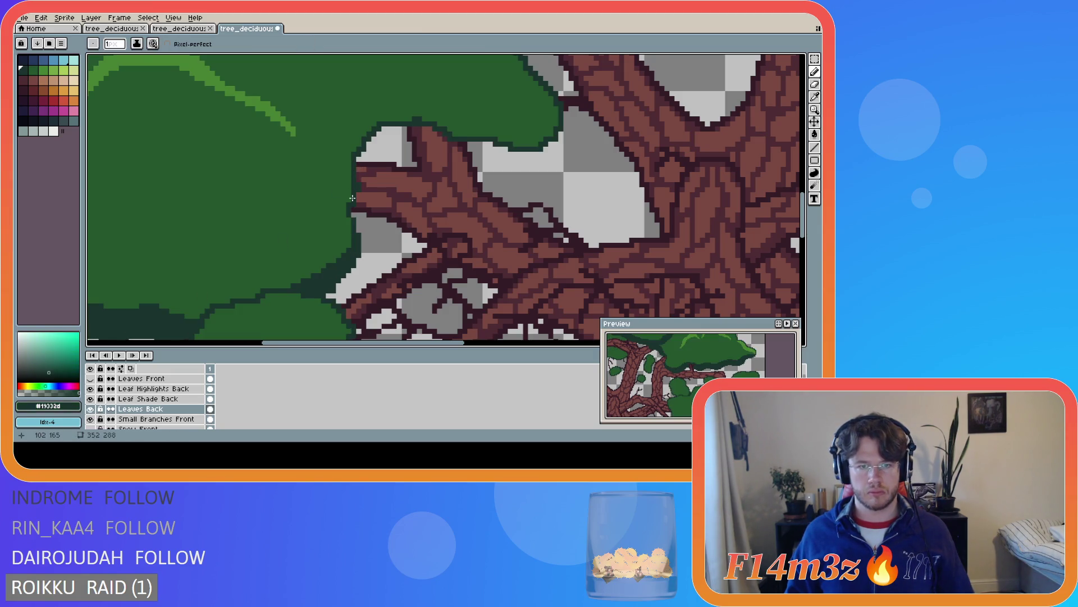
{"action": "key", "text": "ctrl"}
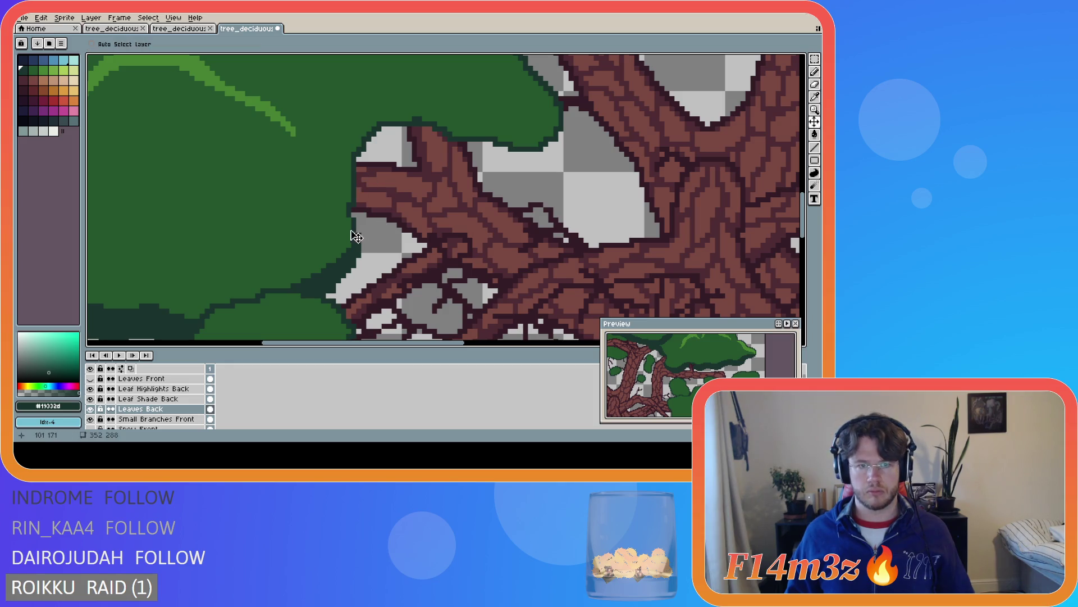
{"action": "key", "text": "ctrl+s"}
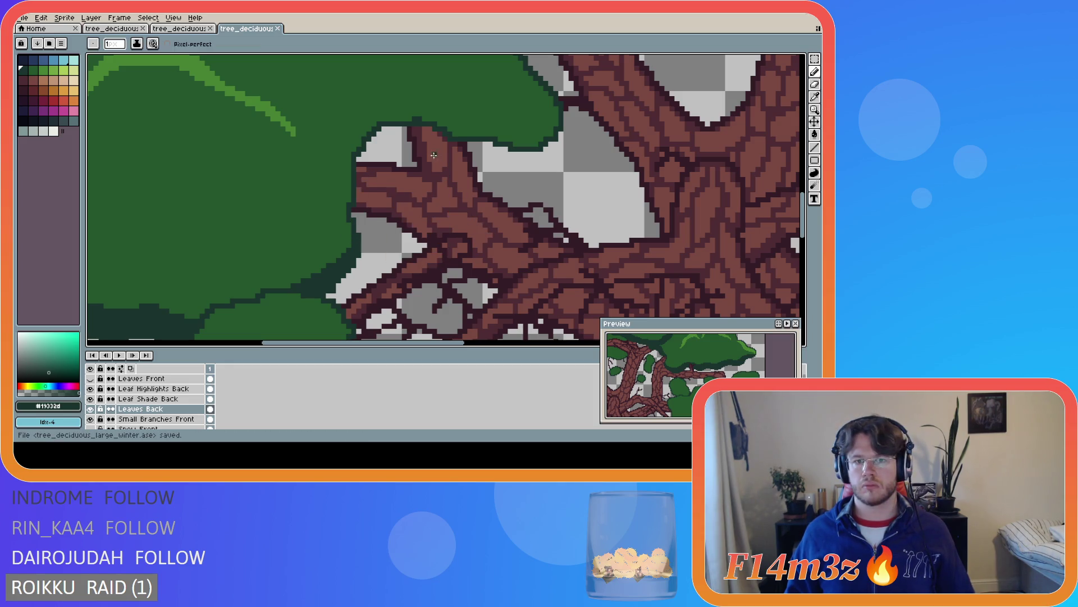
{"action": "scroll", "coordinate": [521, 171], "scroll_direction": "down", "scroll_amount": 5}
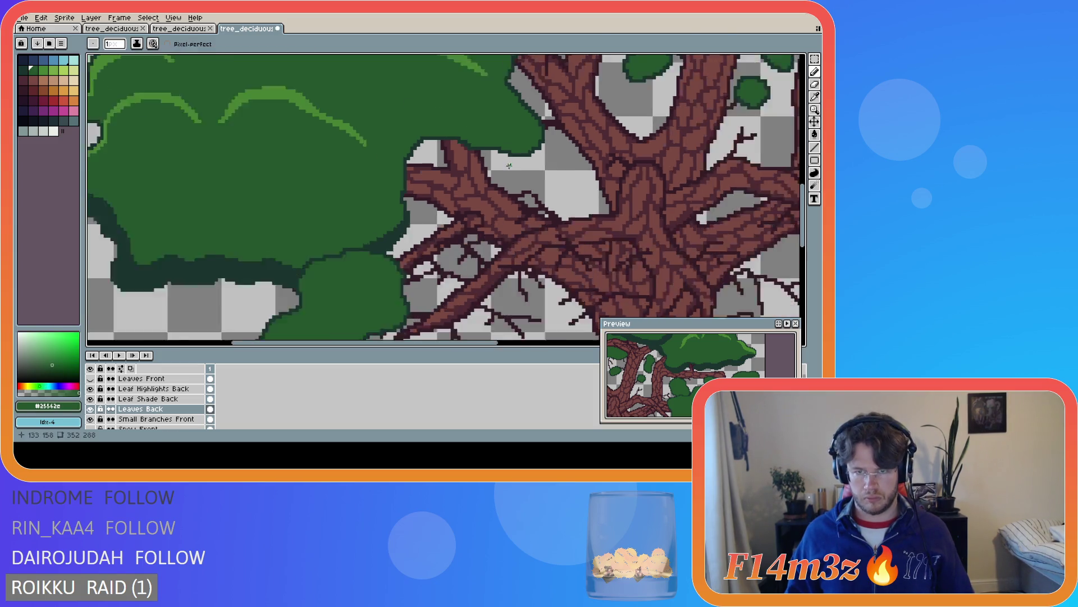
{"action": "key", "text": "ctrl+s"}
{"action": "scroll", "coordinate": [521, 171], "scroll_direction": "up", "scroll_amount": 4}
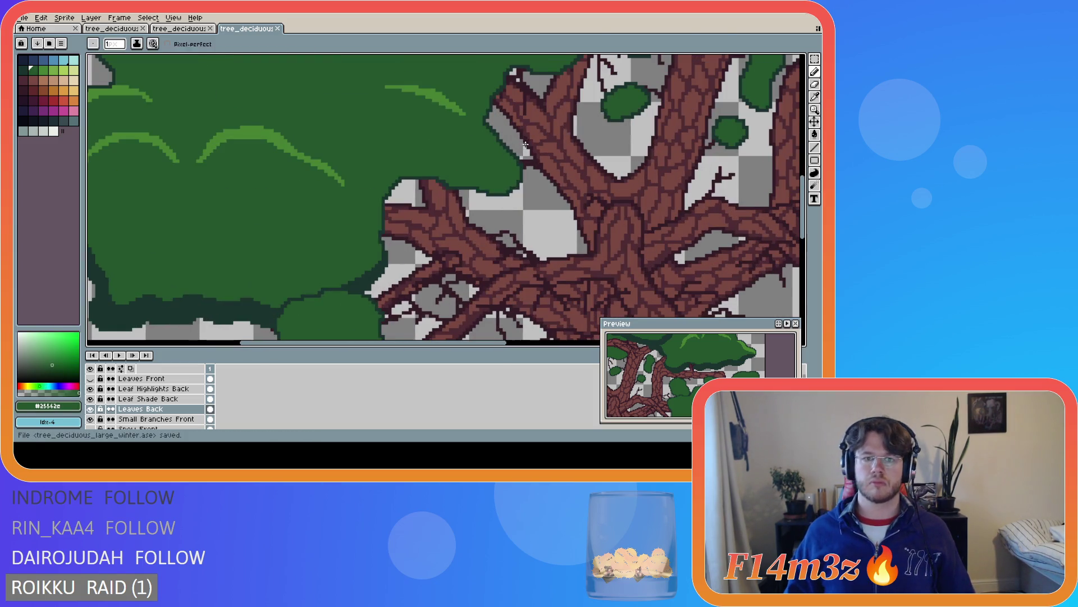
{"action": "left_click", "coordinate": [386, 196], "text": "alt"}
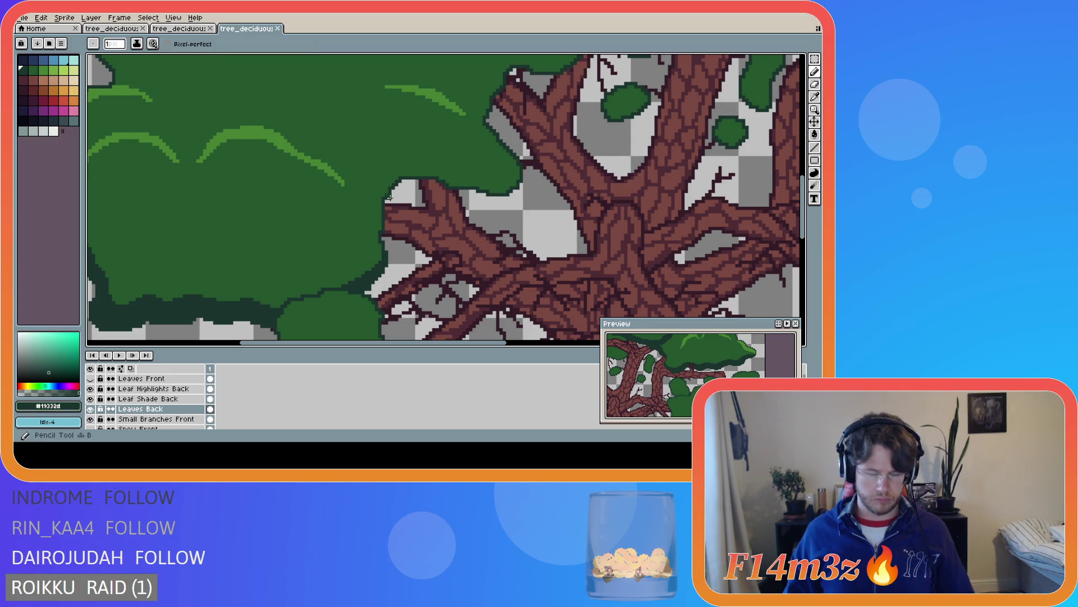
Redraw the dark outline along the underside edge of the left back leaf clump
{"action": "mouse_move", "coordinate": [384, 196]}
{"action": "left_mouse_down"}
{"action": "mouse_move", "coordinate": [393, 172]}
{"action": "mouse_move", "coordinate": [415, 164]}
{"action": "mouse_move", "coordinate": [458, 176]}
{"action": "left_mouse_up"}
{"action": "key", "text": "v"}
{"action": "key", "text": "ctrl+z"}
{"action": "key", "text": "b"}
{"action": "mouse_move", "coordinate": [384, 200]}
{"action": "left_mouse_down"}
{"action": "mouse_move", "coordinate": [408, 159]}
{"action": "mouse_move", "coordinate": [492, 178]}
{"action": "mouse_move", "coordinate": [524, 164]}
{"action": "left_mouse_up"}
{"action": "mouse_move", "coordinate": [385, 193]}
{"action": "left_mouse_down"}
{"action": "mouse_move", "coordinate": [417, 173]}
{"action": "mouse_move", "coordinate": [514, 184]}
{"action": "left_mouse_up"}
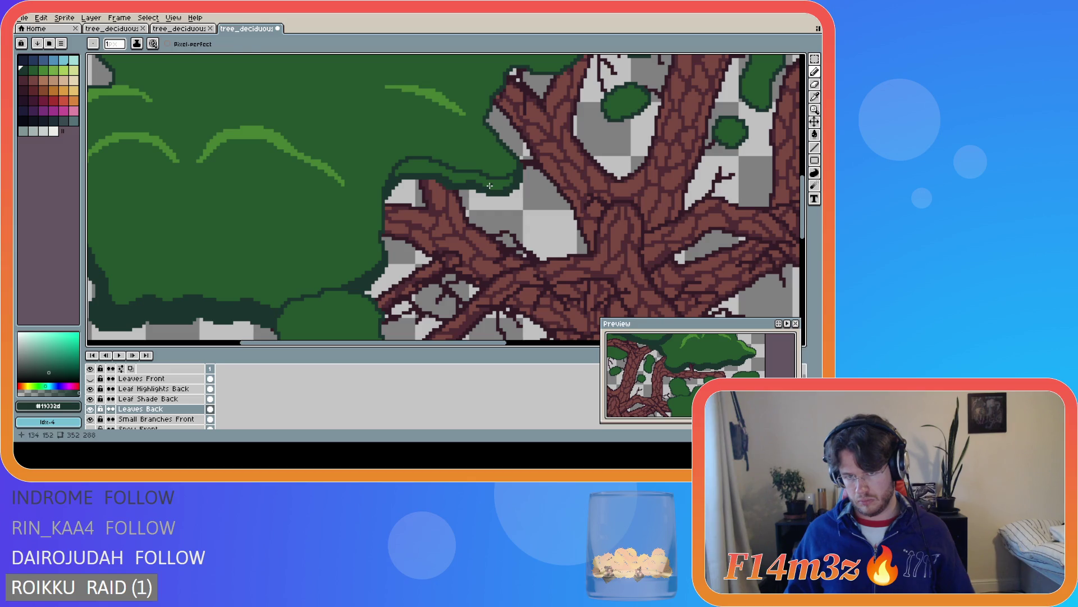
Save the sprite and magic-wand select the left green leaf mass
{"action": "key", "text": "g"}
{"action": "scroll", "coordinate": [489, 185], "scroll_direction": "down", "scroll_amount": 5}
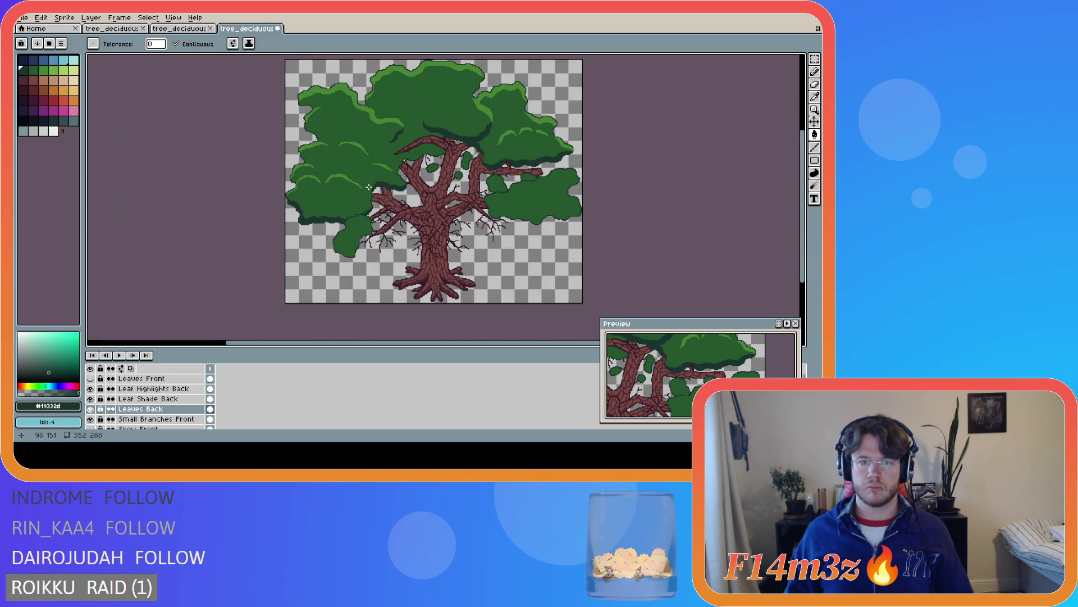
{"action": "scroll", "coordinate": [369, 187], "scroll_direction": "up", "scroll_amount": 2}
{"action": "scroll", "coordinate": [369, 205], "scroll_direction": "up", "scroll_amount": 2}
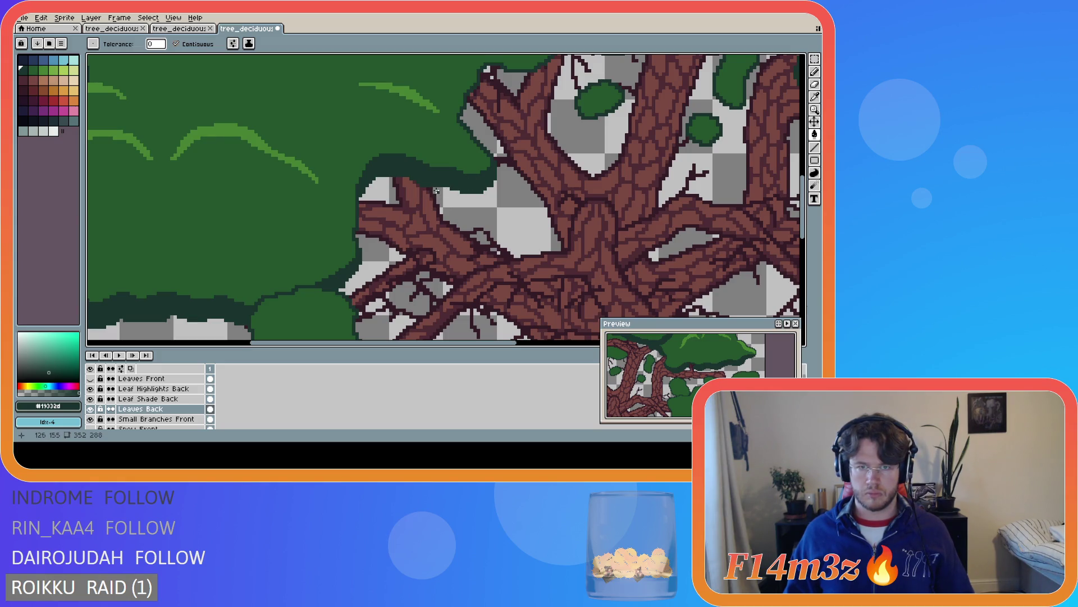
{"action": "scroll", "coordinate": [436, 191], "scroll_direction": "down", "scroll_amount": 4}
{"action": "key", "text": "ctrl+s"}
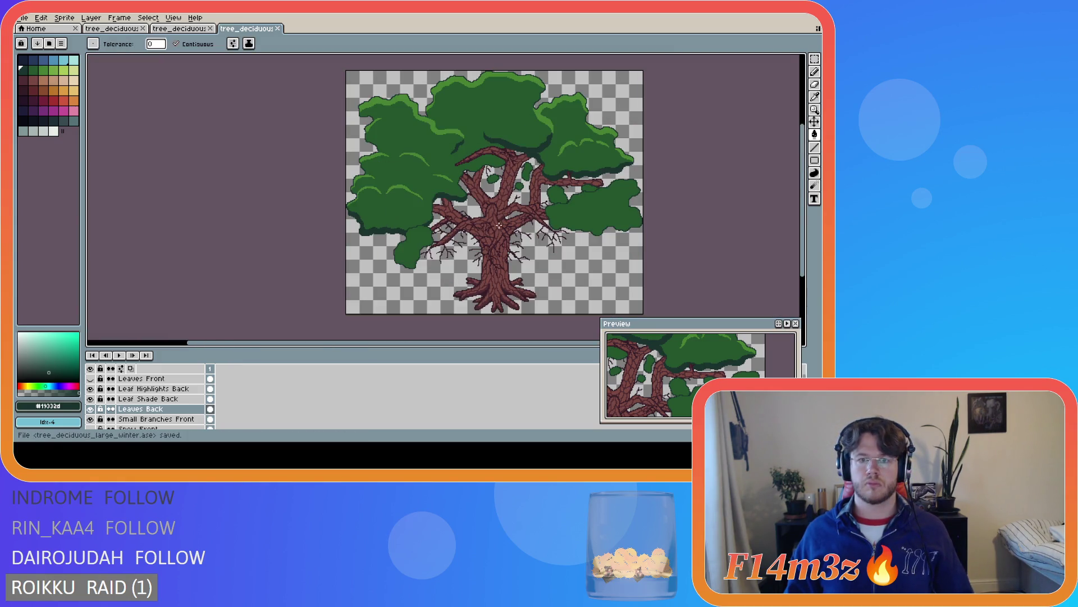
{"action": "scroll", "coordinate": [408, 204], "scroll_direction": "up", "scroll_amount": 3}
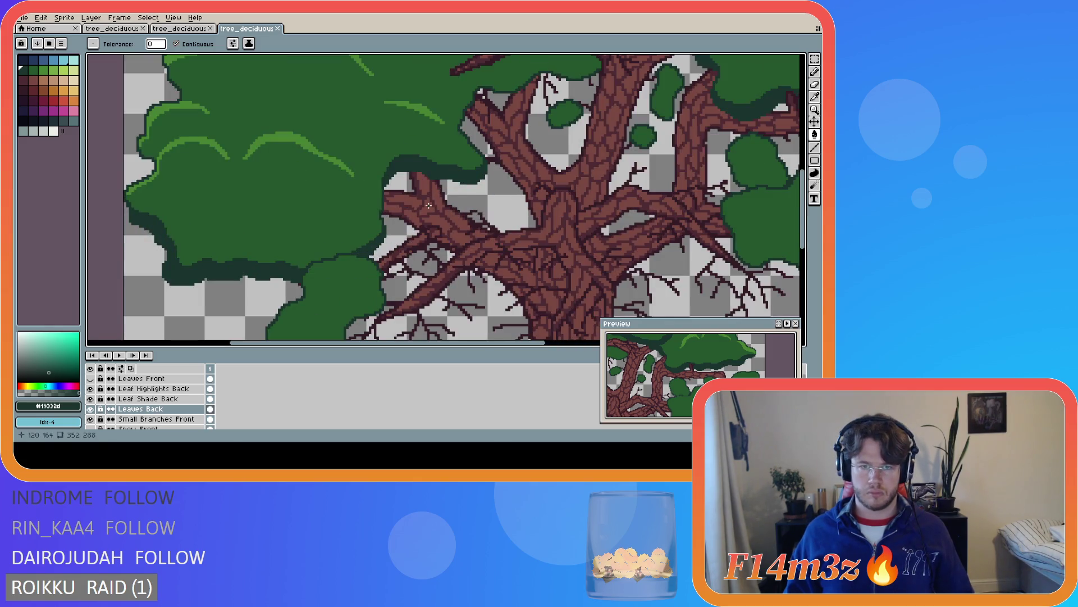
{"action": "key", "text": "b"}
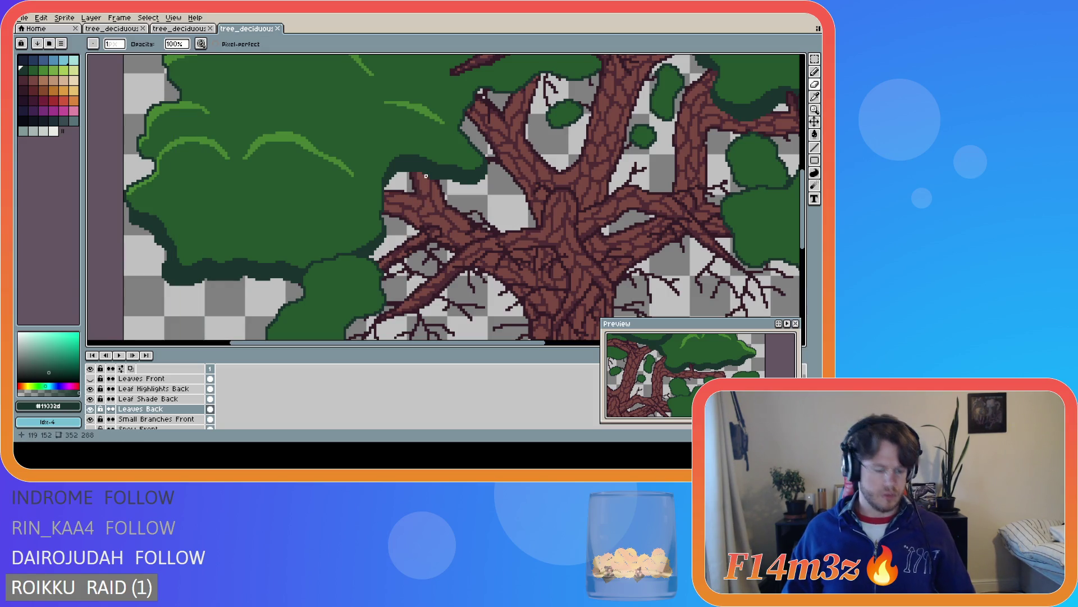
{"action": "key", "text": "g"}
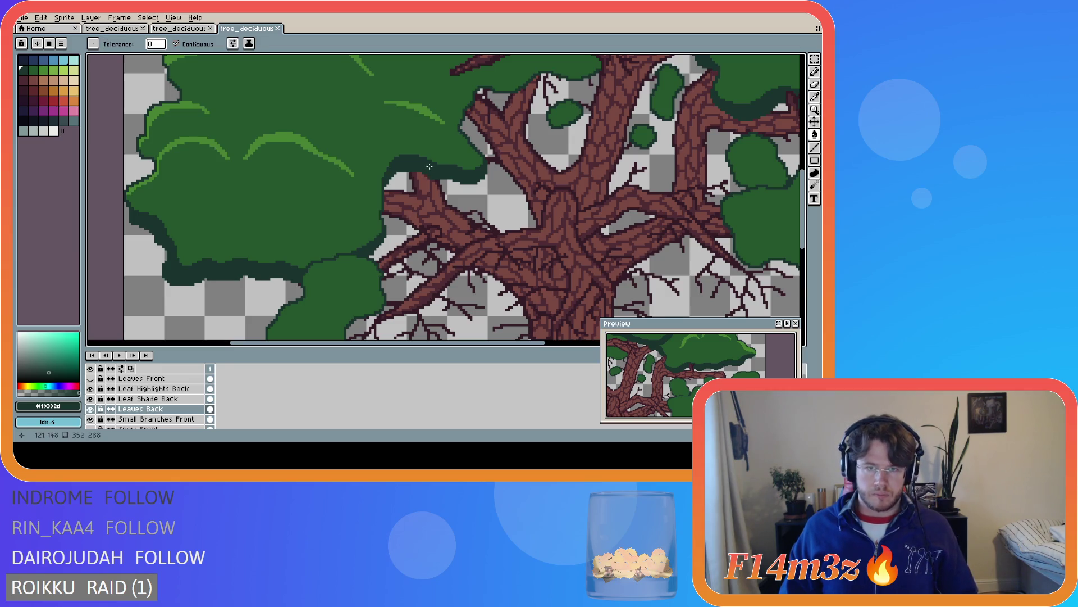
{"action": "key", "text": "w"}
{"action": "left_click", "coordinate": [429, 166]}
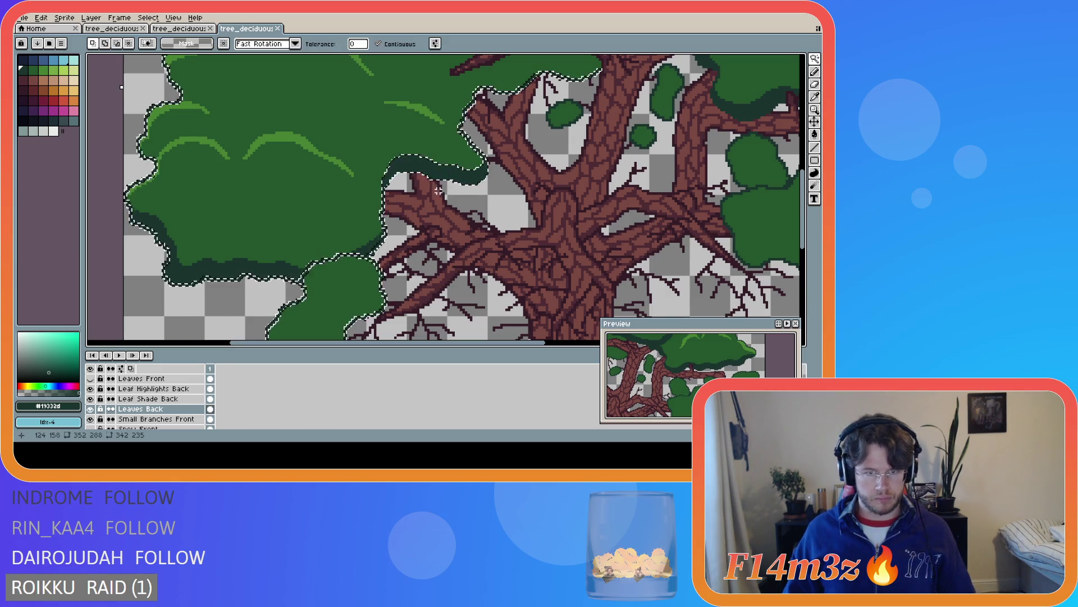
Select the whole connected back leaf mass with the Magic Wand, reselecting after clearing
{"action": "left_click", "coordinate": [386, 221]}
{"action": "left_click", "coordinate": [107, 258]}
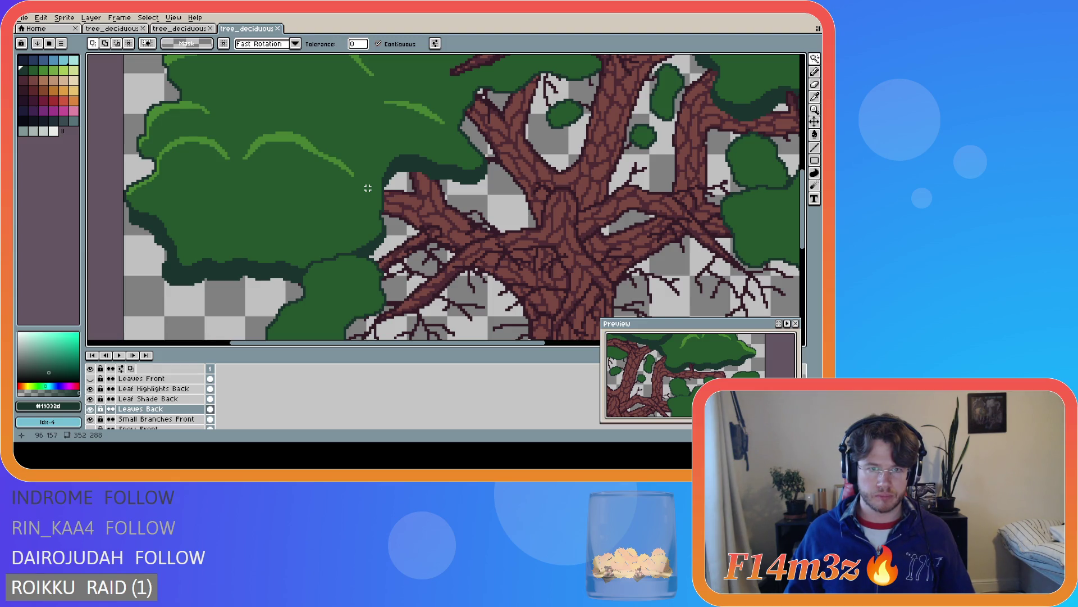
{"action": "left_click", "coordinate": [431, 195]}
{"action": "scroll", "coordinate": [430, 195], "scroll_direction": "down", "scroll_amount": 1}
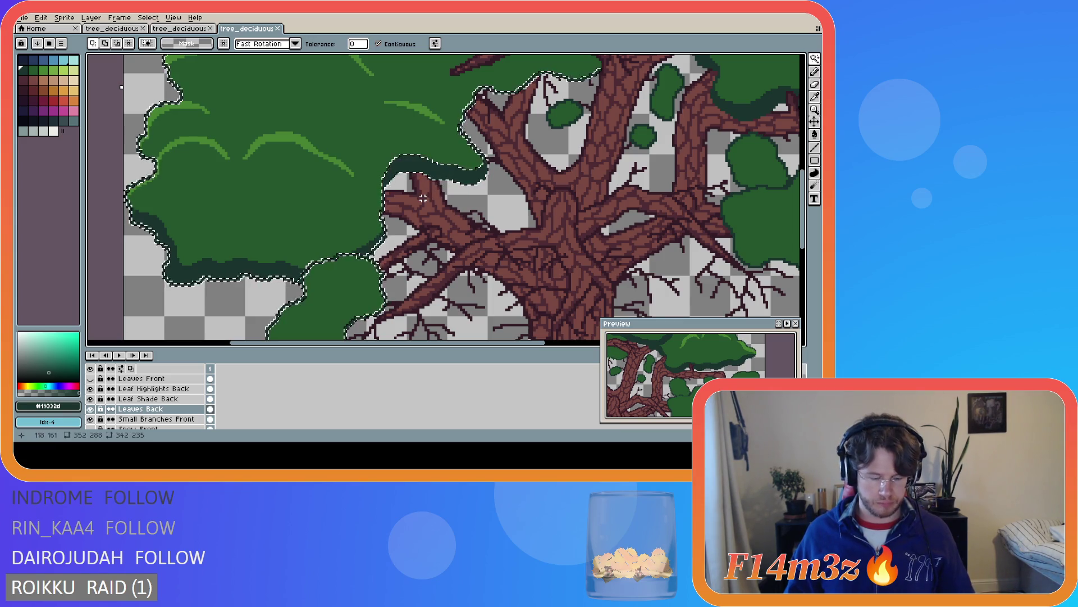
{"action": "key", "text": "m"}
{"action": "scroll", "coordinate": [422, 198], "scroll_direction": "down", "scroll_amount": 1}
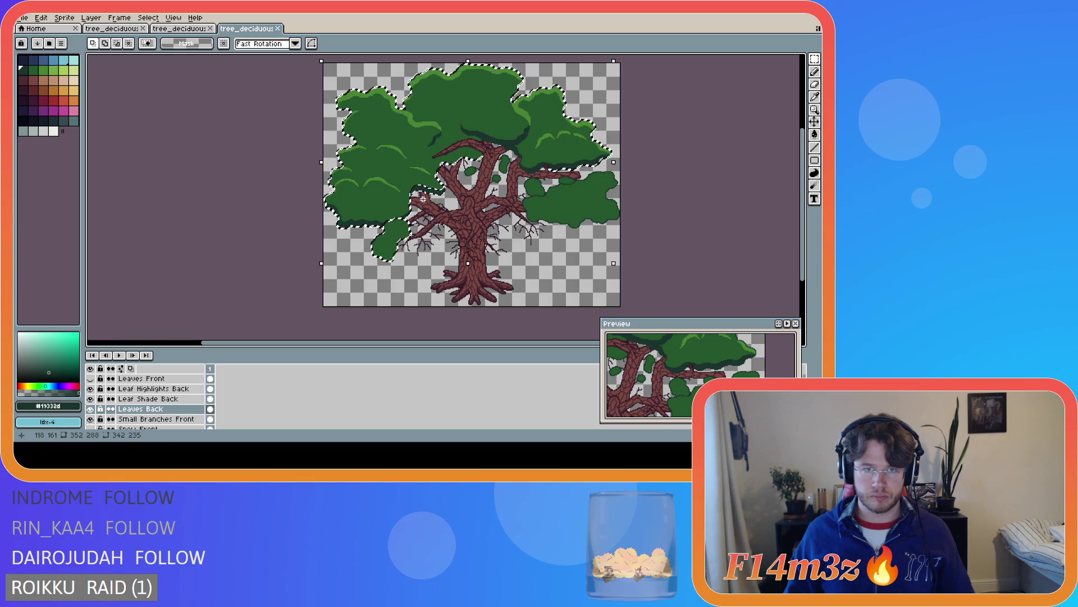
Subtract rectangles from the leaf selection, leaving only the dark strip beside the trunk
{"action": "left_click_drag", "start_coordinate": [427, 299], "coordinate": [304, 213]}
{"action": "left_click_drag", "start_coordinate": [304, 214], "coordinate": [293, 66]}
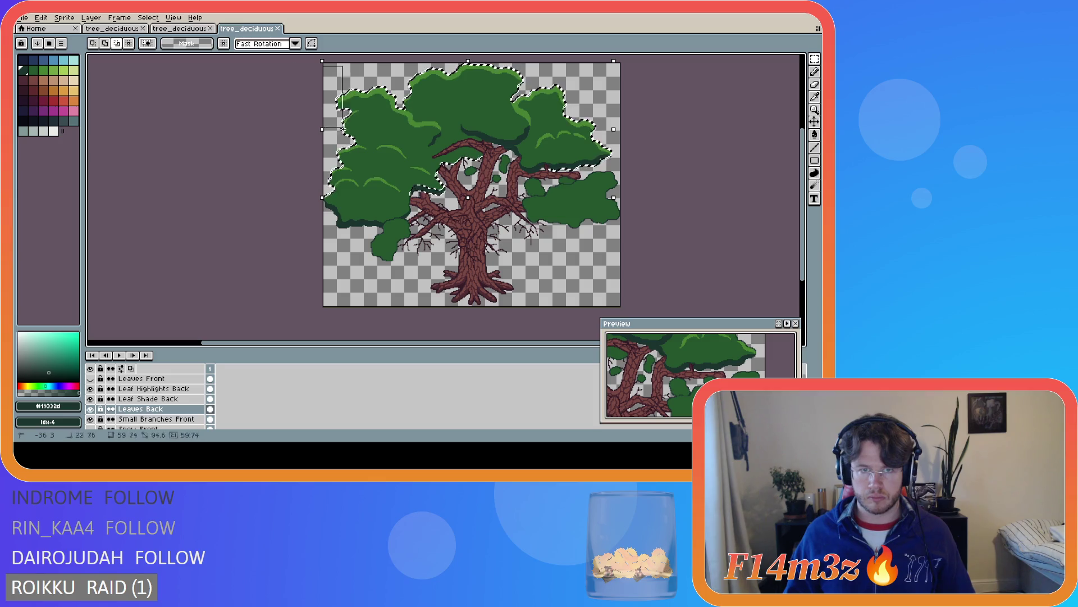
{"action": "mouse_move", "coordinate": [370, 138]}
{"action": "left_mouse_down"}
{"action": "mouse_move", "coordinate": [470, 91]}
{"action": "mouse_move", "coordinate": [640, 57]}
{"action": "left_mouse_up"}
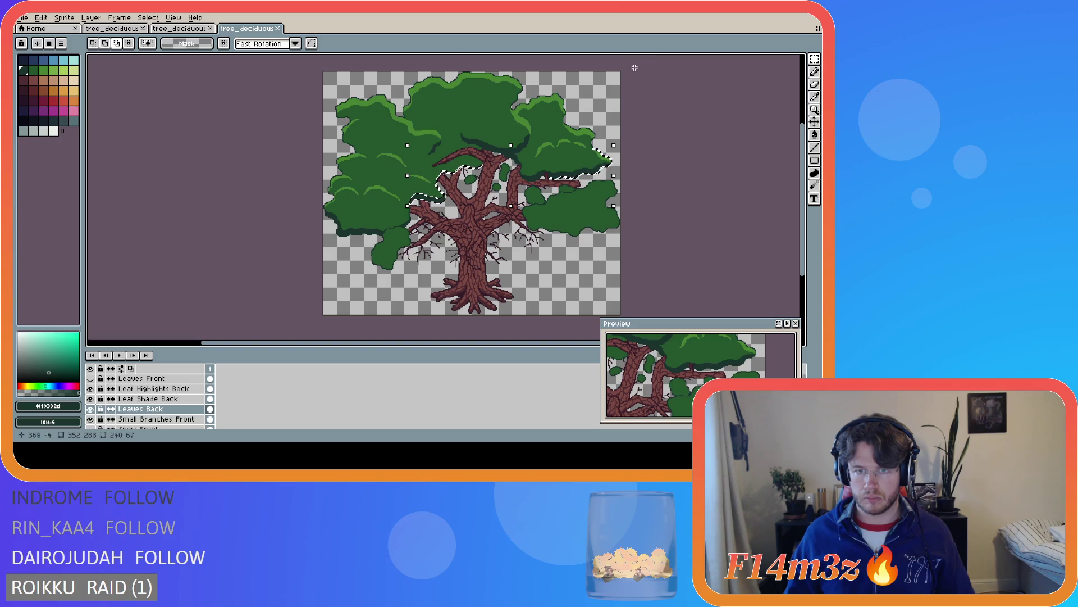
{"action": "left_click_drag", "start_coordinate": [625, 209], "coordinate": [549, 104]}
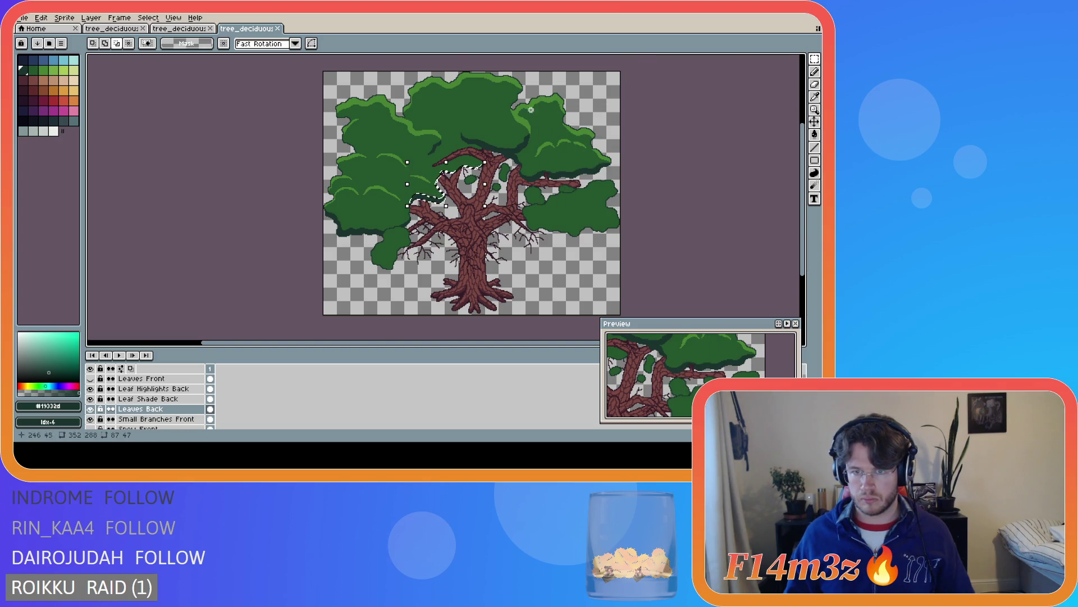
{"action": "scroll", "coordinate": [416, 151], "scroll_direction": "up", "scroll_amount": 1}
{"action": "scroll", "coordinate": [417, 150], "scroll_direction": "up", "scroll_amount": 1}
{"action": "mouse_move", "coordinate": [389, 131]}
{"action": "left_mouse_down"}
{"action": "mouse_move", "coordinate": [474, 178]}
{"action": "mouse_move", "coordinate": [614, 221]}
{"action": "mouse_move", "coordinate": [659, 257]}
{"action": "left_mouse_up"}
{"action": "mouse_move", "coordinate": [412, 240]}
{"action": "left_mouse_down"}
{"action": "mouse_move", "coordinate": [446, 284]}
{"action": "mouse_move", "coordinate": [473, 275]}
{"action": "left_mouse_up"}
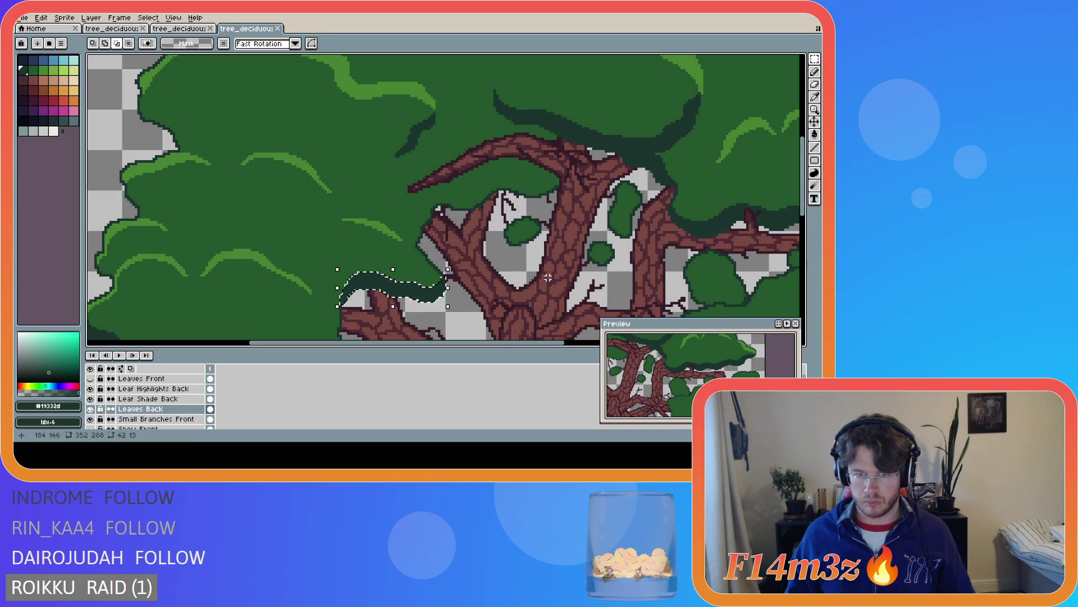
{"action": "key", "text": "f"}
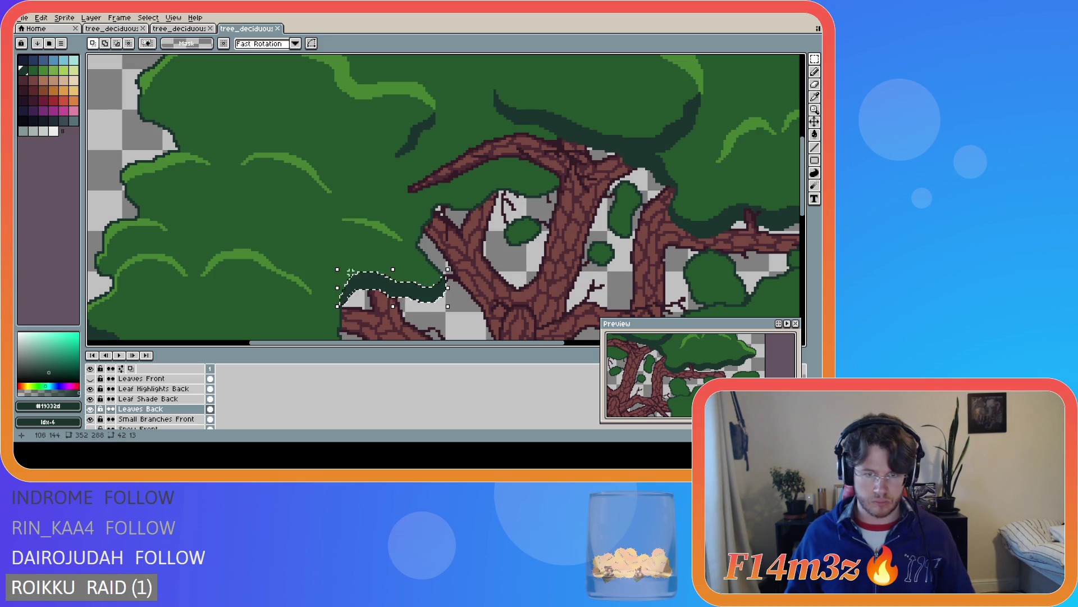
{"action": "key", "text": "ctrl+z"}
{"action": "key", "text": "ctrl+z"}
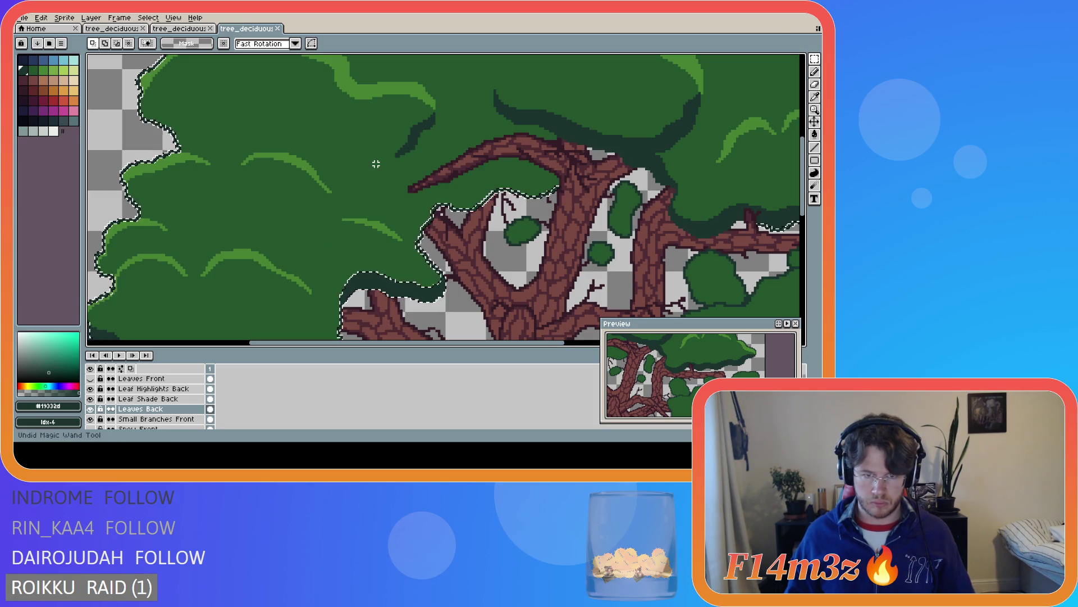
Paste the copied leaf strip into Leaf Highlights Back and commit it in place
{"action": "key", "text": "ctrl+d"}
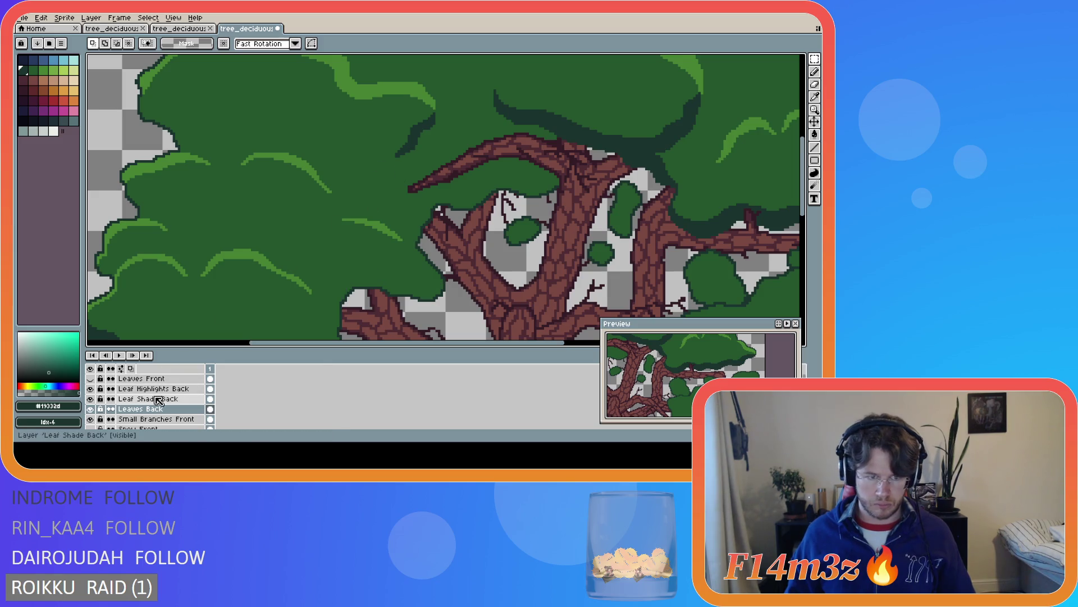
{"action": "left_click", "coordinate": [158, 399]}
{"action": "left_click", "coordinate": [157, 389]}
{"action": "key", "text": "ctrl+v"}
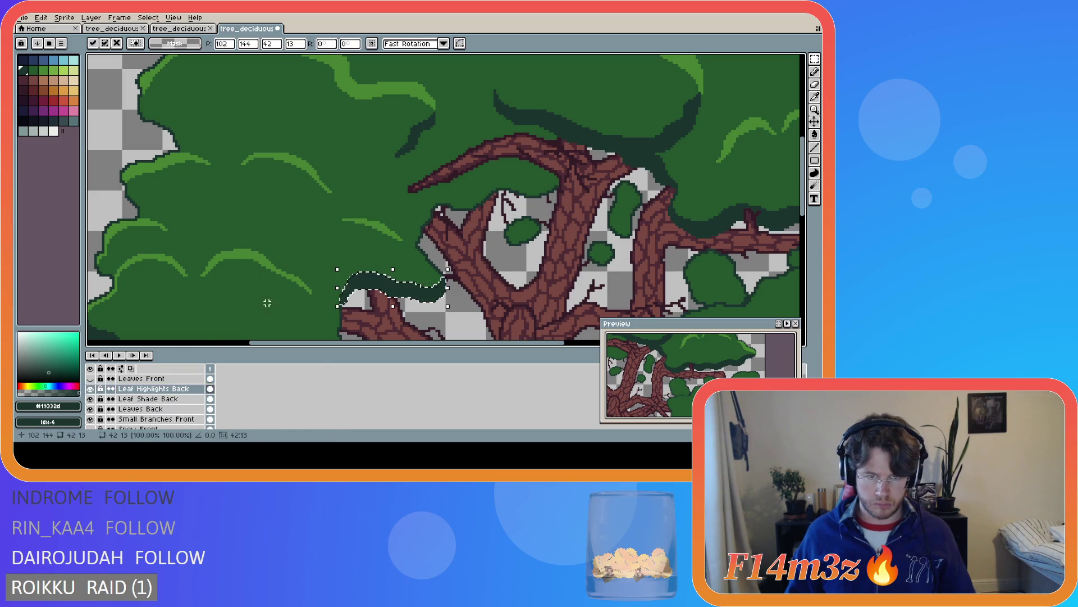
{"action": "key", "text": "Return"}
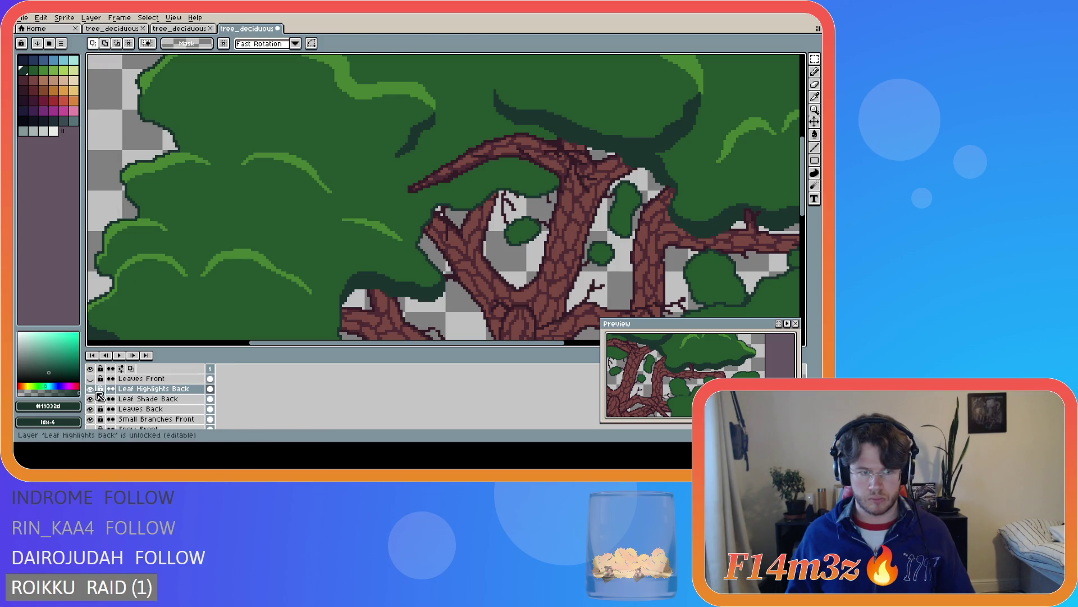
Toggle Leaf Highlights Back to compare, then save tree_deciduous_large_winter.ase
{"action": "left_click", "coordinate": [92, 389]}
{"action": "left_click", "coordinate": [92, 389]}
{"action": "left_click", "coordinate": [93, 389]}
{"action": "left_click", "coordinate": [92, 389]}
{"action": "left_click", "coordinate": [92, 389]}
{"action": "left_click", "coordinate": [92, 389]}
{"action": "scroll", "coordinate": [608, 255], "scroll_direction": "down", "scroll_amount": 3}
{"action": "key", "text": "ctrl+s"}
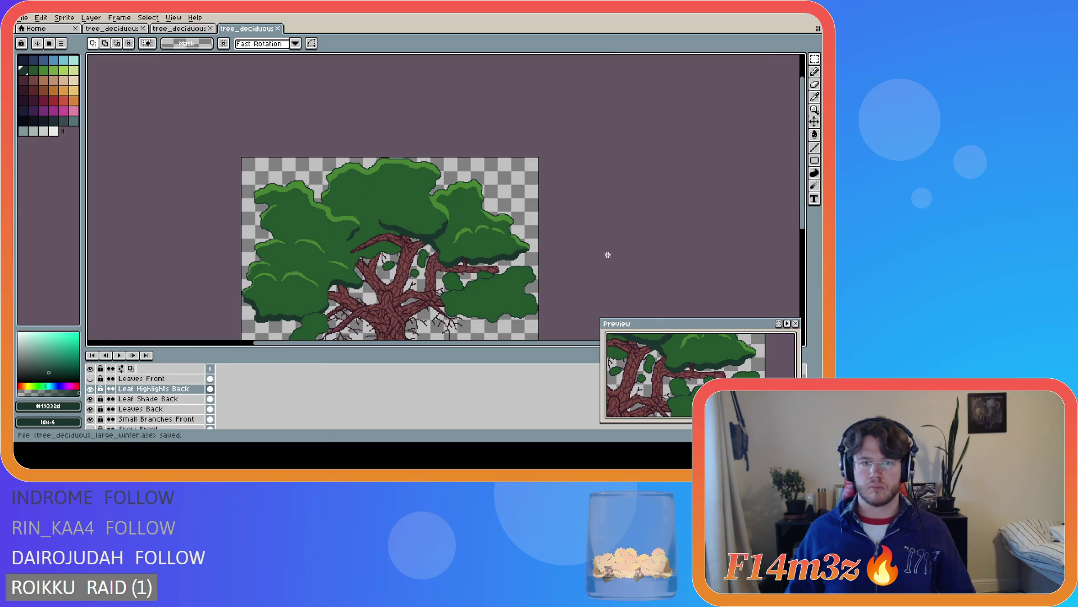
{"action": "left_click_drag", "start_coordinate": [802, 203], "coordinate": [802, 239]}
{"action": "scroll", "coordinate": [297, 273], "scroll_direction": "up", "scroll_amount": 2}
{"action": "scroll", "coordinate": [298, 274], "scroll_direction": "down", "scroll_amount": 2}
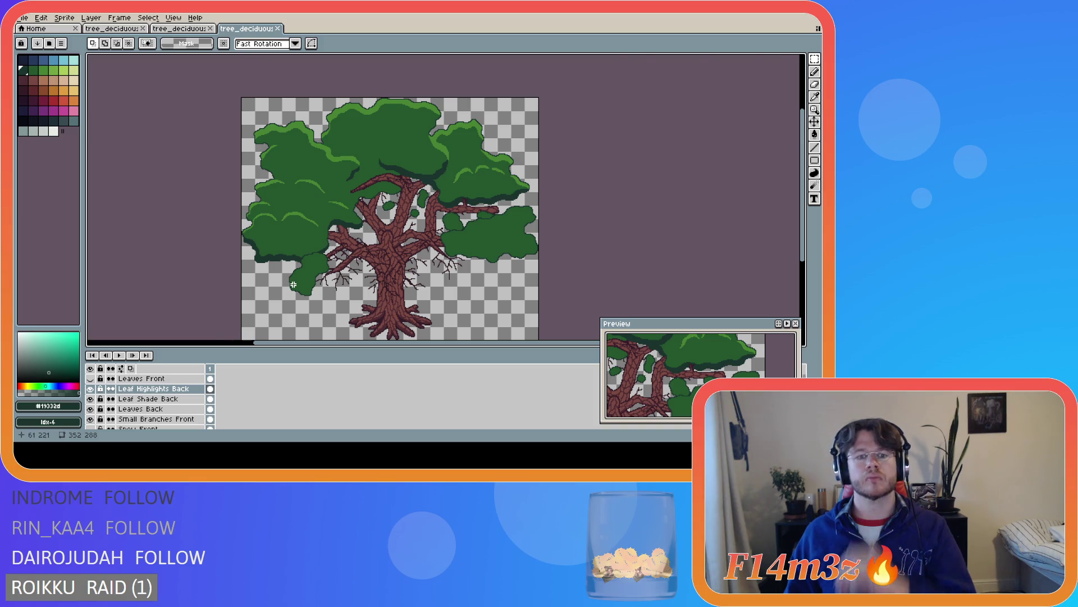
Sample the mid-green #468232 from the leaf clumps on the canvas
{"action": "scroll", "coordinate": [293, 284], "scroll_direction": "up", "scroll_amount": 2}
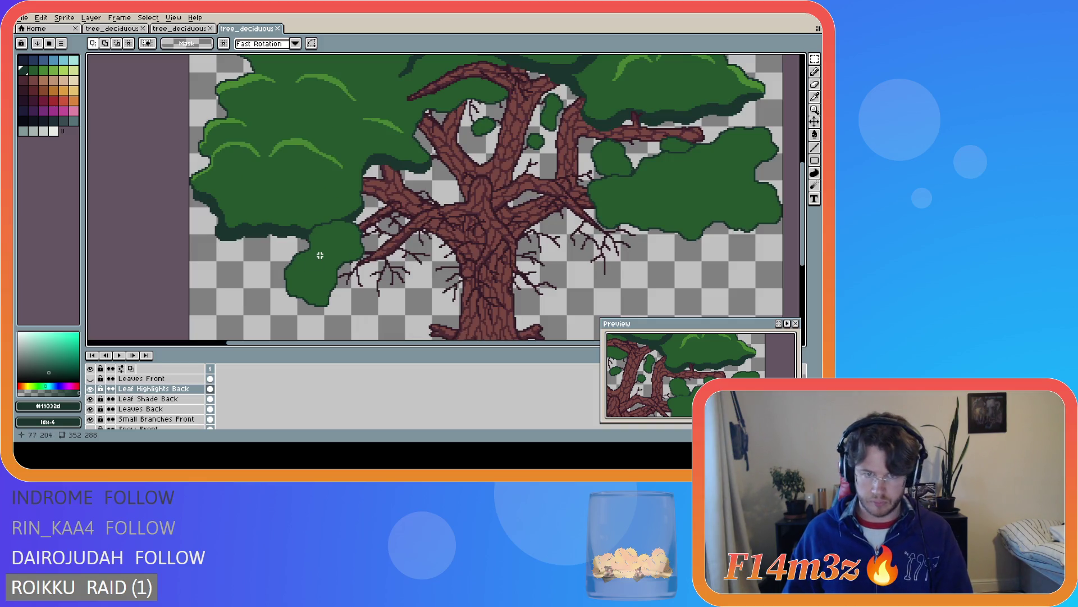
{"action": "scroll", "coordinate": [329, 241], "scroll_direction": "down", "scroll_amount": 2}
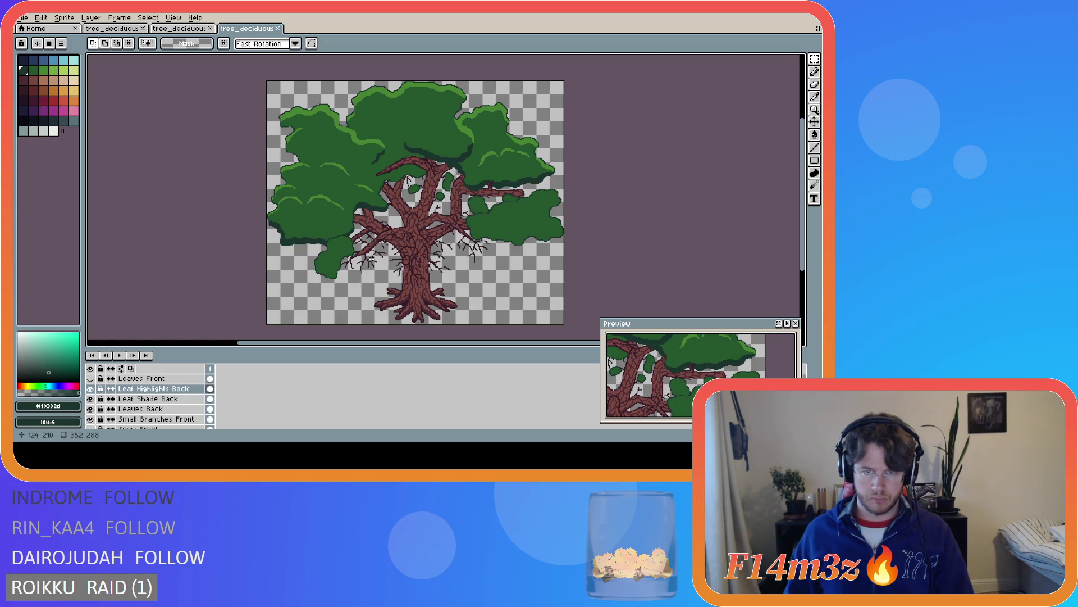
{"action": "scroll", "coordinate": [362, 225], "scroll_direction": "up", "scroll_amount": 3}
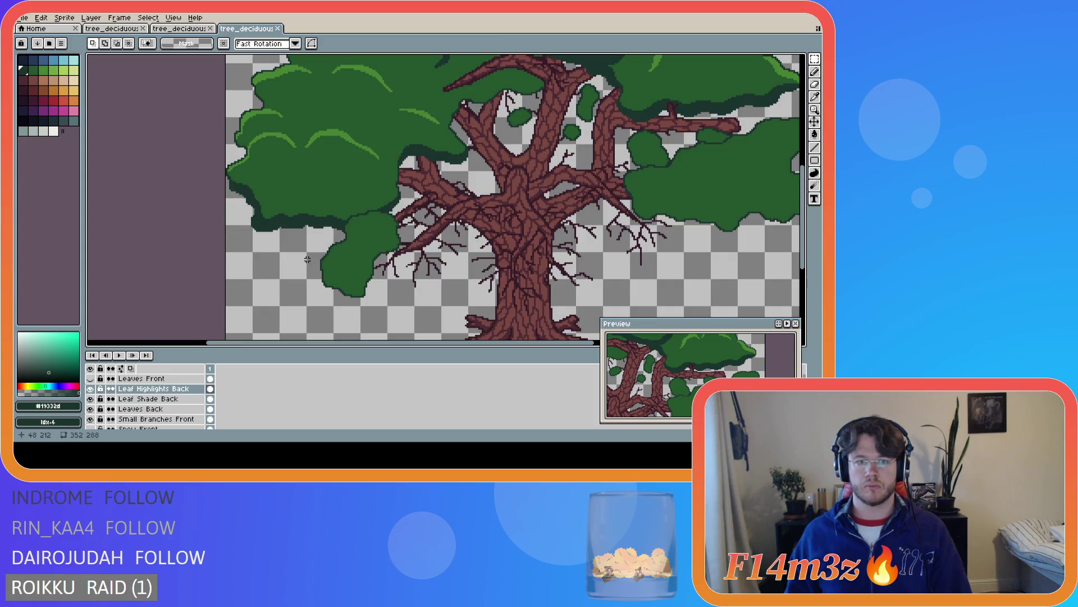
{"action": "left_click", "coordinate": [342, 97], "text": "alt"}
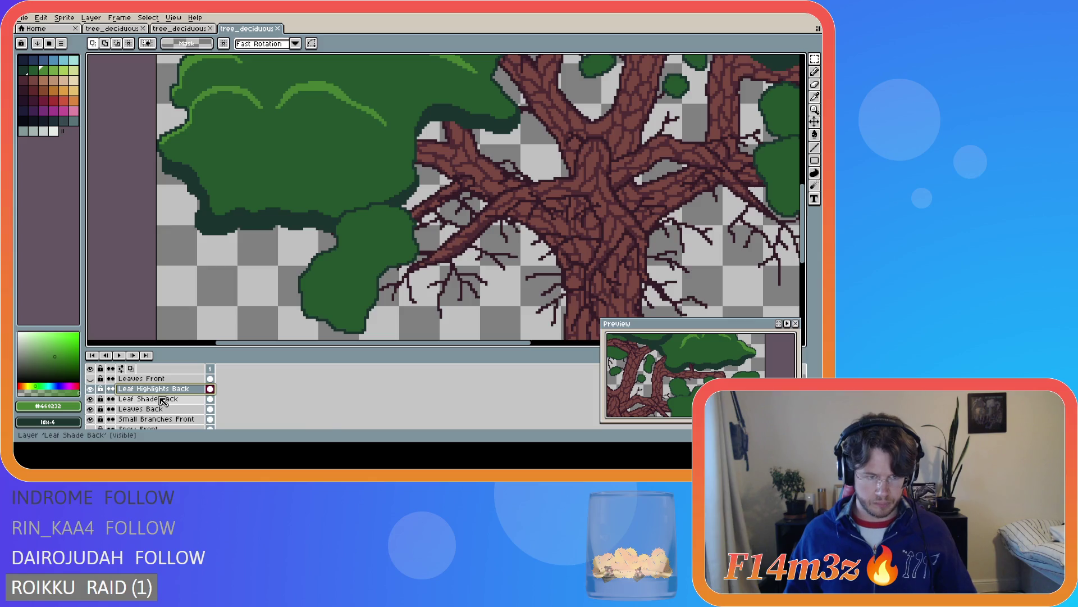
Hide and show the Leaves Front layer several times to compare the tree
{"action": "left_click", "coordinate": [90, 380]}
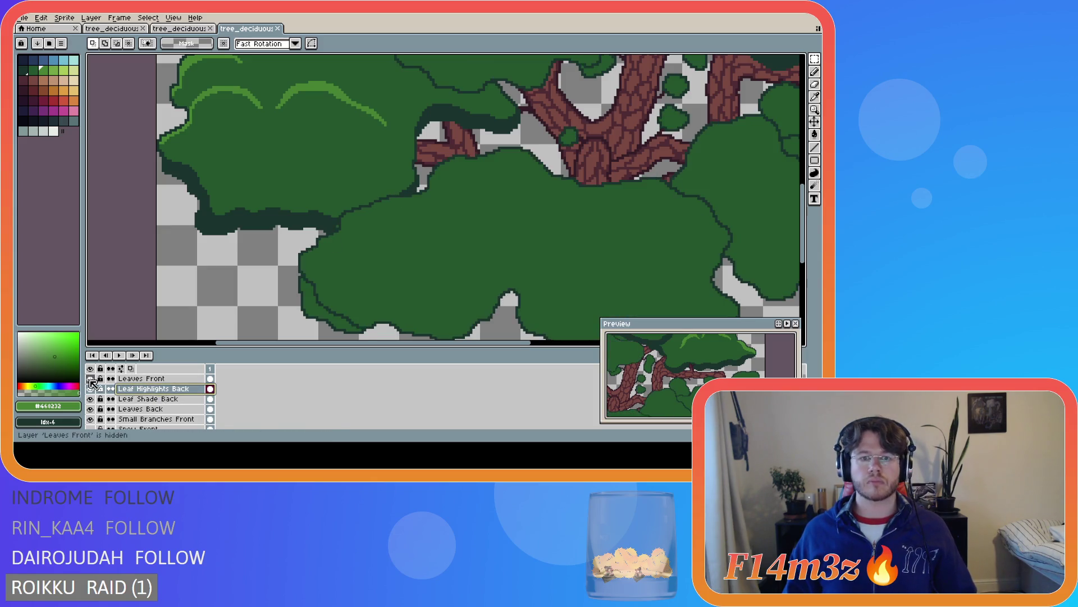
{"action": "left_click", "coordinate": [91, 380]}
{"action": "left_click", "coordinate": [90, 380]}
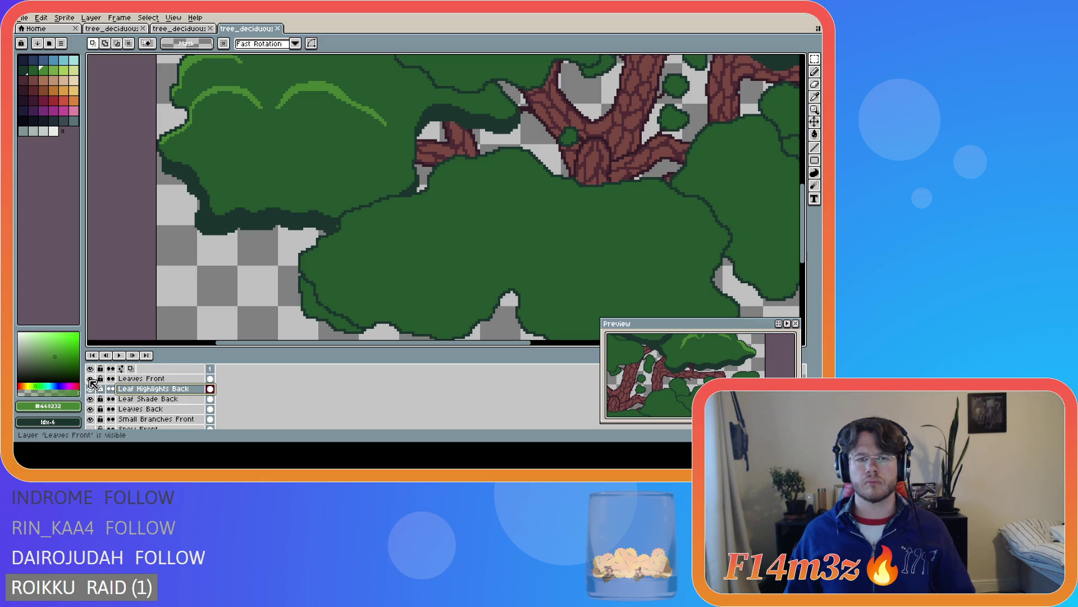
{"action": "left_click", "coordinate": [91, 380]}
{"action": "left_click", "coordinate": [90, 379]}
{"action": "left_click", "coordinate": [91, 379]}
{"action": "left_click", "coordinate": [91, 379]}
Fit the whole tree in view and toggle Leaves Front again to check the trunk
{"action": "key", "text": "minus"}
{"action": "key", "text": "minus"}
{"action": "key", "text": "minus"}
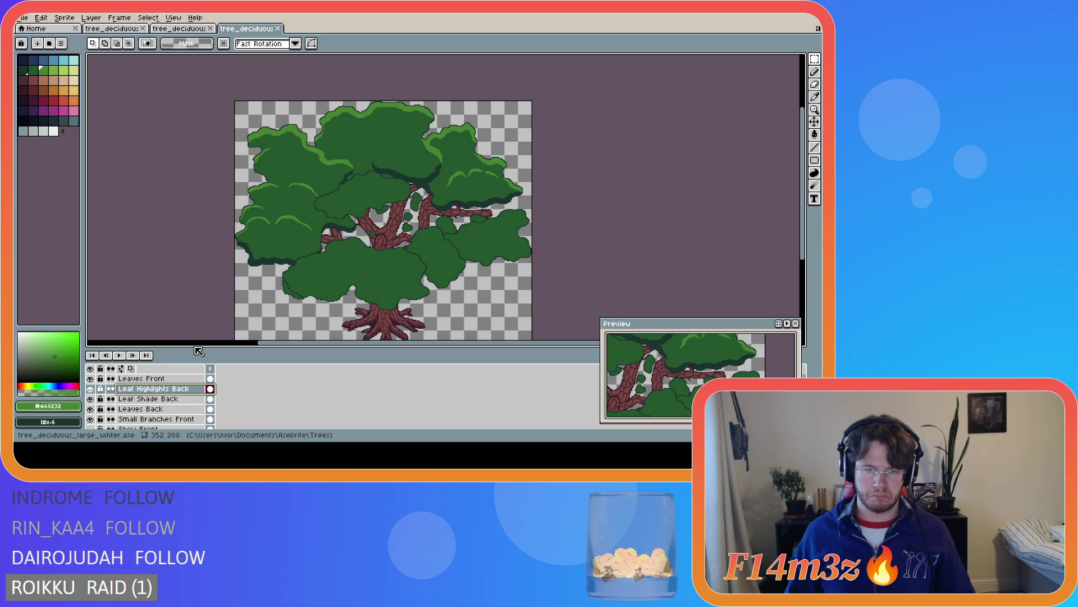
{"action": "scroll", "coordinate": [230, 302], "scroll_direction": "up", "scroll_amount": 1}
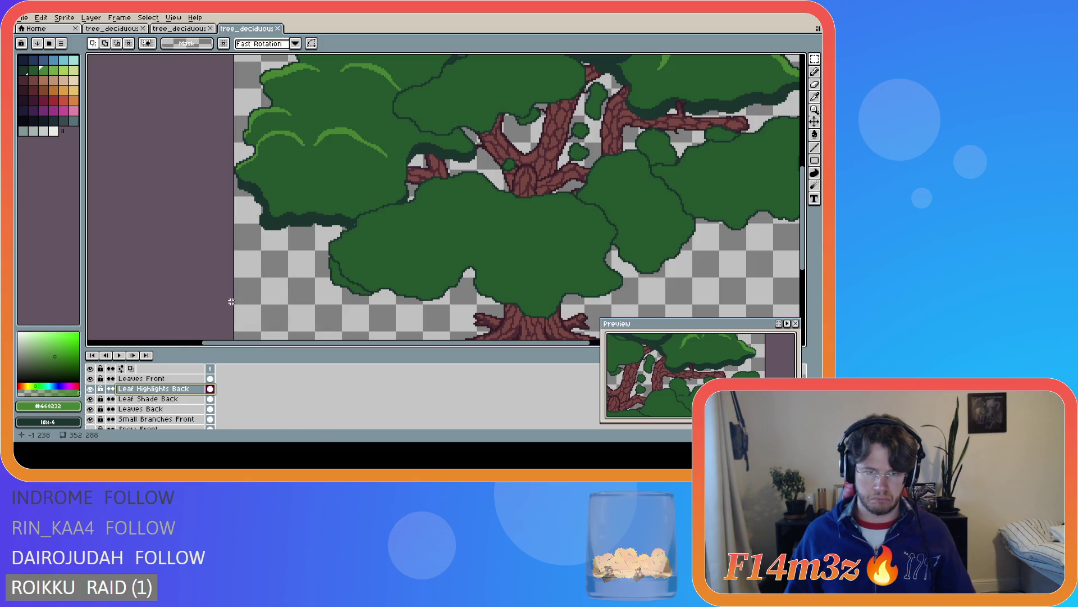
{"action": "scroll", "coordinate": [423, 223], "scroll_direction": "down", "scroll_amount": 1}
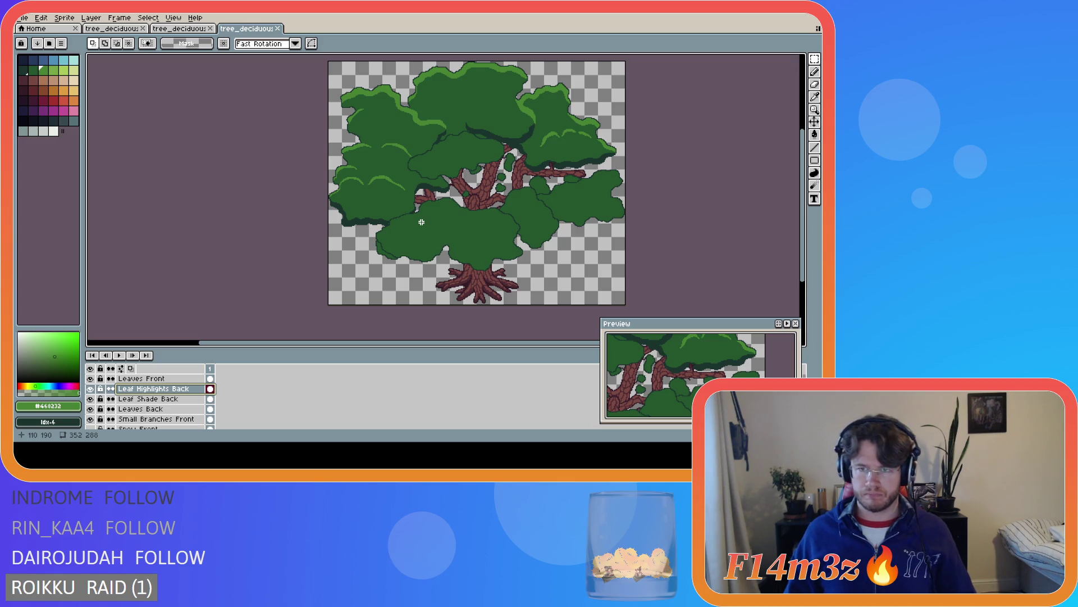
{"action": "left_click", "coordinate": [90, 379]}
{"action": "left_click", "coordinate": [91, 379]}
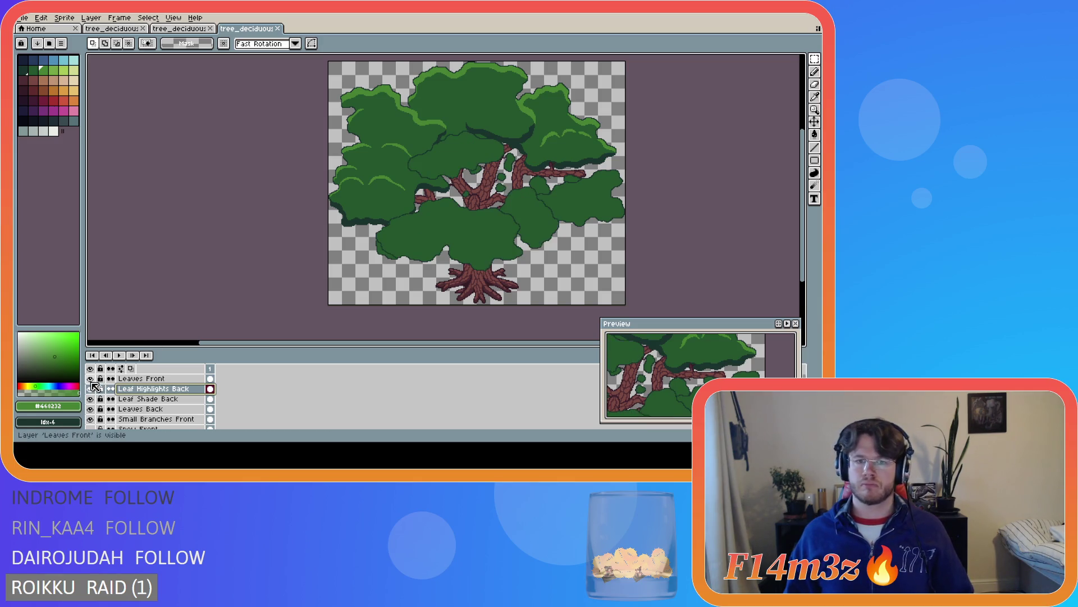
{"action": "left_click", "coordinate": [90, 379]}
{"action": "left_click", "coordinate": [90, 379]}
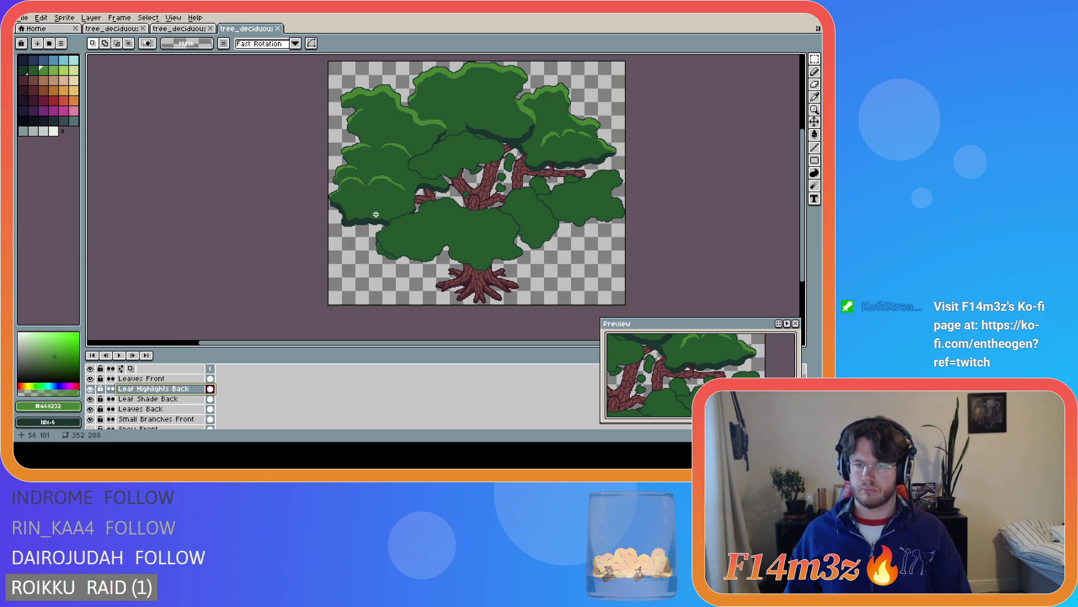
Make Leaves Front the active layer
{"action": "scroll", "coordinate": [570, 191], "scroll_direction": "up", "scroll_amount": 3}
{"action": "scroll", "coordinate": [570, 191], "scroll_direction": "down", "scroll_amount": 3}
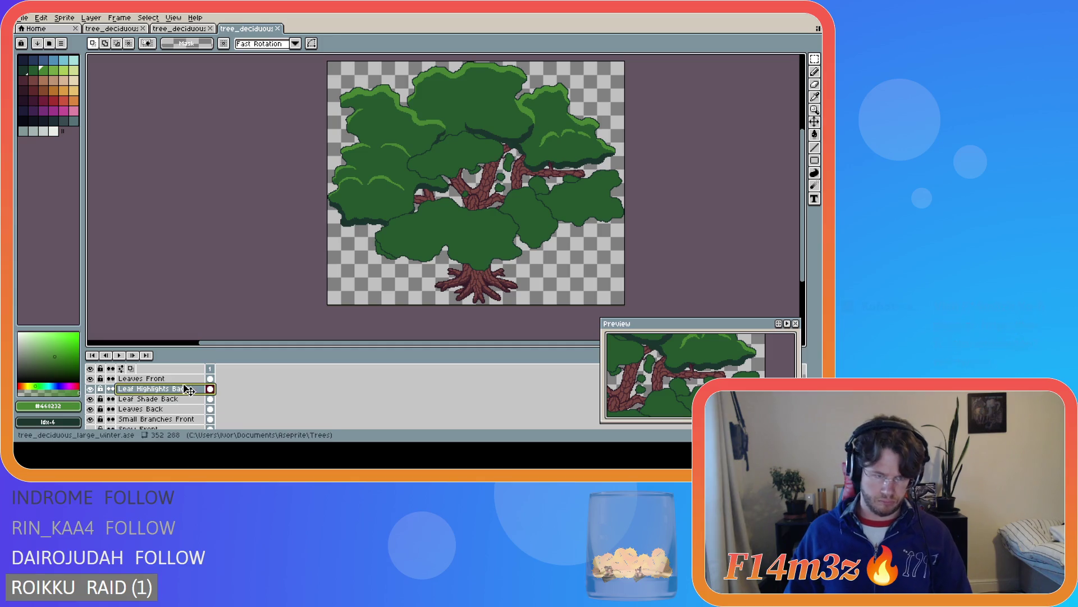
{"action": "left_click", "coordinate": [180, 379]}
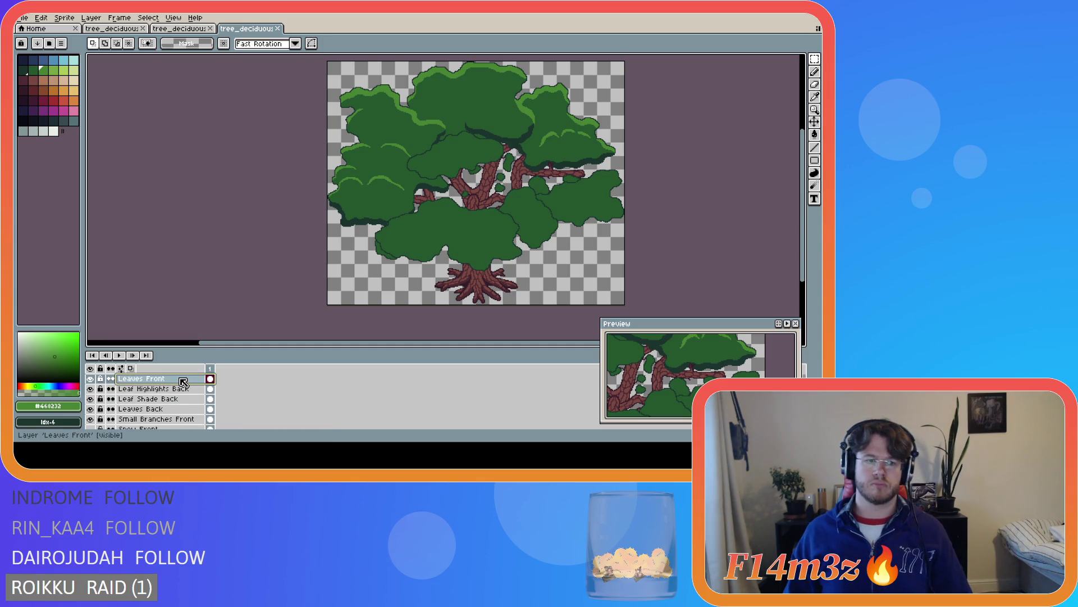
Add a new layer above Leaves Front and name it Leaf Highlights Front
{"action": "key", "text": "shift+n"}
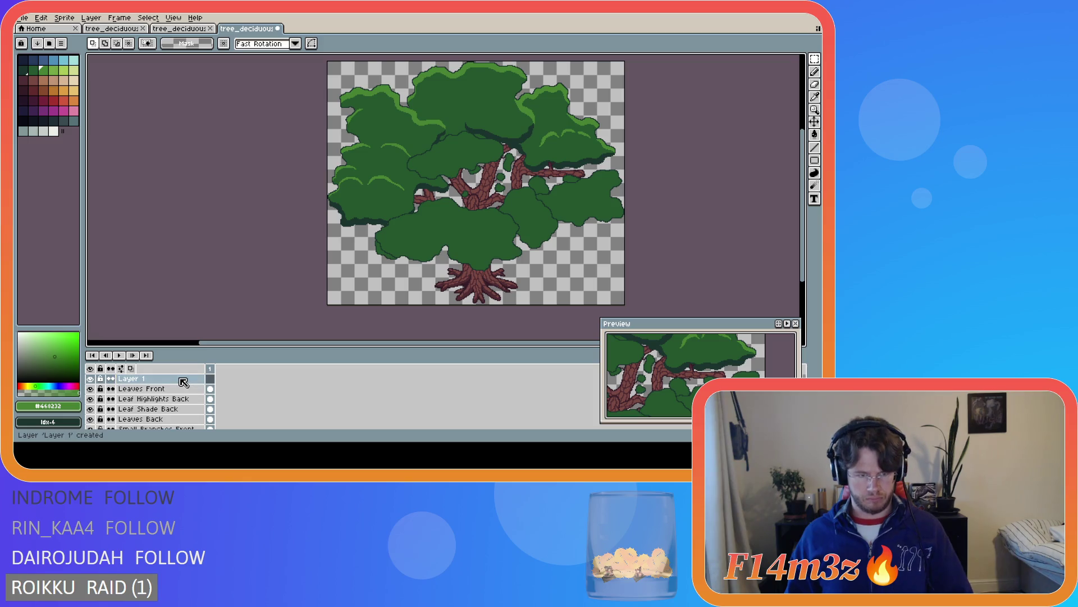
{"action": "double_click", "coordinate": [170, 379]}
{"action": "type", "text": "Leaf H"}
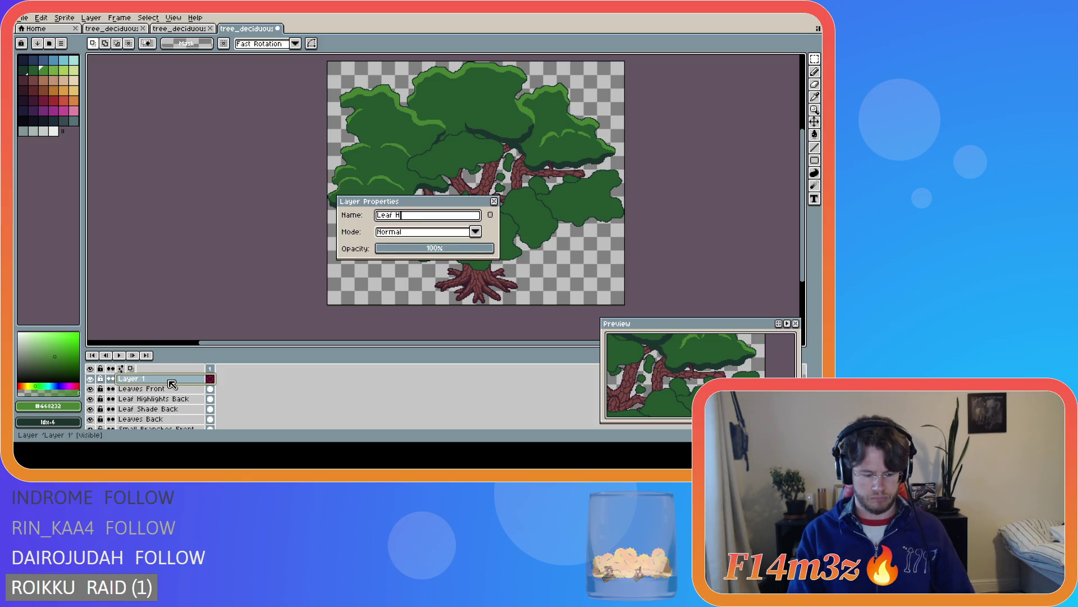
{"action": "type", "text": "ighlights Front"}
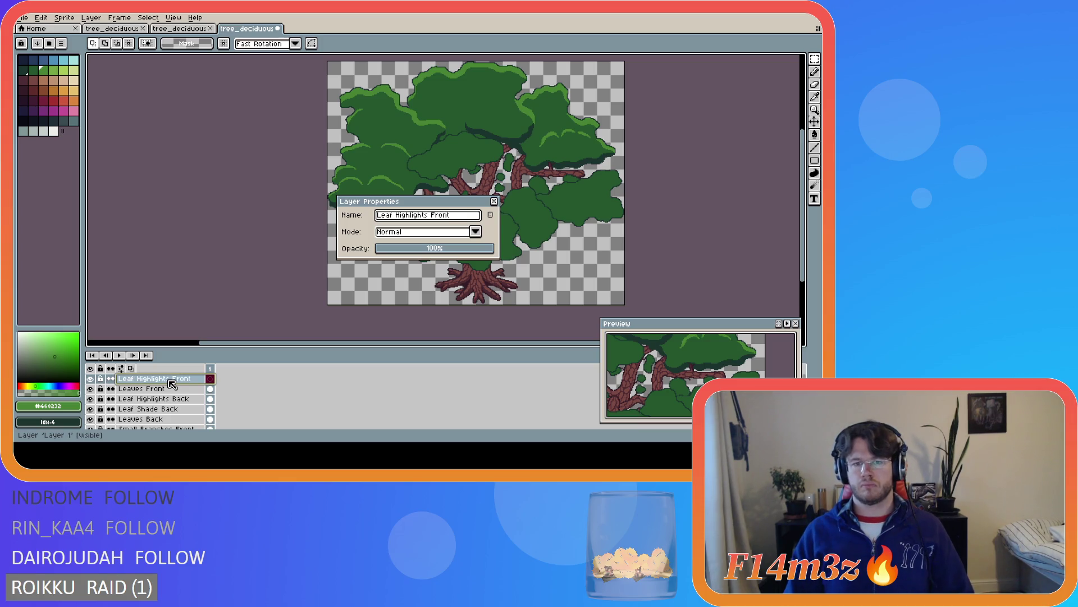
{"action": "key", "text": "Return"}
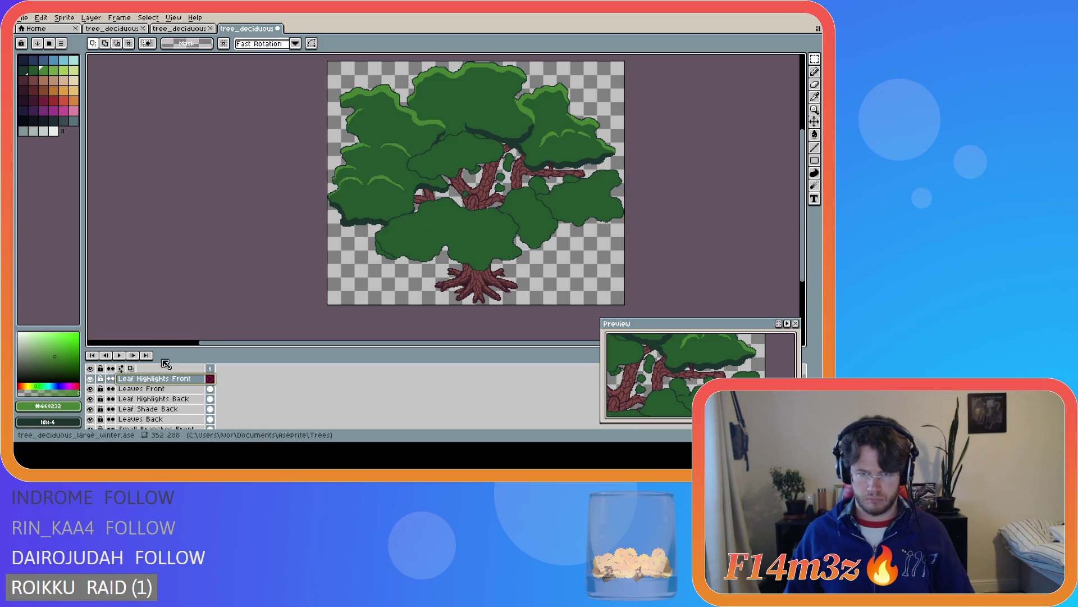
With the Pencil, draw a trial light-green stroke on the clump edge, then undo it
{"action": "key", "text": "i"}
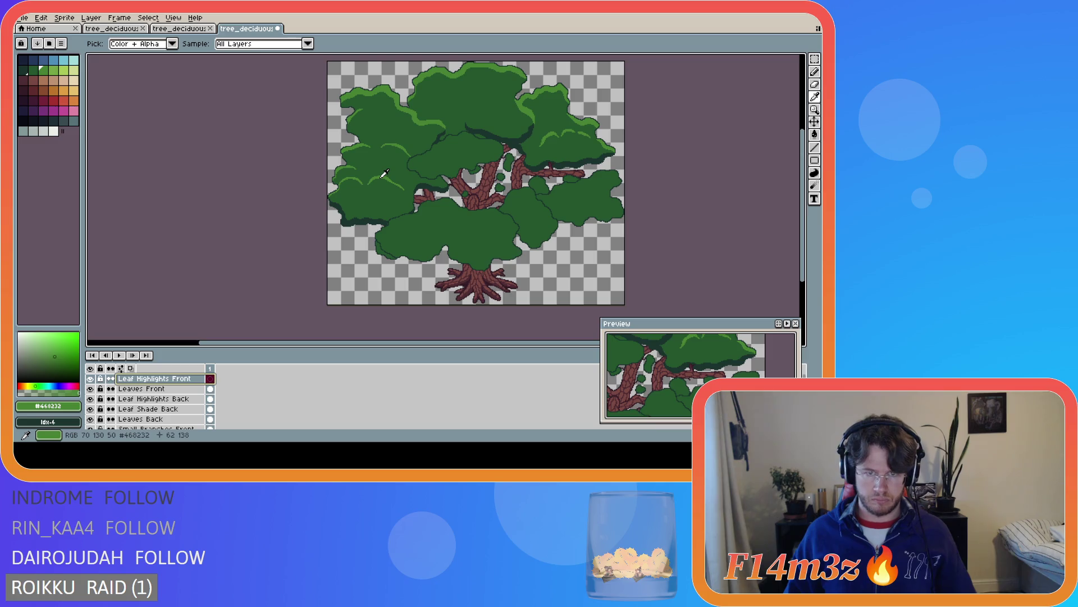
{"action": "scroll", "coordinate": [397, 232], "scroll_direction": "up", "scroll_amount": 3}
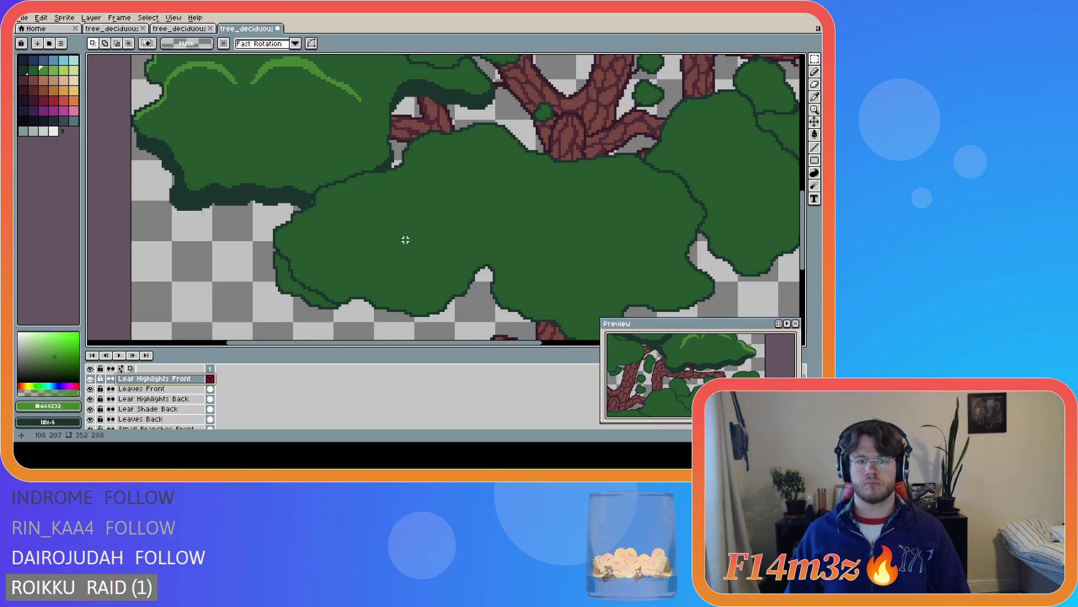
{"action": "key", "text": "b"}
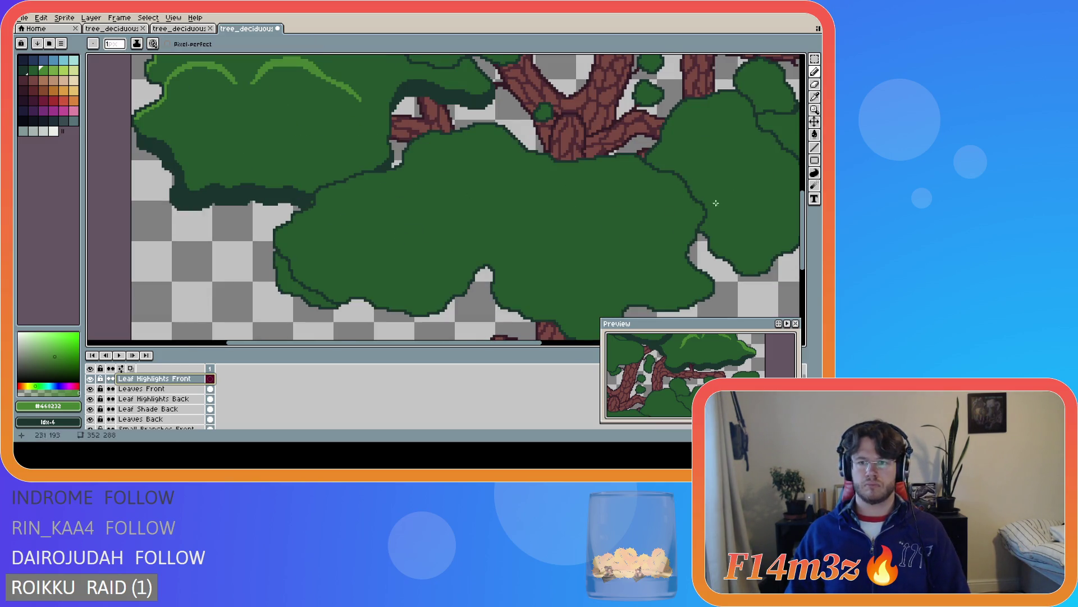
{"action": "left_click_drag", "start_coordinate": [424, 341], "coordinate": [461, 343]}
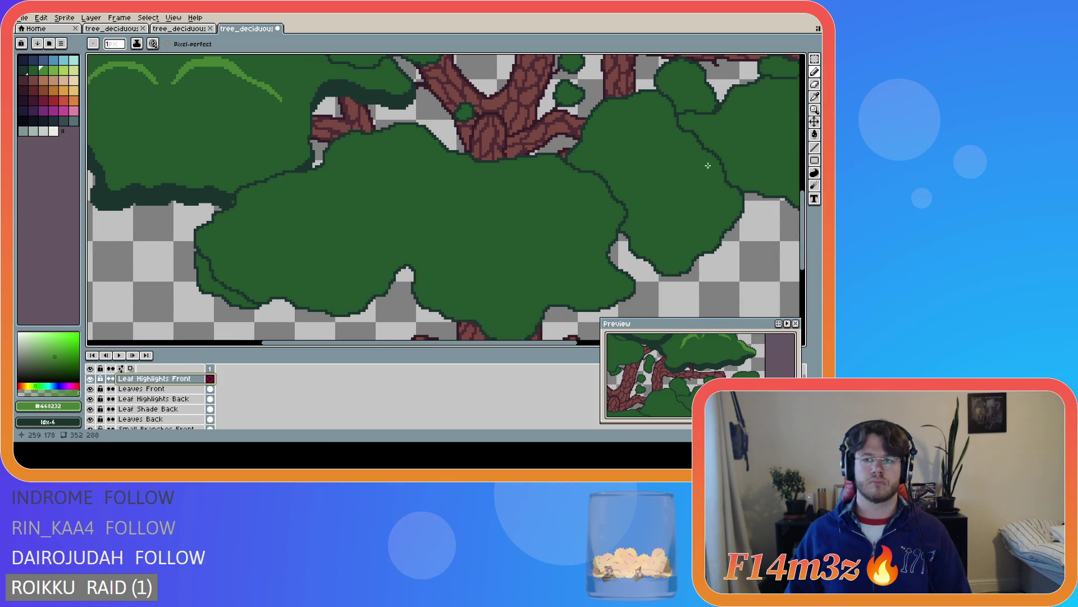
{"action": "scroll", "coordinate": [354, 207], "scroll_direction": "up", "scroll_amount": 2}
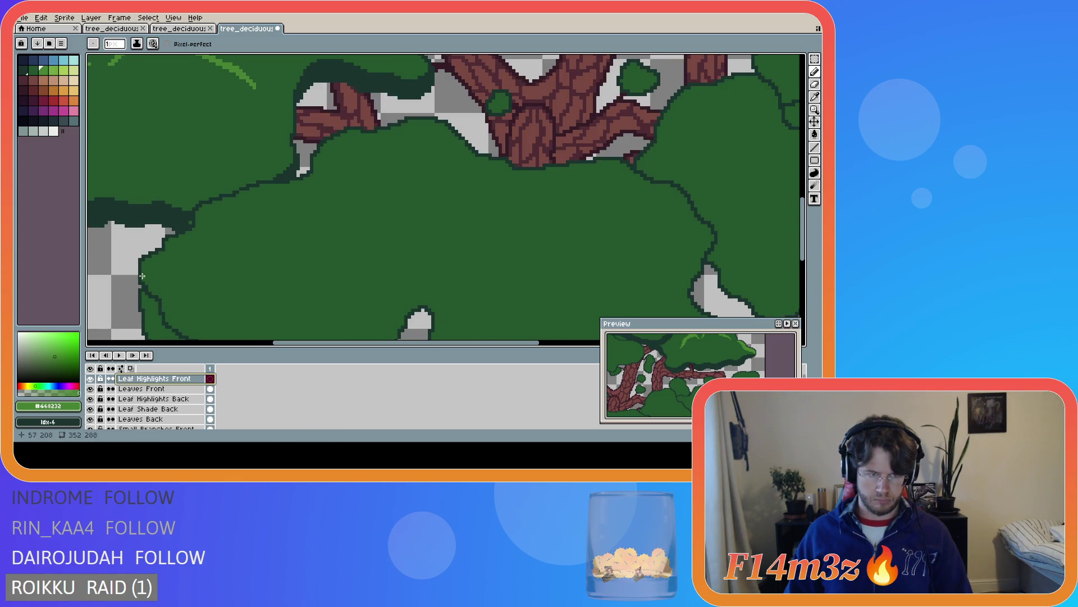
{"action": "left_click_drag", "start_coordinate": [144, 279], "coordinate": [235, 209]}
{"action": "key", "text": "ctrl+z"}
{"action": "key", "text": "ctrl+z"}
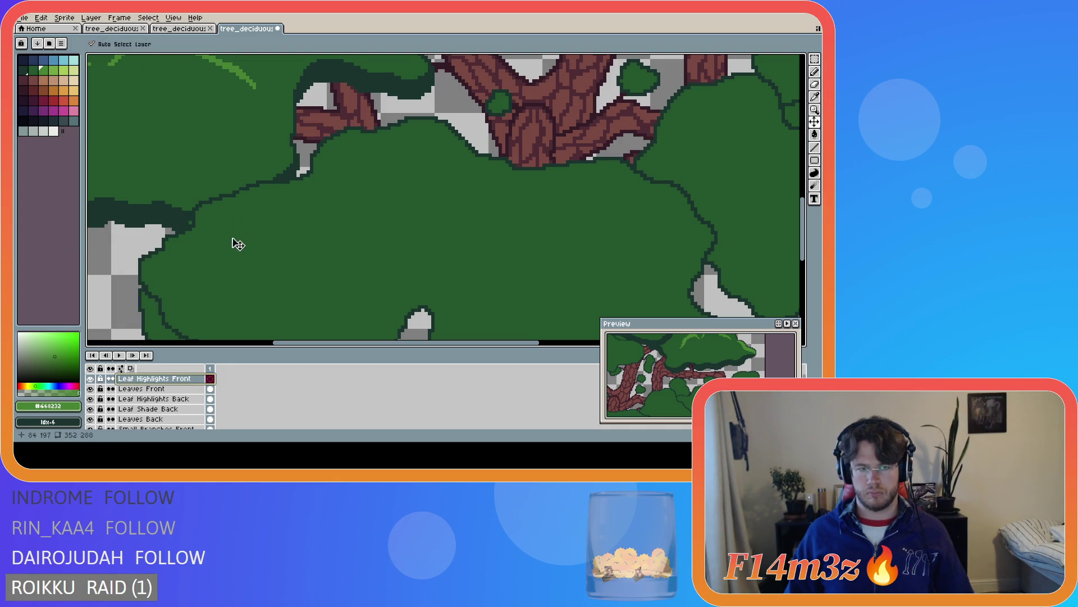
Redraw the light-green highlight along the lower front clump's top edge, extending it right
{"action": "scroll", "coordinate": [165, 274], "scroll_direction": "down", "scroll_amount": 4}
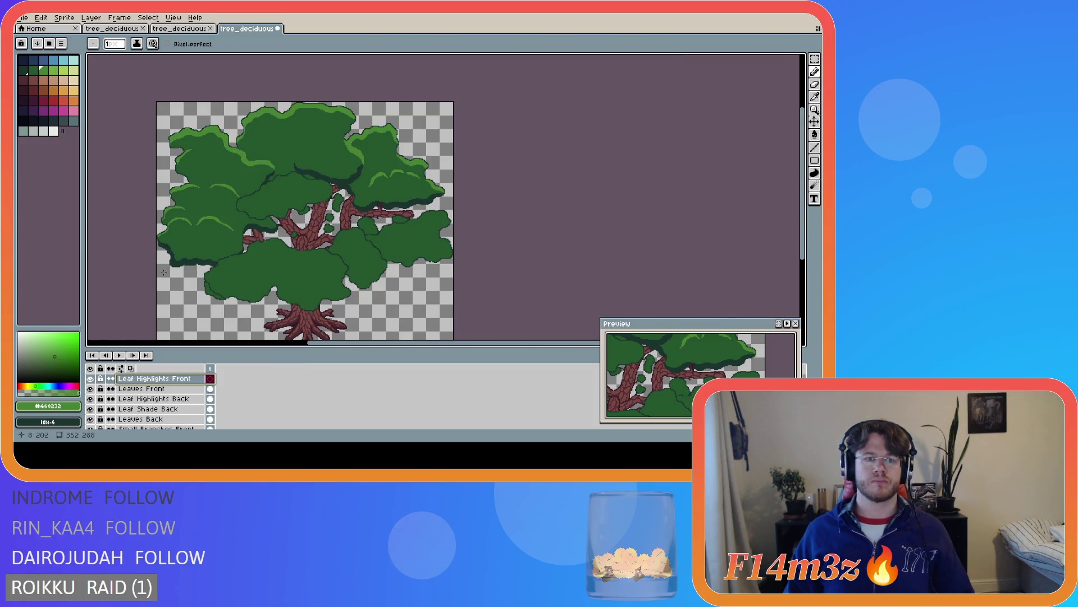
{"action": "scroll", "coordinate": [177, 271], "scroll_direction": "up", "scroll_amount": 3}
{"action": "scroll", "coordinate": [255, 286], "scroll_direction": "down", "scroll_amount": 1}
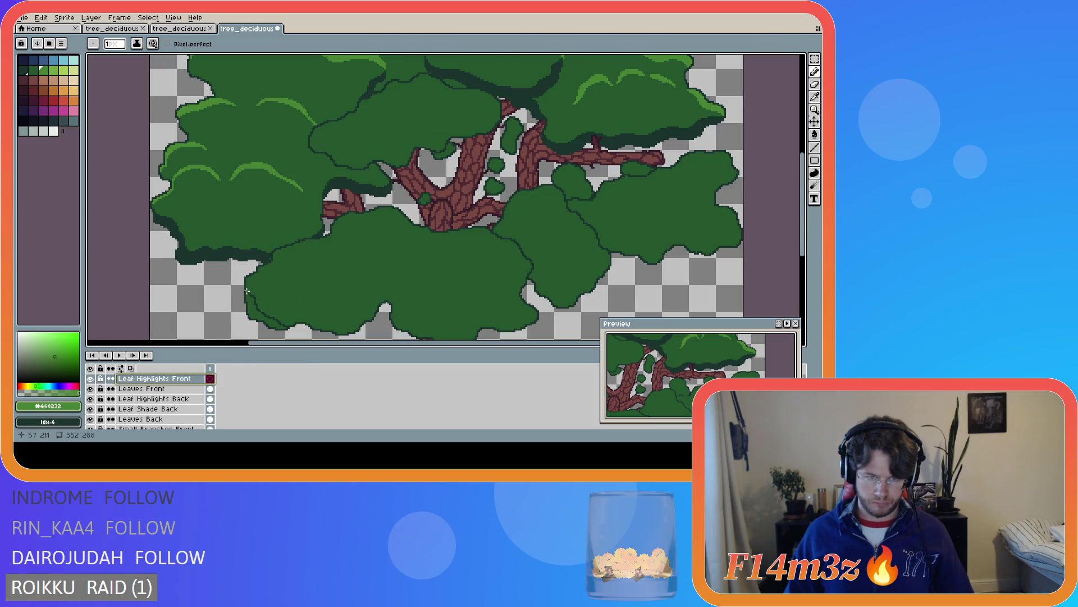
{"action": "scroll", "coordinate": [246, 290], "scroll_direction": "up", "scroll_amount": 1}
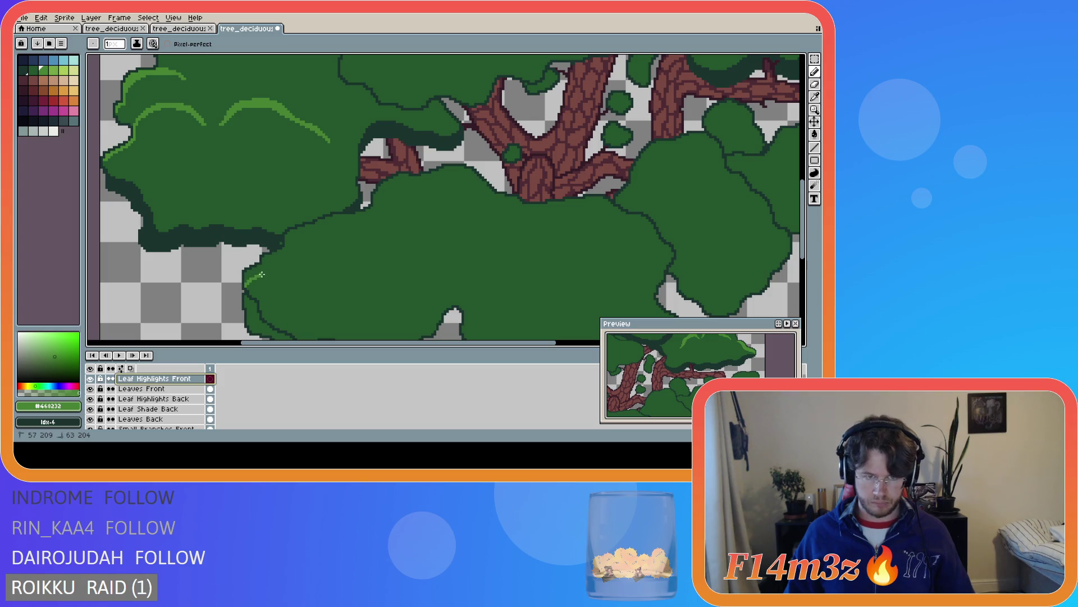
{"action": "mouse_move", "coordinate": [273, 265]}
{"action": "left_mouse_down"}
{"action": "mouse_move", "coordinate": [315, 234]}
{"action": "mouse_move", "coordinate": [369, 221]}
{"action": "mouse_move", "coordinate": [395, 190]}
{"action": "mouse_move", "coordinate": [446, 180]}
{"action": "mouse_move", "coordinate": [477, 188]}
{"action": "left_mouse_up"}
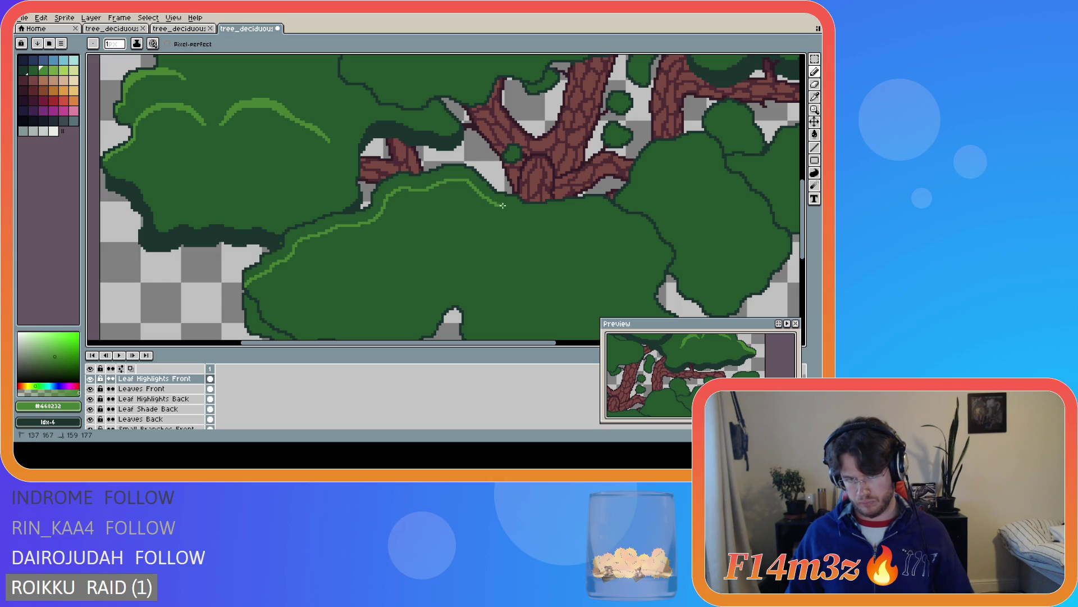
{"action": "left_click_drag", "start_coordinate": [541, 217], "coordinate": [562, 212]}
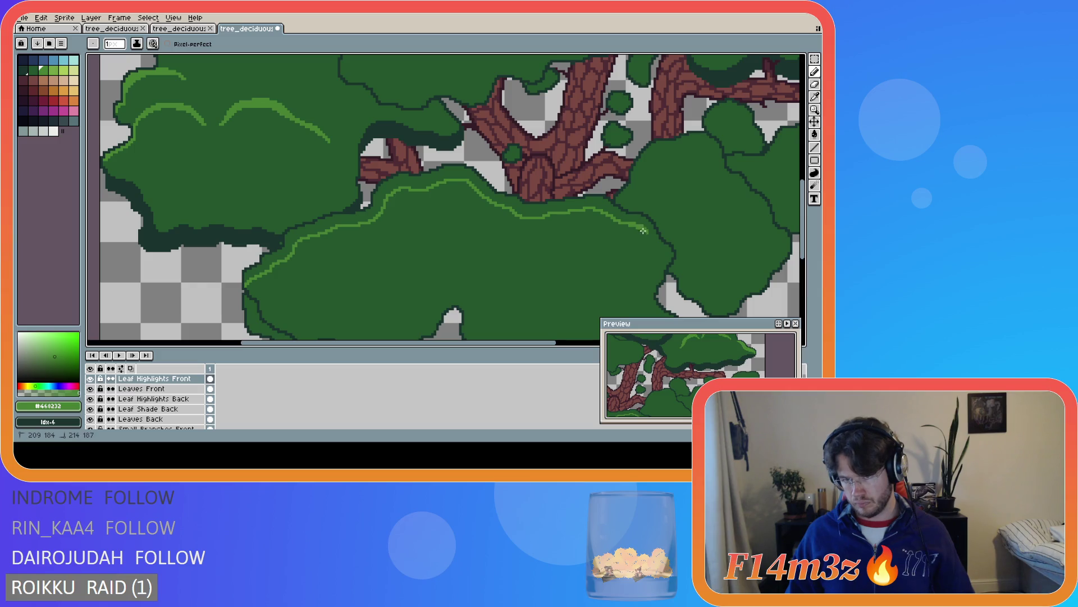
Continue the light-green highlight down the clump's right side
{"action": "left_click_drag", "start_coordinate": [660, 251], "coordinate": [668, 257]}
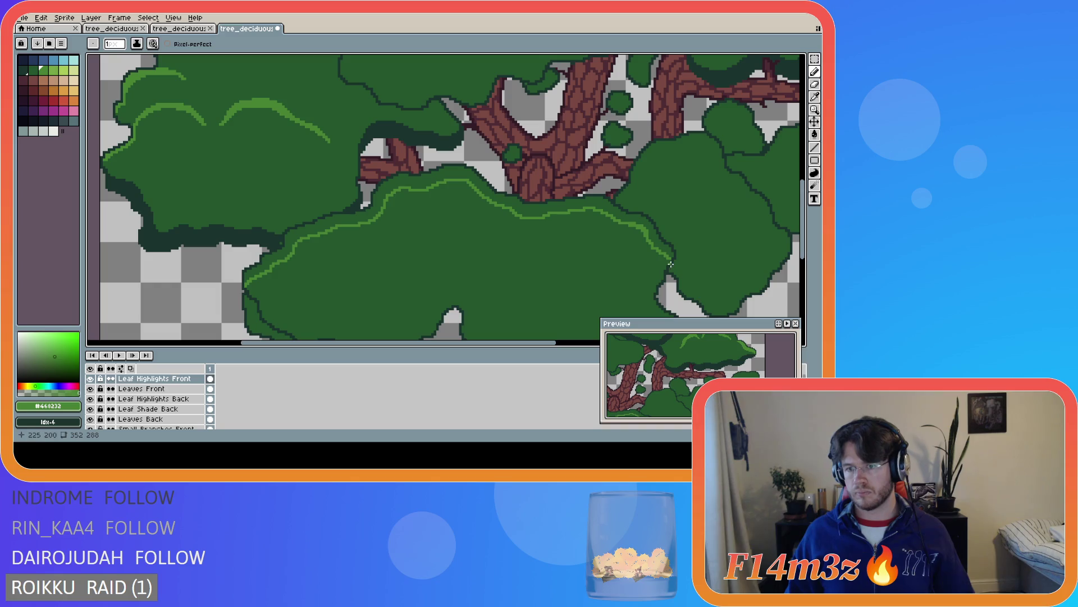
{"action": "key", "text": "b"}
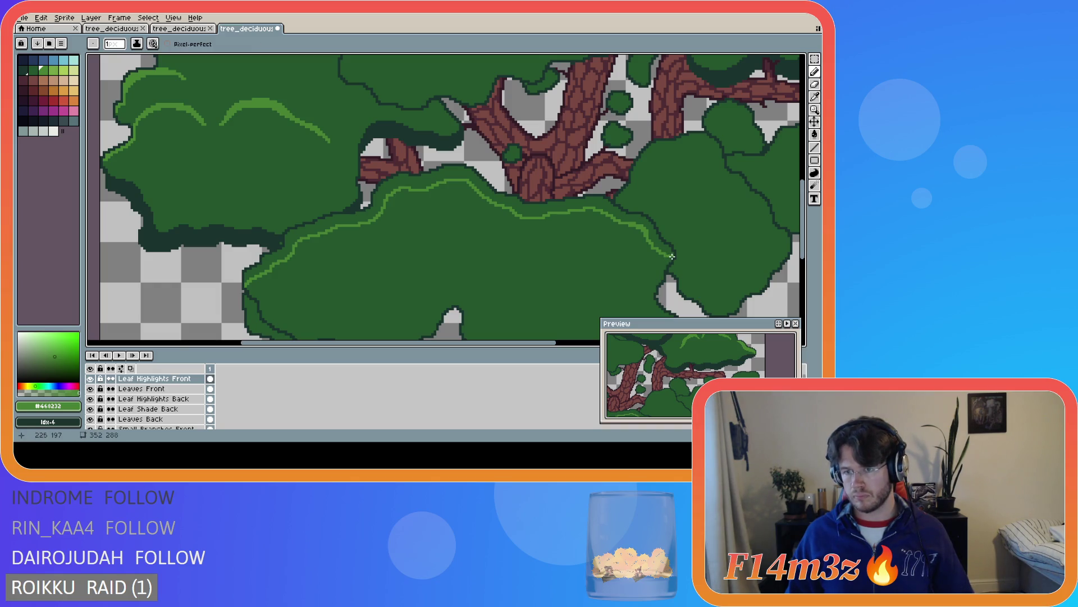
{"action": "left_click_drag", "start_coordinate": [673, 255], "coordinate": [670, 253]}
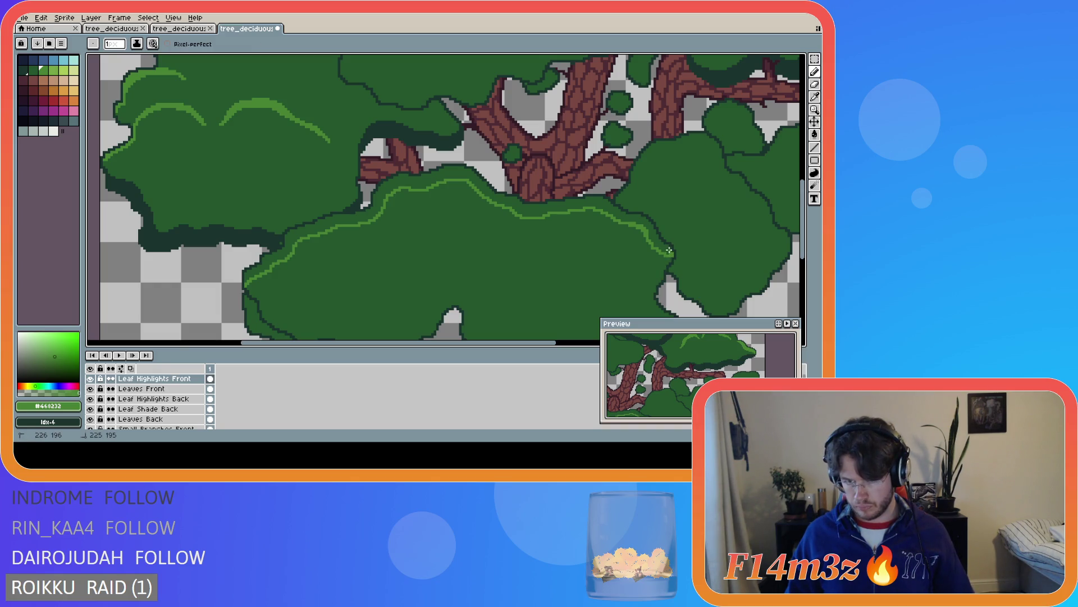
Draw a second parallel highlight line beneath the first to form a band
{"action": "scroll", "coordinate": [669, 250], "scroll_direction": "up", "scroll_amount": 1}
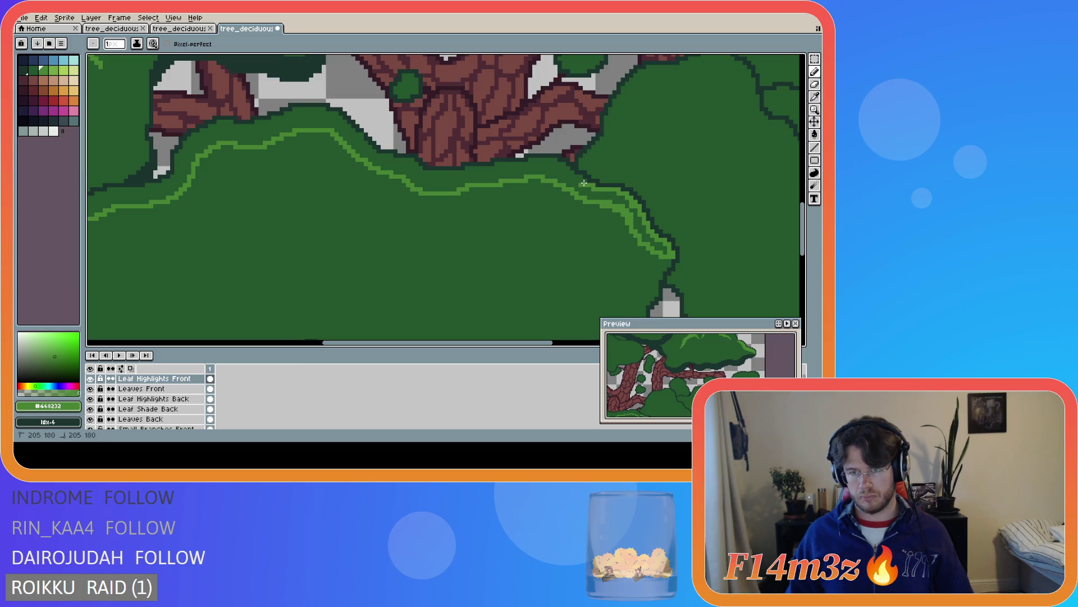
{"action": "left_click_drag", "start_coordinate": [579, 181], "coordinate": [580, 178]}
{"action": "mouse_move", "coordinate": [581, 177]}
{"action": "left_mouse_down"}
{"action": "mouse_move", "coordinate": [532, 161]}
{"action": "mouse_move", "coordinate": [422, 169]}
{"action": "left_mouse_up"}
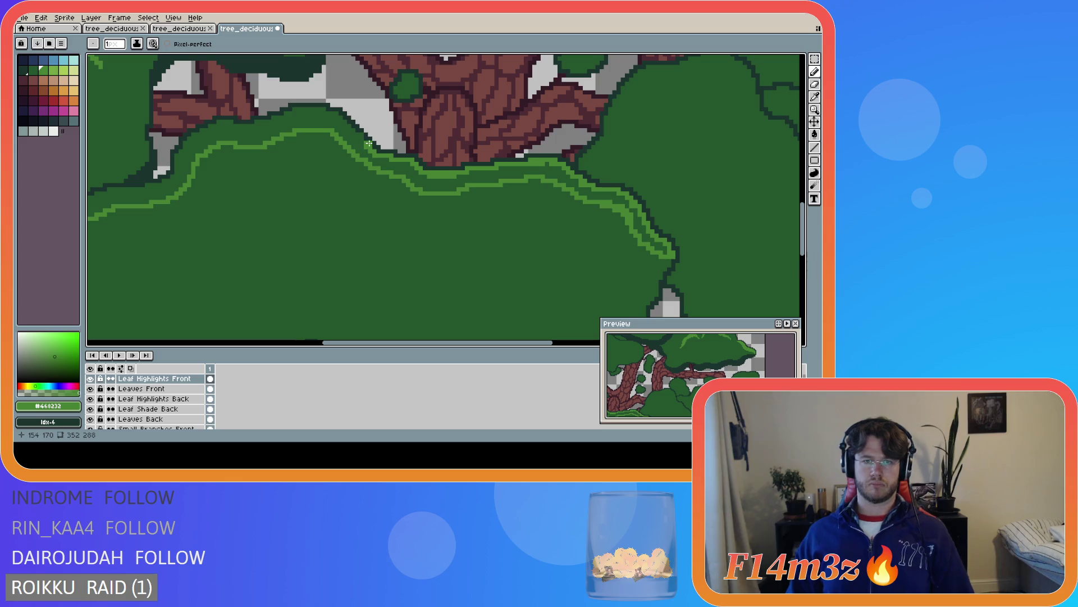
{"action": "left_click", "coordinate": [142, 388]}
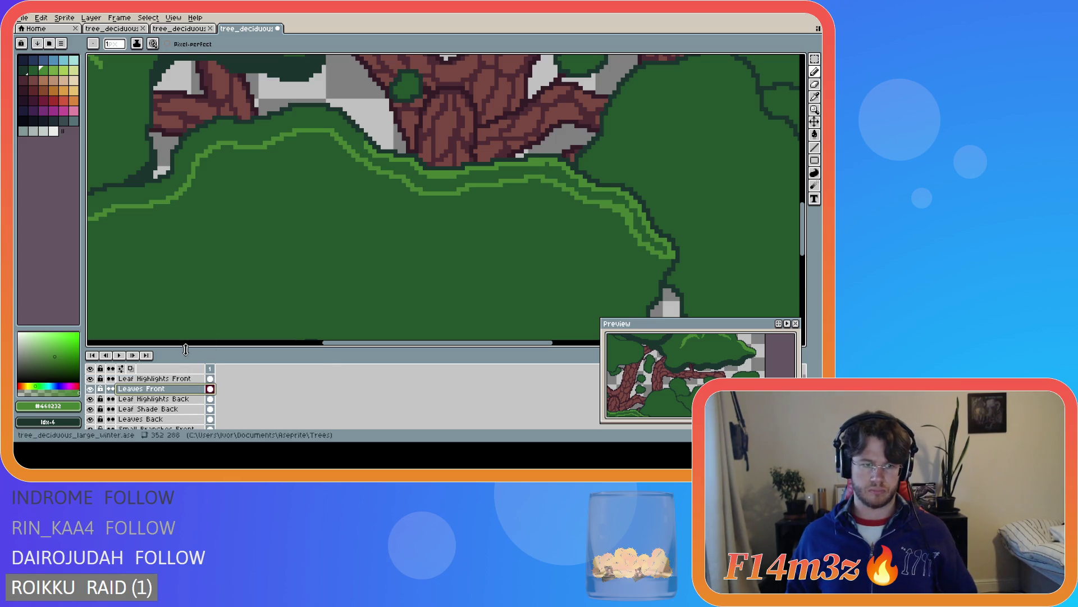
Resample the dark outline and light-green colours and return to Leaf Highlights Front
{"action": "key", "text": "i"}
{"action": "left_click", "coordinate": [366, 135]}
{"action": "key", "text": "b"}
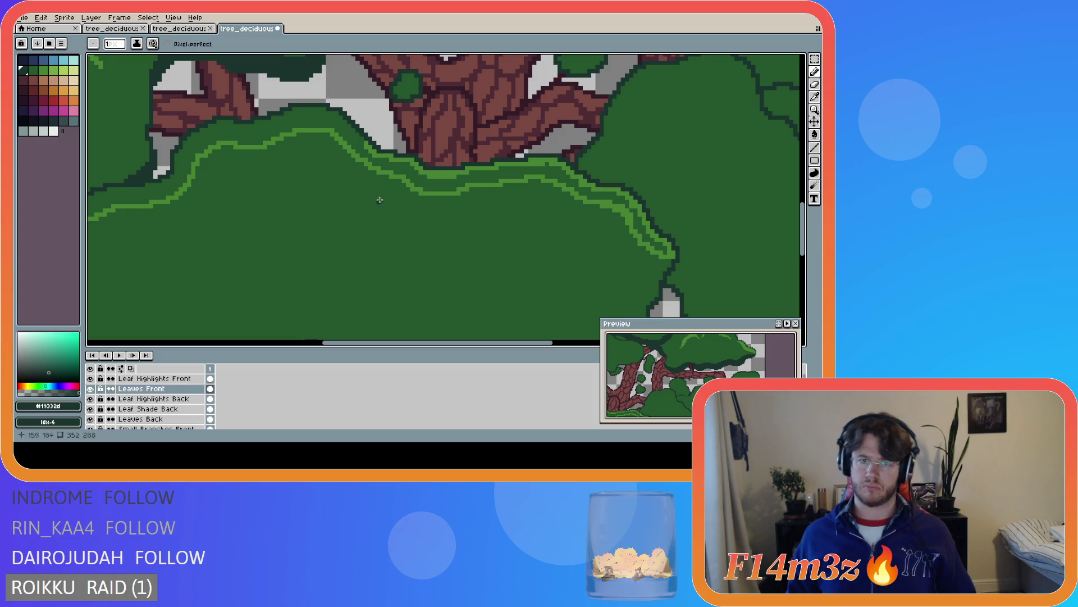
{"action": "key", "text": "i"}
{"action": "left_click", "coordinate": [365, 141]}
{"action": "key", "text": "b"}
{"action": "key", "text": "alt+Up"}
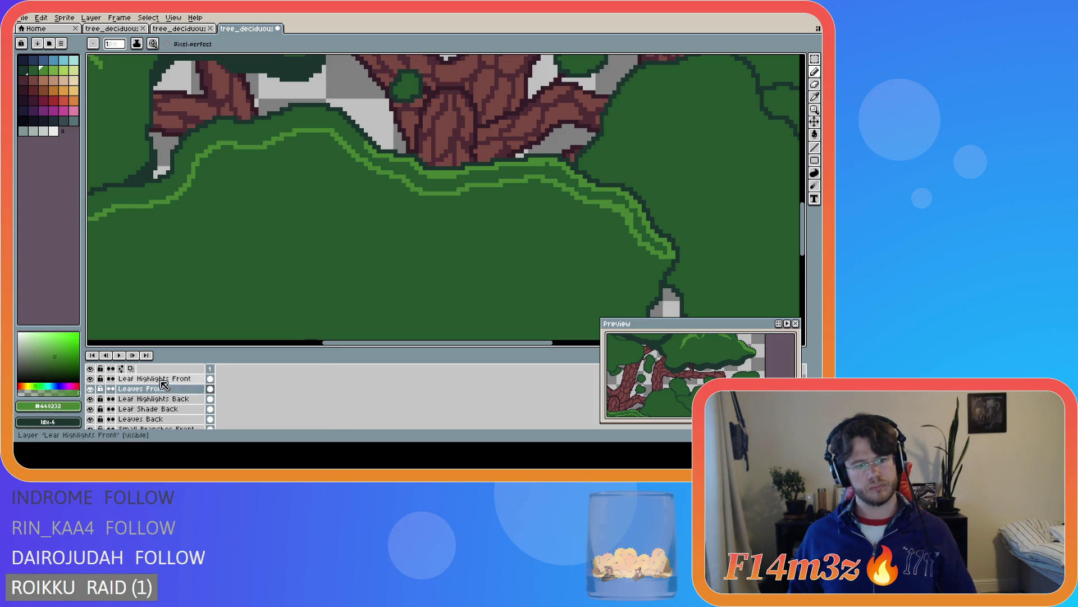
Draw the doubled highlight band up-left and leftward along the clump's upper edge
{"action": "left_click", "coordinate": [363, 139]}
{"action": "left_click_drag", "start_coordinate": [361, 143], "coordinate": [360, 137]}
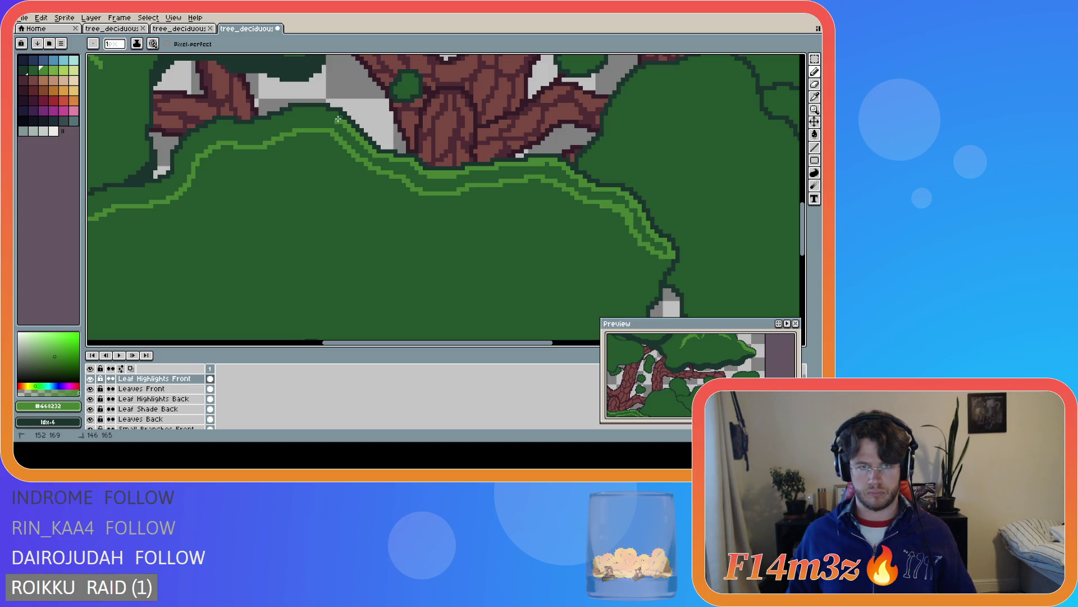
{"action": "mouse_move", "coordinate": [337, 118]}
{"action": "left_mouse_down"}
{"action": "mouse_move", "coordinate": [294, 110]}
{"action": "mouse_move", "coordinate": [222, 123]}
{"action": "mouse_move", "coordinate": [195, 135]}
{"action": "mouse_move", "coordinate": [177, 174]}
{"action": "mouse_move", "coordinate": [151, 188]}
{"action": "left_mouse_up"}
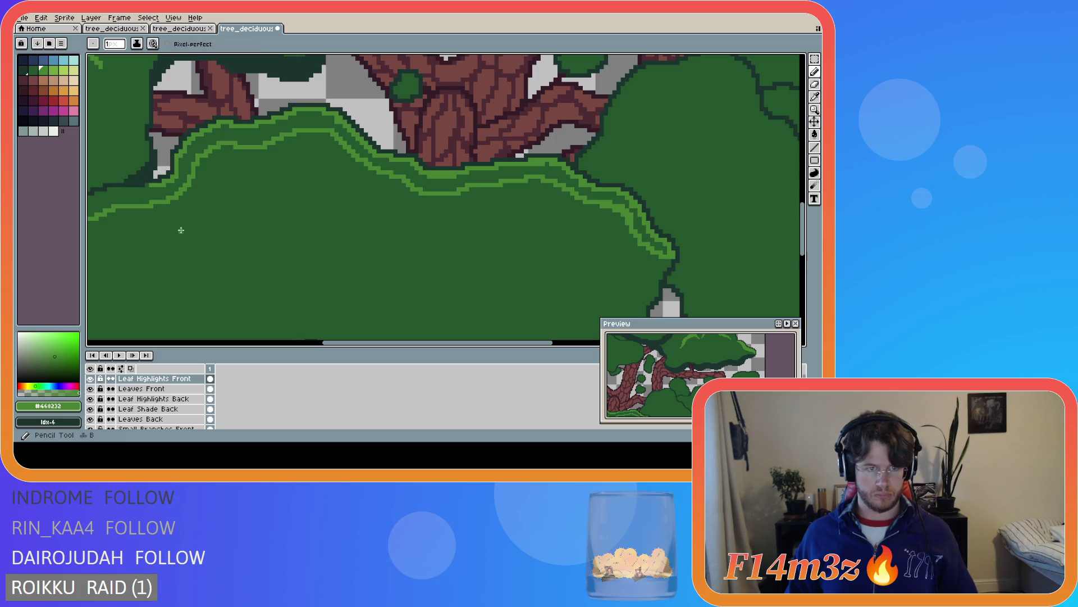
{"action": "left_click_drag", "start_coordinate": [354, 345], "coordinate": [275, 345]}
{"action": "scroll", "coordinate": [353, 204], "scroll_direction": "up", "scroll_amount": 1}
{"action": "left_click_drag", "start_coordinate": [365, 180], "coordinate": [288, 193]}
{"action": "key", "text": "v"}
{"action": "key", "text": "b"}
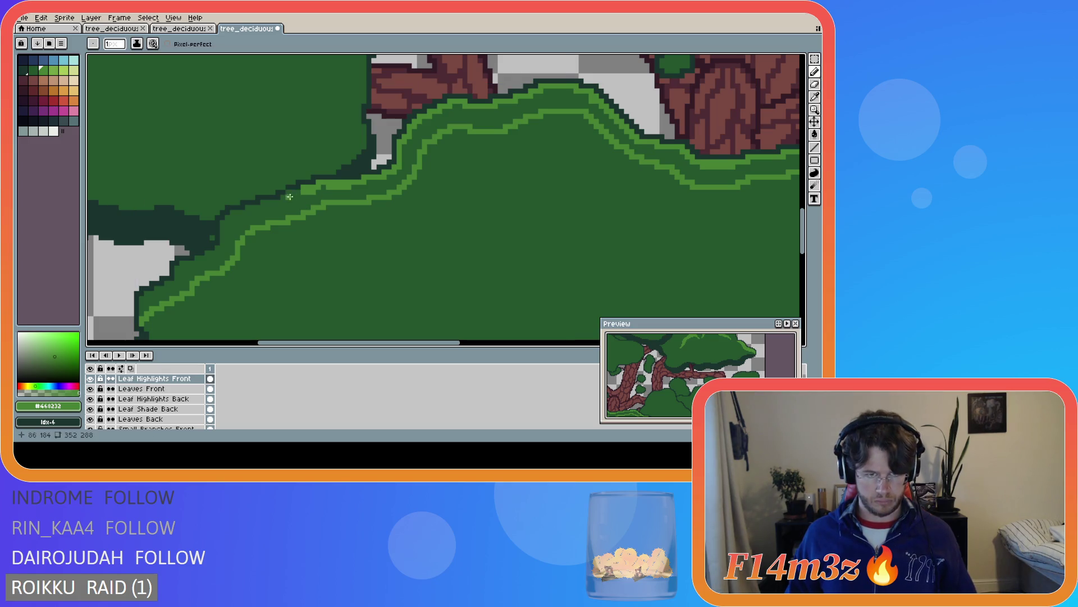
Resample the dark outline and light-green colours, then return to Leaf Highlights Front
{"action": "left_click", "coordinate": [143, 388]}
{"action": "left_click", "coordinate": [275, 196], "text": "alt"}
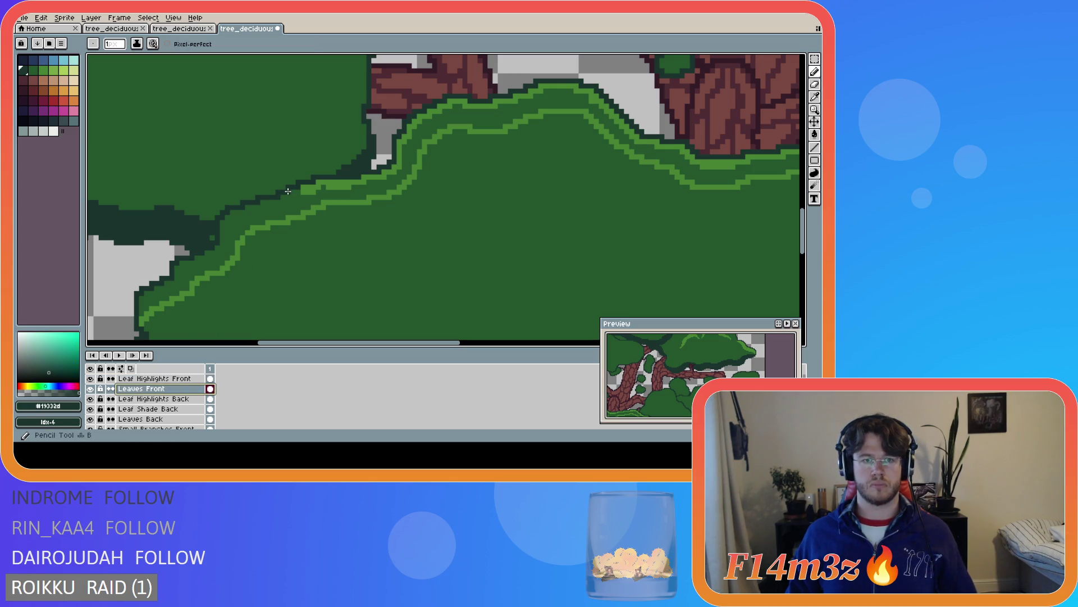
{"action": "left_click", "coordinate": [307, 183], "text": "alt"}
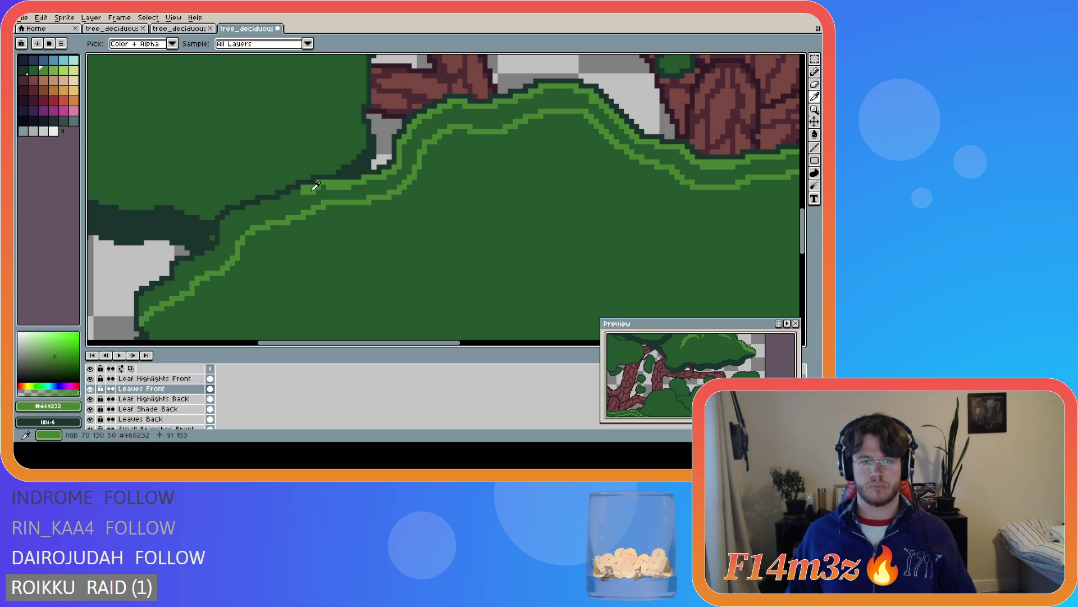
{"action": "left_click", "coordinate": [153, 378]}
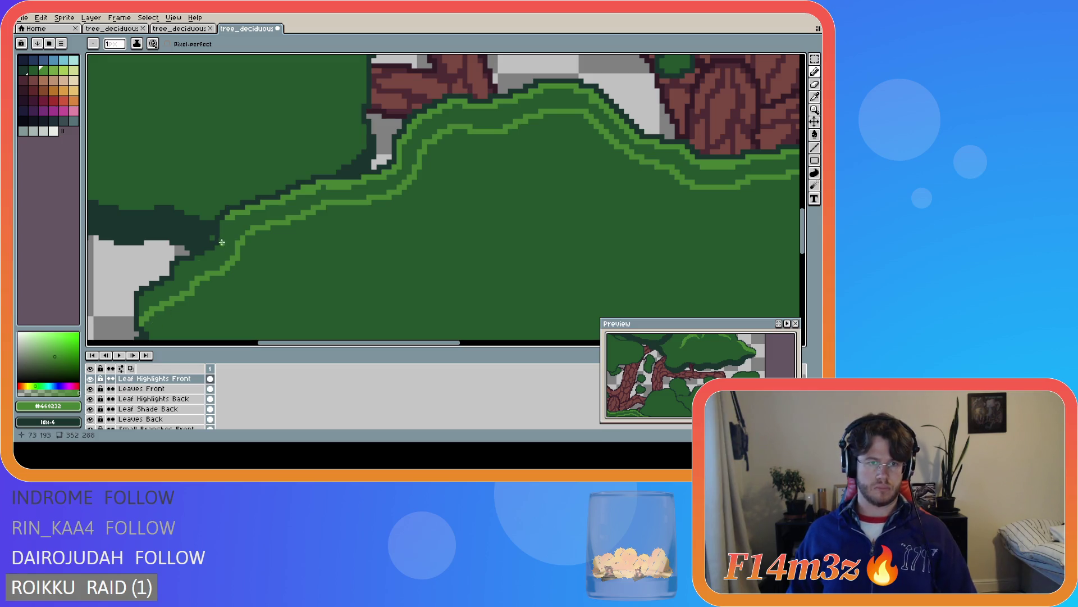
Hide and show Leaves Back and Leaves Front to check the highlights
{"action": "left_click", "coordinate": [91, 418]}
{"action": "left_click", "coordinate": [90, 418]}
{"action": "left_click", "coordinate": [90, 418]}
{"action": "left_click", "coordinate": [91, 418]}
{"action": "left_click", "coordinate": [90, 419]}
{"action": "left_click", "coordinate": [90, 418]}
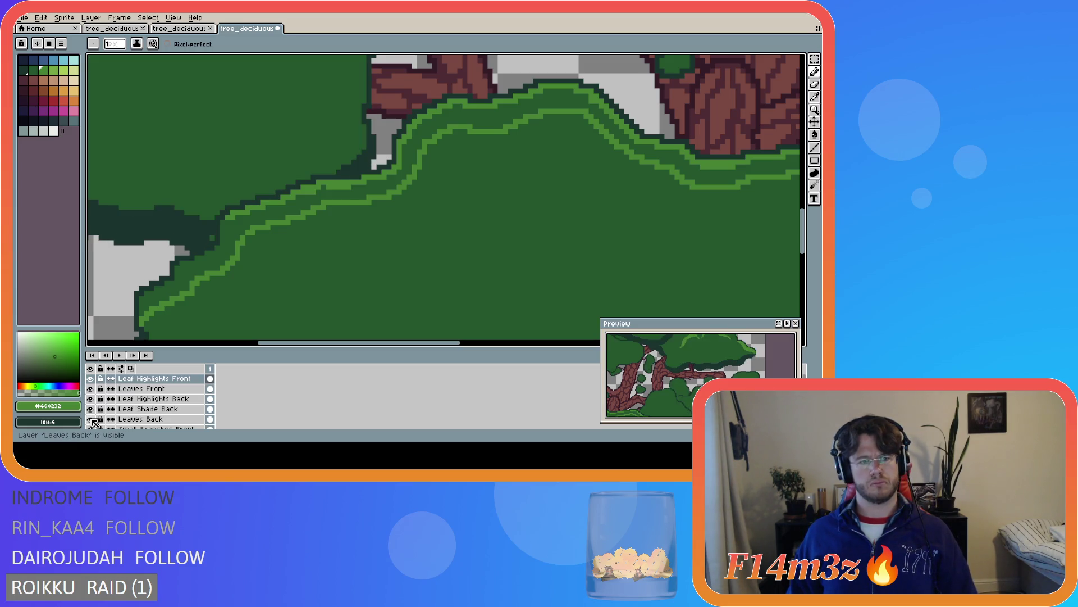
{"action": "left_click", "coordinate": [91, 389]}
{"action": "left_click", "coordinate": [91, 389]}
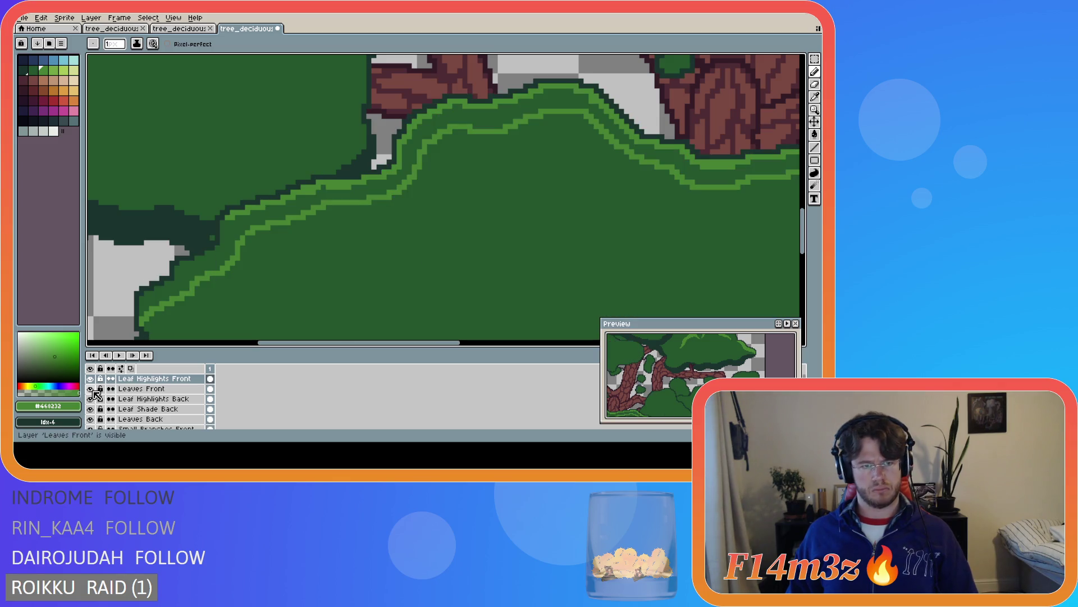
{"action": "left_click", "coordinate": [91, 388]}
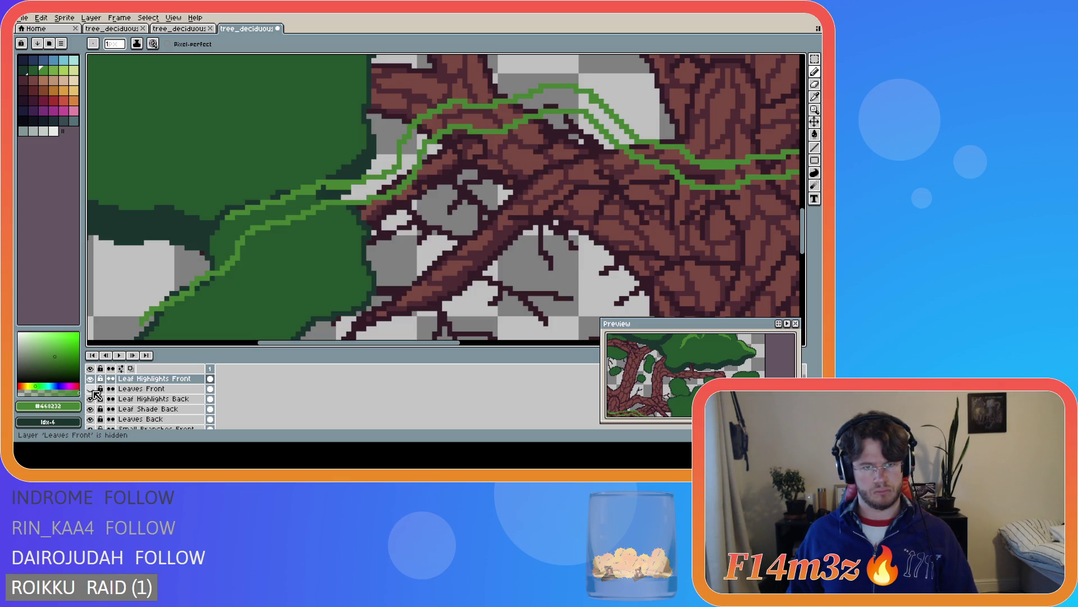
{"action": "left_click", "coordinate": [91, 390]}
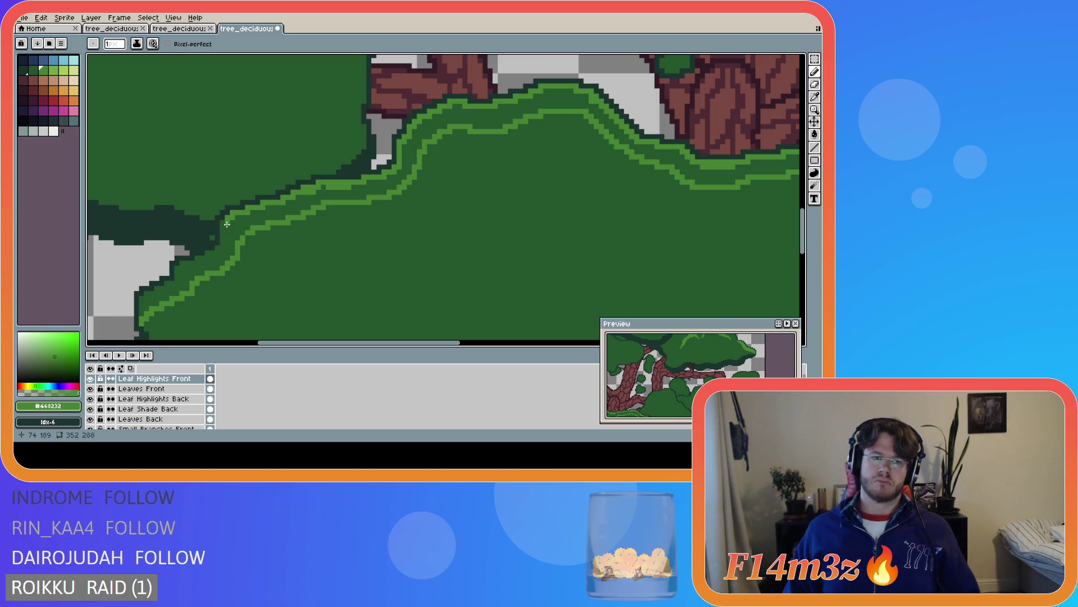
{"action": "key", "text": "v"}
{"action": "key", "text": "b"}
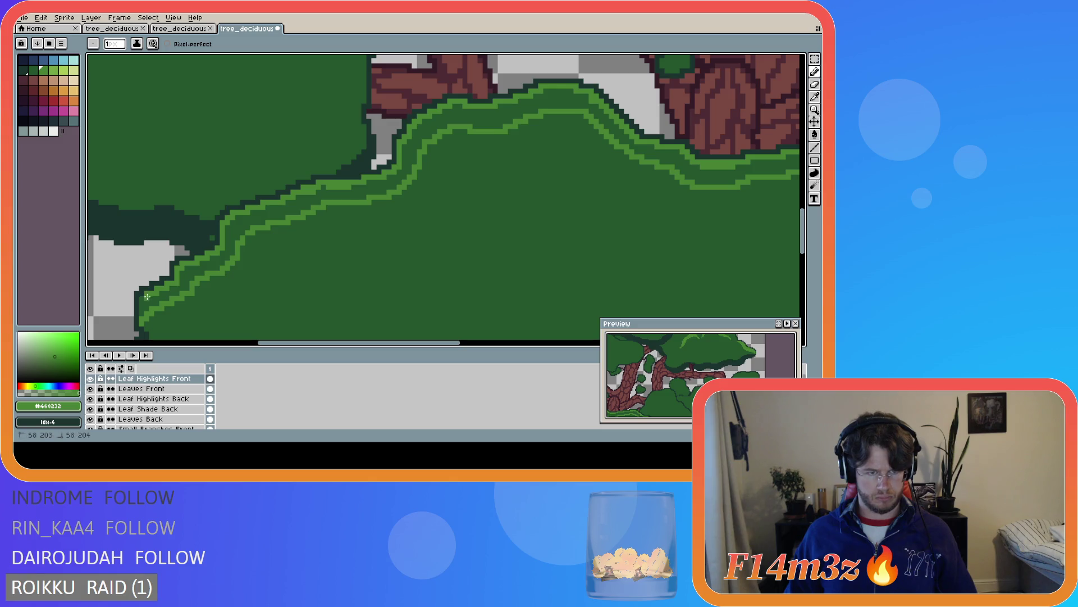
Paint-bucket fill the dark gap between the two highlight lines with light green
{"action": "key", "text": "g"}
{"action": "left_click", "coordinate": [153, 304]}
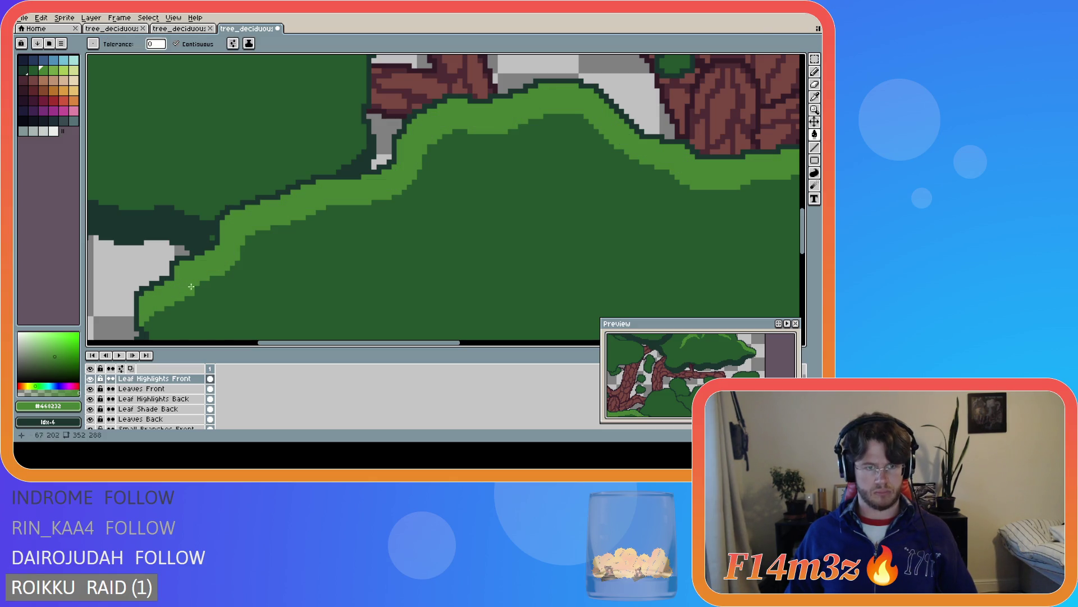
{"action": "scroll", "coordinate": [575, 241], "scroll_direction": "down", "scroll_amount": 3}
{"action": "scroll", "coordinate": [576, 241], "scroll_direction": "up", "scroll_amount": 1}
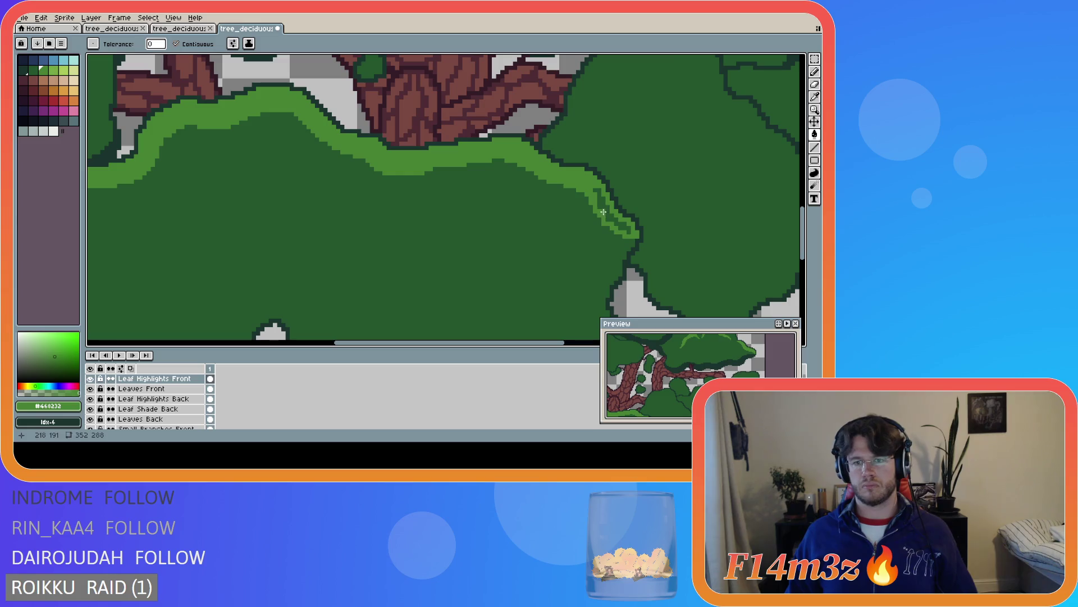
Save the tree sprite and scroll around to inspect the highlight band
{"action": "key", "text": "ctrl+s"}
{"action": "scroll", "coordinate": [564, 285], "scroll_direction": "down", "scroll_amount": 2}
{"action": "scroll", "coordinate": [529, 293], "scroll_direction": "down", "scroll_amount": 3}
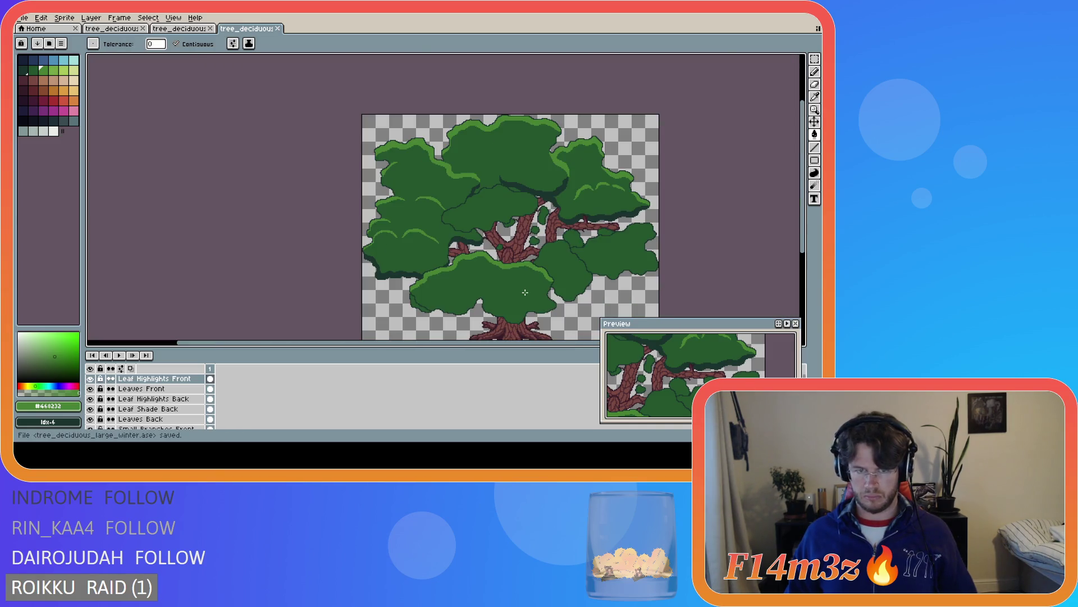
{"action": "left_click_drag", "start_coordinate": [489, 345], "coordinate": [555, 344]}
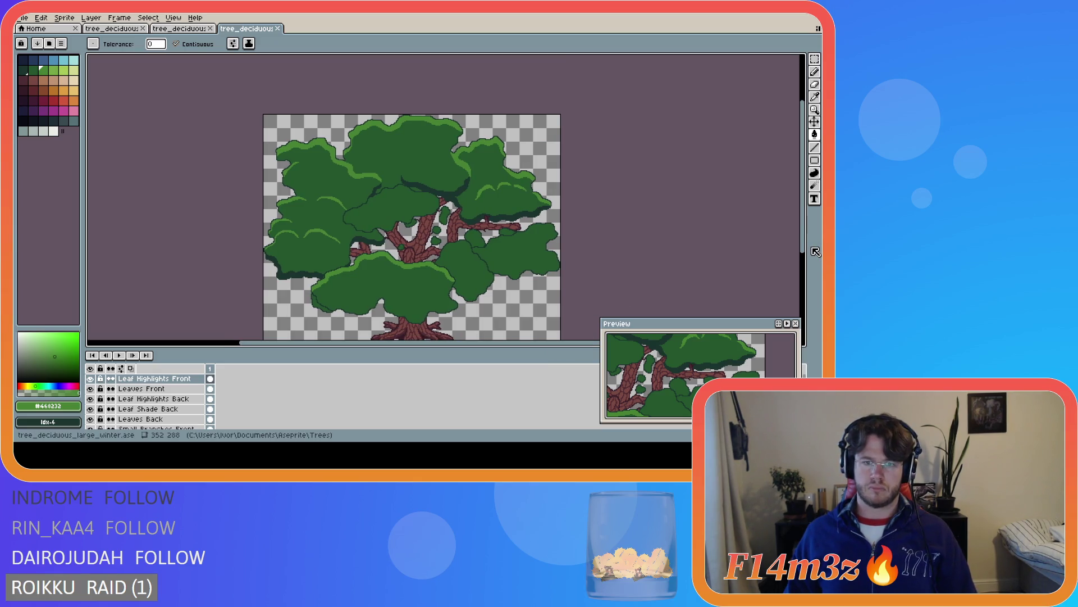
{"action": "scroll", "coordinate": [357, 282], "scroll_direction": "up", "scroll_amount": 3}
{"action": "scroll", "coordinate": [358, 282], "scroll_direction": "down", "scroll_amount": 3}
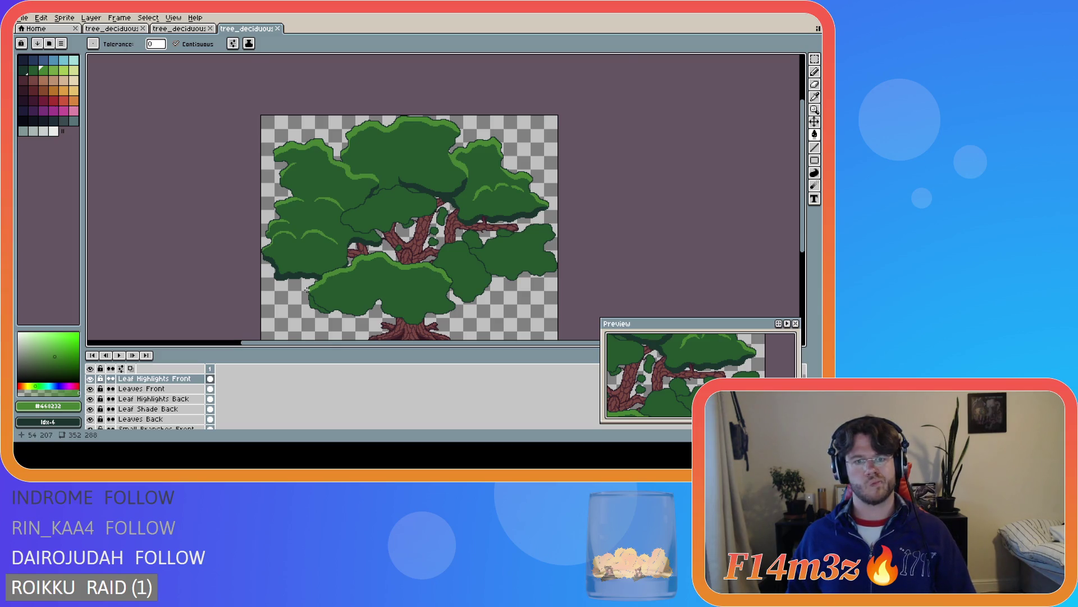
{"action": "scroll", "coordinate": [307, 290], "scroll_direction": "up", "scroll_amount": 3}
{"action": "scroll", "coordinate": [346, 276], "scroll_direction": "down", "scroll_amount": 1}
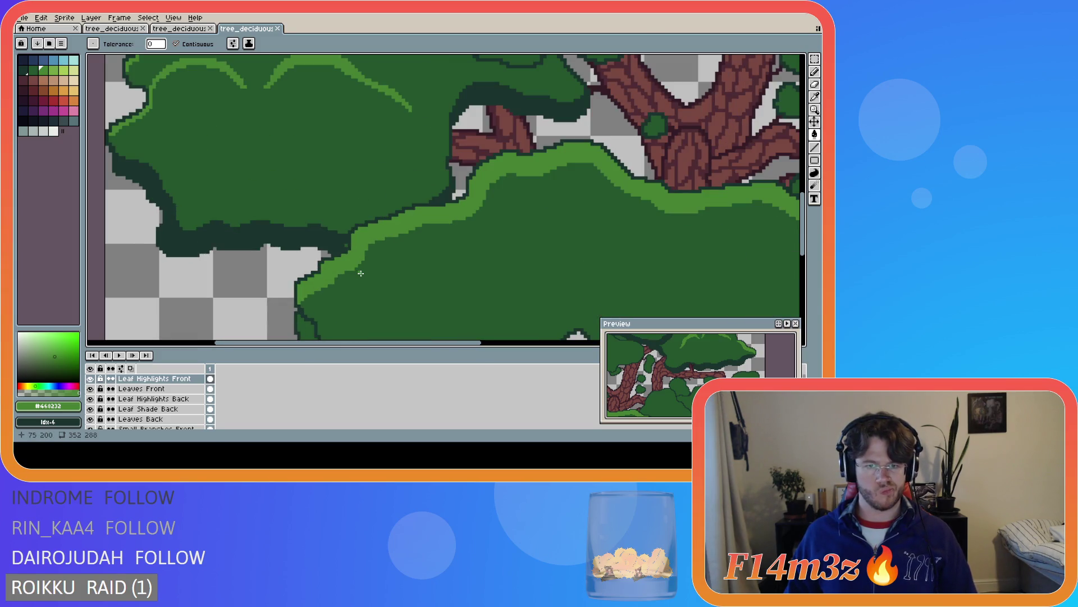
{"action": "scroll", "coordinate": [369, 272], "scroll_direction": "down", "scroll_amount": 2}
{"action": "scroll", "coordinate": [371, 272], "scroll_direction": "up", "scroll_amount": 1}
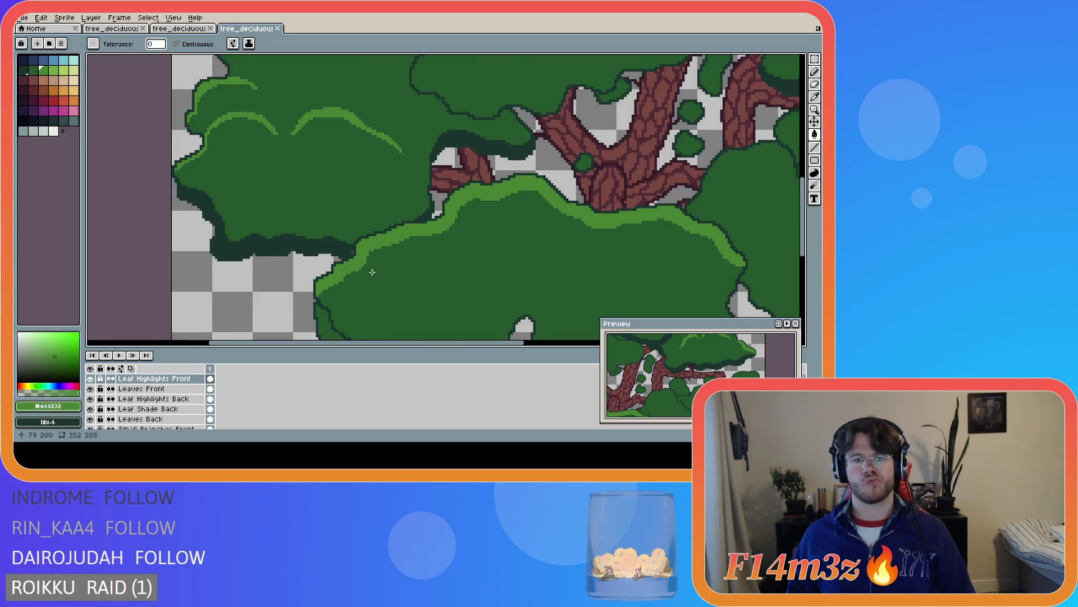
{"action": "scroll", "coordinate": [366, 268], "scroll_direction": "up", "scroll_amount": 1}
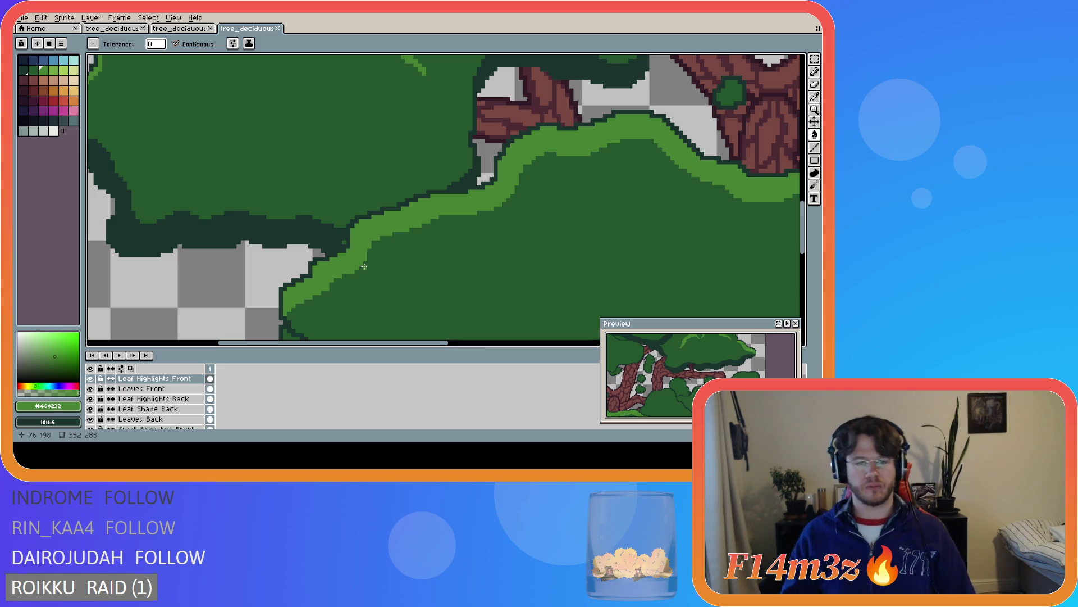
{"action": "scroll", "coordinate": [371, 258], "scroll_direction": "down", "scroll_amount": 5}
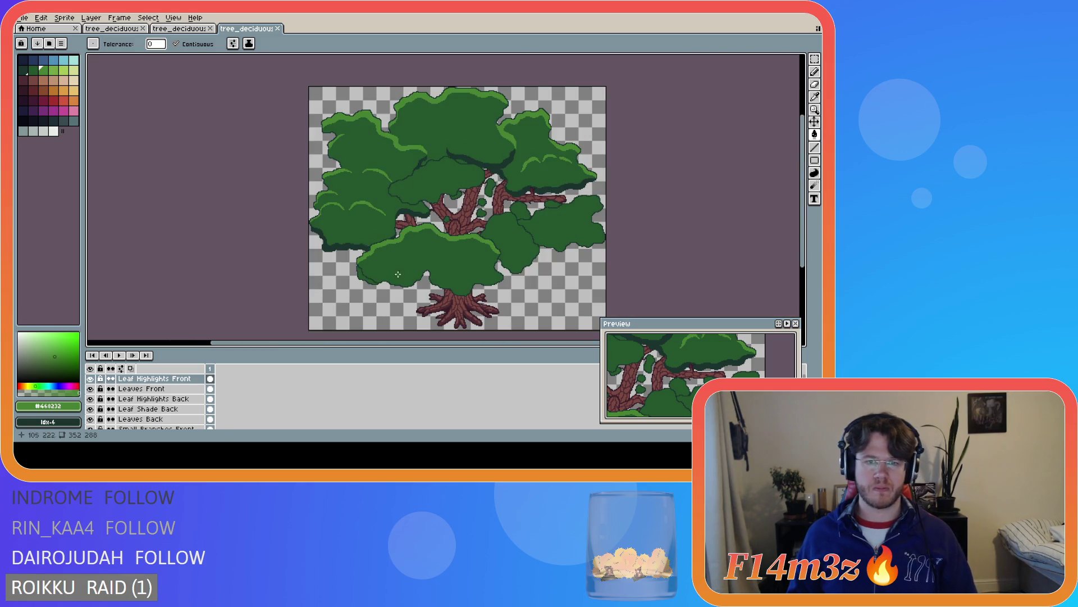
{"action": "scroll", "coordinate": [500, 286], "scroll_direction": "up", "scroll_amount": 2}
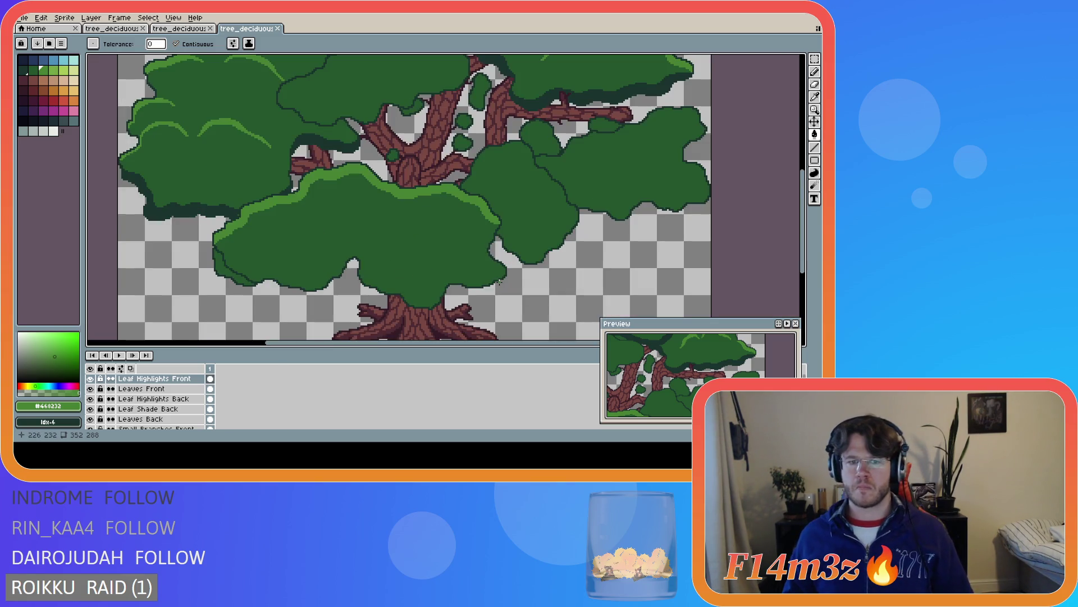
{"action": "scroll", "coordinate": [500, 283], "scroll_direction": "up", "scroll_amount": 2}
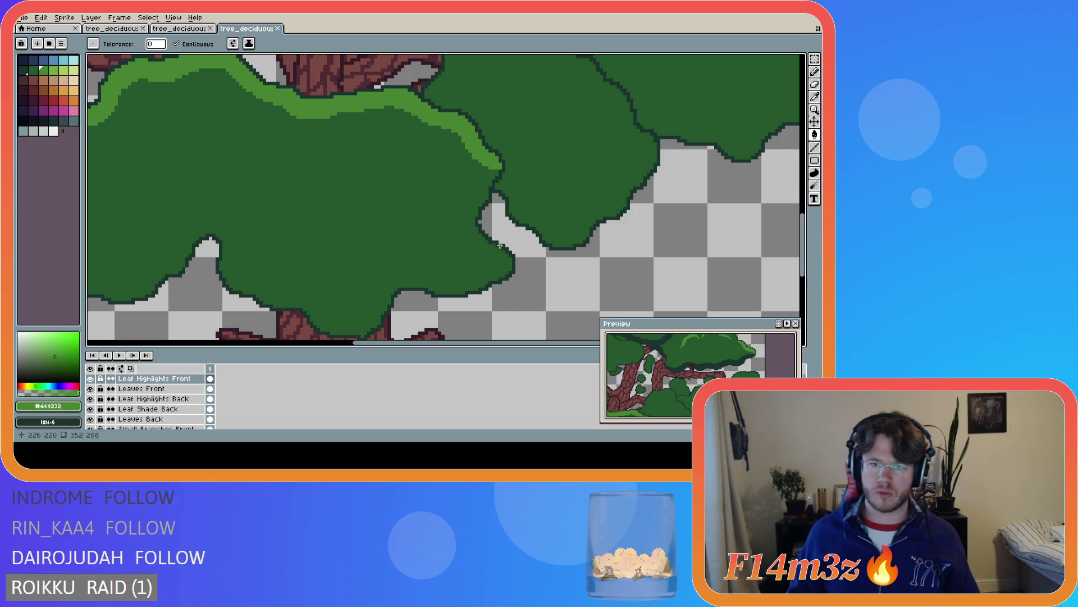
Fill the highlight tip, undo the accidental green flood, and save the sprite
{"action": "left_click", "coordinate": [496, 167]}
{"action": "left_click", "coordinate": [498, 176]}
{"action": "key", "text": "ctrl+z"}
{"action": "key", "text": "b"}
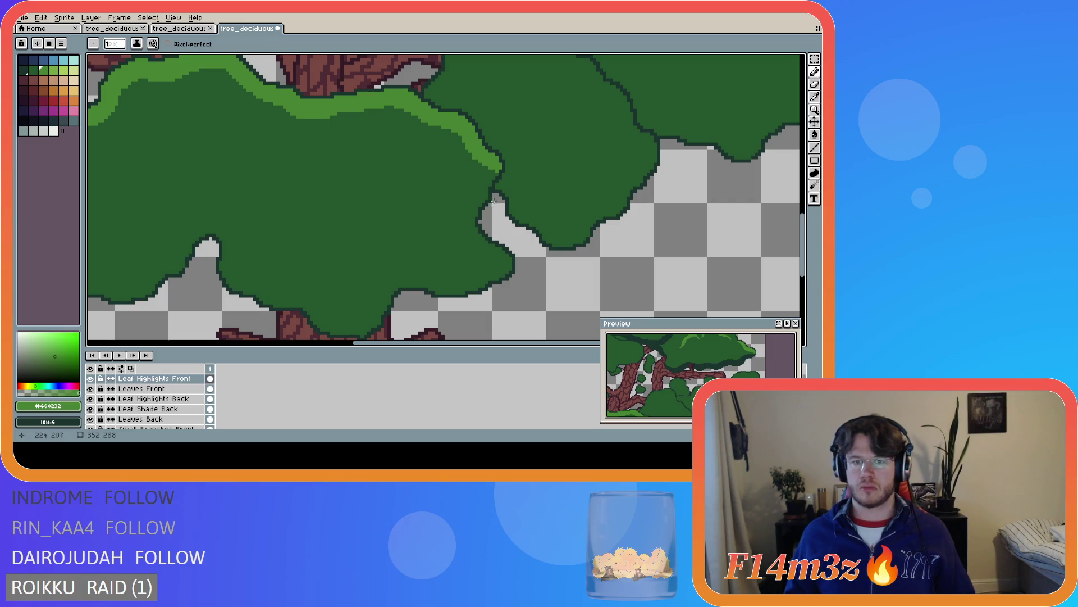
{"action": "key", "text": "ctrl+s"}
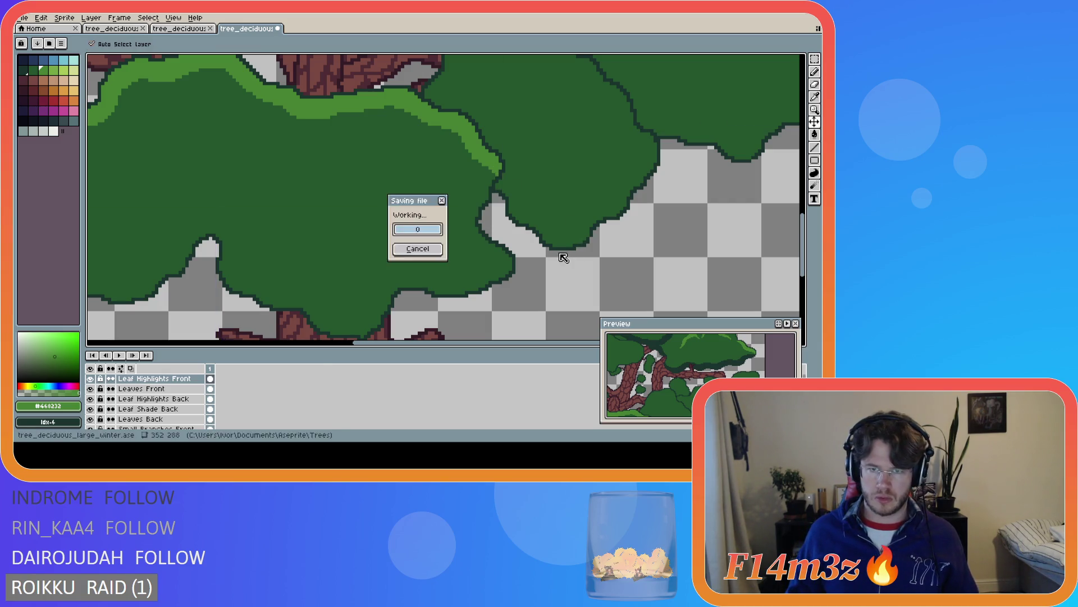
Erase two stray pixels at the highlight edge and save
{"action": "scroll", "coordinate": [498, 174], "scroll_direction": "down", "scroll_amount": 3}
{"action": "scroll", "coordinate": [494, 207], "scroll_direction": "up", "scroll_amount": 4}
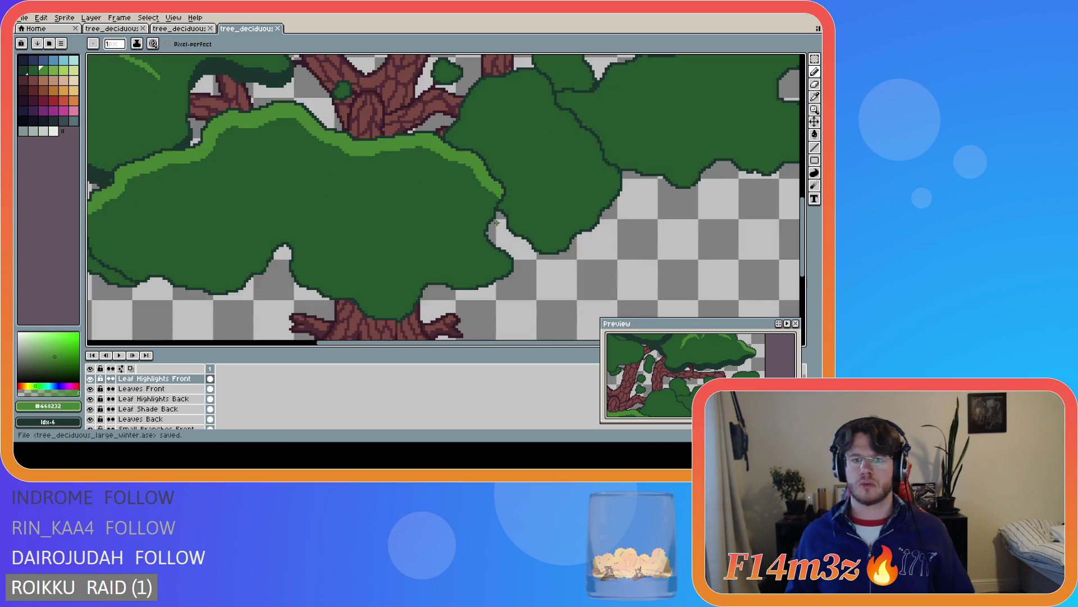
{"action": "key", "text": "e"}
{"action": "left_click", "coordinate": [474, 179]}
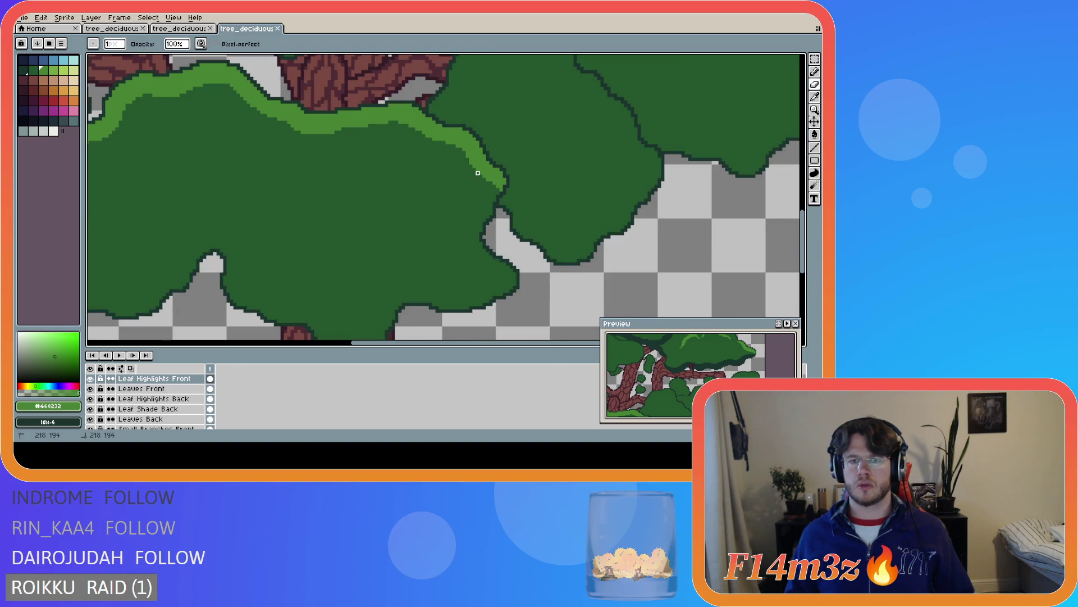
{"action": "left_click", "coordinate": [494, 209]}
{"action": "scroll", "coordinate": [500, 236], "scroll_direction": "down", "scroll_amount": 4}
{"action": "key", "text": "ctrl+s"}
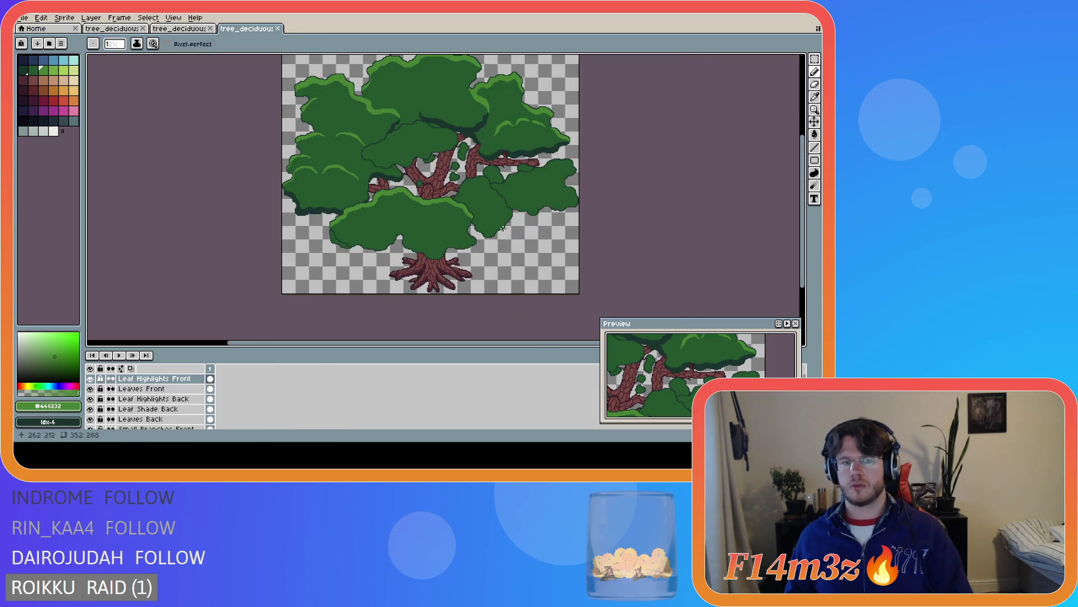
Touch up a leaf-edge pixel, erase leftovers, and save the tree sprite again
{"action": "scroll", "coordinate": [364, 224], "scroll_direction": "up", "scroll_amount": 3}
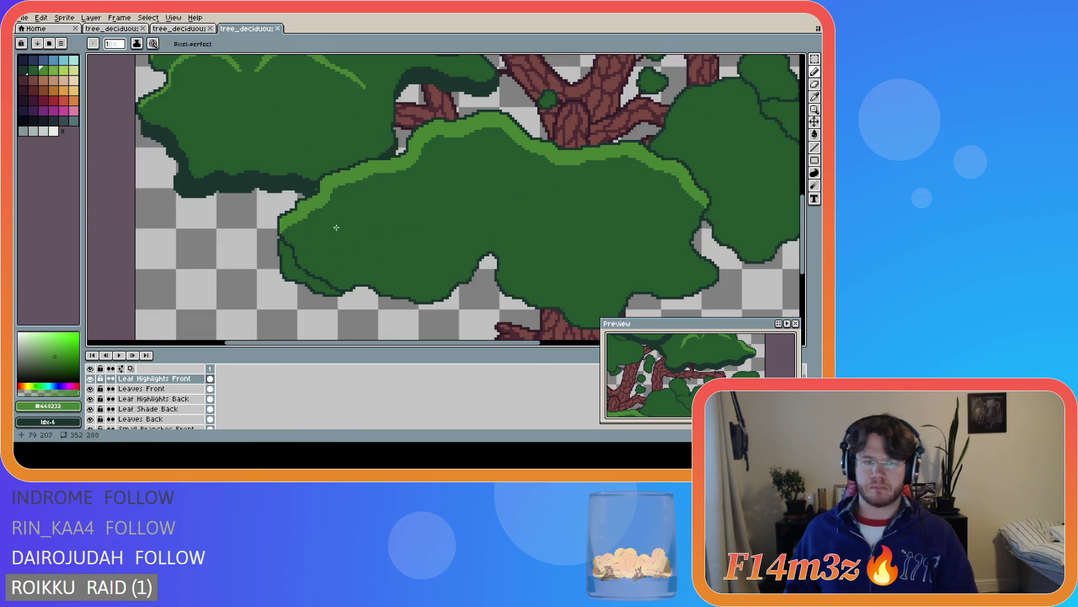
{"action": "left_click", "coordinate": [306, 214]}
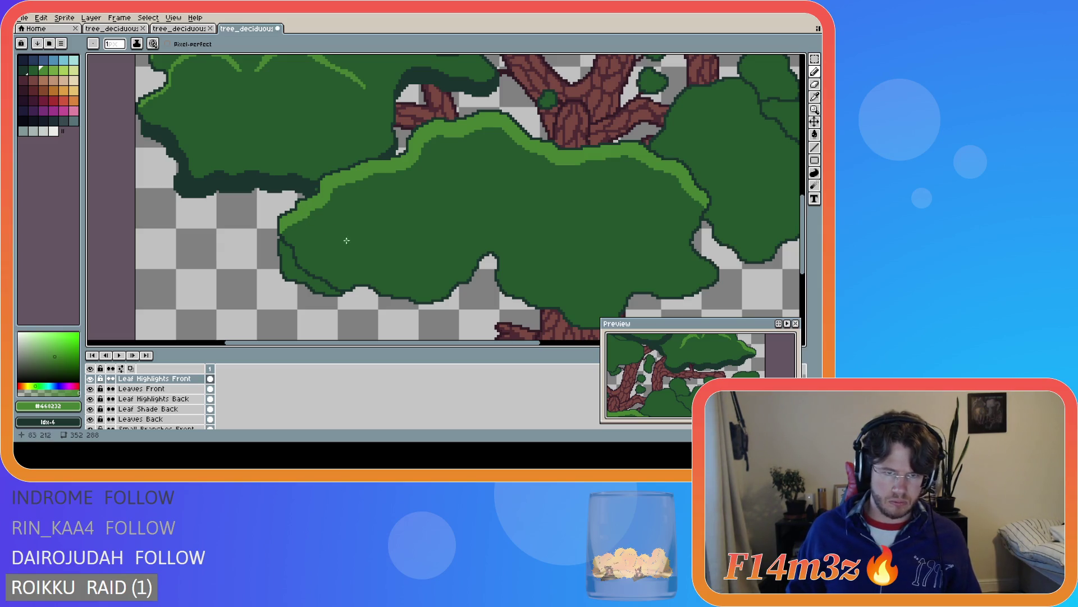
{"action": "key", "text": "e"}
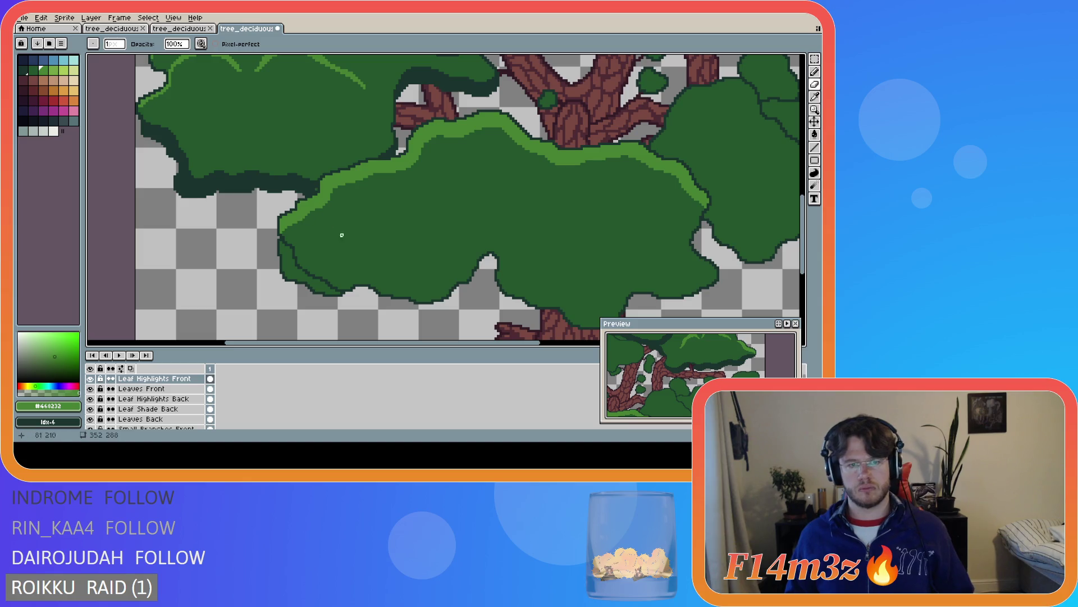
{"action": "scroll", "coordinate": [410, 283], "scroll_direction": "down", "scroll_amount": 3}
{"action": "key", "text": "ctrl+s"}
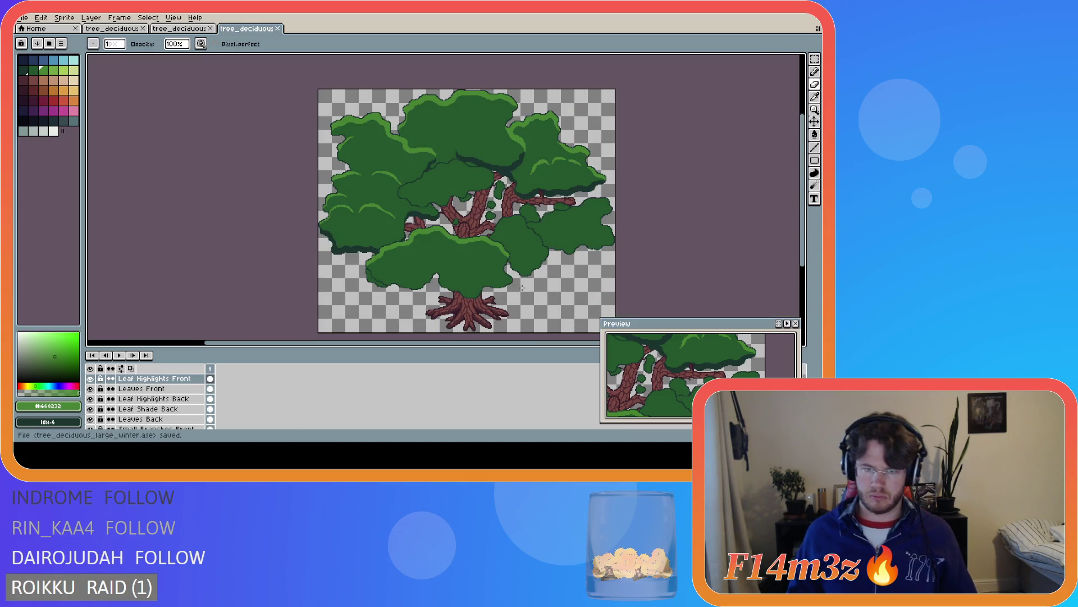
{"action": "scroll", "coordinate": [456, 250], "scroll_direction": "up", "scroll_amount": 3}
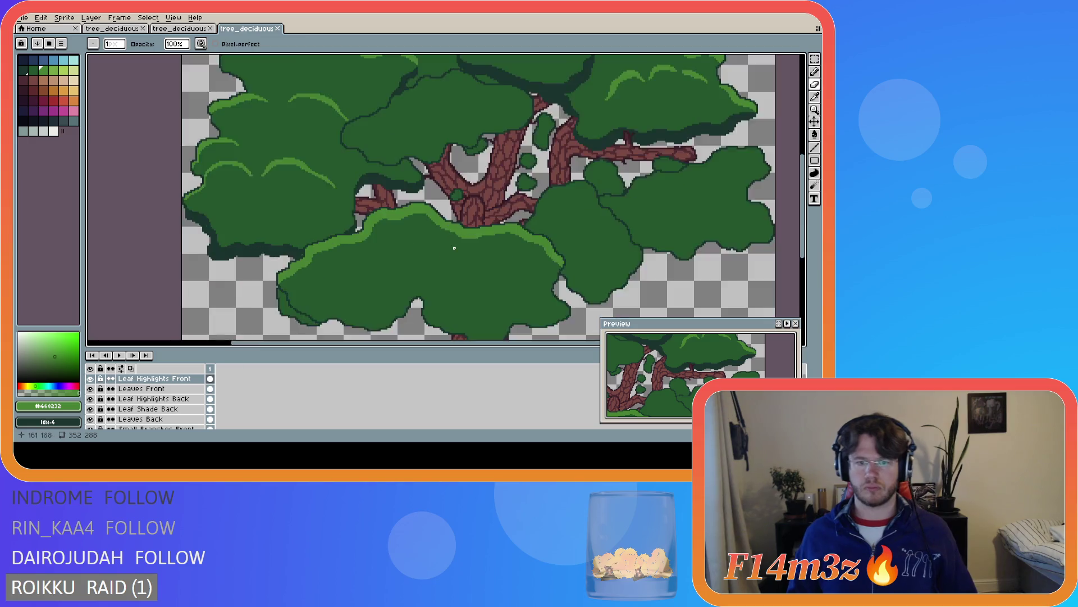
{"action": "scroll", "coordinate": [455, 249], "scroll_direction": "down", "scroll_amount": 3}
{"action": "key", "text": "ctrl+s"}
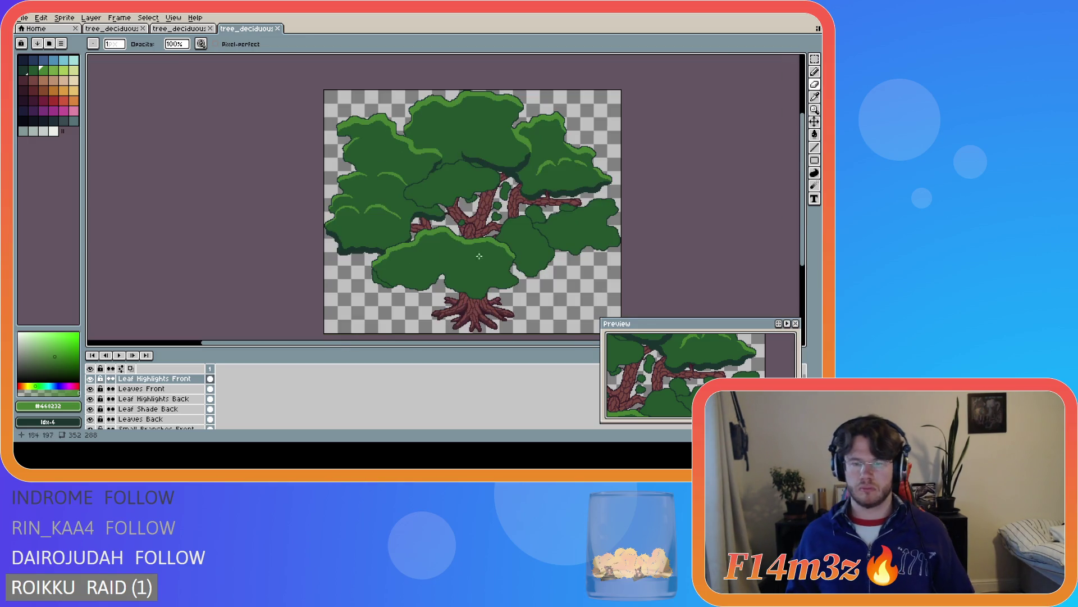
{"action": "scroll", "coordinate": [497, 247], "scroll_direction": "up", "scroll_amount": 3}
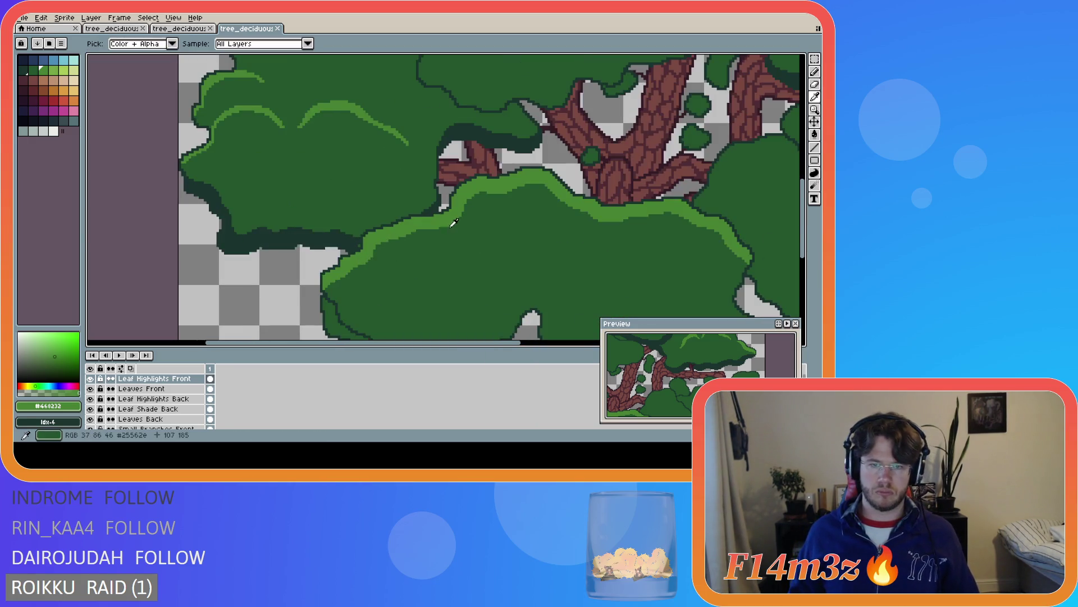
{"action": "scroll", "coordinate": [496, 238], "scroll_direction": "down", "scroll_amount": 3}
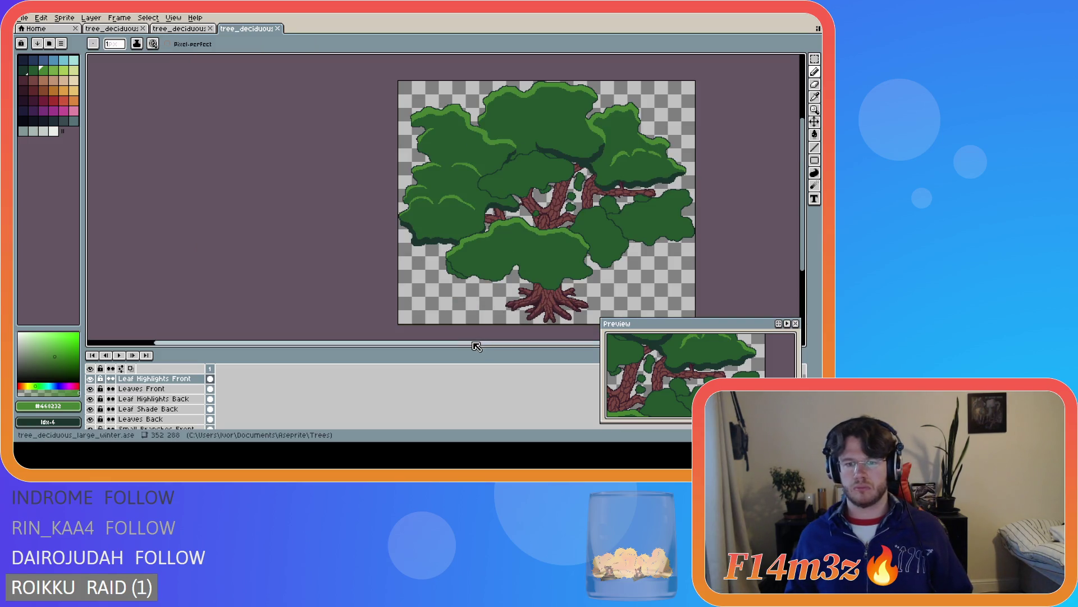
{"action": "left_click_drag", "start_coordinate": [474, 342], "coordinate": [559, 340]}
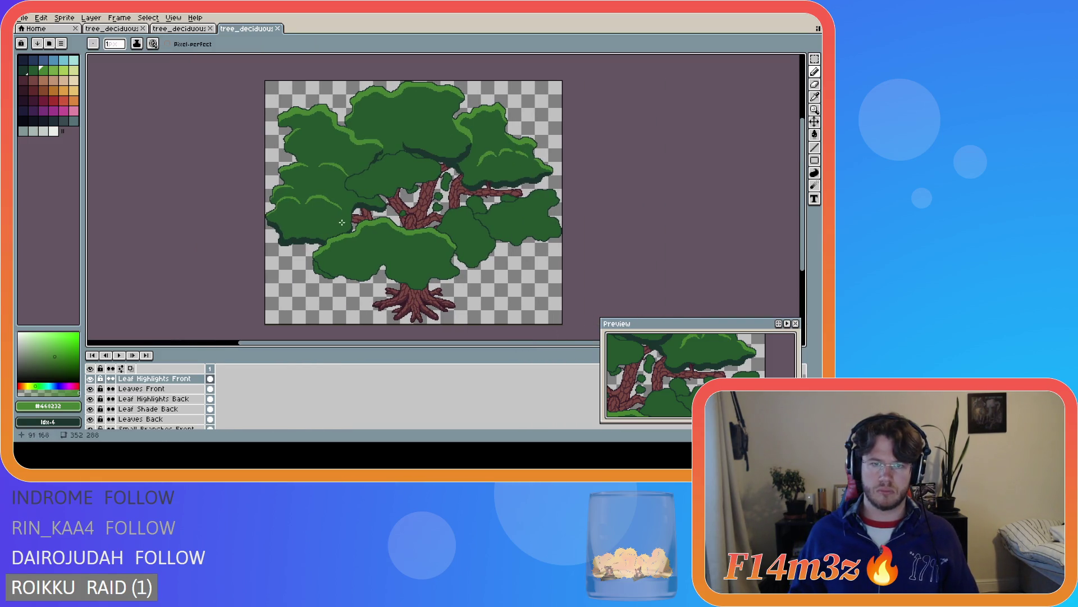
{"action": "scroll", "coordinate": [380, 153], "scroll_direction": "up", "scroll_amount": 2}
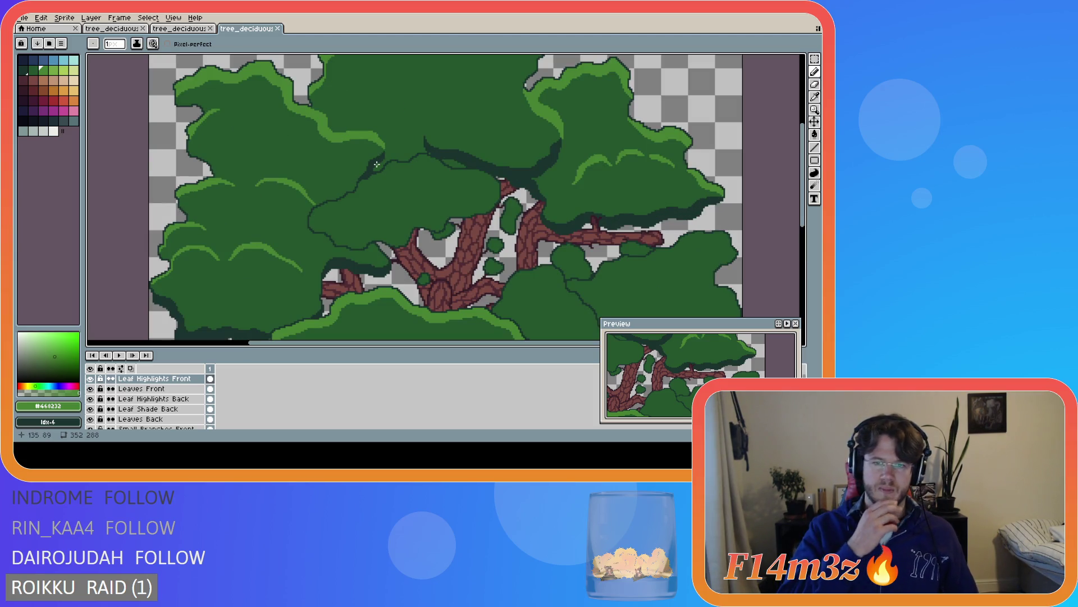
{"action": "scroll", "coordinate": [376, 164], "scroll_direction": "down", "scroll_amount": 2}
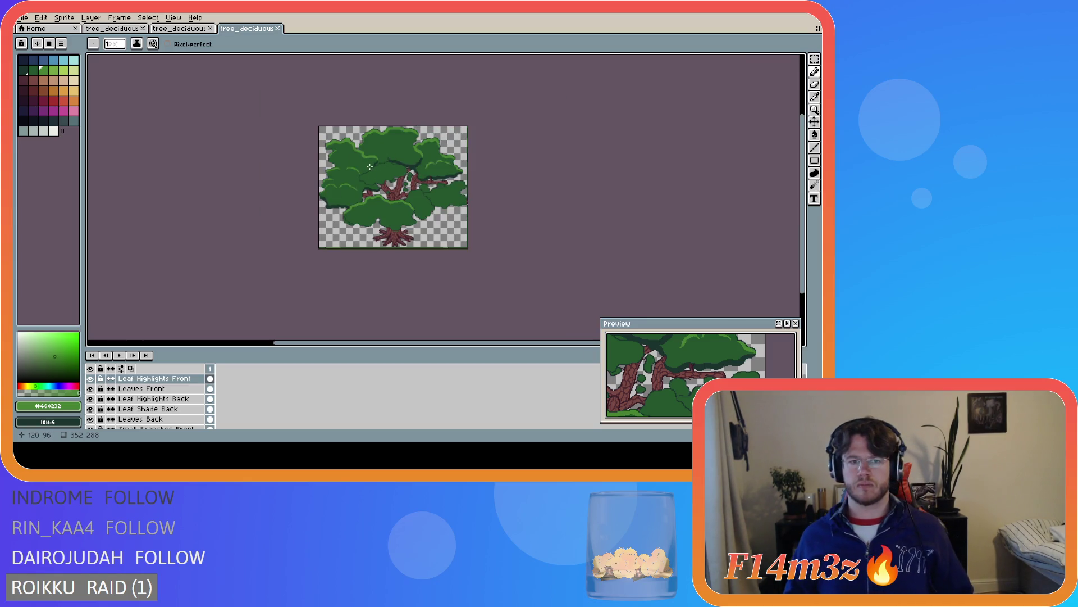
{"action": "scroll", "coordinate": [374, 170], "scroll_direction": "up", "scroll_amount": 1}
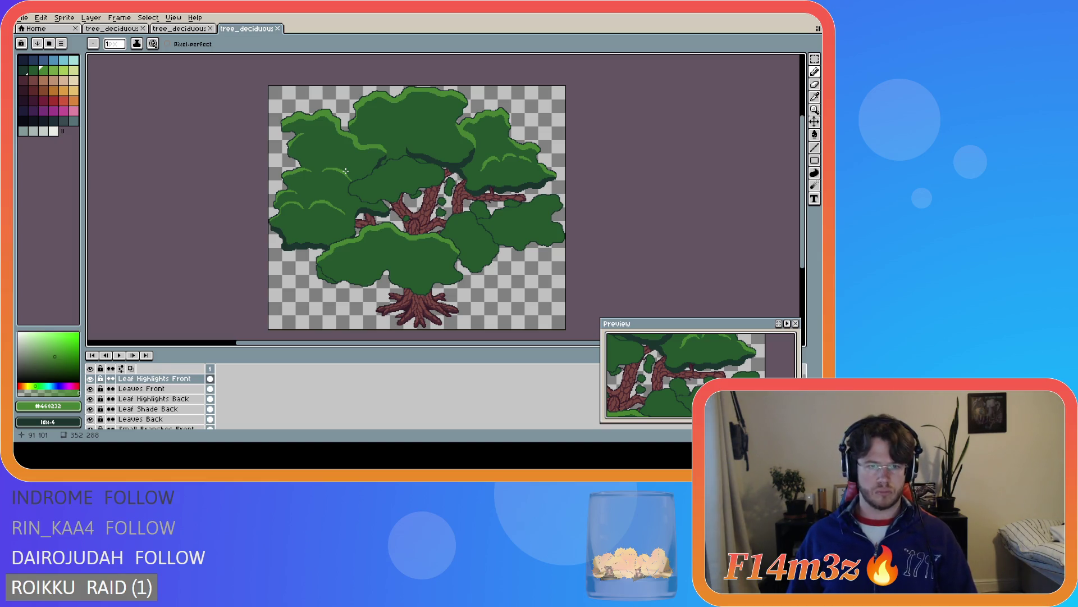
Pick the dark outline green from the leaves and make Leaf Shade Back the active layer
{"action": "scroll", "coordinate": [300, 143], "scroll_direction": "up", "scroll_amount": 2}
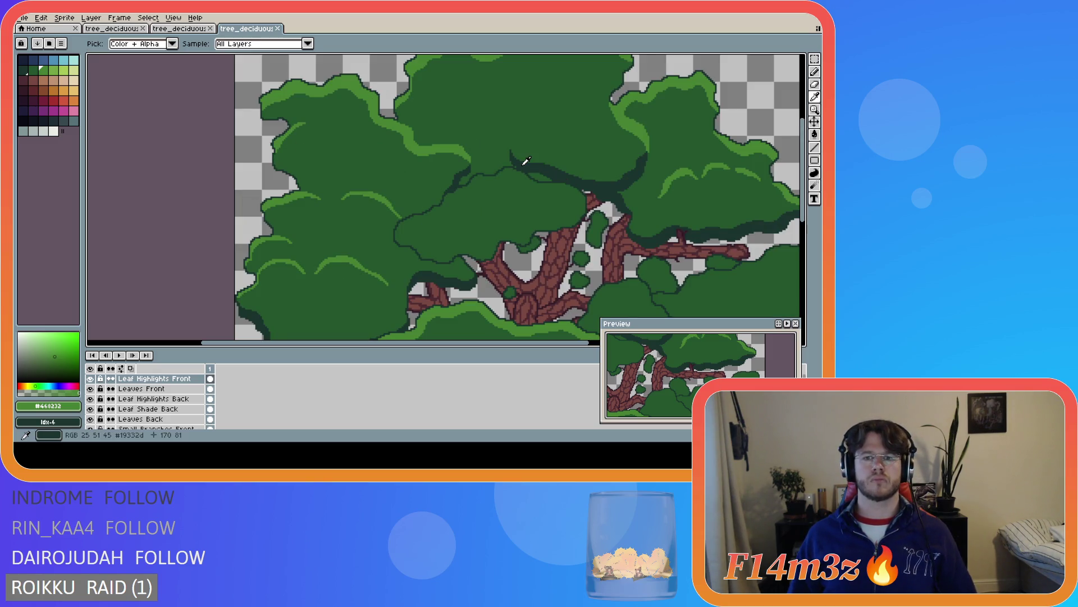
{"action": "left_click", "coordinate": [501, 167], "text": "alt"}
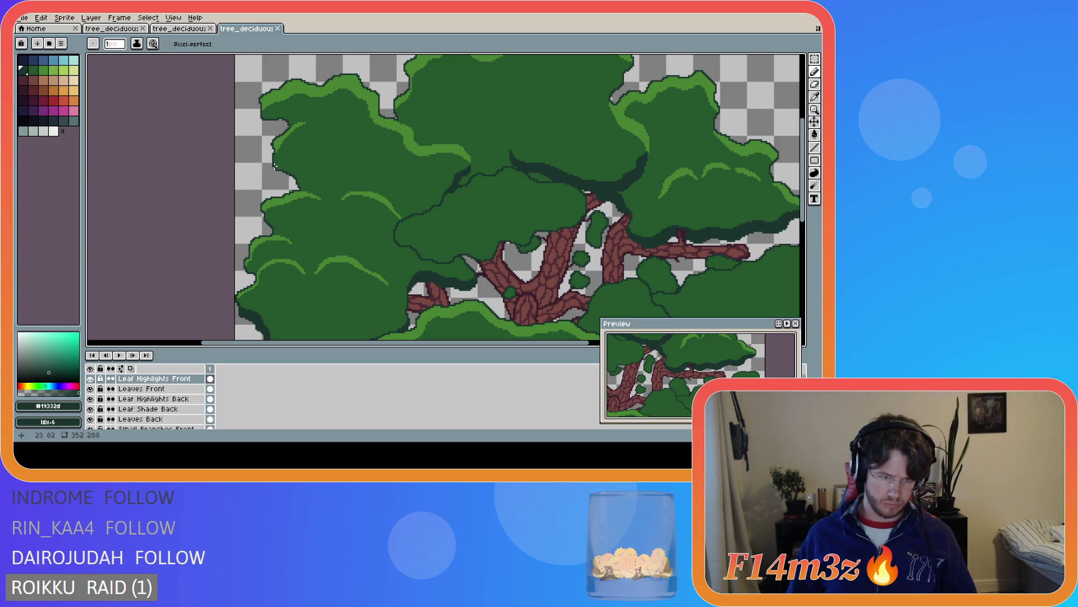
{"action": "left_click", "coordinate": [185, 399]}
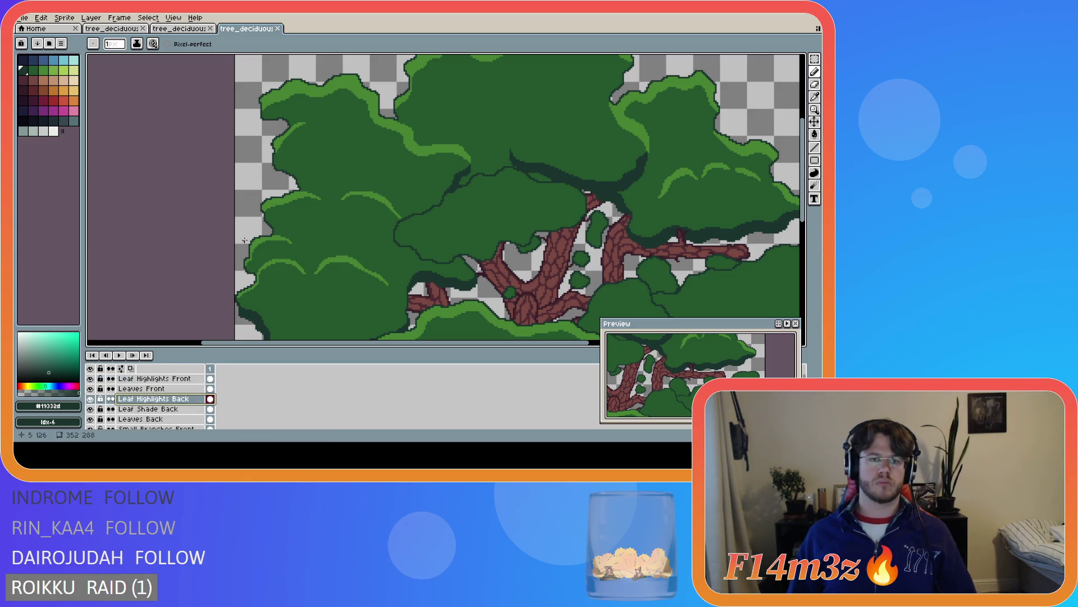
{"action": "scroll", "coordinate": [245, 240], "scroll_direction": "up", "scroll_amount": 2}
{"action": "key", "text": "Down"}
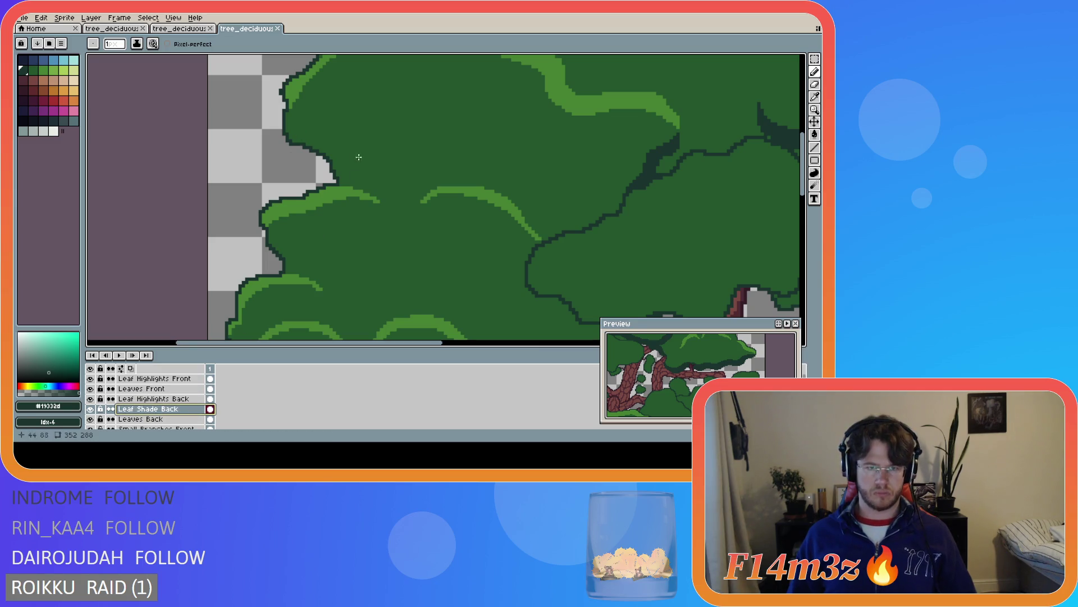
Draw the dark outline along the left leaf edge, undoing and redrawing until it fits
{"action": "left_click_drag", "start_coordinate": [284, 119], "coordinate": [350, 172]}
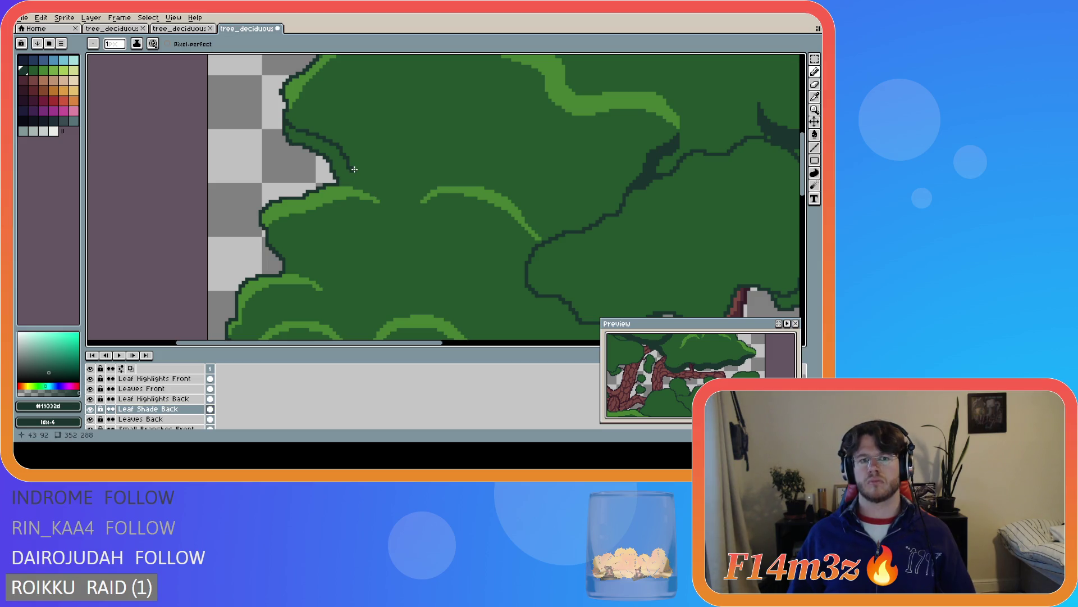
{"action": "left_click_drag", "start_coordinate": [352, 170], "coordinate": [355, 187]}
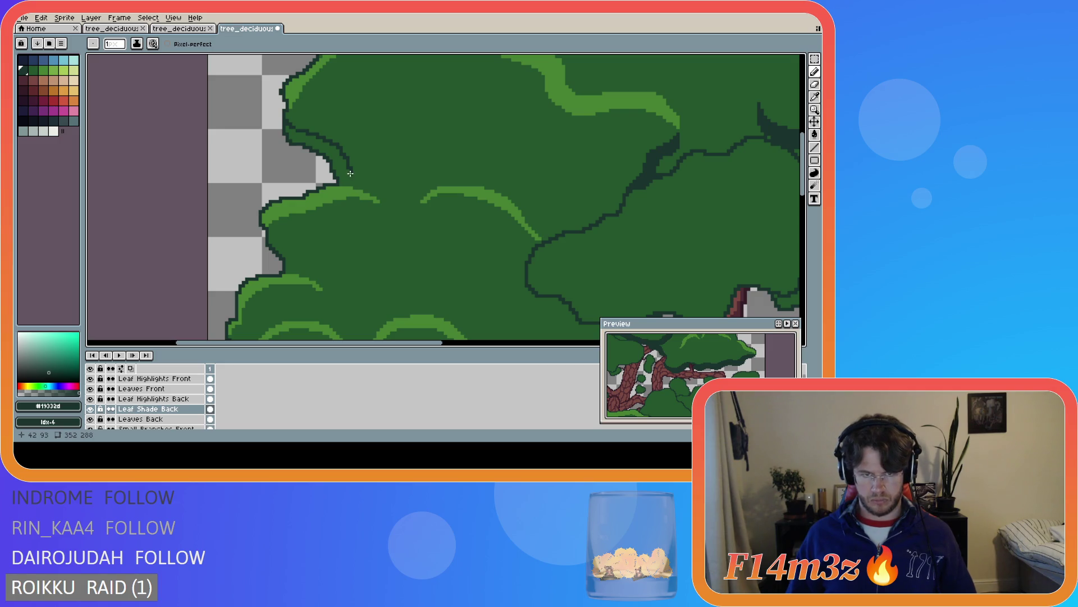
{"action": "key", "text": "ctrl+z"}
{"action": "mouse_move", "coordinate": [284, 117]}
{"action": "left_mouse_down"}
{"action": "mouse_move", "coordinate": [320, 141]}
{"action": "mouse_move", "coordinate": [343, 177]}
{"action": "left_mouse_up"}
{"action": "key", "text": "ctrl+z"}
{"action": "mouse_move", "coordinate": [285, 115]}
{"action": "left_mouse_down"}
{"action": "mouse_move", "coordinate": [331, 148]}
{"action": "mouse_move", "coordinate": [339, 181]}
{"action": "mouse_move", "coordinate": [326, 146]}
{"action": "mouse_move", "coordinate": [287, 126]}
{"action": "mouse_move", "coordinate": [327, 154]}
{"action": "mouse_move", "coordinate": [296, 138]}
{"action": "left_mouse_up"}
Touch up a few outline pixels on the leaf edge and save the sprite
{"action": "scroll", "coordinate": [412, 206], "scroll_direction": "down", "scroll_amount": 3}
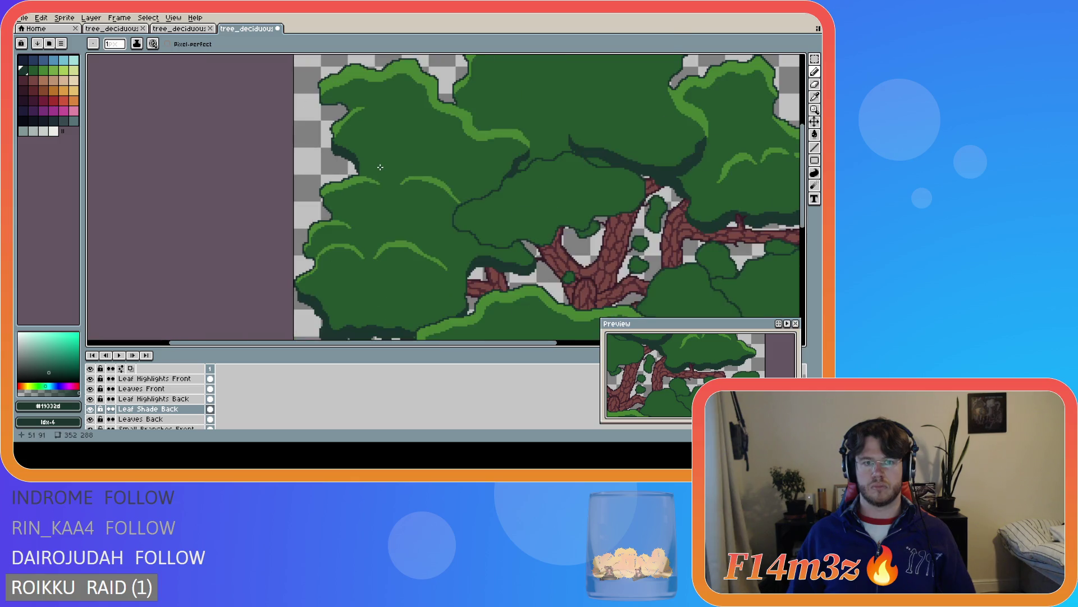
{"action": "scroll", "coordinate": [412, 206], "scroll_direction": "up", "scroll_amount": 2}
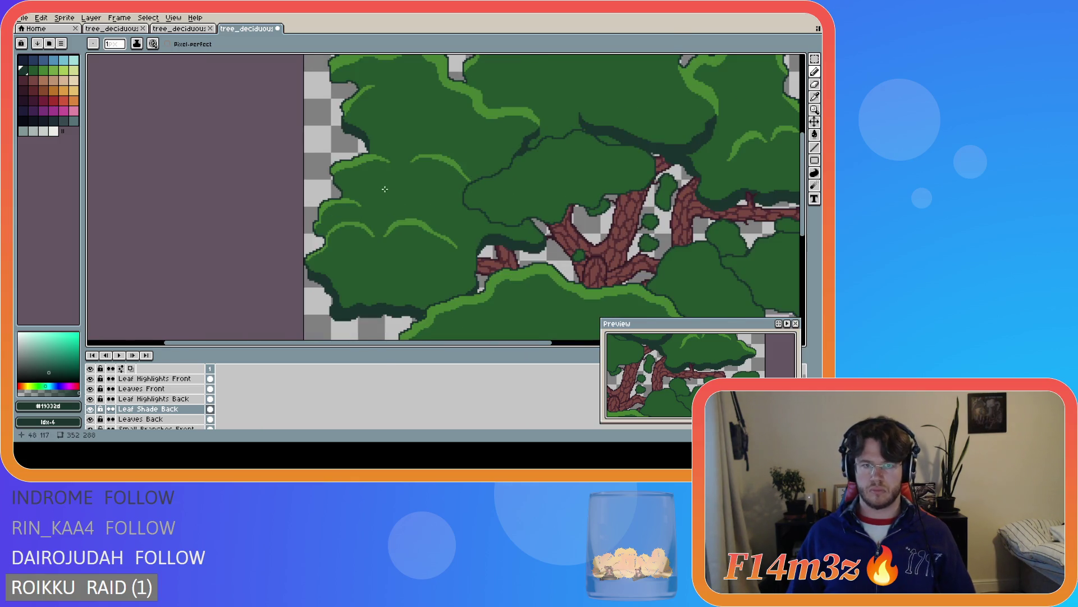
{"action": "scroll", "coordinate": [363, 139], "scroll_direction": "up", "scroll_amount": 2}
{"action": "left_click_drag", "start_coordinate": [361, 130], "coordinate": [363, 133]}
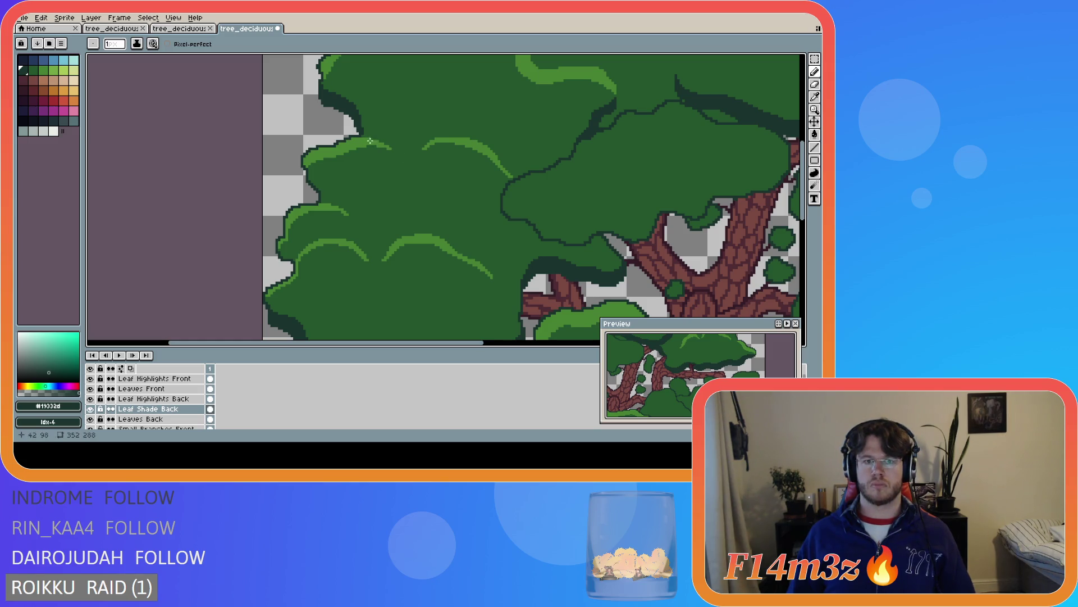
{"action": "scroll", "coordinate": [449, 177], "scroll_direction": "down", "scroll_amount": 3}
{"action": "key", "text": "ctrl+s"}
Pick the light green #468232 and place light-green pixels on the leaf edge
{"action": "scroll", "coordinate": [404, 160], "scroll_direction": "up", "scroll_amount": 3}
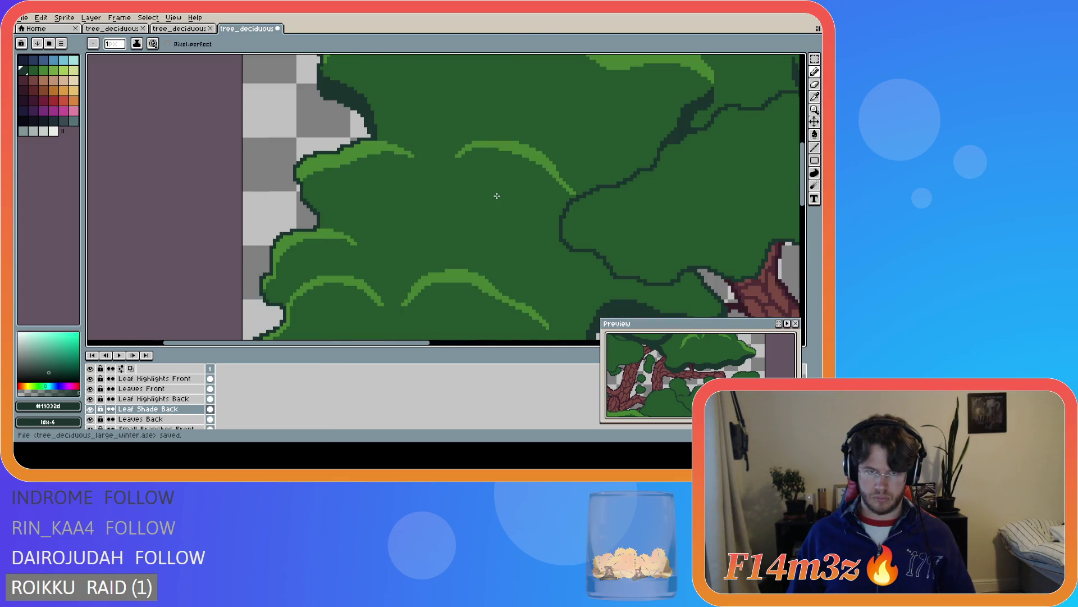
{"action": "scroll", "coordinate": [496, 195], "scroll_direction": "down", "scroll_amount": 3}
{"action": "scroll", "coordinate": [493, 186], "scroll_direction": "up", "scroll_amount": 3}
{"action": "left_click", "coordinate": [492, 186], "text": "alt"}
{"action": "scroll", "coordinate": [493, 186], "scroll_direction": "down", "scroll_amount": 3}
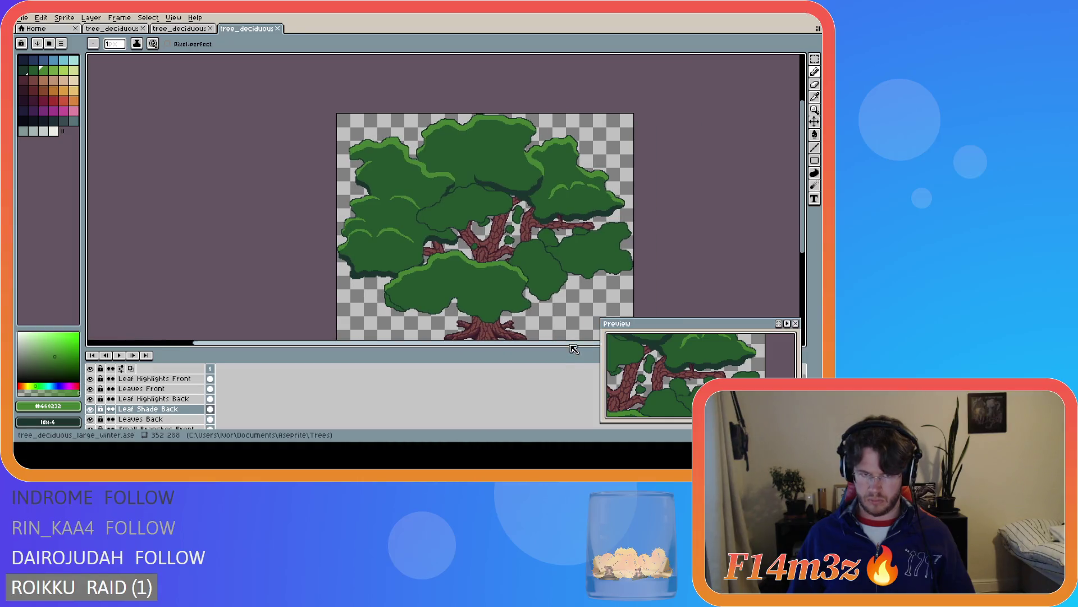
{"action": "key", "text": "ctrl+s"}
{"action": "scroll", "coordinate": [360, 245], "scroll_direction": "up", "scroll_amount": 3}
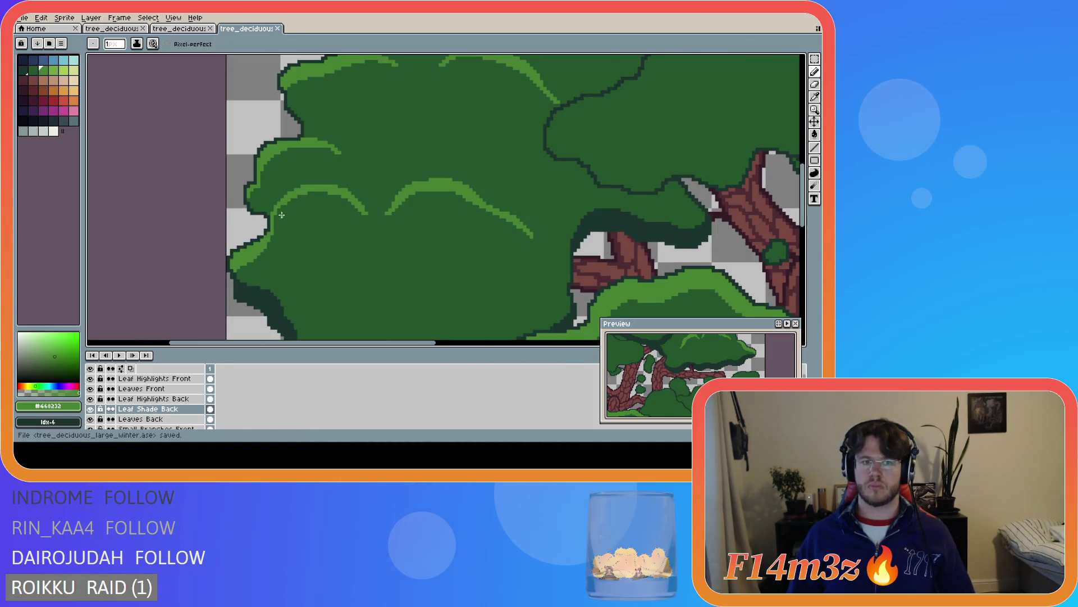
{"action": "left_click", "coordinate": [247, 191]}
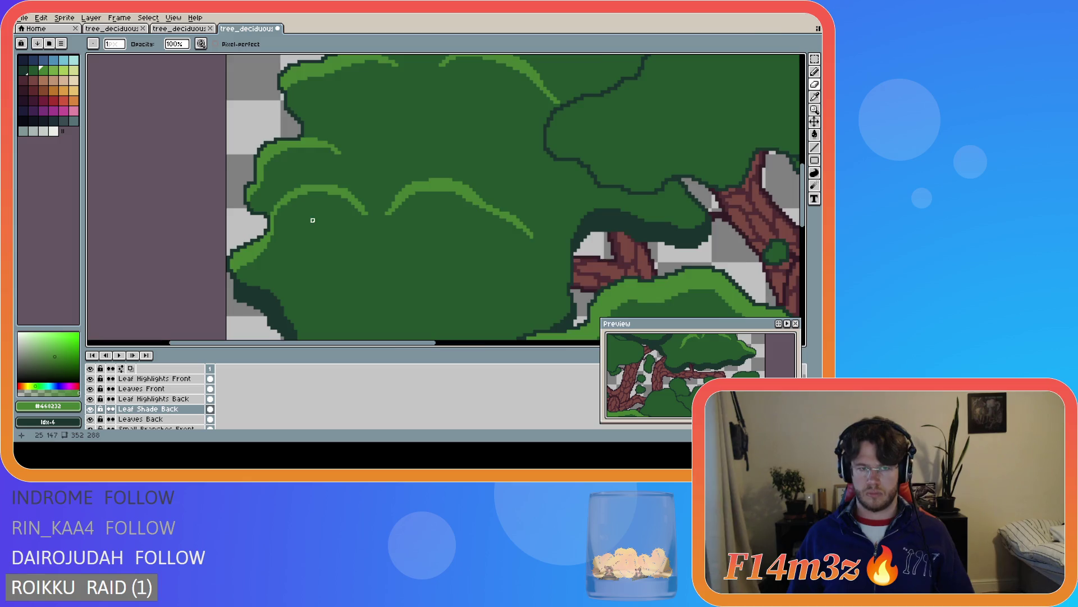
{"action": "scroll", "coordinate": [312, 218], "scroll_direction": "down", "scroll_amount": 3}
Switch to the Move tool, undo the last pencil stroke, and save the tree
{"action": "key", "text": "v"}
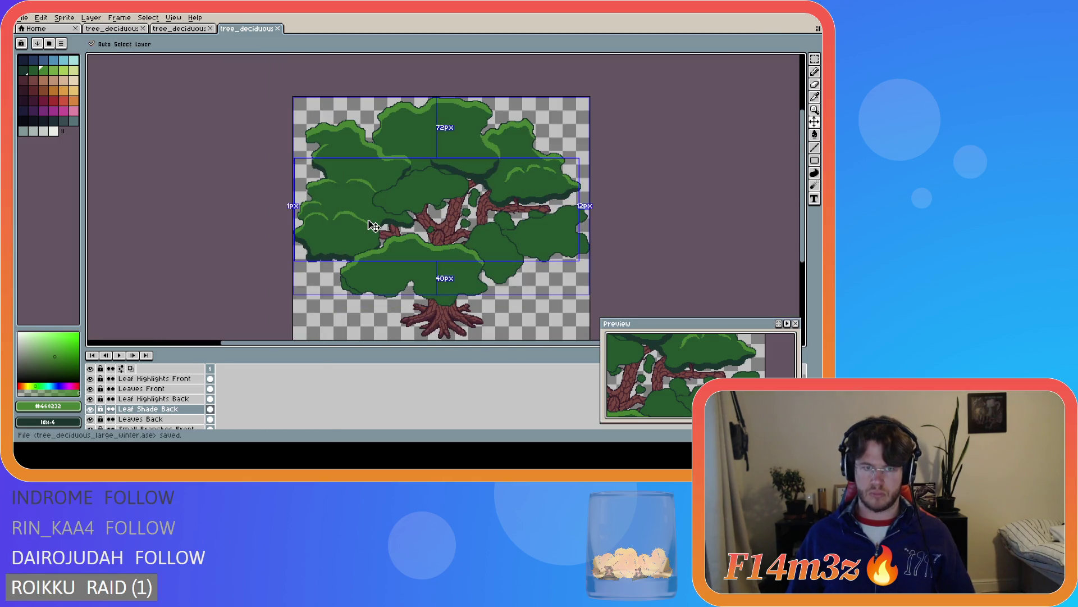
{"action": "key", "text": "ctrl+z"}
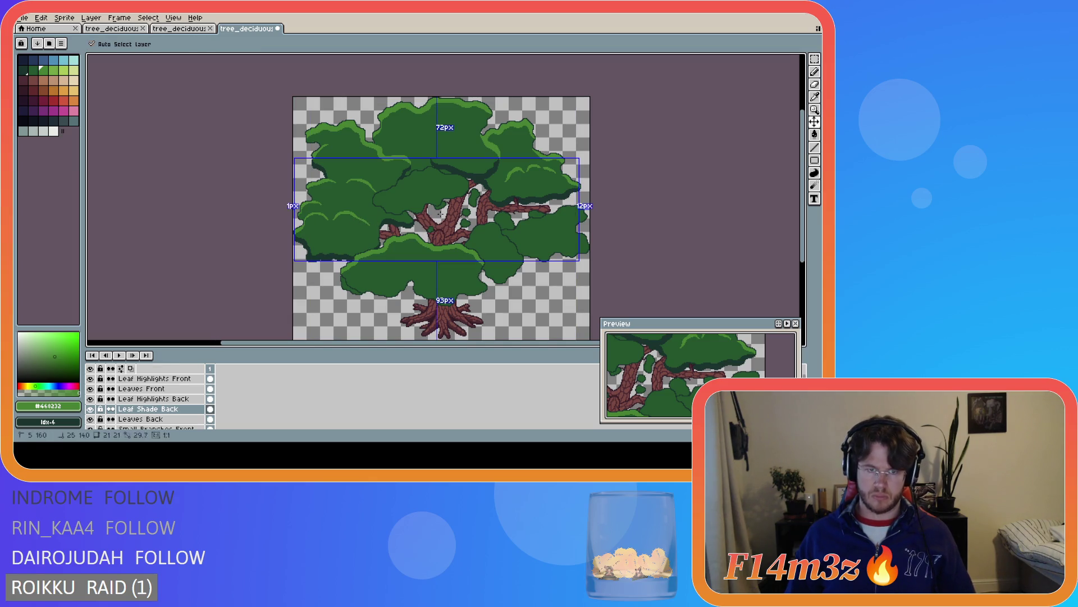
{"action": "key", "text": "ctrl+s"}
{"action": "scroll", "coordinate": [508, 246], "scroll_direction": "down", "scroll_amount": 1}
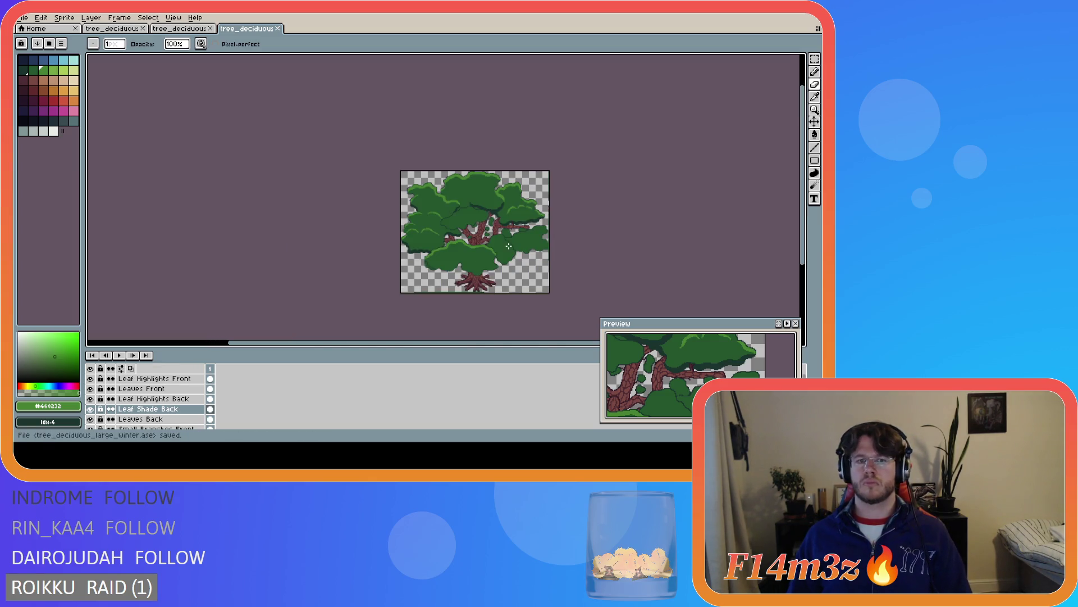
{"action": "scroll", "coordinate": [508, 246], "scroll_direction": "up", "scroll_amount": 1}
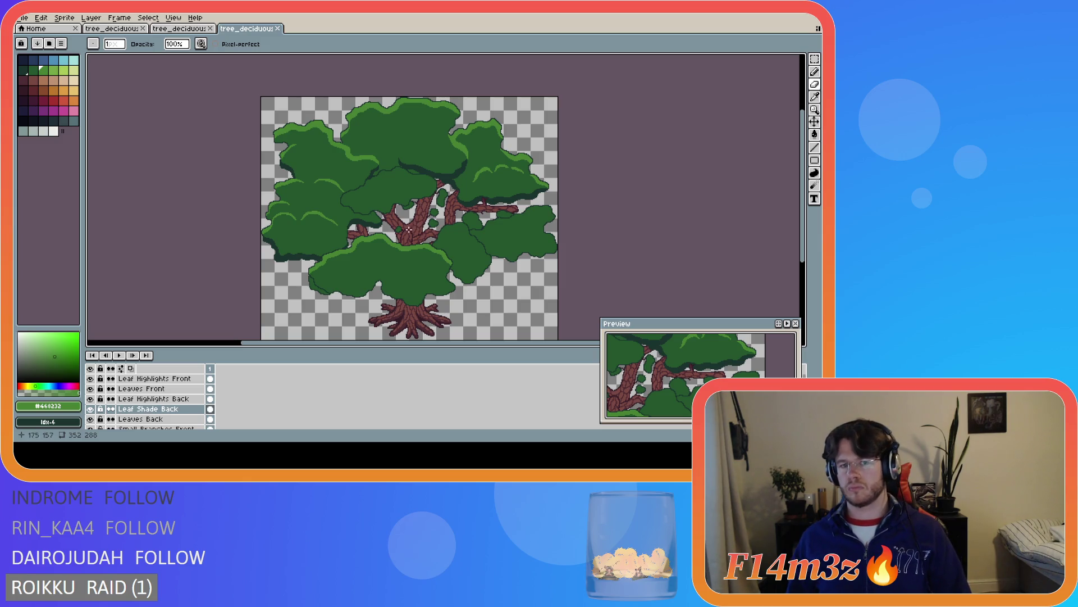
{"action": "scroll", "coordinate": [409, 229], "scroll_direction": "up", "scroll_amount": 1}
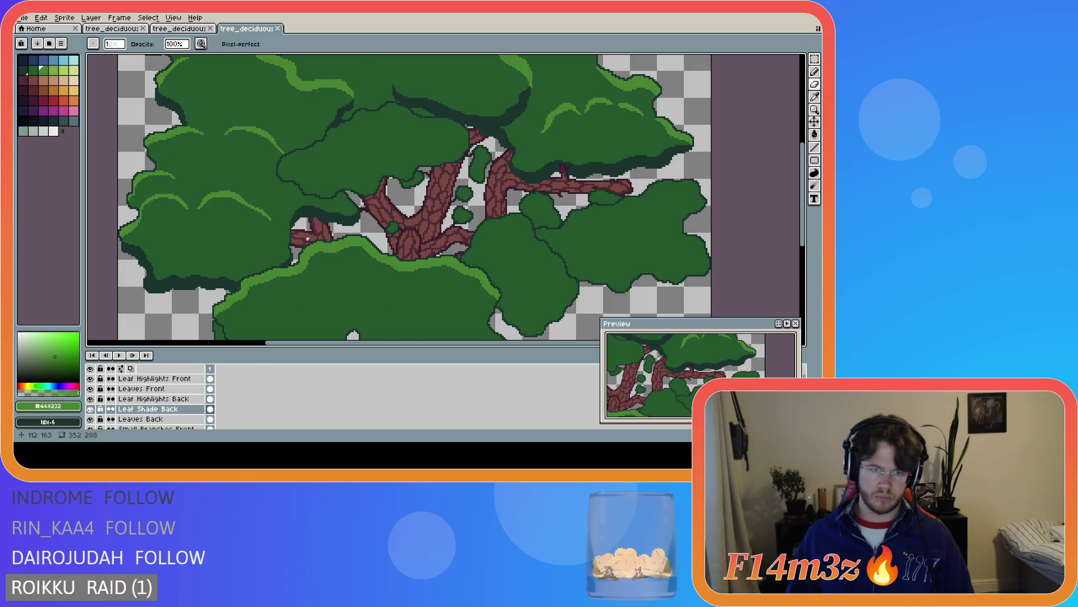
{"action": "scroll", "coordinate": [308, 238], "scroll_direction": "up", "scroll_amount": 1}
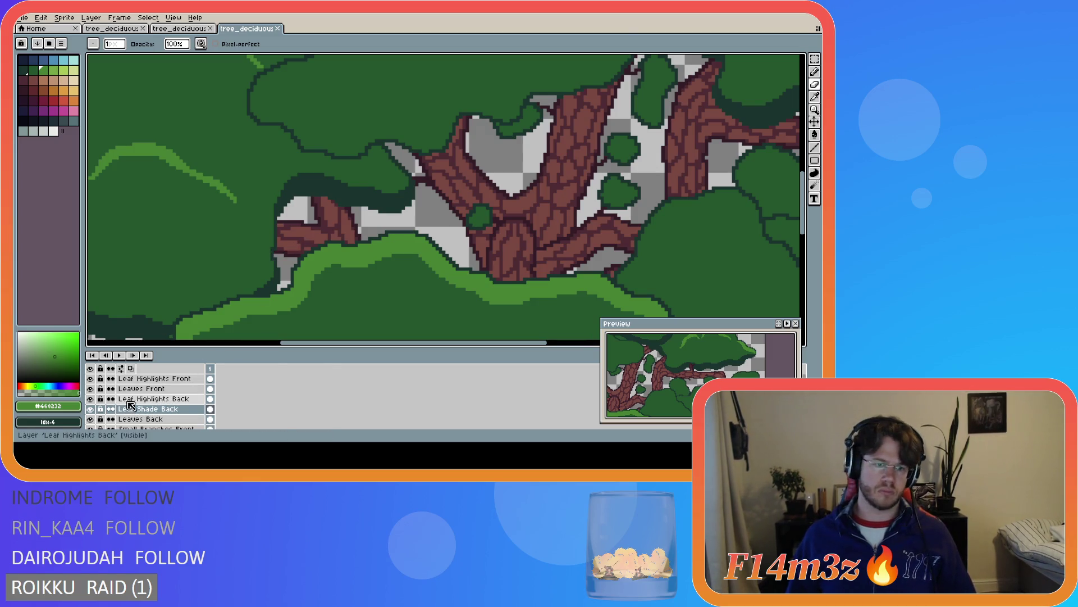
On Leaves Back, paint the branch's left edge light green, then sample #19332d and undo the dark stroke
{"action": "left_click", "coordinate": [141, 419]}
{"action": "left_click", "coordinate": [91, 419]}
{"action": "left_click", "coordinate": [90, 419]}
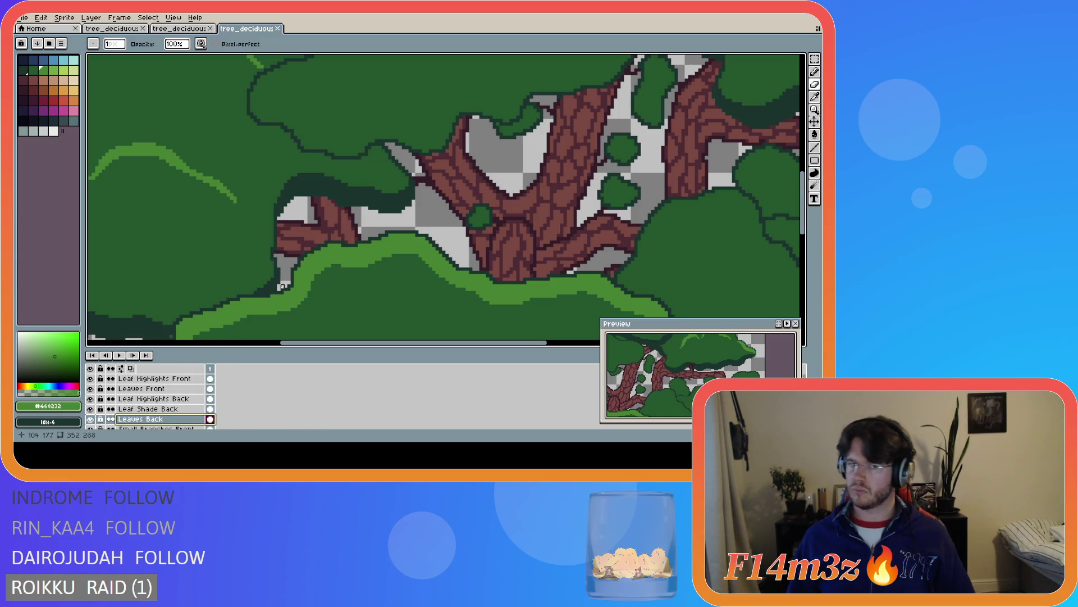
{"action": "left_click_drag", "start_coordinate": [275, 243], "coordinate": [275, 227]}
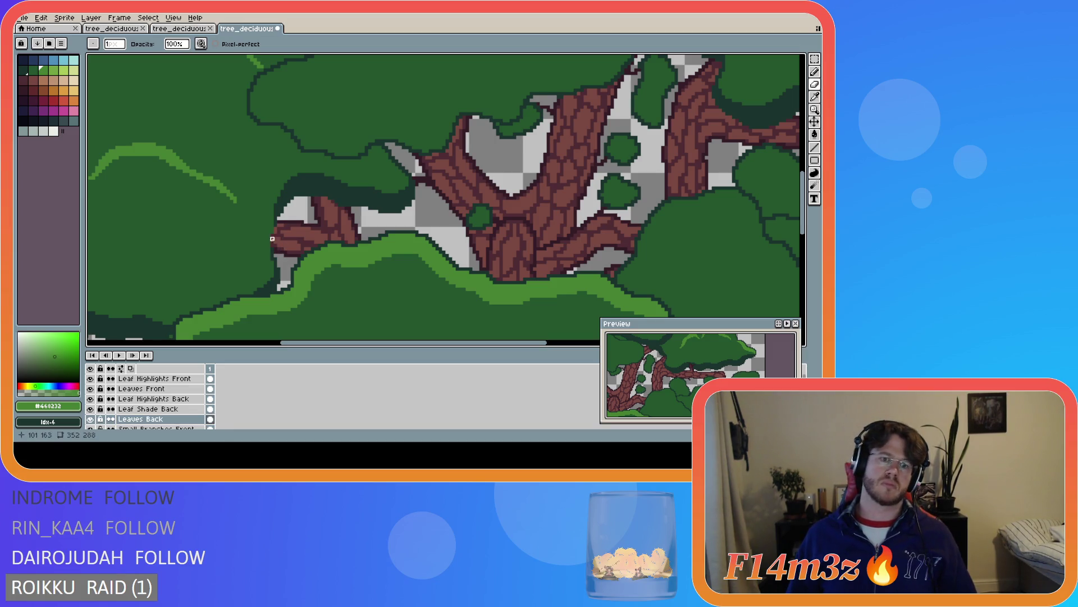
{"action": "key", "text": "alt"}
{"action": "left_click", "coordinate": [275, 250], "text": "alt"}
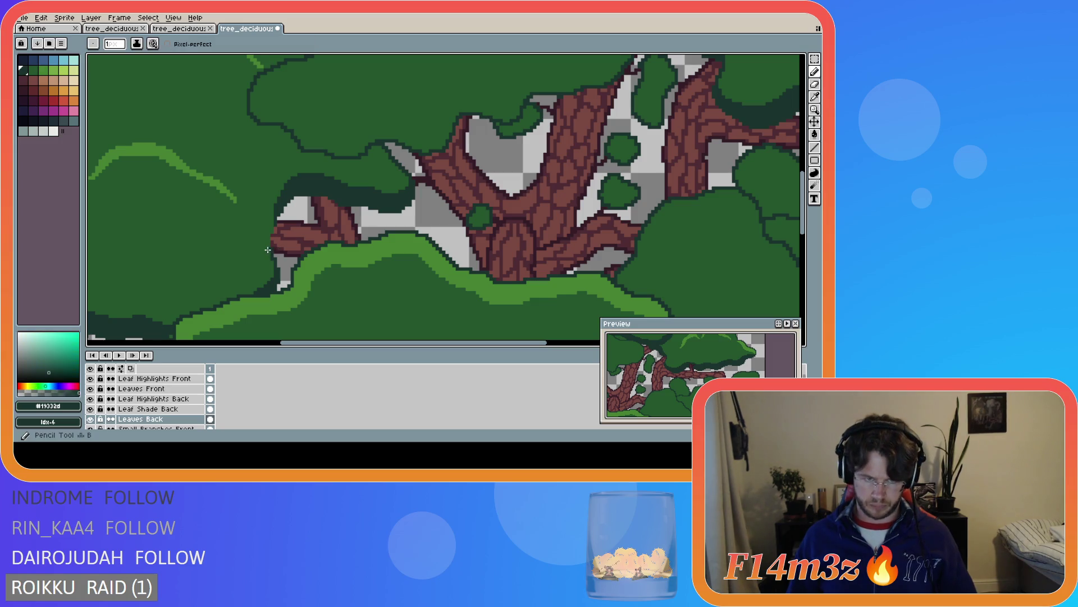
{"action": "left_click_drag", "start_coordinate": [269, 233], "coordinate": [271, 224]}
{"action": "key", "text": "ctrl+z"}
{"action": "key", "text": "ctrl+z"}
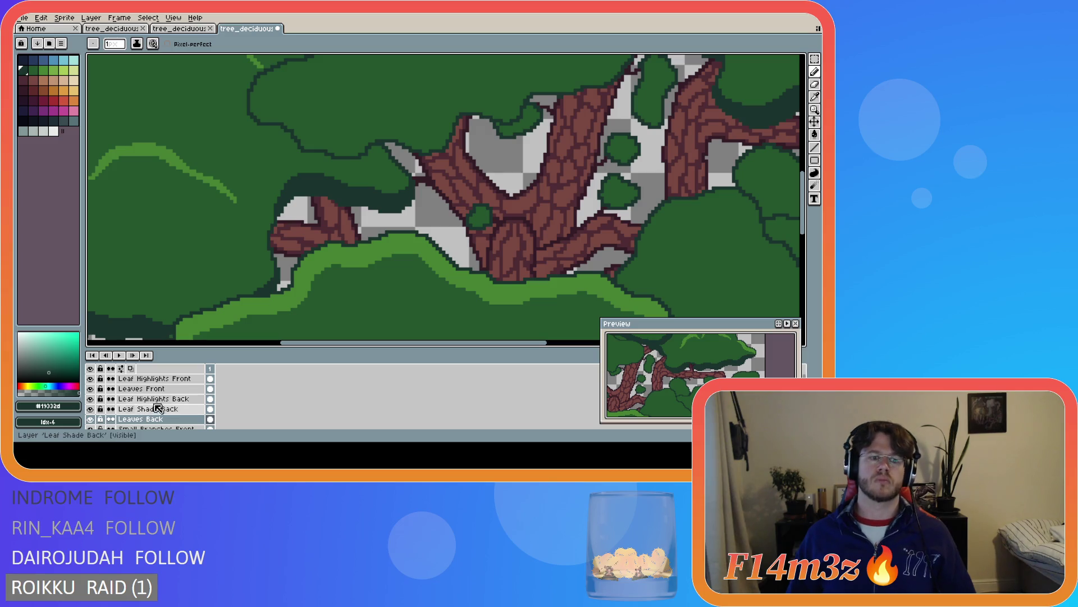
Make Leaf Shade Back the active layer, save, and zoom out to view the whole tree
{"action": "left_click", "coordinate": [181, 410]}
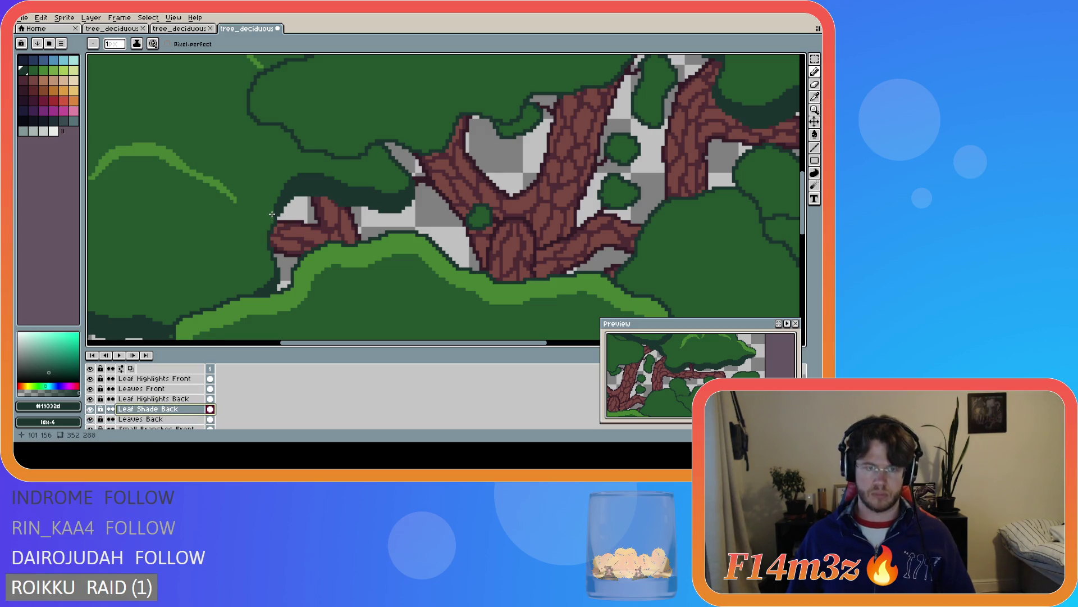
{"action": "key", "text": "ctrl+s"}
{"action": "scroll", "coordinate": [379, 270], "scroll_direction": "down", "scroll_amount": 2}
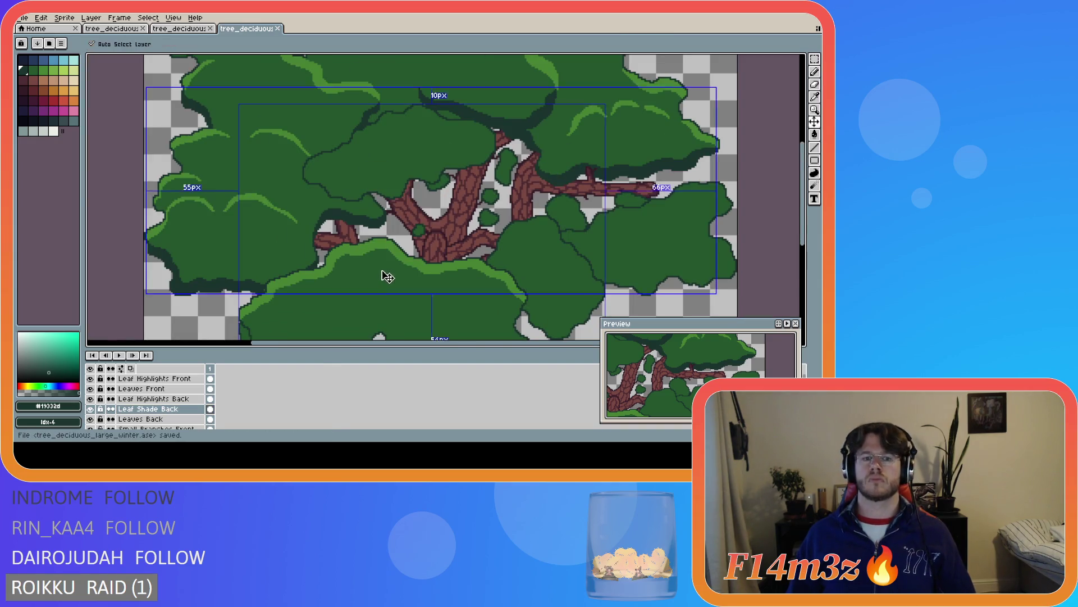
{"action": "scroll", "coordinate": [389, 275], "scroll_direction": "down", "scroll_amount": 3}
{"action": "scroll", "coordinate": [428, 308], "scroll_direction": "up", "scroll_amount": 2}
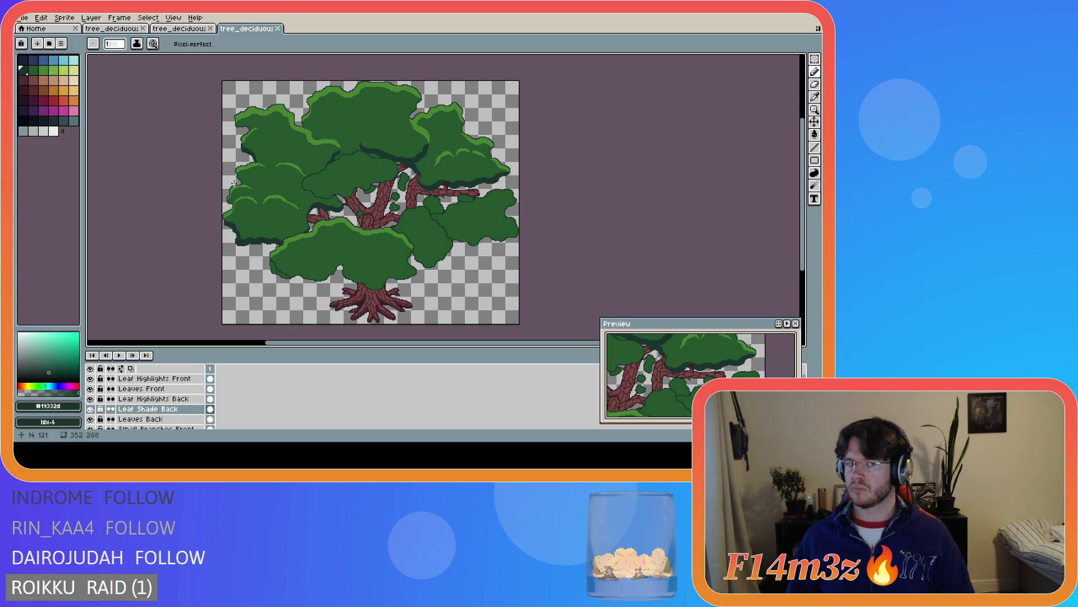
{"action": "scroll", "coordinate": [244, 129], "scroll_direction": "up", "scroll_amount": 3}
Fix a few pixels on the upper-left leaf edge with the Pencil and save
{"action": "scroll", "coordinate": [232, 169], "scroll_direction": "up", "scroll_amount": 1}
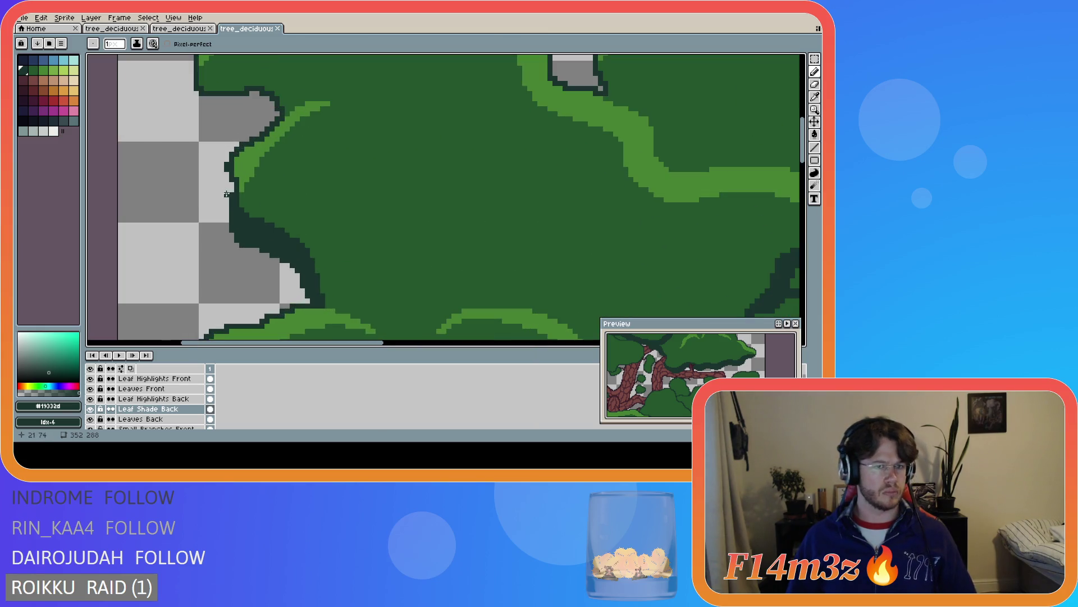
{"action": "key", "text": "b"}
{"action": "left_click", "coordinate": [236, 220]}
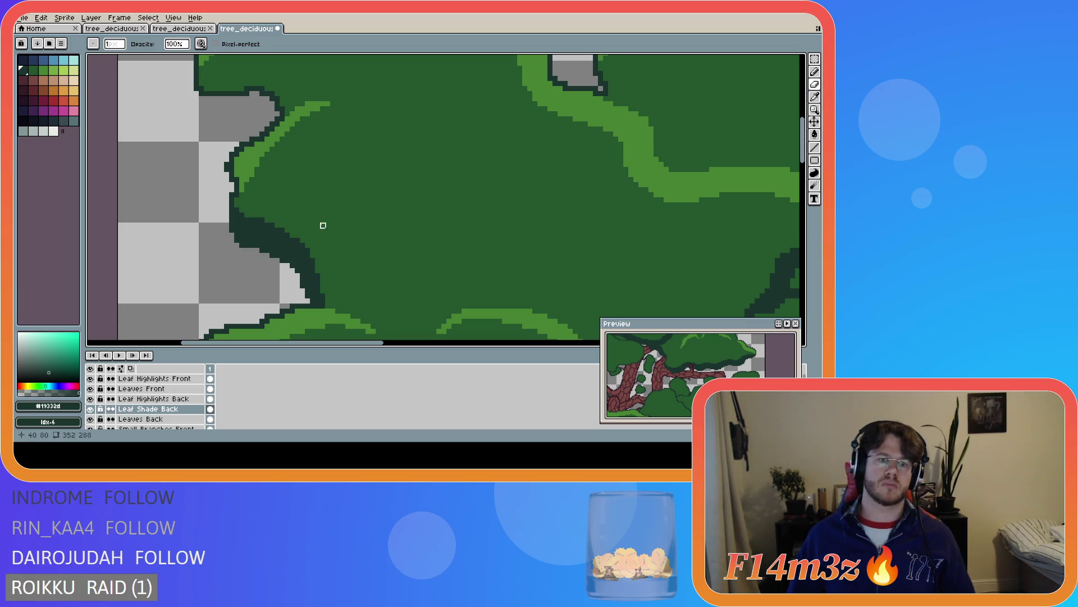
{"action": "scroll", "coordinate": [399, 250], "scroll_direction": "down", "scroll_amount": 2}
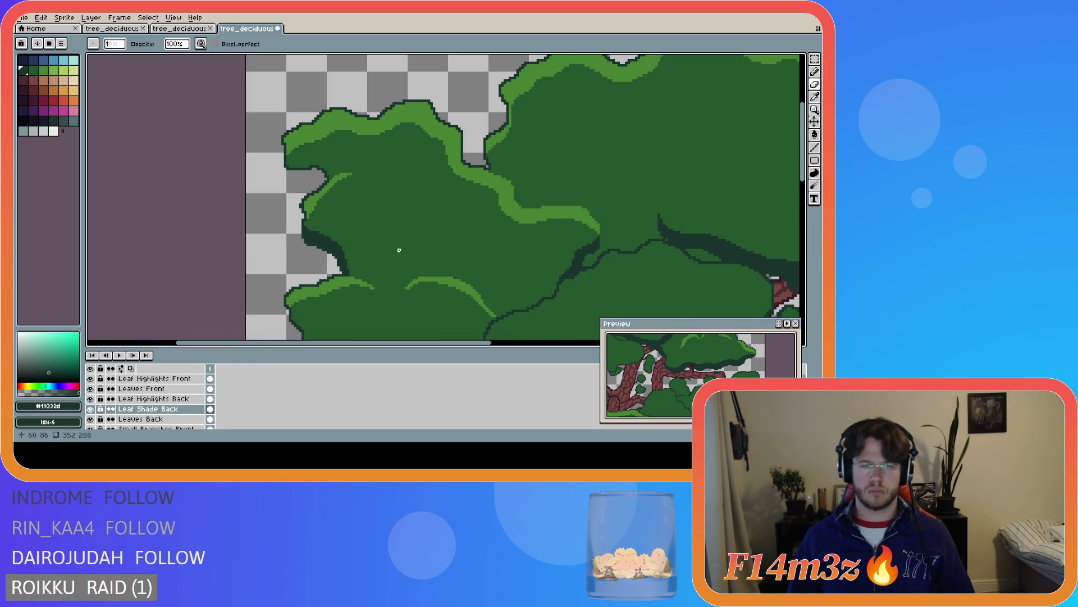
{"action": "scroll", "coordinate": [435, 253], "scroll_direction": "down", "scroll_amount": 3}
{"action": "key", "text": "ctrl+s"}
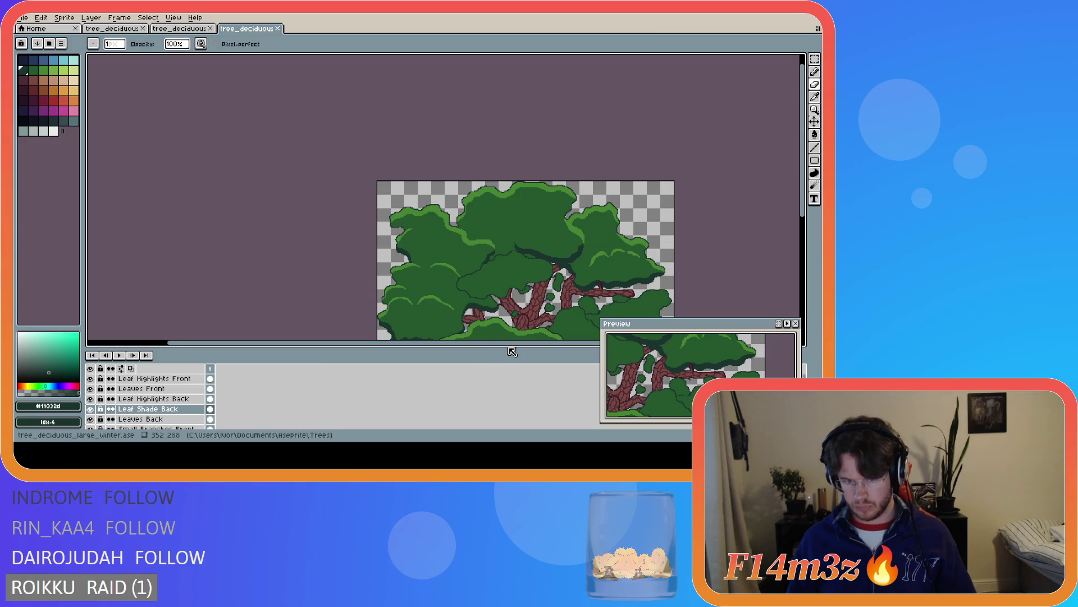
Pan the canvas to centre the whole tree and save again
{"action": "scroll", "coordinate": [399, 256], "scroll_direction": "up", "scroll_amount": 3}
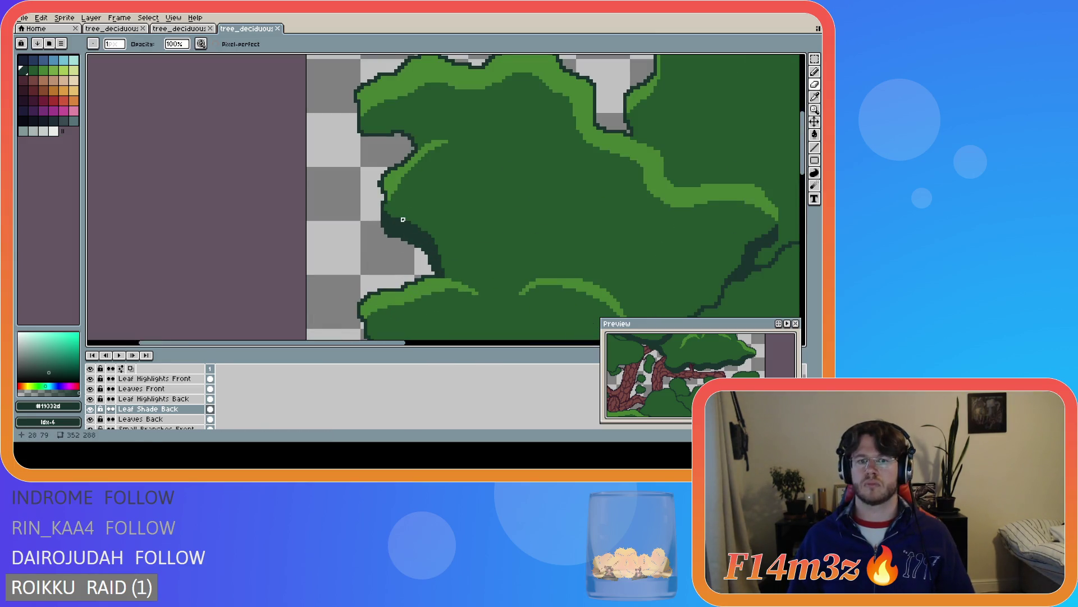
{"action": "scroll", "coordinate": [499, 278], "scroll_direction": "down", "scroll_amount": 3}
{"action": "key", "text": "v"}
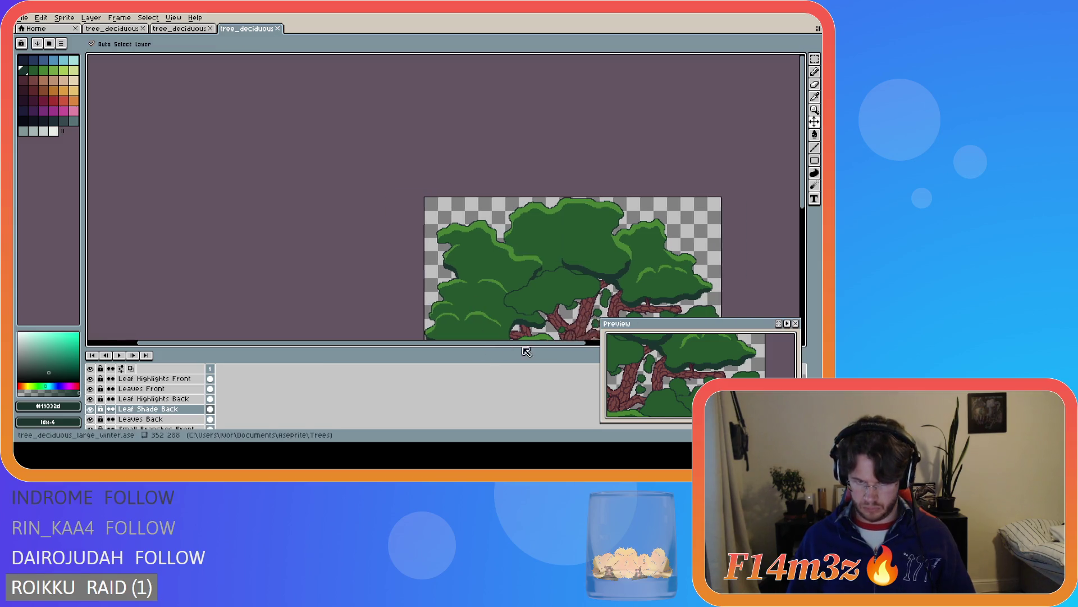
{"action": "key", "text": "b"}
{"action": "left_click_drag", "start_coordinate": [526, 343], "coordinate": [580, 342]}
{"action": "left_click_drag", "start_coordinate": [803, 197], "coordinate": [808, 254]}
{"action": "key", "text": "ctrl+s"}
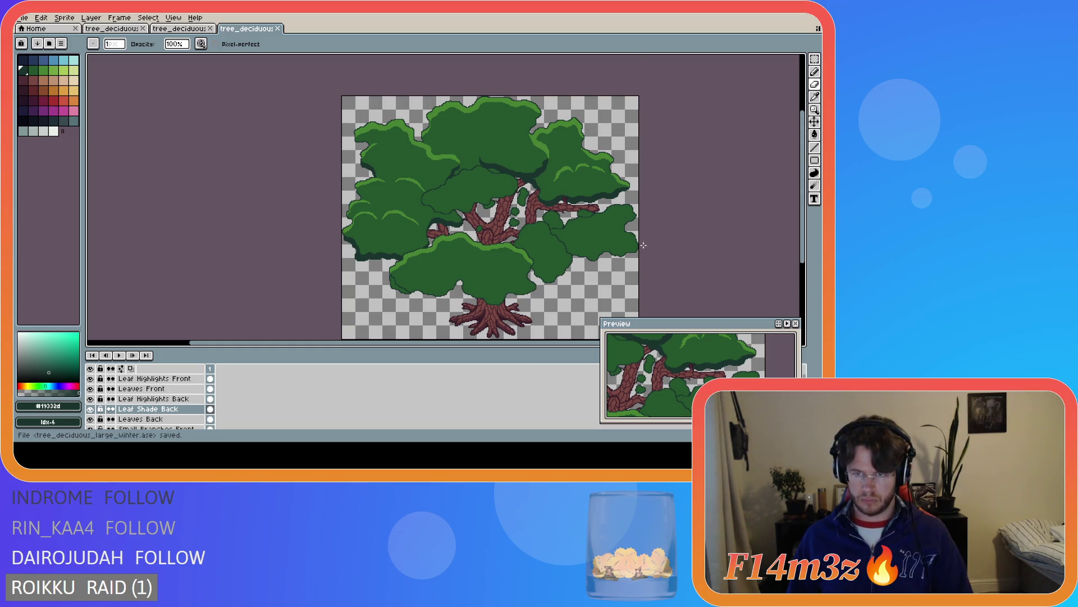
{"action": "scroll", "coordinate": [644, 245], "scroll_direction": "up", "scroll_amount": 3}
{"action": "key", "text": "i"}
{"action": "key", "text": "b"}
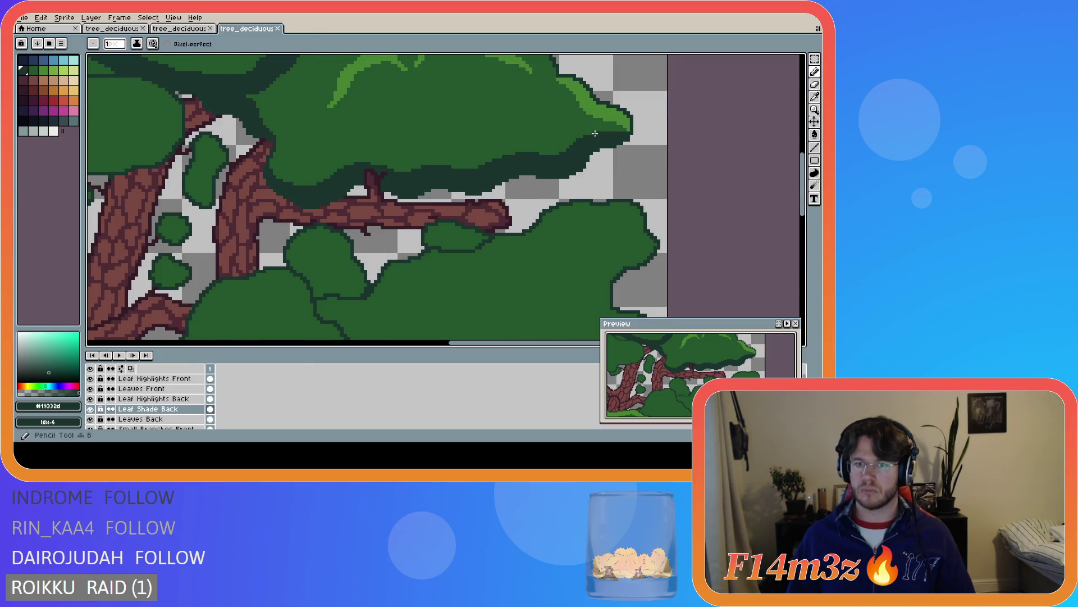
{"action": "scroll", "coordinate": [651, 213], "scroll_direction": "down", "scroll_amount": 3}
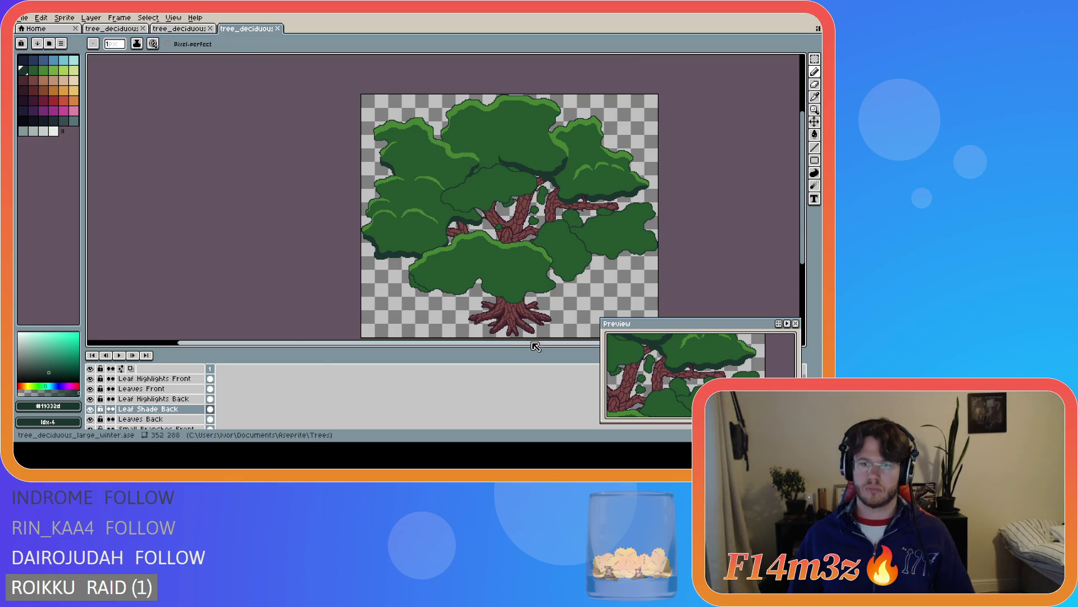
Pan the canvas and zoom into the tree's left foliage
{"action": "left_click_drag", "start_coordinate": [513, 344], "coordinate": [591, 337]}
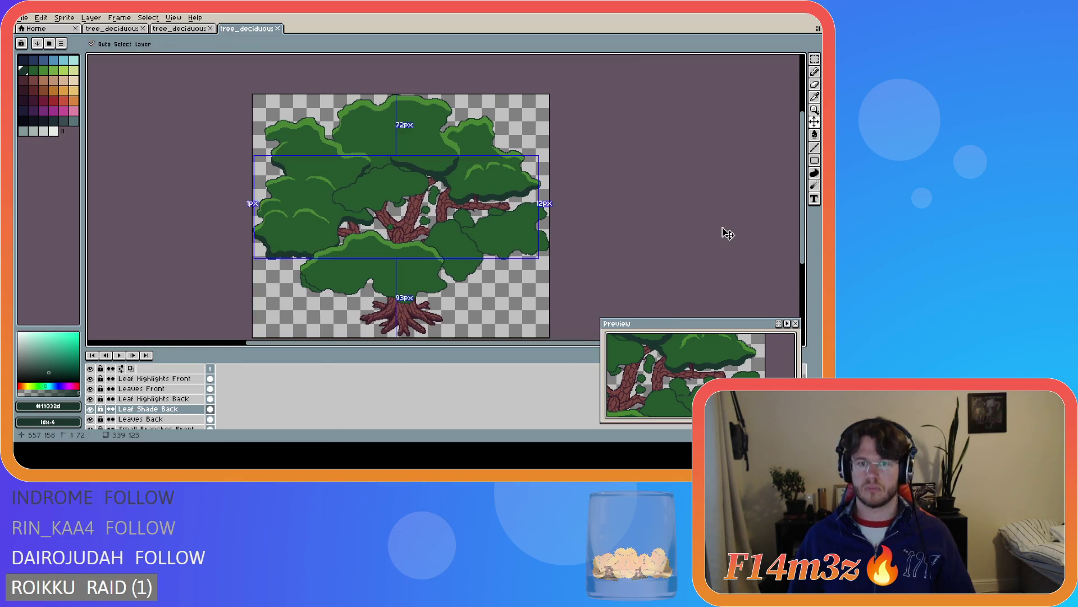
{"action": "left_click_drag", "start_coordinate": [803, 211], "coordinate": [804, 219]}
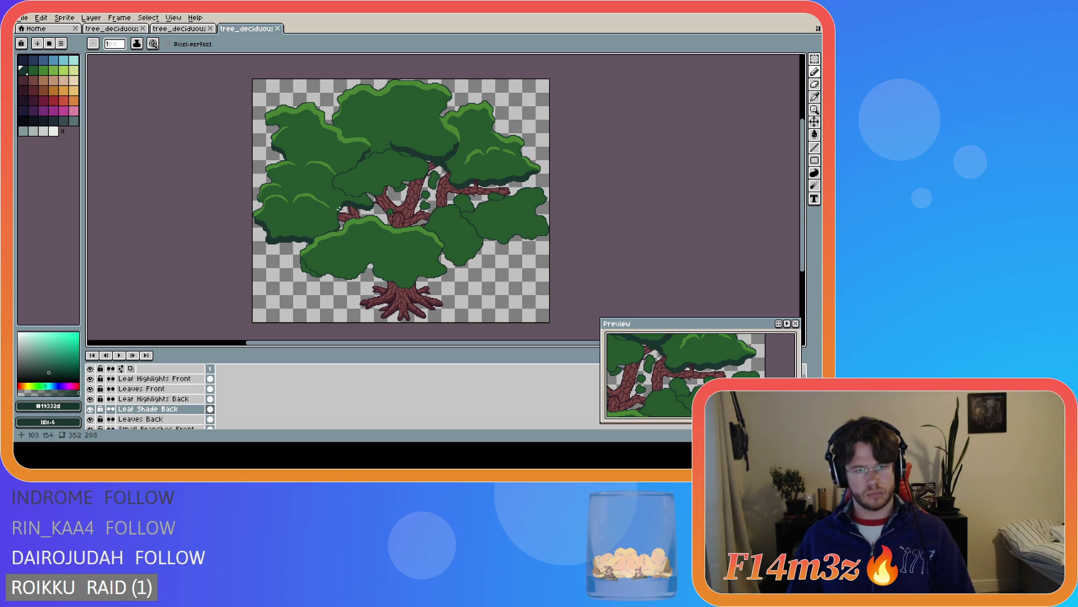
{"action": "scroll", "coordinate": [287, 174], "scroll_direction": "up", "scroll_amount": 2}
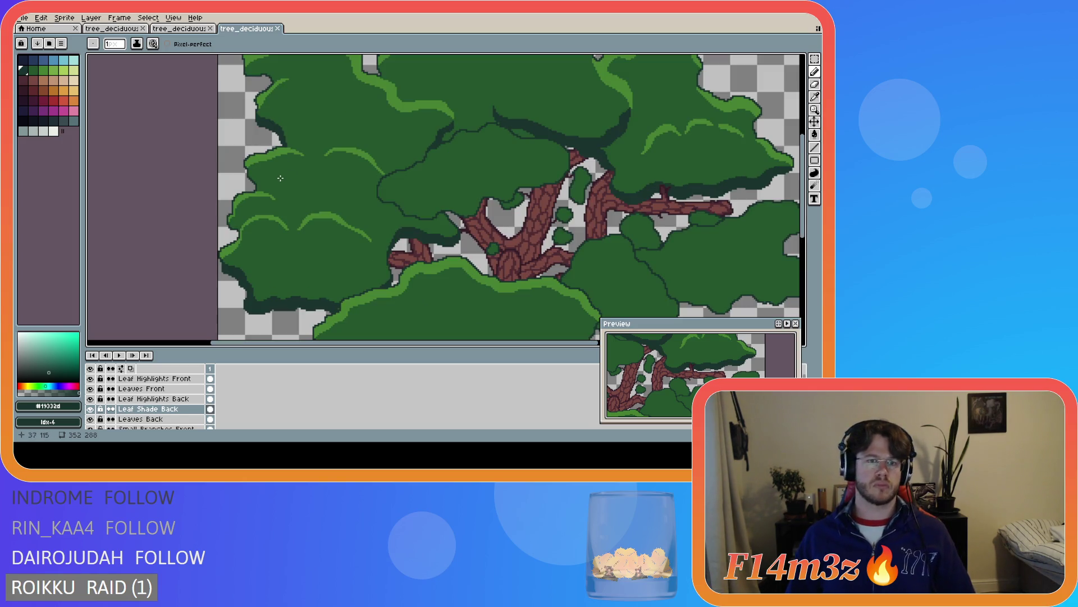
{"action": "scroll", "coordinate": [251, 162], "scroll_direction": "up", "scroll_amount": 2}
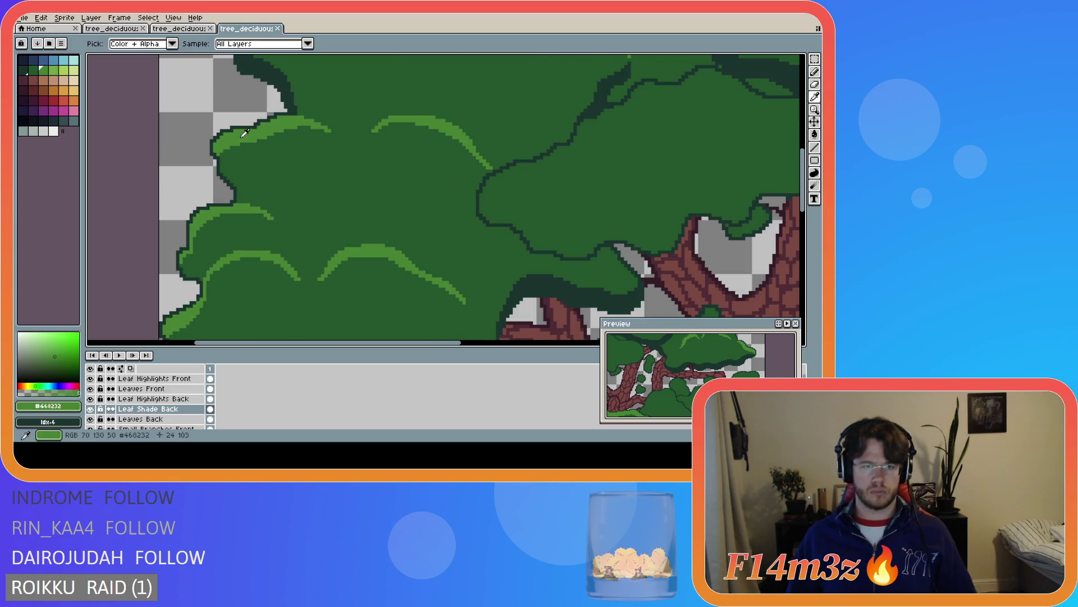
Sample the light green, and on Leaf Highlights Back paint a highlight pixel on the left clump, then save
{"action": "left_click", "coordinate": [225, 161], "text": "alt"}
{"action": "key", "text": "alt+Up"}
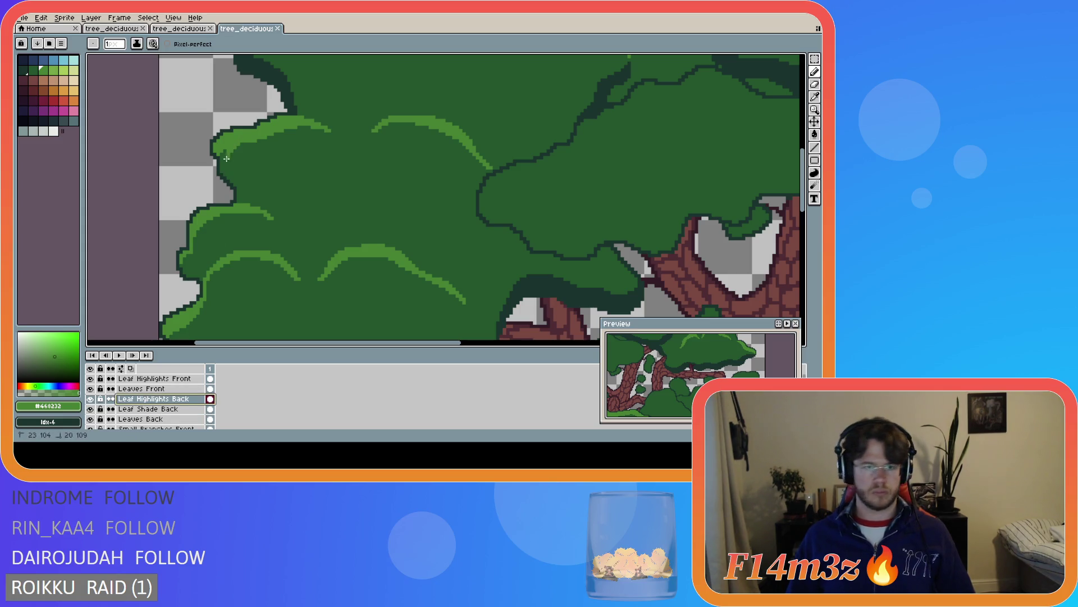
{"action": "left_click", "coordinate": [220, 162]}
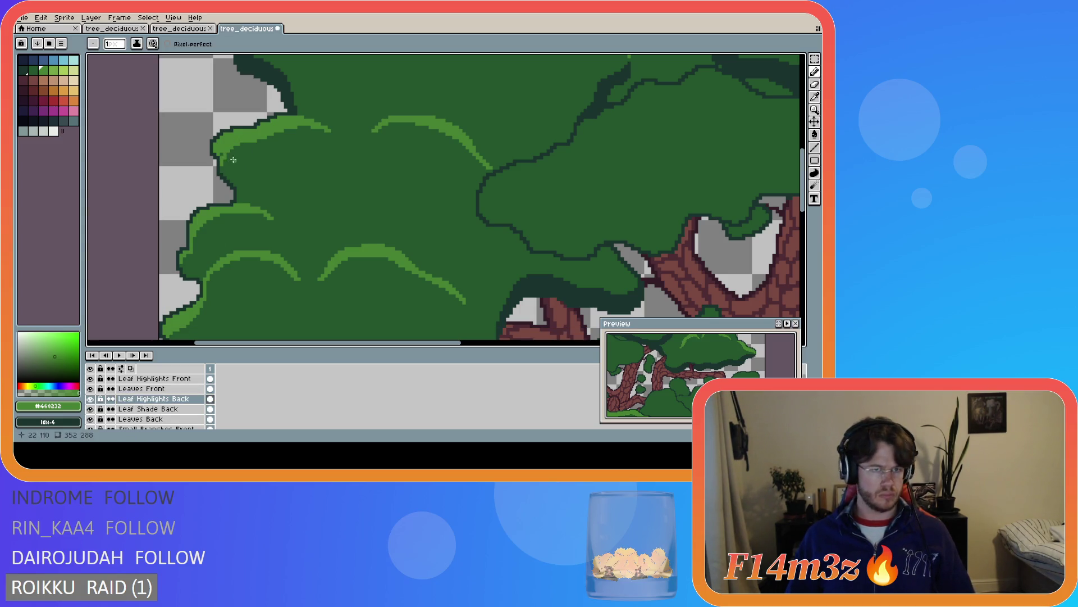
{"action": "scroll", "coordinate": [367, 181], "scroll_direction": "down", "scroll_amount": 4}
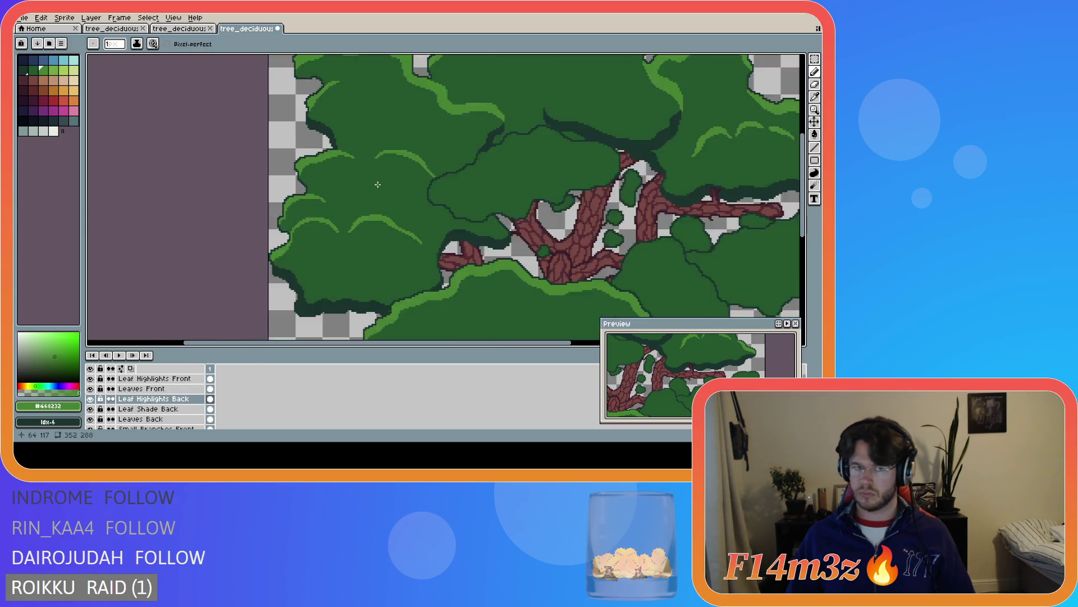
{"action": "key", "text": "ctrl+s"}
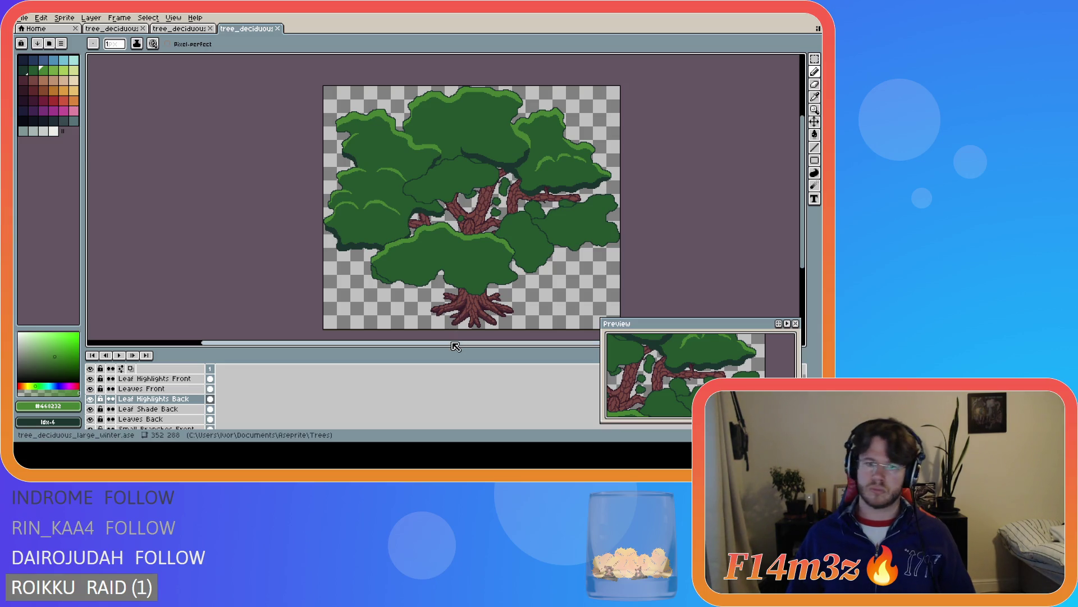
Pan and zoom around the canopy, saving tree_deciduous_large_winter.ase once more
{"action": "left_click_drag", "start_coordinate": [454, 345], "coordinate": [483, 343]}
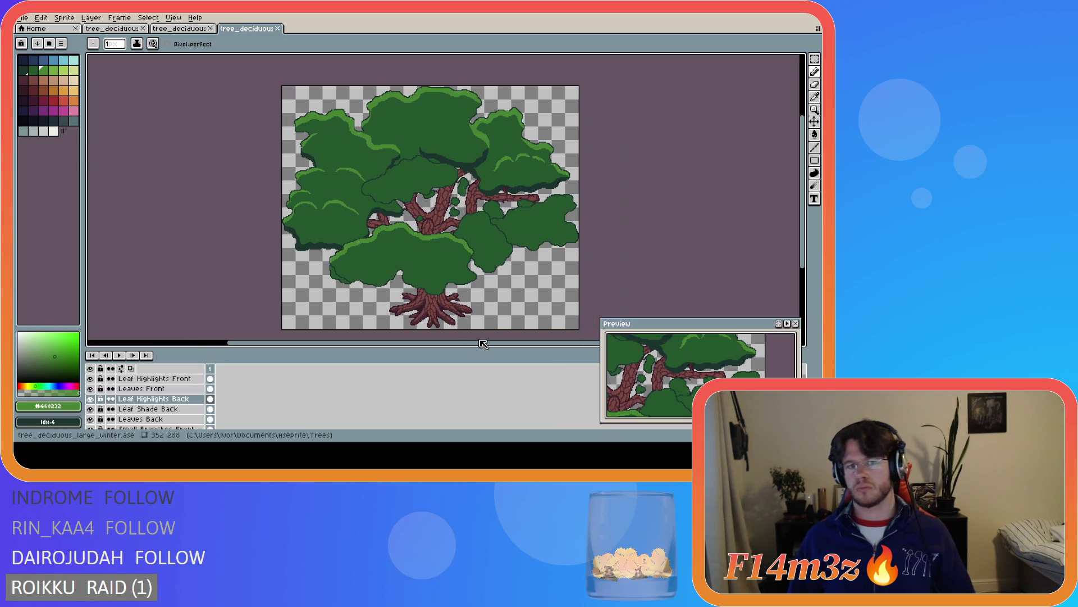
{"action": "scroll", "coordinate": [323, 194], "scroll_direction": "up", "scroll_amount": 5}
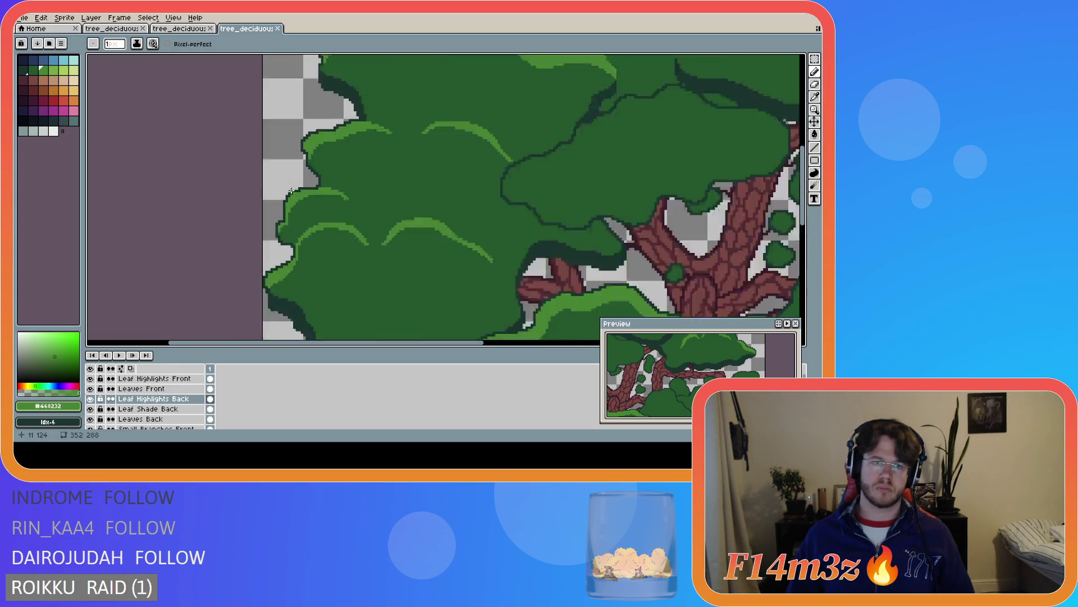
{"action": "scroll", "coordinate": [329, 184], "scroll_direction": "down", "scroll_amount": 2}
{"action": "scroll", "coordinate": [329, 182], "scroll_direction": "up", "scroll_amount": 1}
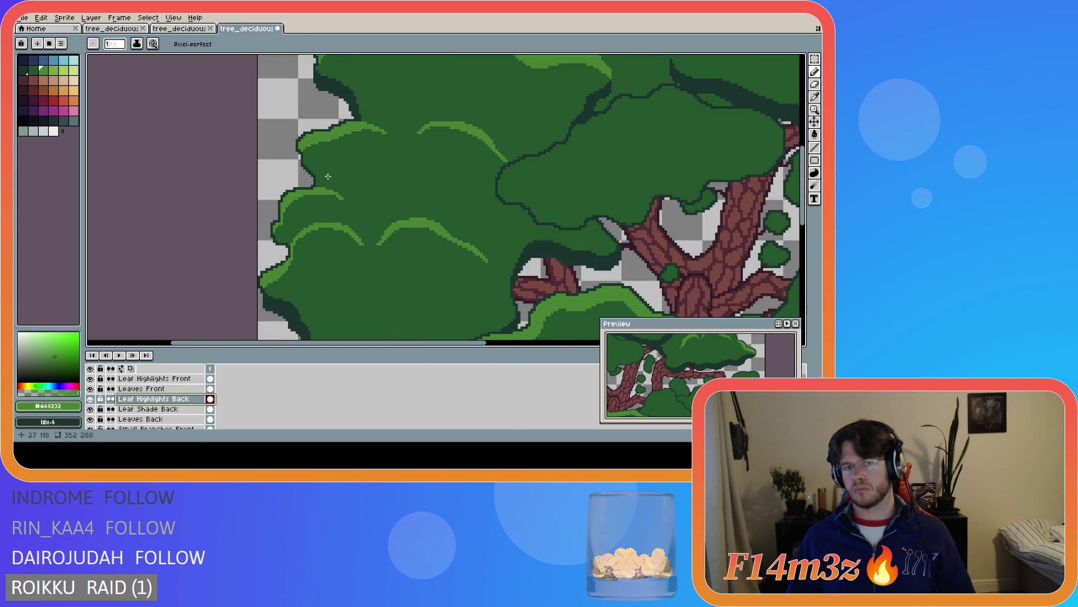
{"action": "scroll", "coordinate": [310, 162], "scroll_direction": "up", "scroll_amount": 2}
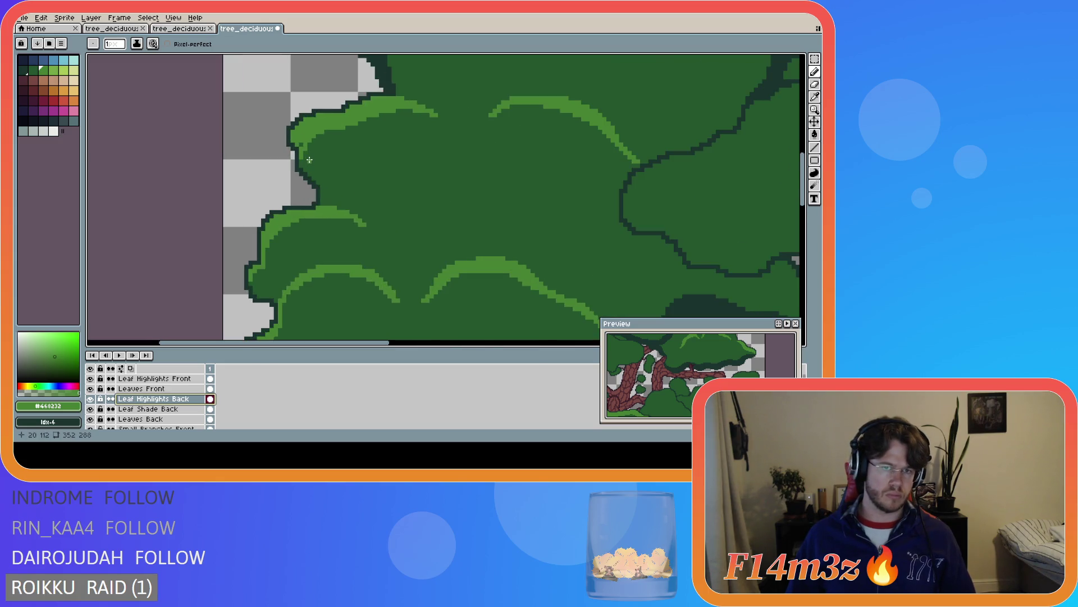
{"action": "key", "text": "ctrl+s"}
{"action": "scroll", "coordinate": [404, 187], "scroll_direction": "down", "scroll_amount": 2}
{"action": "scroll", "coordinate": [487, 199], "scroll_direction": "down", "scroll_amount": 2}
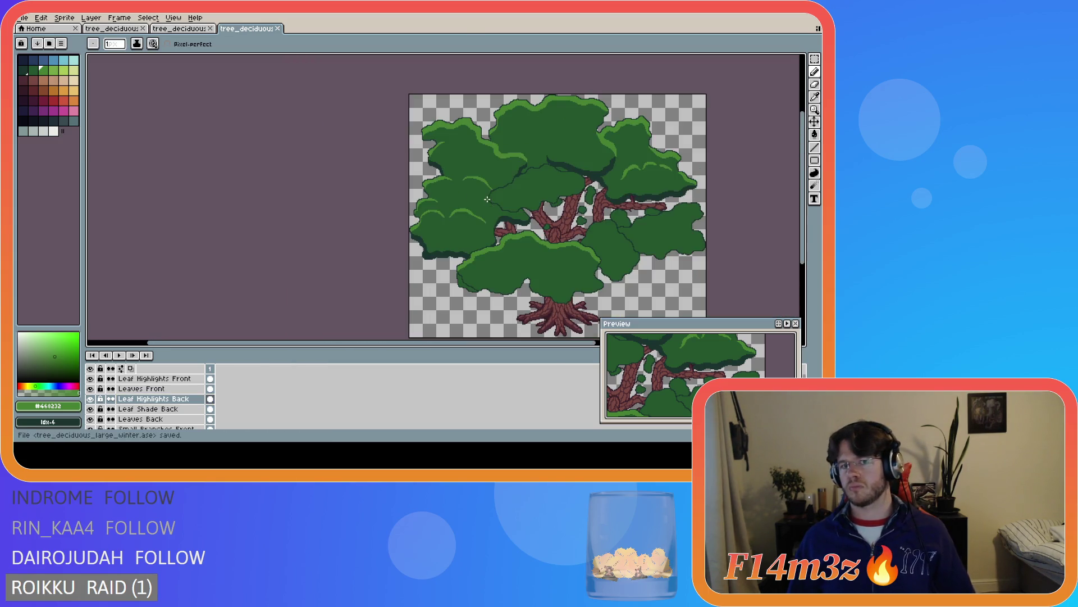
{"action": "mouse_move", "coordinate": [479, 343]}
{"action": "left_mouse_down"}
{"action": "mouse_move", "coordinate": [514, 341]}
{"action": "mouse_move", "coordinate": [538, 322]}
{"action": "left_mouse_up"}
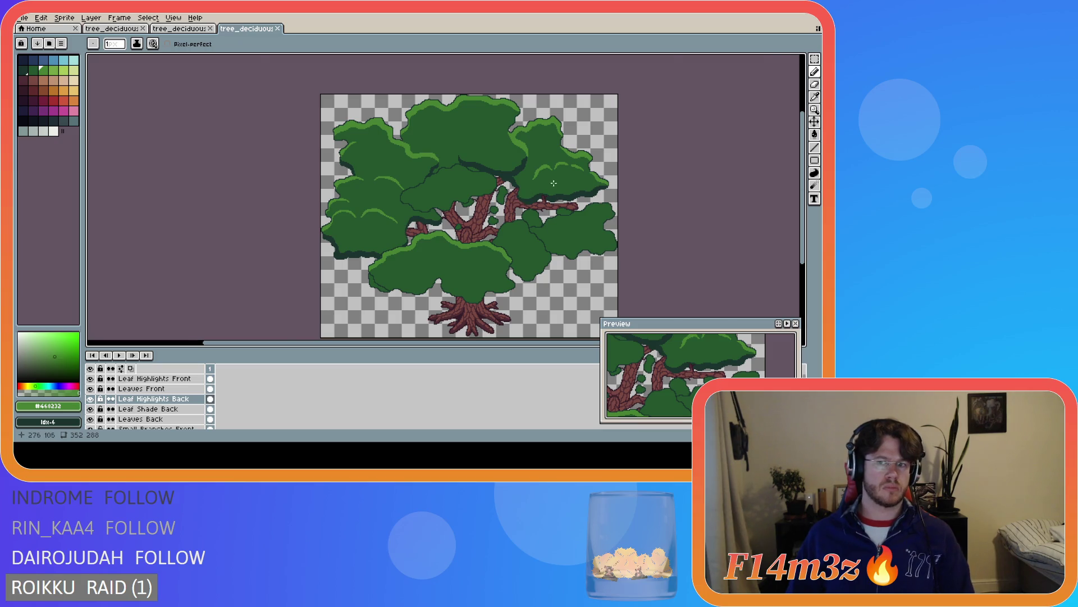
Draw a light-green highlight stroke on the right leaf clump and save
{"action": "scroll", "coordinate": [553, 183], "scroll_direction": "up", "scroll_amount": 4}
{"action": "left_click", "coordinate": [665, 124]}
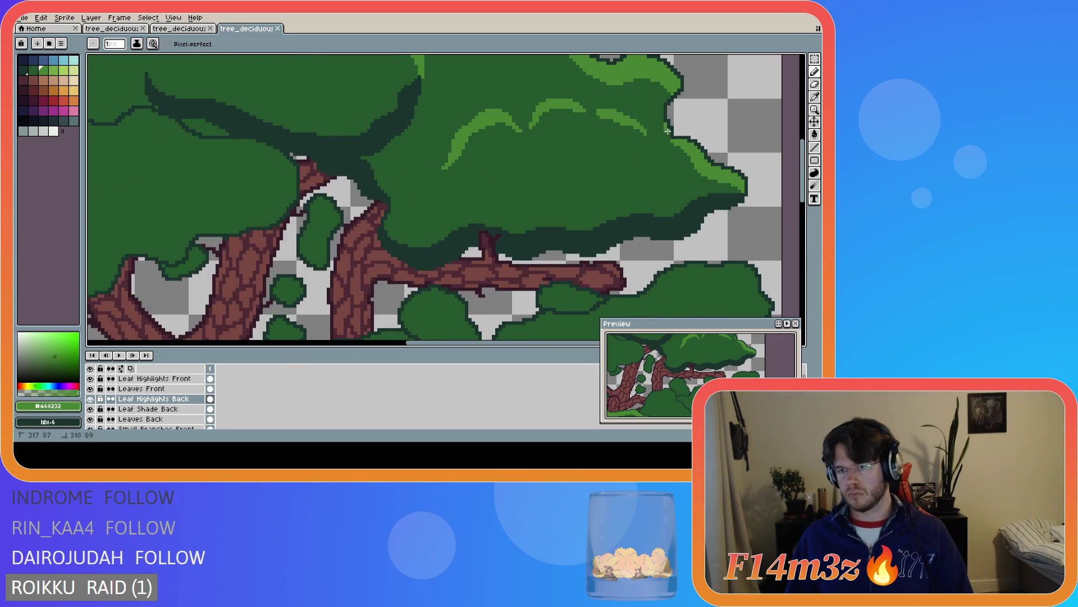
{"action": "left_click_drag", "start_coordinate": [669, 139], "coordinate": [679, 157]}
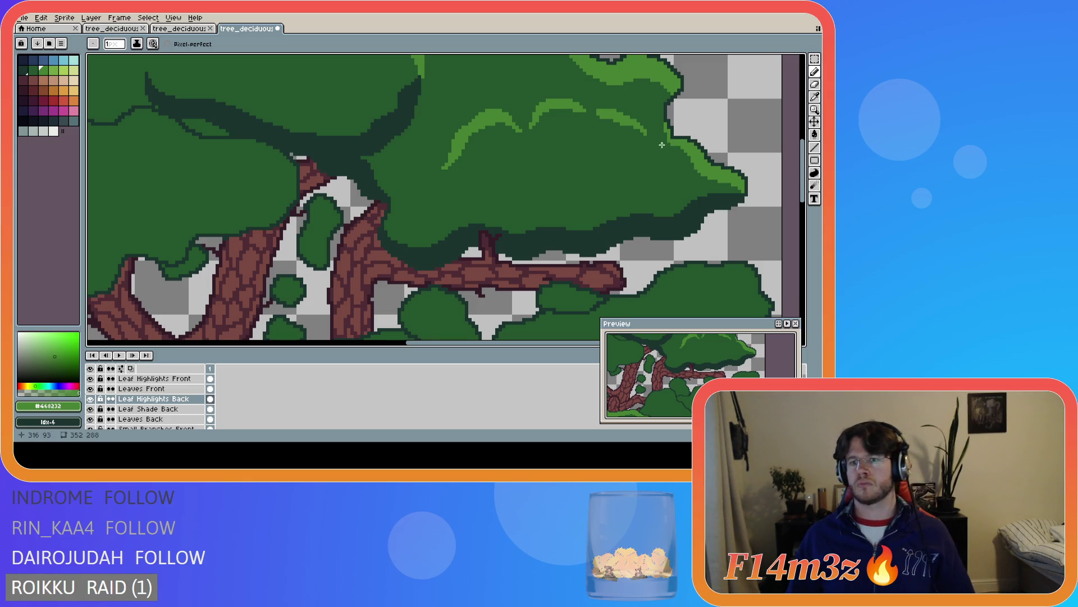
{"action": "scroll", "coordinate": [657, 204], "scroll_direction": "down", "scroll_amount": 4}
{"action": "key", "text": "ctrl+s"}
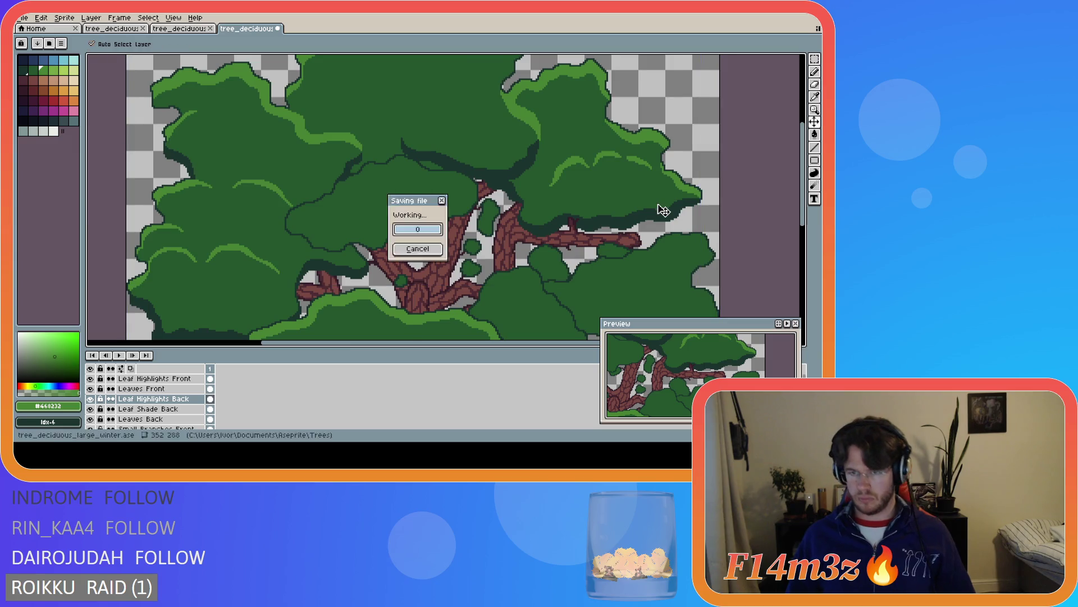
Touch up the highlight on the right canopy and save again
{"action": "scroll", "coordinate": [655, 211], "scroll_direction": "down", "scroll_amount": 4}
{"action": "scroll", "coordinate": [659, 234], "scroll_direction": "up", "scroll_amount": 2}
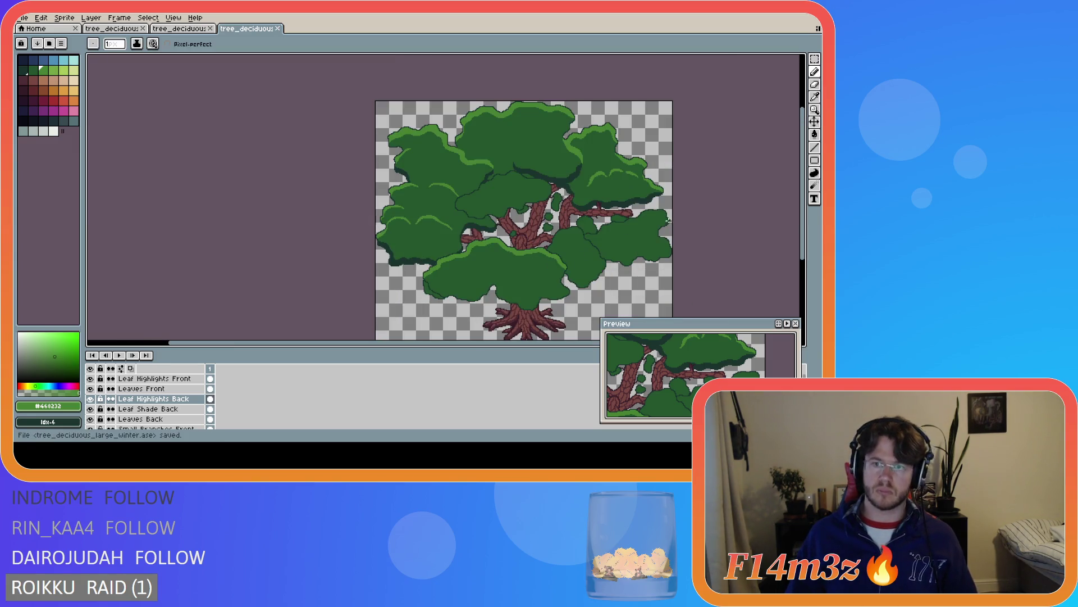
{"action": "scroll", "coordinate": [668, 221], "scroll_direction": "up", "scroll_amount": 4}
{"action": "left_click", "coordinate": [634, 167]}
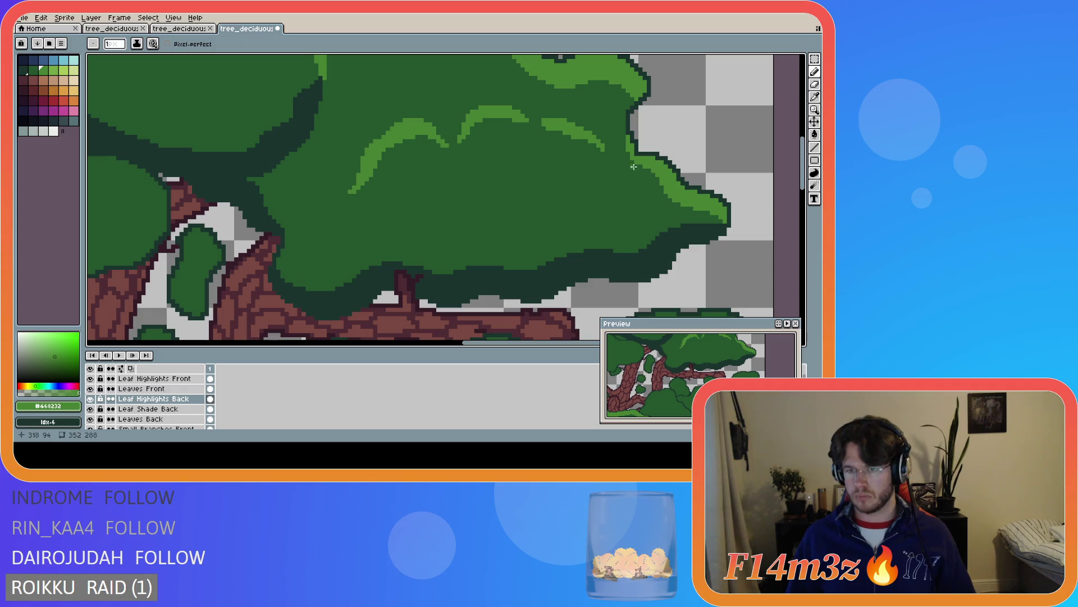
{"action": "scroll", "coordinate": [633, 167], "scroll_direction": "down", "scroll_amount": 4}
{"action": "key", "text": "ctrl+s"}
Zoom in and out to inspect the right canopy, saving the sprite once more
{"action": "scroll", "coordinate": [690, 222], "scroll_direction": "down", "scroll_amount": 1}
{"action": "scroll", "coordinate": [690, 222], "scroll_direction": "down", "scroll_amount": 1}
{"action": "scroll", "coordinate": [695, 242], "scroll_direction": "up", "scroll_amount": 1}
{"action": "scroll", "coordinate": [643, 260], "scroll_direction": "up", "scroll_amount": 3}
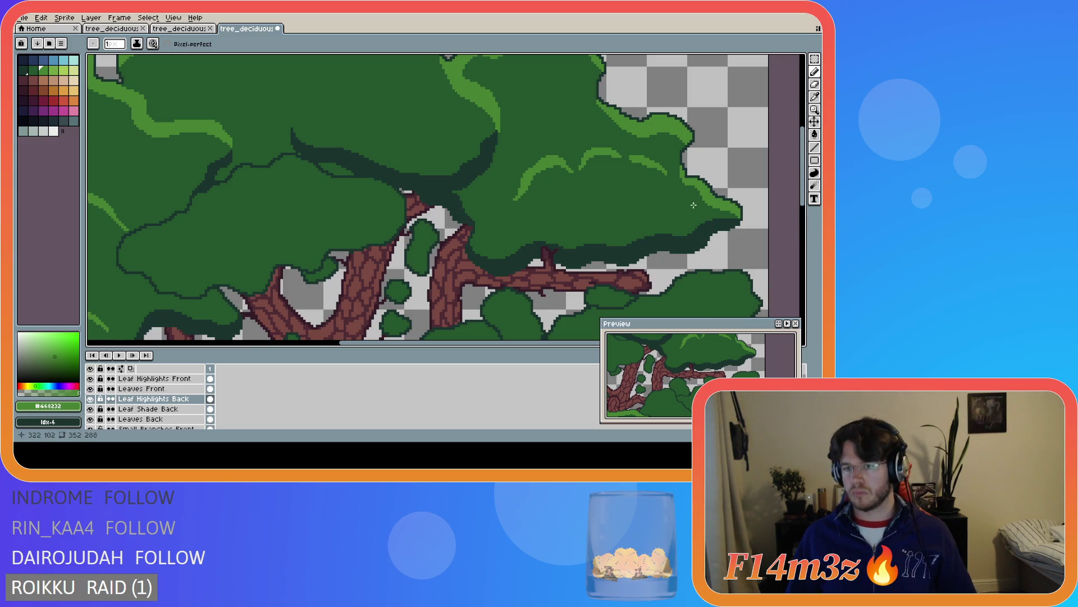
{"action": "scroll", "coordinate": [695, 197], "scroll_direction": "down", "scroll_amount": 3}
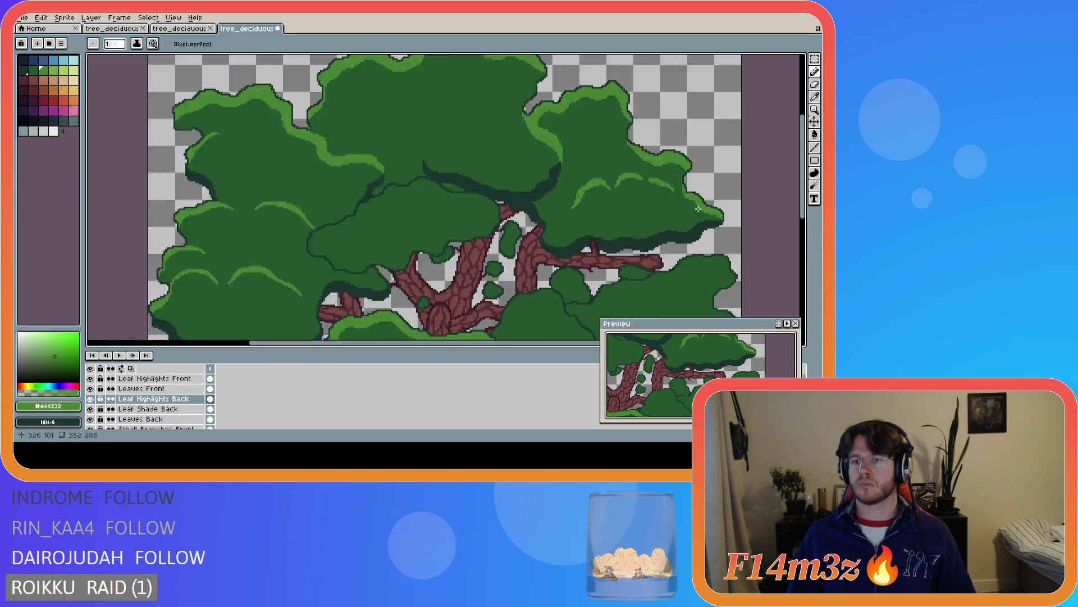
{"action": "scroll", "coordinate": [694, 198], "scroll_direction": "up", "scroll_amount": 4}
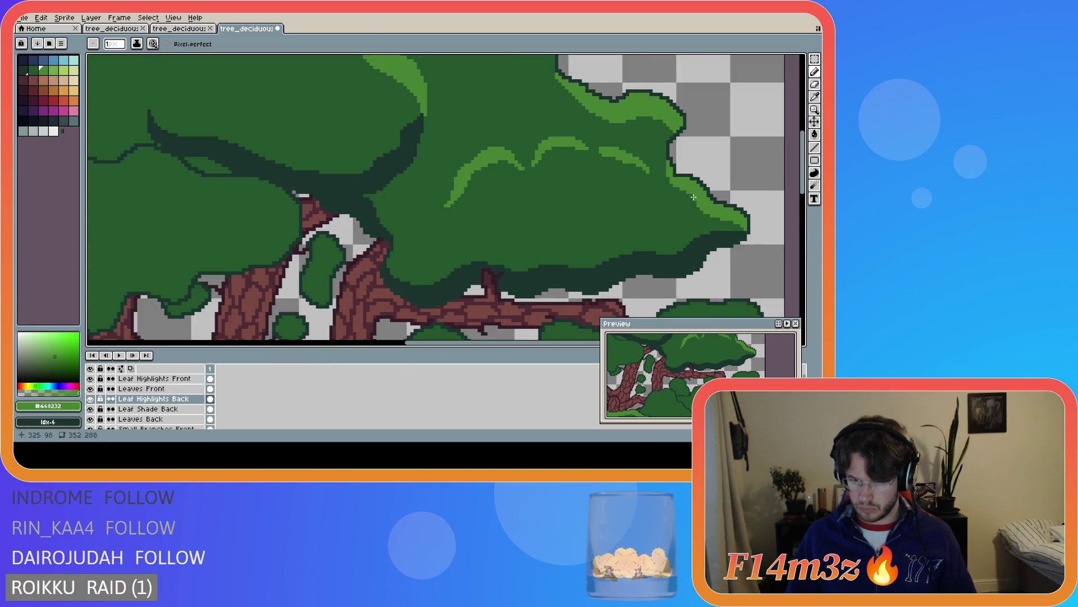
{"action": "scroll", "coordinate": [753, 235], "scroll_direction": "down", "scroll_amount": 4}
{"action": "key", "text": "ctrl+s"}
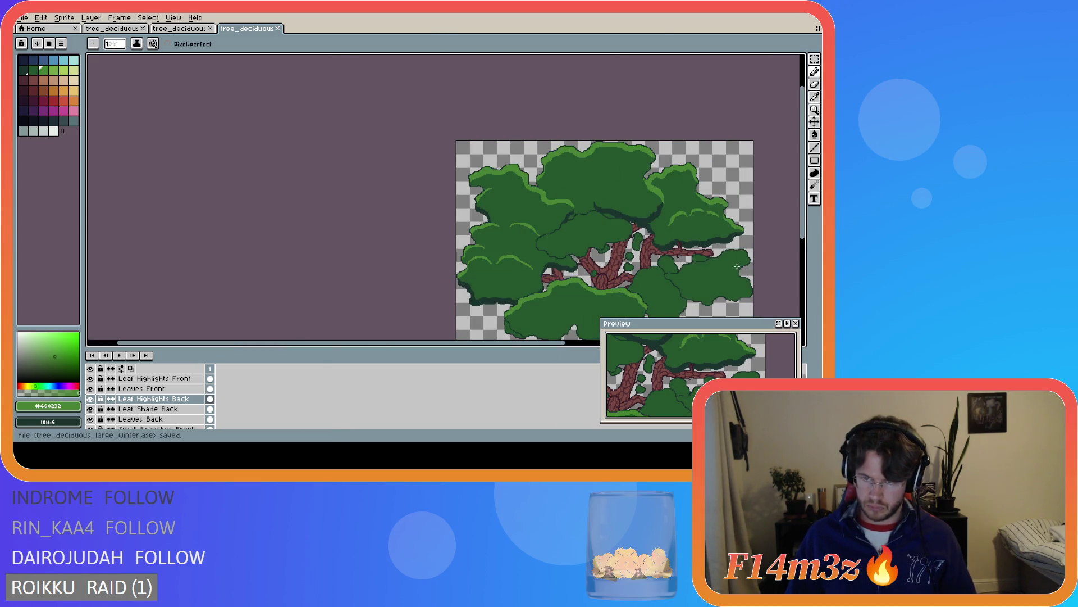
{"action": "scroll", "coordinate": [737, 266], "scroll_direction": "up", "scroll_amount": 2}
{"action": "scroll", "coordinate": [729, 250], "scroll_direction": "down", "scroll_amount": 2}
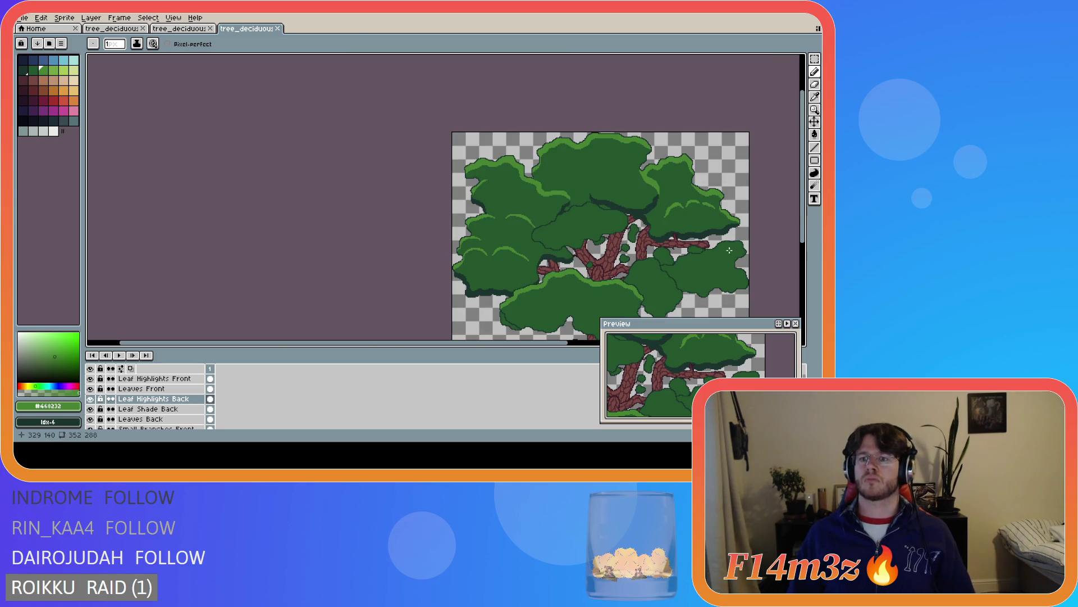
{"action": "scroll", "coordinate": [729, 250], "scroll_direction": "up", "scroll_amount": 4}
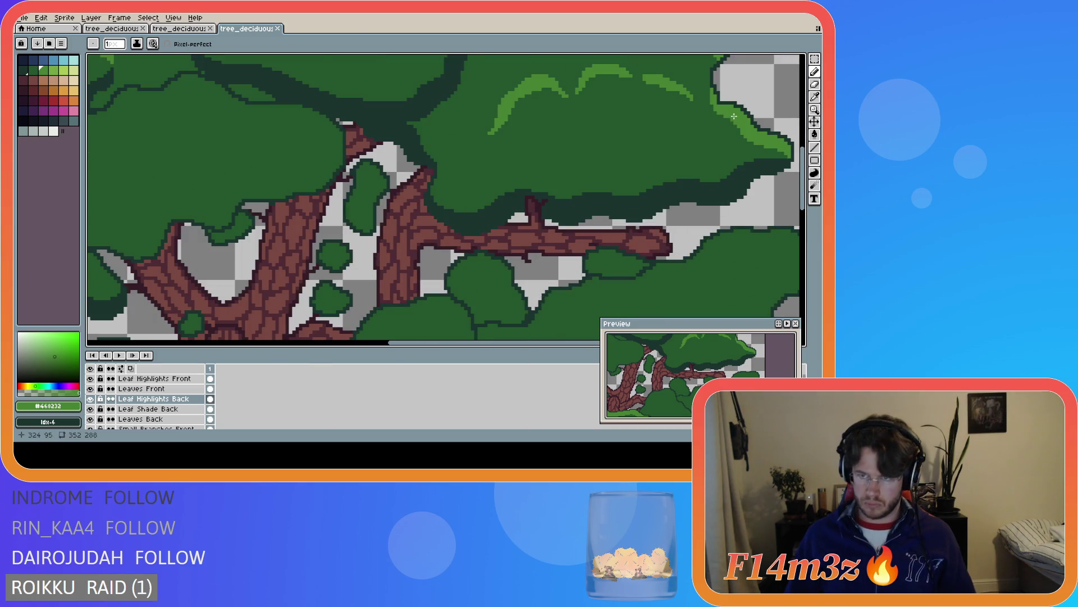
On Leaves Back, pick #19332d and paint a dark pixel on the back leaves, then sample #25562e
{"action": "left_click", "coordinate": [172, 410]}
{"action": "left_click", "coordinate": [168, 419]}
{"action": "left_click", "coordinate": [721, 101], "text": "alt"}
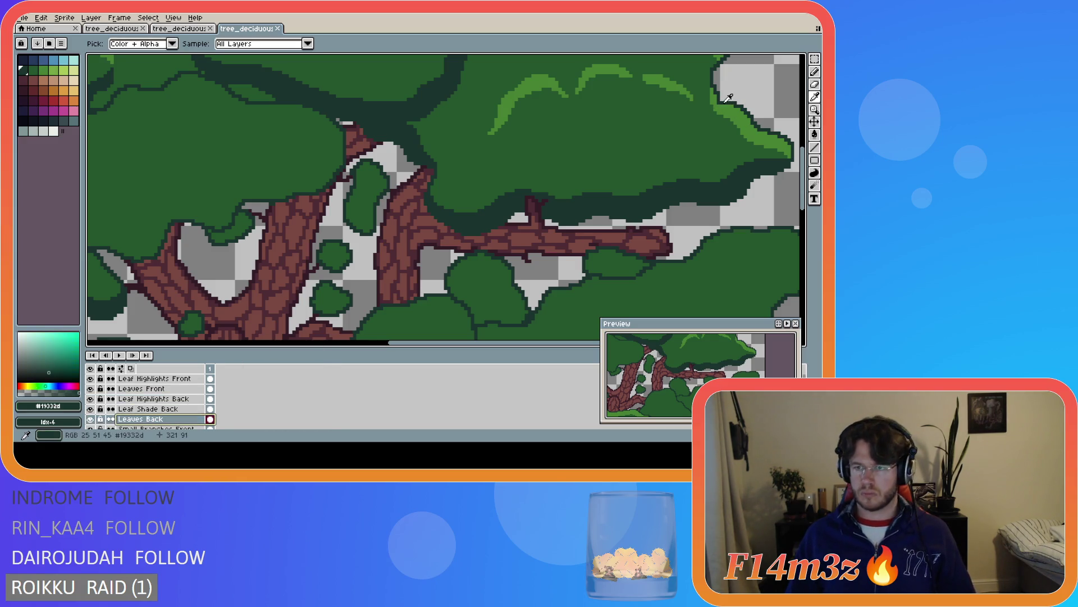
{"action": "left_click", "coordinate": [720, 101]}
{"action": "left_click", "coordinate": [714, 106], "text": "alt"}
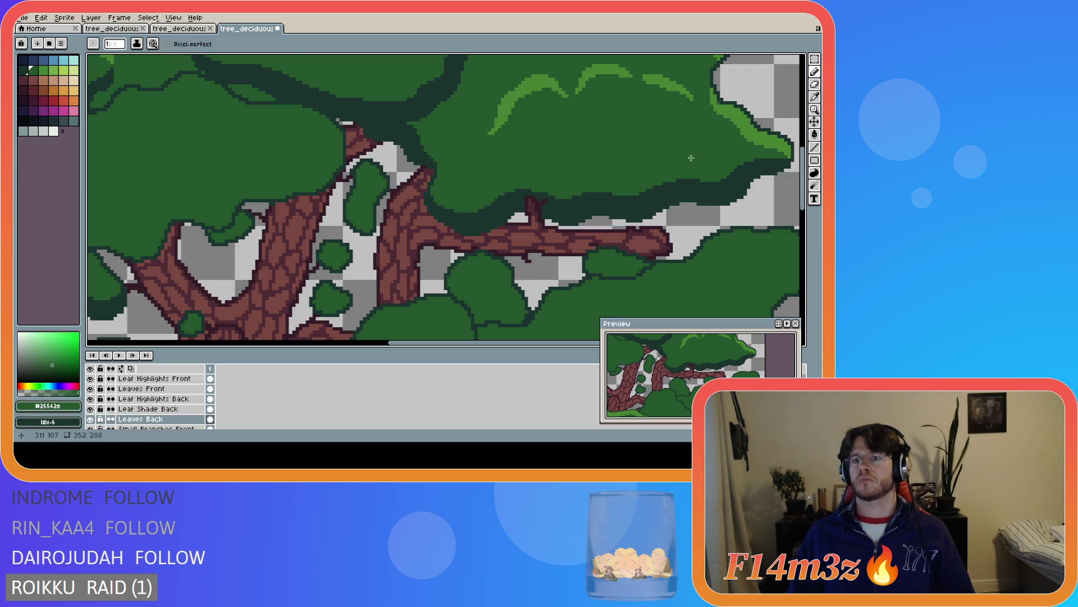
Return to Leaf Highlights Back with #468232 picked, save, and pan the view
{"action": "key", "text": "alt+Up"}
{"action": "key", "text": "alt+Up"}
{"action": "left_click", "coordinate": [731, 115], "text": "alt"}
{"action": "scroll", "coordinate": [727, 158], "scroll_direction": "down", "scroll_amount": 5}
{"action": "key", "text": "ctrl+s"}
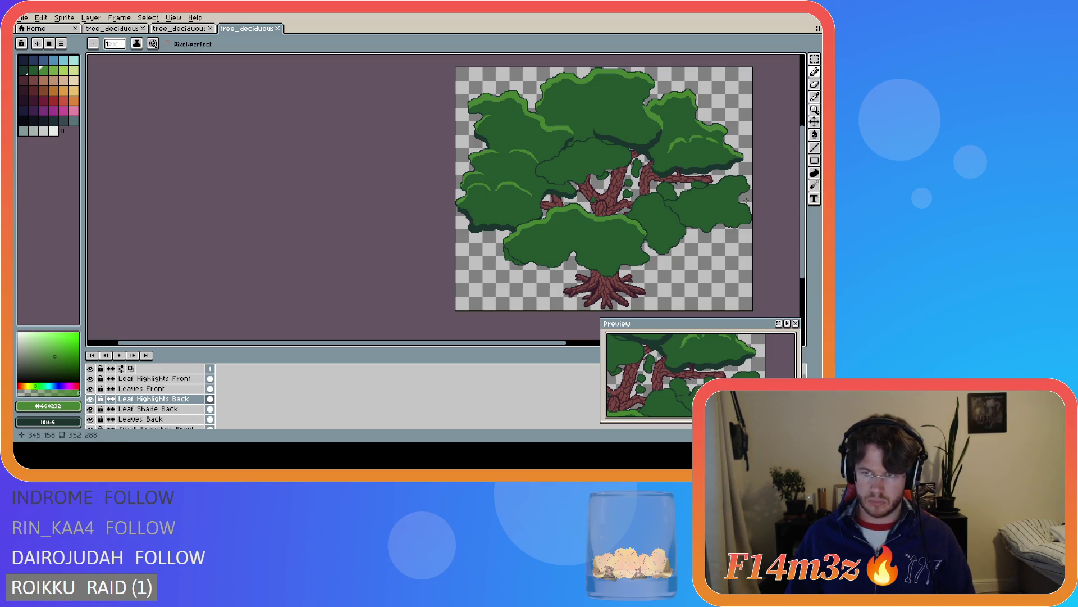
{"action": "key", "text": "v"}
{"action": "left_click_drag", "start_coordinate": [532, 344], "coordinate": [647, 342]}
{"action": "key", "text": "b"}
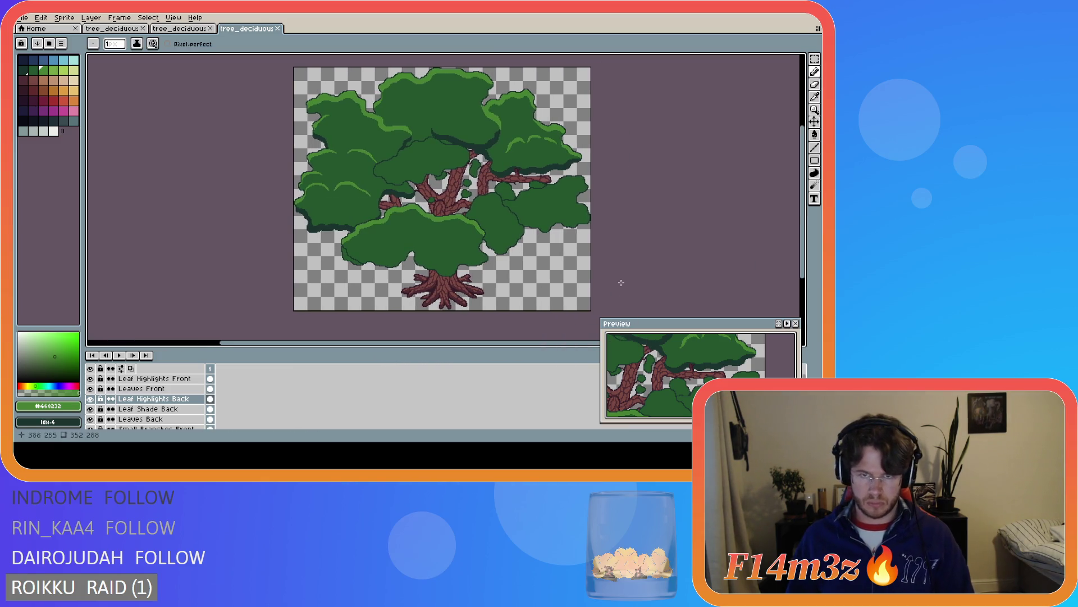
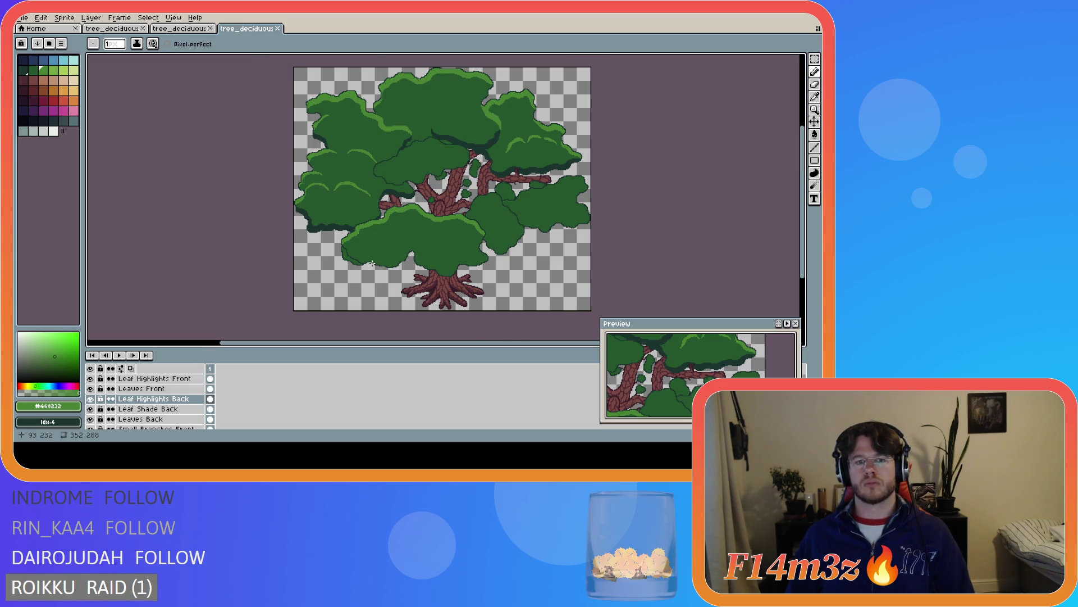
Make Leaves Front the active layer and toggle its visibility to compare with the layers behind
{"action": "scroll", "coordinate": [372, 263], "scroll_direction": "up", "scroll_amount": 3}
{"action": "scroll", "coordinate": [289, 220], "scroll_direction": "up", "scroll_amount": 3}
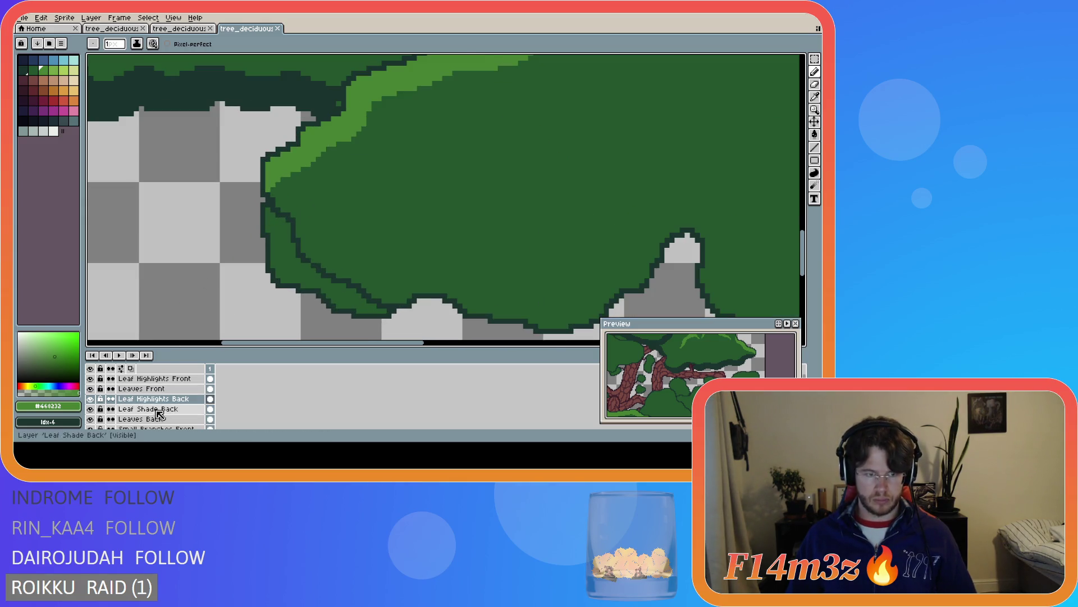
{"action": "left_click", "coordinate": [142, 388]}
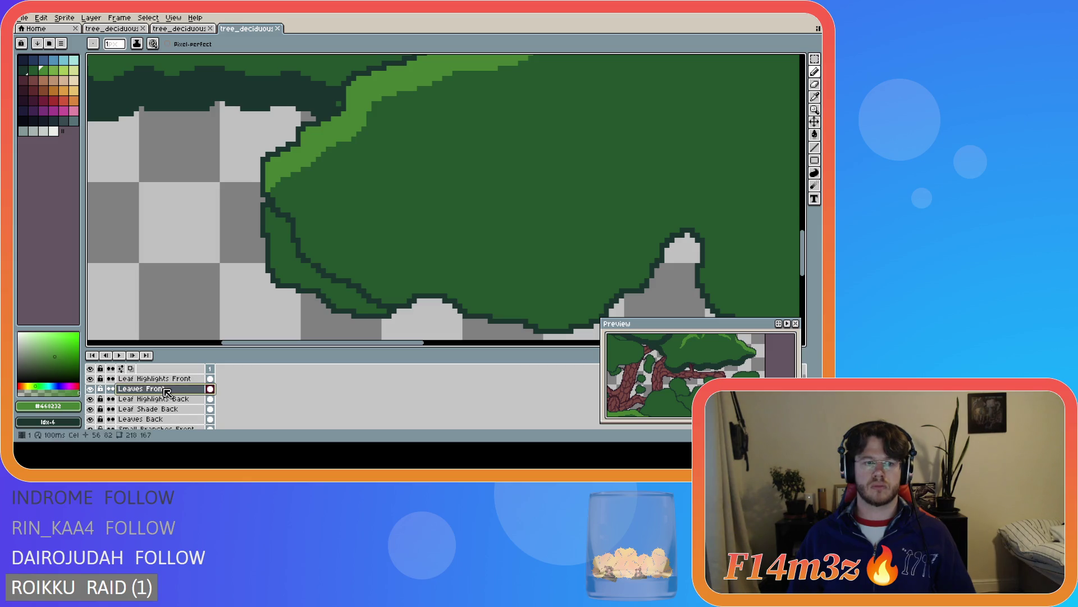
{"action": "key", "text": "b"}
{"action": "left_click", "coordinate": [306, 208]}
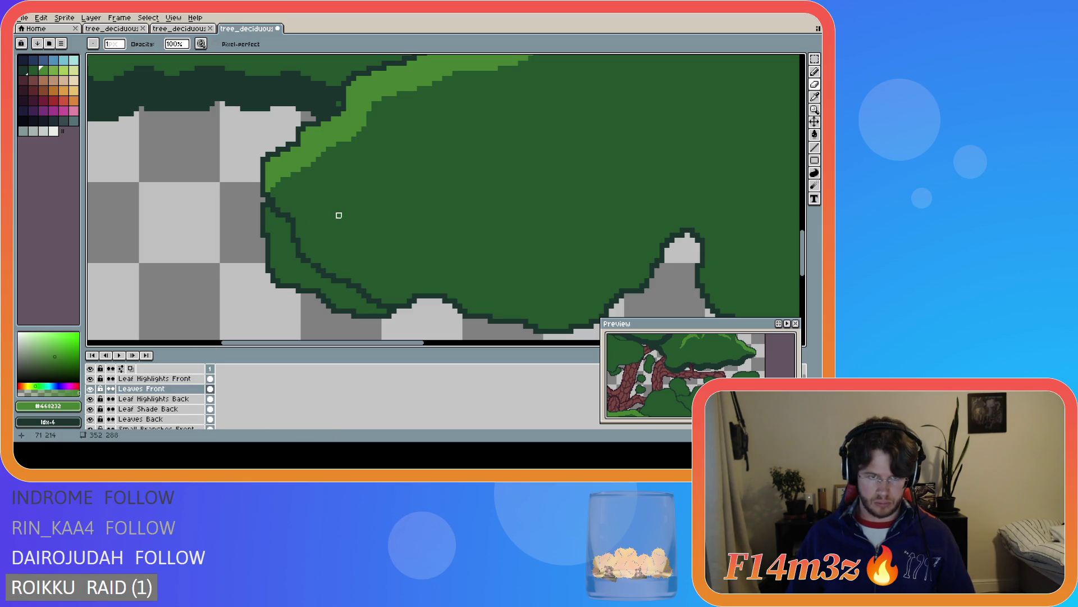
{"action": "left_click", "coordinate": [90, 388]}
{"action": "left_click", "coordinate": [91, 391]}
{"action": "left_click", "coordinate": [91, 391]}
{"action": "left_click", "coordinate": [91, 391]}
{"action": "left_click", "coordinate": [91, 391]}
{"action": "left_click", "coordinate": [91, 391]}
{"action": "left_click", "coordinate": [91, 391]}
{"action": "left_click", "coordinate": [91, 391]}
{"action": "left_click", "coordinate": [91, 391]}
{"action": "left_click", "coordinate": [91, 391]}
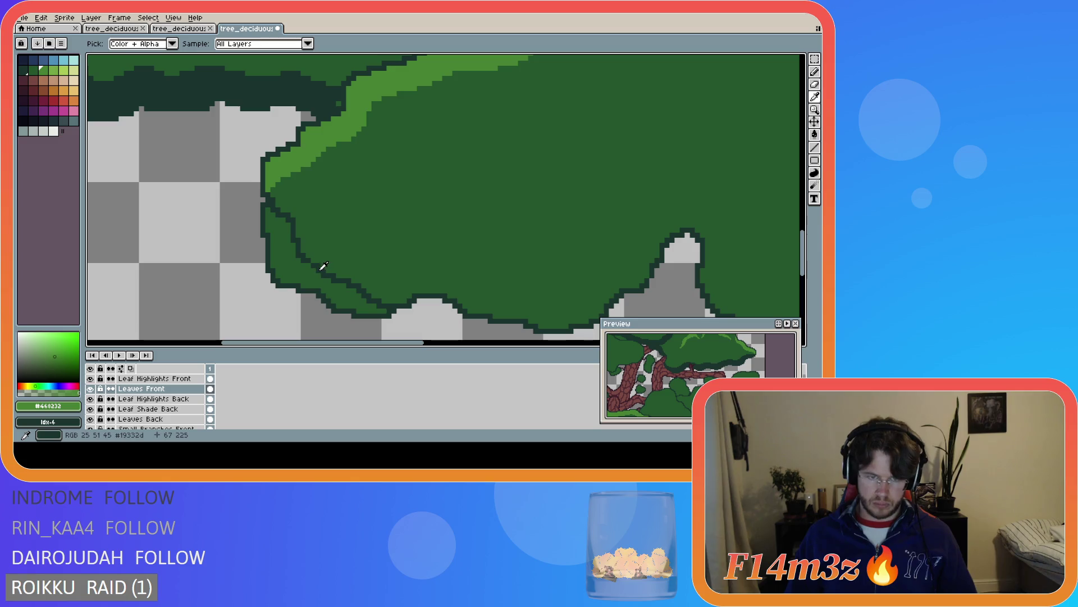
Sample the dark outline green #19332d as the drawing colour and save the file
{"action": "key", "text": "i"}
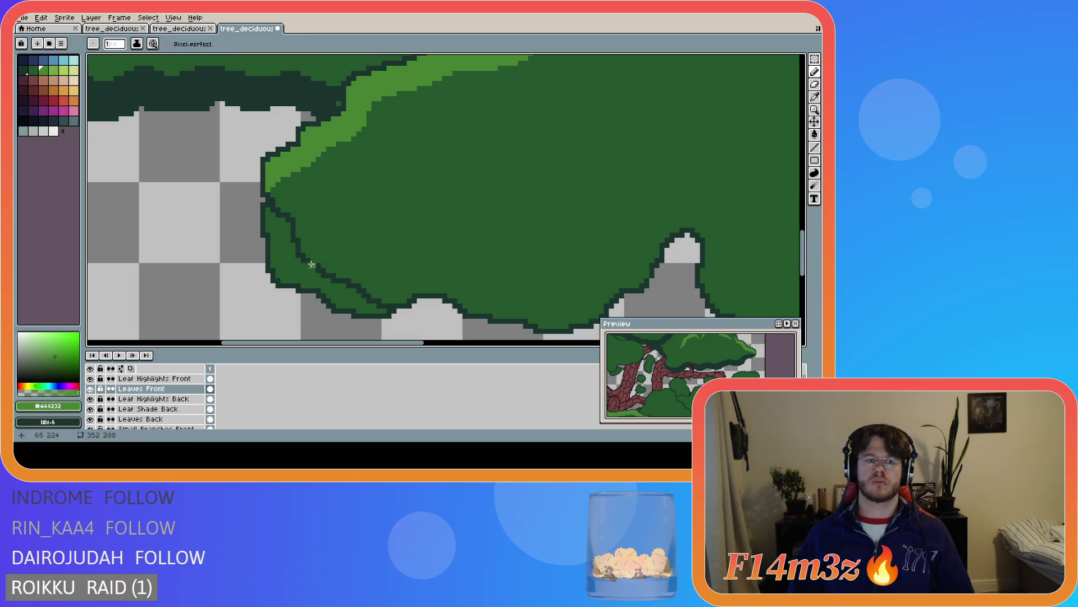
{"action": "left_click", "coordinate": [308, 255]}
{"action": "key", "text": "b"}
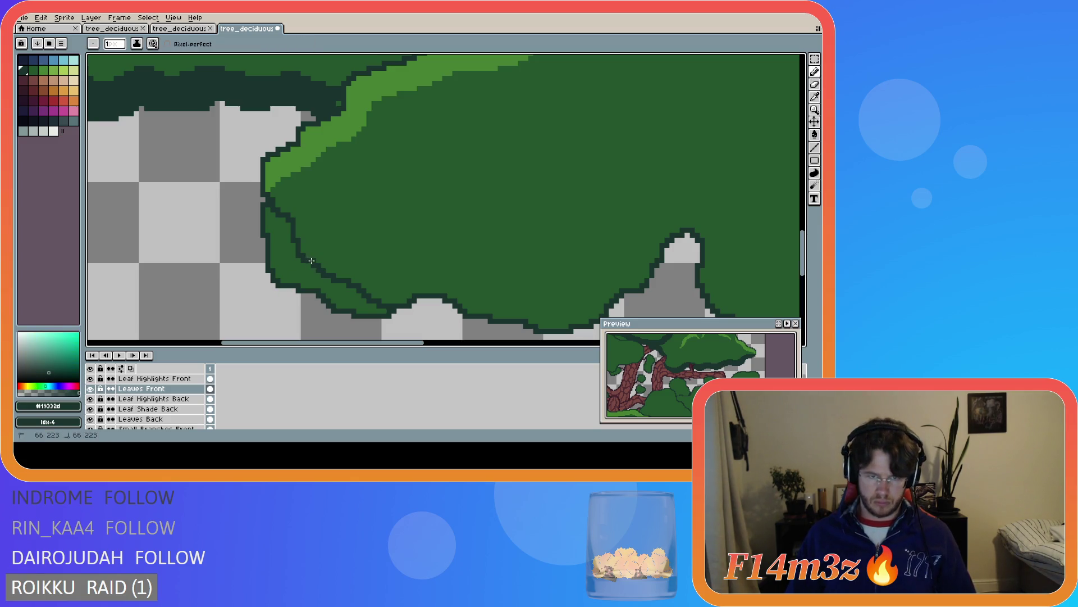
{"action": "key", "text": "ctrl+s"}
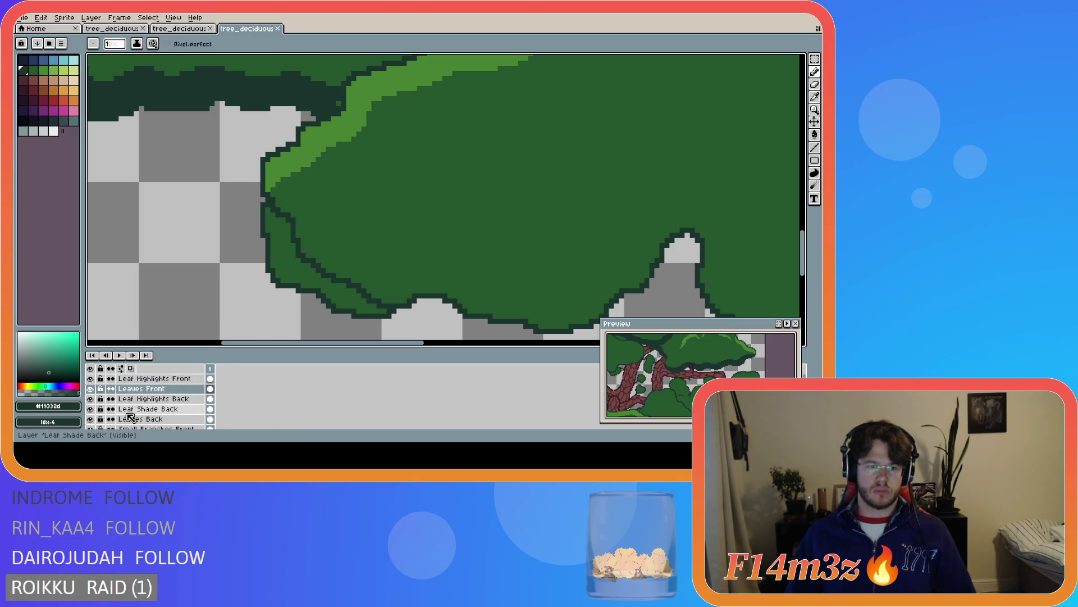
Hide Leaves Back, then sample the fill green #25562e and the outline green #19332d again
{"action": "left_click", "coordinate": [90, 419]}
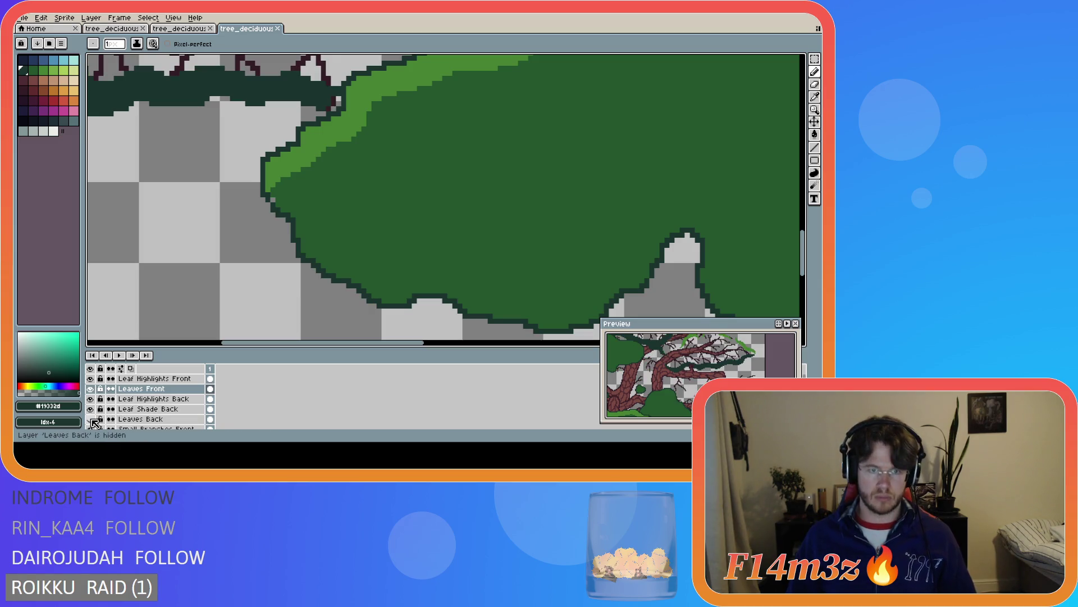
{"action": "left_click", "coordinate": [356, 216], "text": "alt"}
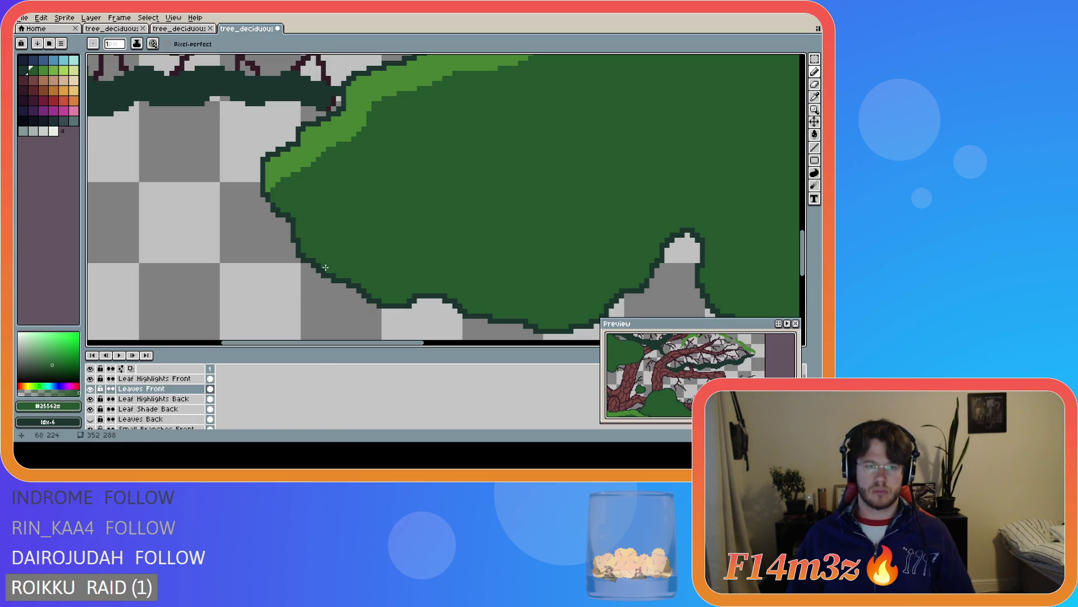
{"action": "left_click", "coordinate": [308, 269], "text": "alt"}
{"action": "key", "text": "ctrl+s"}
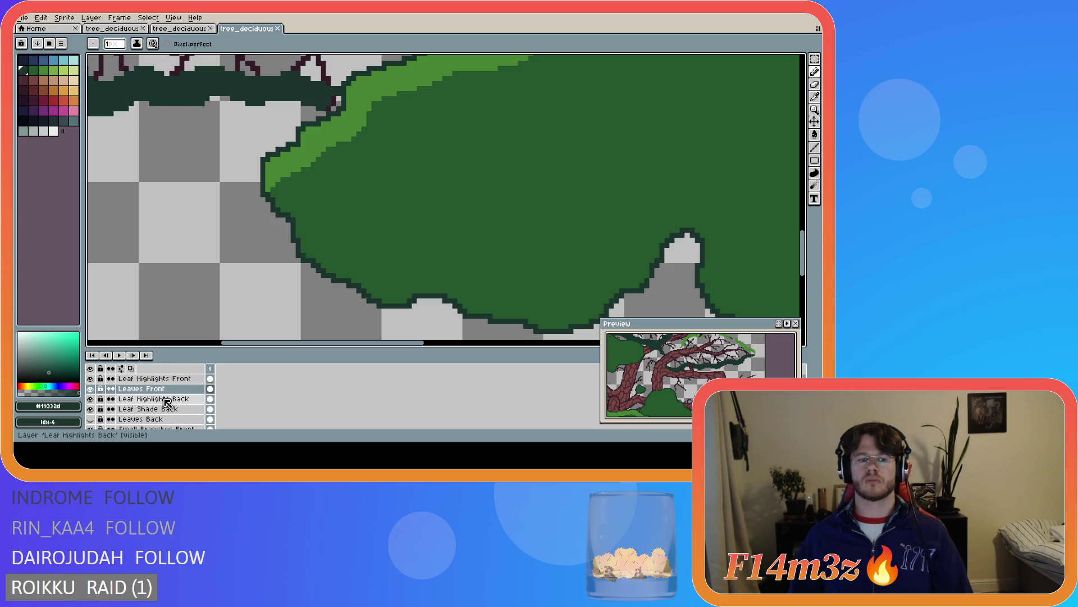
{"action": "left_click", "coordinate": [178, 400]}
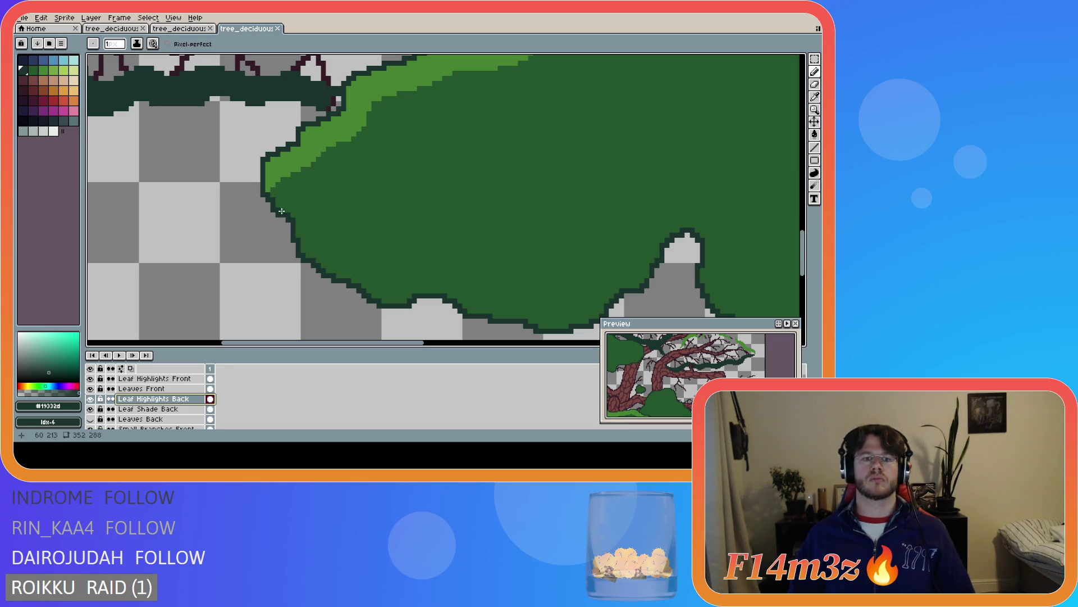
{"action": "key", "text": "i"}
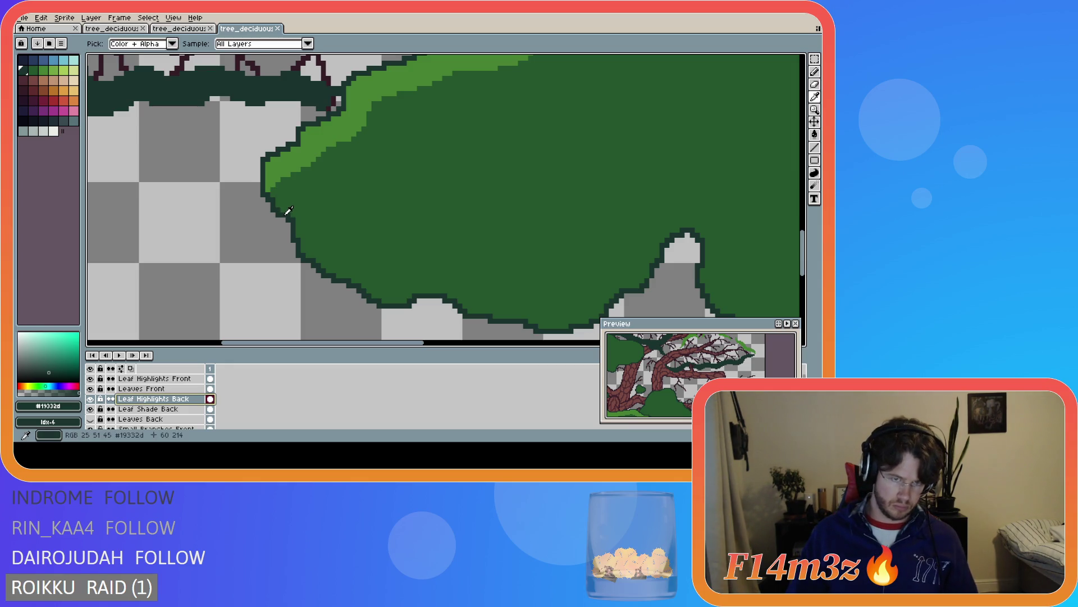
{"action": "key", "text": "b"}
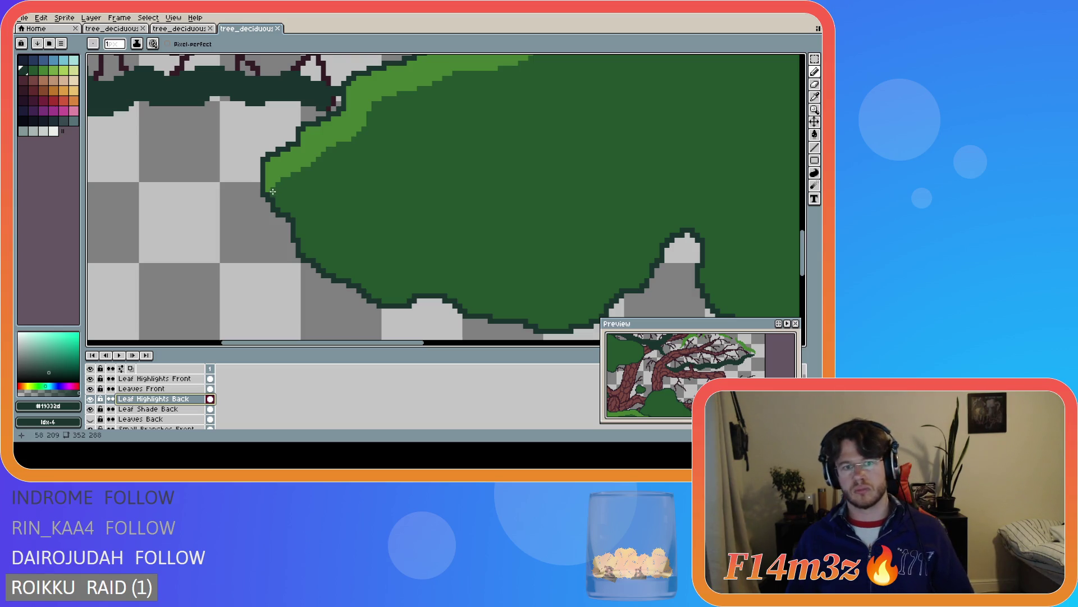
{"action": "left_click", "coordinate": [152, 411]}
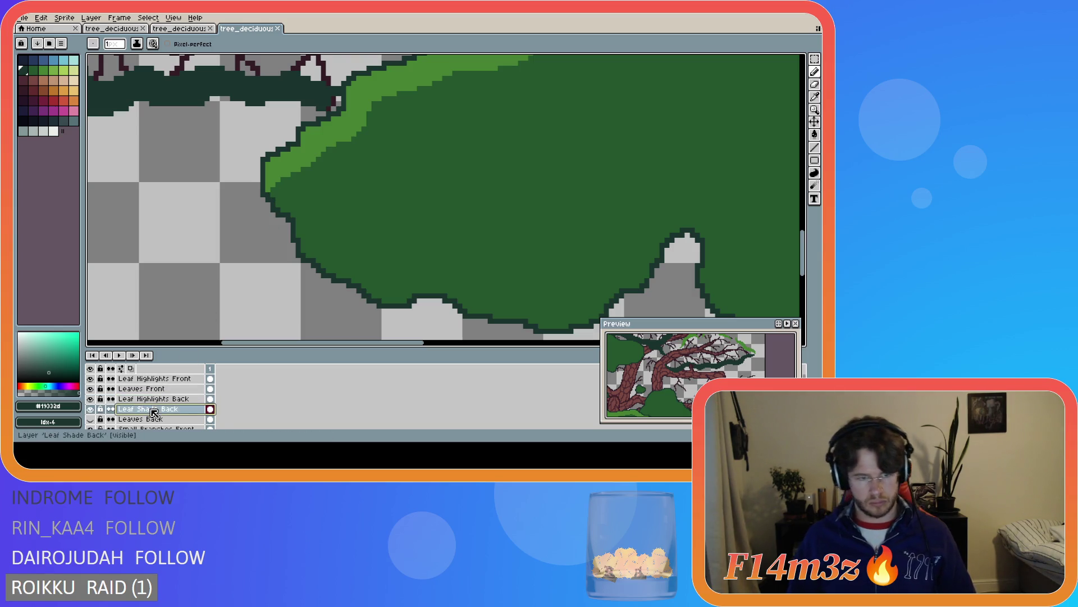
{"action": "left_click", "coordinate": [169, 389]}
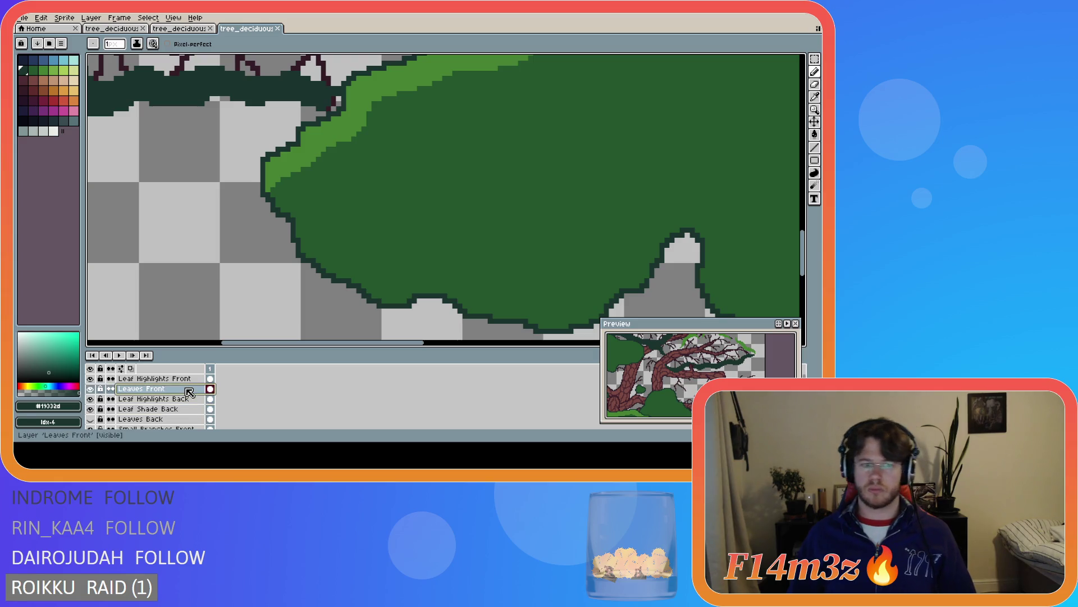
{"action": "left_click", "coordinate": [273, 194]}
{"action": "mouse_move", "coordinate": [272, 195]}
{"action": "left_mouse_down"}
{"action": "mouse_move", "coordinate": [332, 251]}
{"action": "mouse_move", "coordinate": [464, 292]}
{"action": "mouse_move", "coordinate": [521, 323]}
{"action": "left_mouse_up"}
{"action": "key", "text": "ctrl+z"}
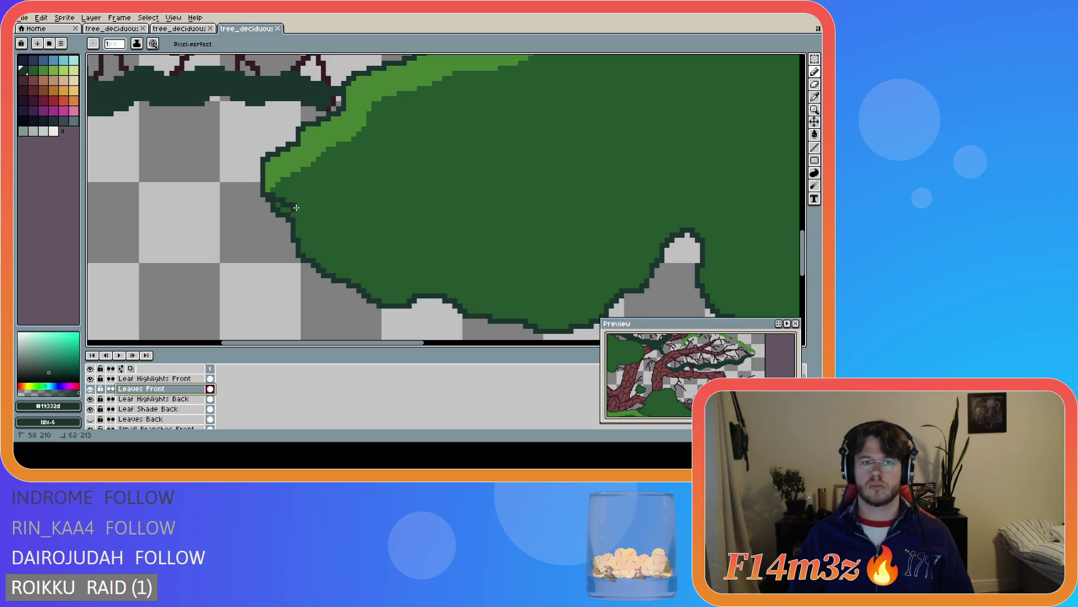
{"action": "mouse_move", "coordinate": [270, 195]}
{"action": "left_mouse_down"}
{"action": "mouse_move", "coordinate": [301, 204]}
{"action": "mouse_move", "coordinate": [376, 259]}
{"action": "mouse_move", "coordinate": [443, 262]}
{"action": "mouse_move", "coordinate": [549, 300]}
{"action": "mouse_move", "coordinate": [585, 288]}
{"action": "mouse_move", "coordinate": [669, 206]}
{"action": "mouse_move", "coordinate": [706, 193]}
{"action": "left_mouse_up"}
{"action": "key", "text": "ctrl+z"}
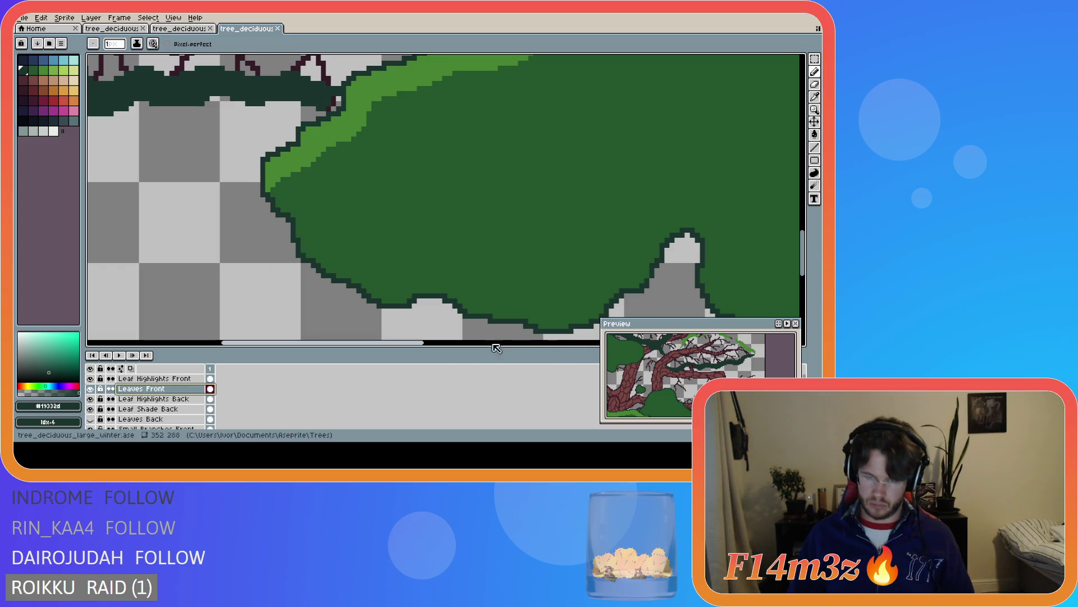
{"action": "scroll", "coordinate": [505, 302], "scroll_direction": "down", "scroll_amount": 1}
{"action": "scroll", "coordinate": [505, 301], "scroll_direction": "down", "scroll_amount": 1}
{"action": "left_click_drag", "start_coordinate": [426, 344], "coordinate": [511, 343]}
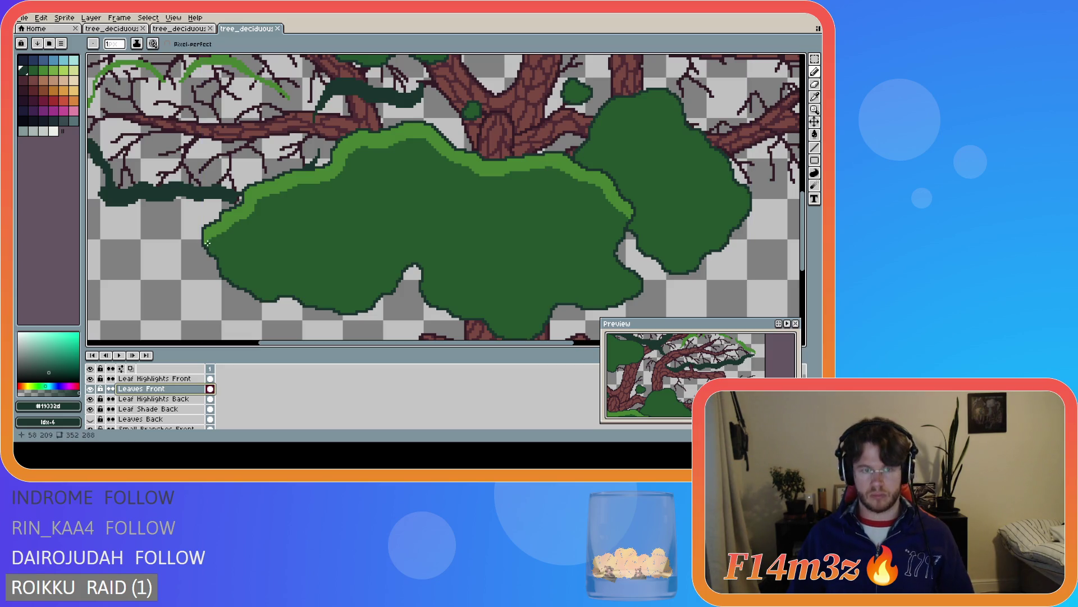
{"action": "mouse_move", "coordinate": [214, 247]}
{"action": "left_mouse_down"}
{"action": "mouse_move", "coordinate": [267, 285]}
{"action": "mouse_move", "coordinate": [347, 299]}
{"action": "mouse_move", "coordinate": [413, 251]}
{"action": "left_mouse_up"}
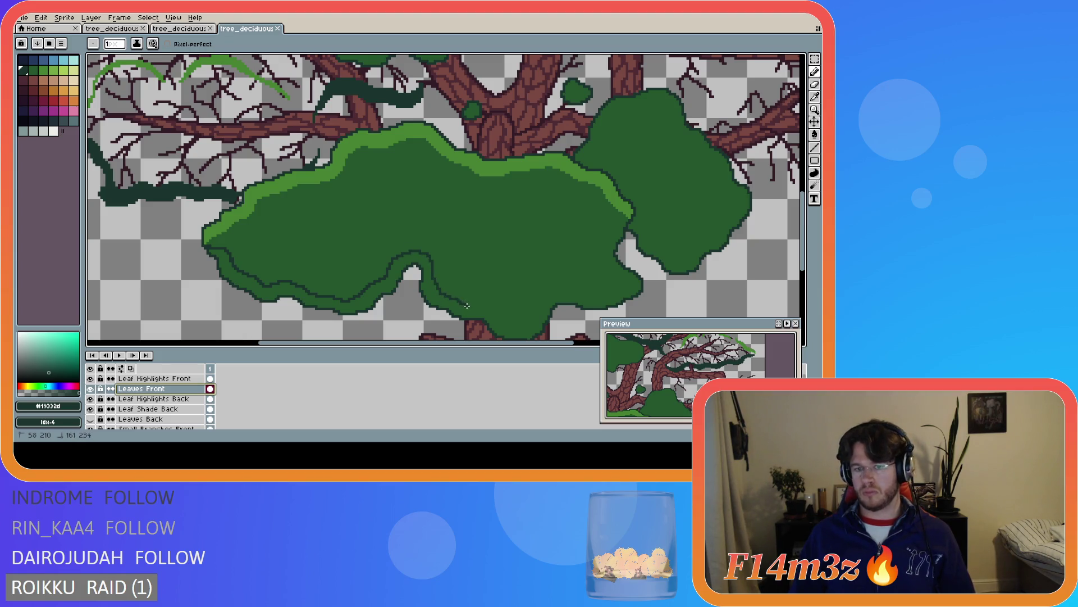
{"action": "left_click", "coordinate": [508, 321]}
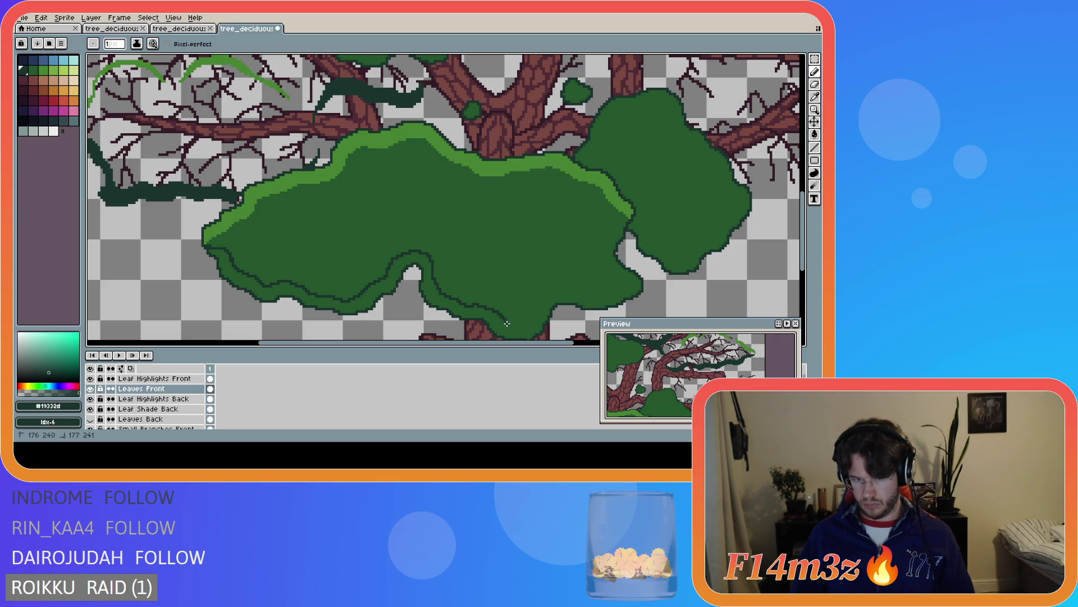
{"action": "left_click_drag", "start_coordinate": [515, 324], "coordinate": [549, 304]}
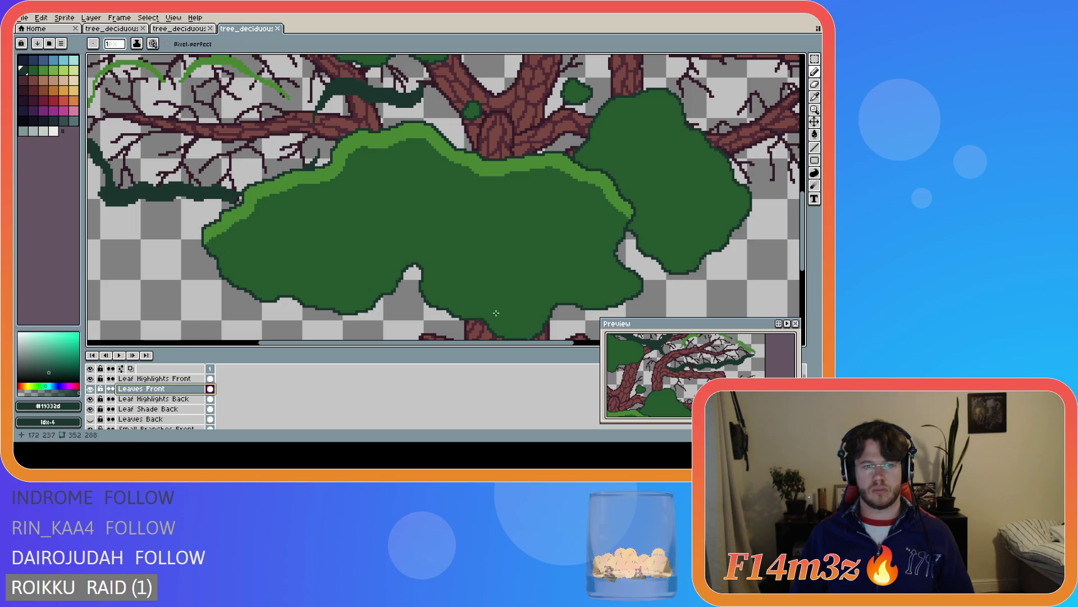
{"action": "left_click", "coordinate": [163, 379]}
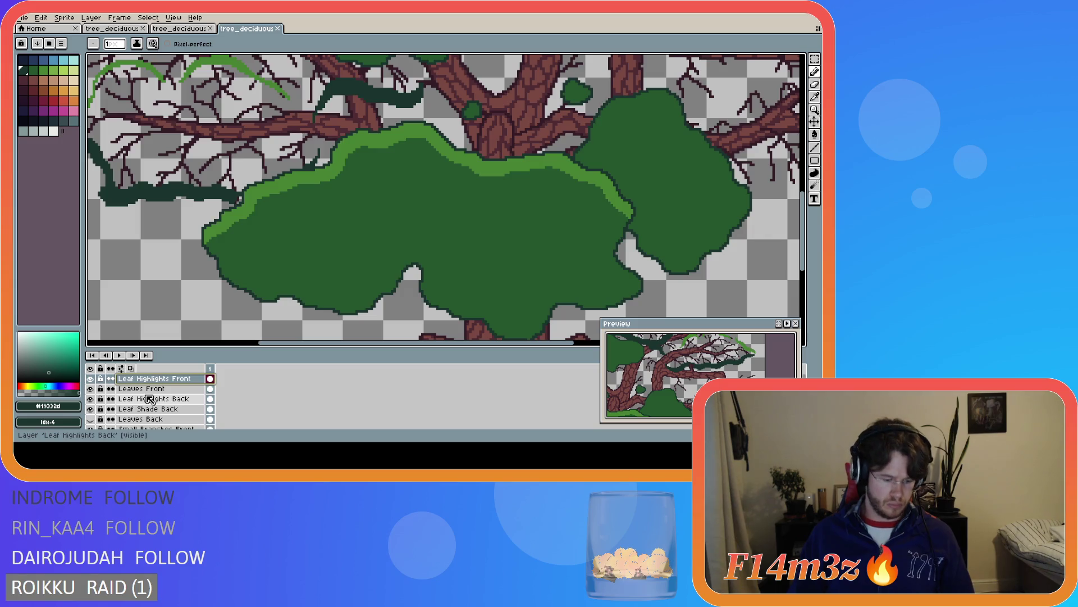
Add a new layer above Leaf Highlights Front named Leaf Shade Front
{"action": "key", "text": "shift+n"}
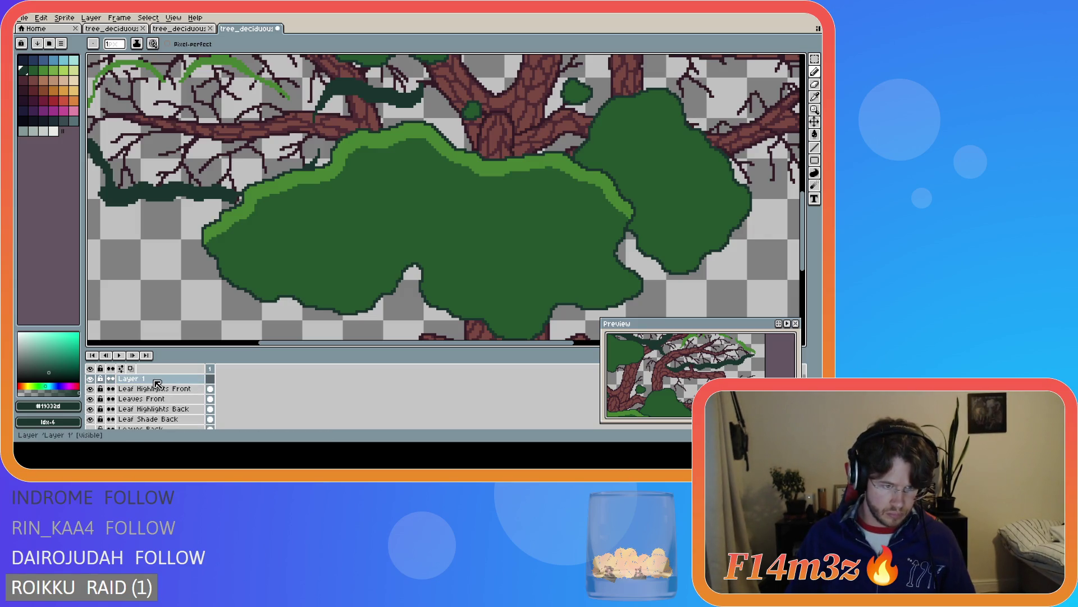
{"action": "double_click", "coordinate": [145, 380]}
{"action": "type", "text": "Leaf Shade"}
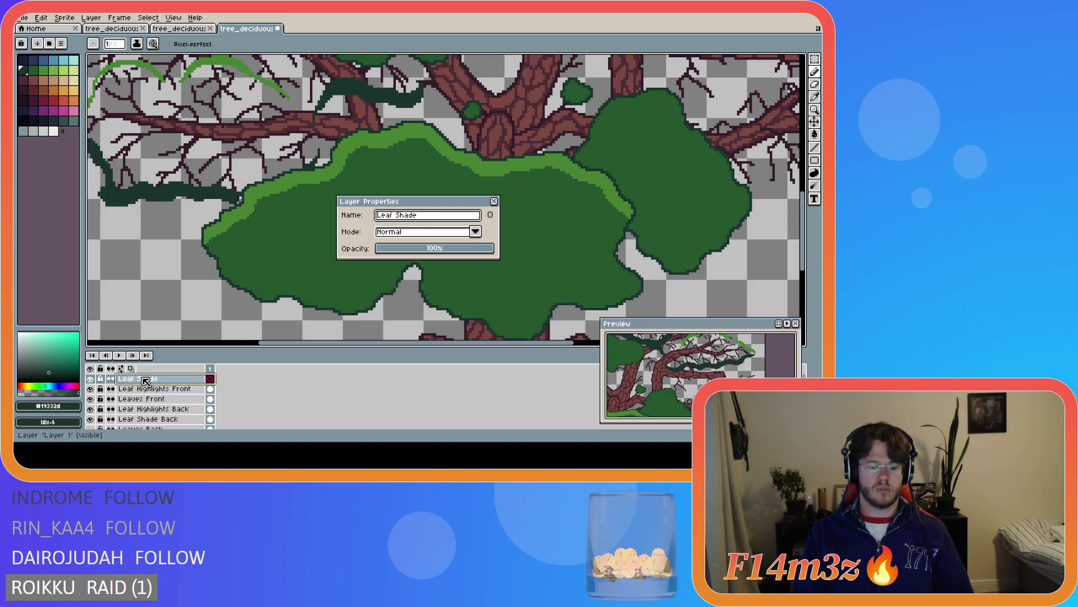
{"action": "type", "text": "nt"}
{"action": "key", "text": "Return"}
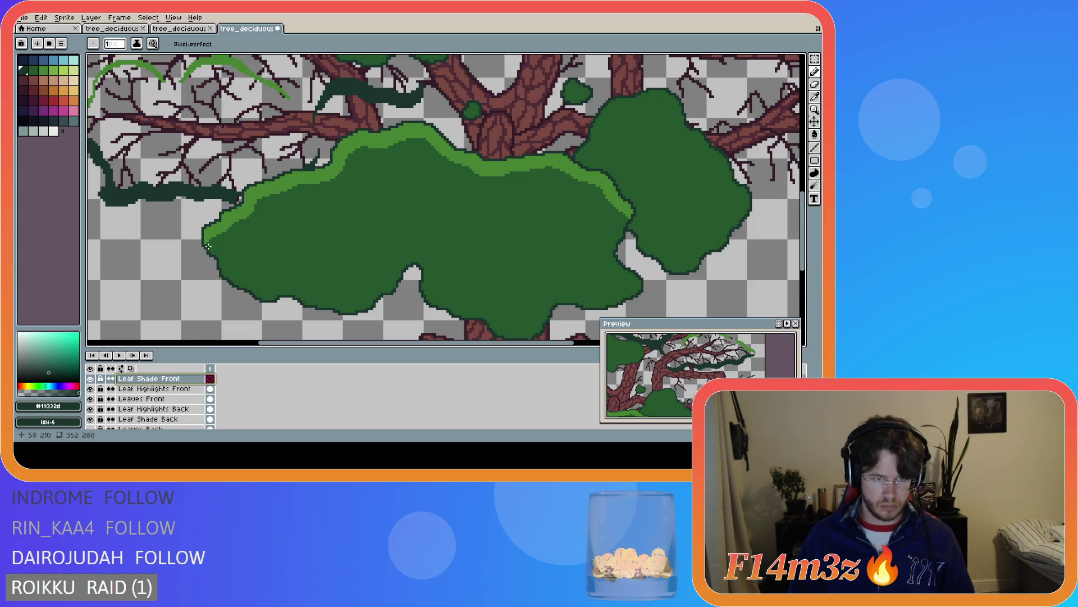
Draw a dark shade line along the front leaf clump's lower-left edge, redoing faulty strokes
{"action": "left_click_drag", "start_coordinate": [210, 248], "coordinate": [267, 279]}
{"action": "key", "text": "ctrl+z"}
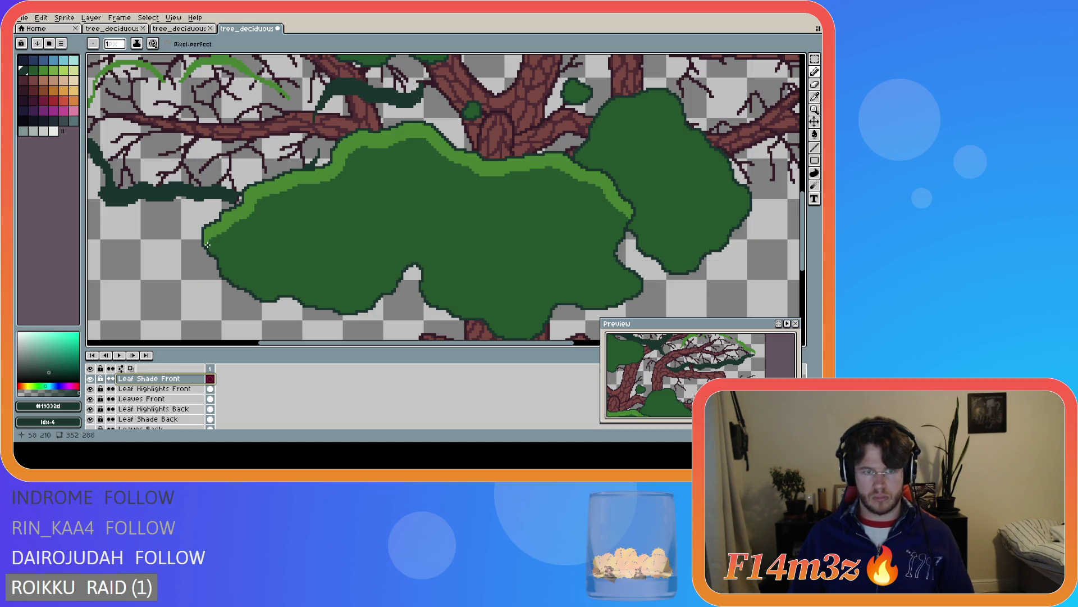
{"action": "mouse_move", "coordinate": [223, 248]}
{"action": "left_mouse_down"}
{"action": "mouse_move", "coordinate": [257, 277]}
{"action": "mouse_move", "coordinate": [343, 295]}
{"action": "mouse_move", "coordinate": [403, 249]}
{"action": "mouse_move", "coordinate": [425, 247]}
{"action": "mouse_move", "coordinate": [441, 267]}
{"action": "mouse_move", "coordinate": [436, 283]}
{"action": "mouse_move", "coordinate": [463, 302]}
{"action": "mouse_move", "coordinate": [521, 319]}
{"action": "mouse_move", "coordinate": [536, 306]}
{"action": "left_mouse_up"}
{"action": "key", "text": "ctrl+z"}
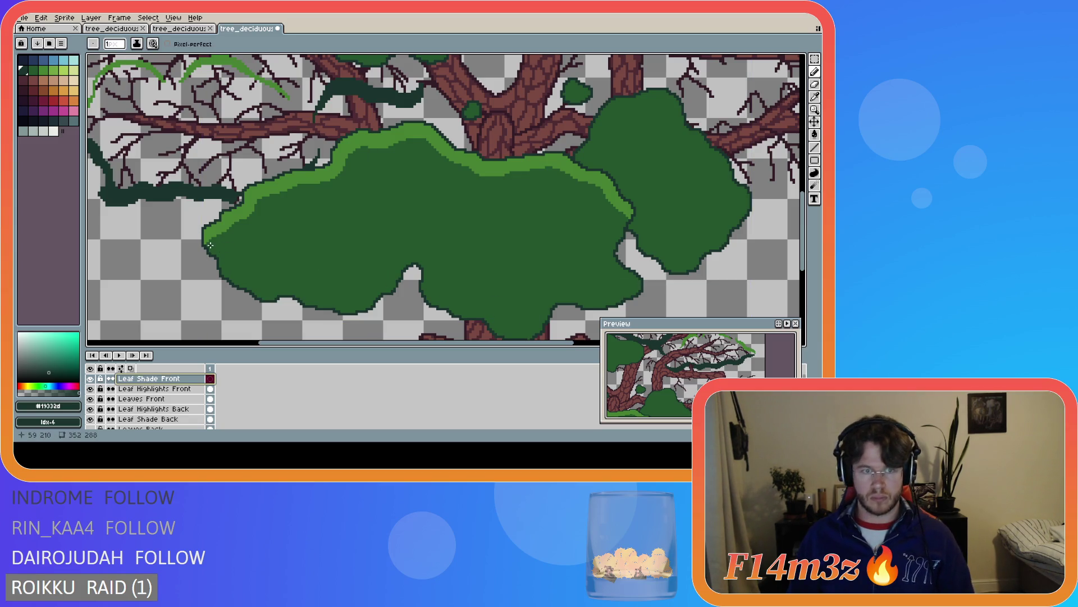
{"action": "mouse_move", "coordinate": [207, 246]}
{"action": "left_mouse_down"}
{"action": "mouse_move", "coordinate": [338, 295]}
{"action": "mouse_move", "coordinate": [413, 247]}
{"action": "mouse_move", "coordinate": [454, 292]}
{"action": "mouse_move", "coordinate": [508, 317]}
{"action": "mouse_move", "coordinate": [543, 295]}
{"action": "mouse_move", "coordinate": [584, 290]}
{"action": "left_mouse_up"}
{"action": "key", "text": "ctrl+d"}
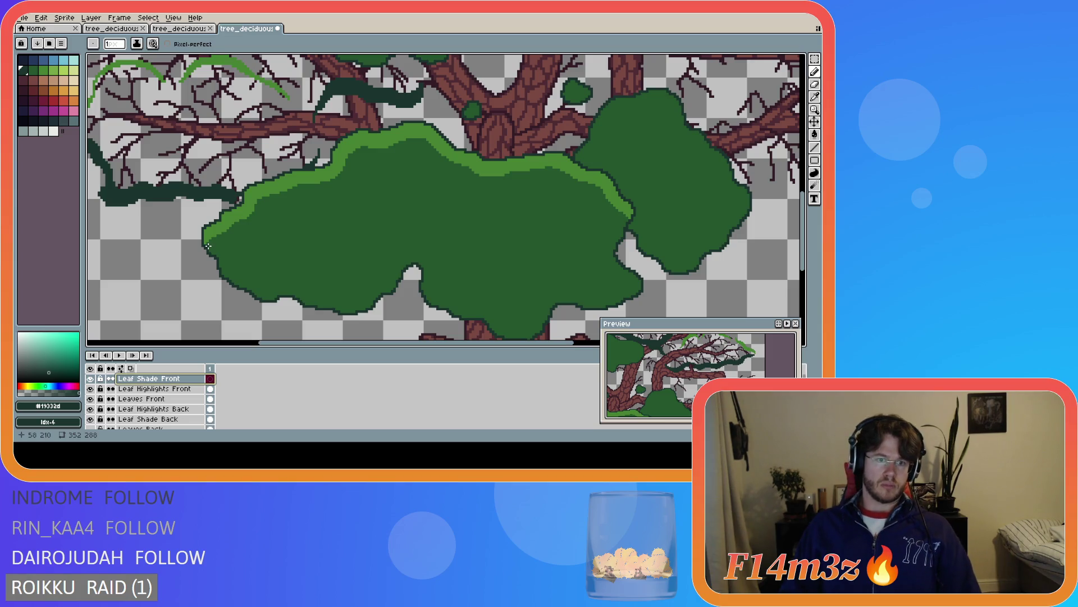
{"action": "left_click_drag", "start_coordinate": [207, 246], "coordinate": [229, 257]}
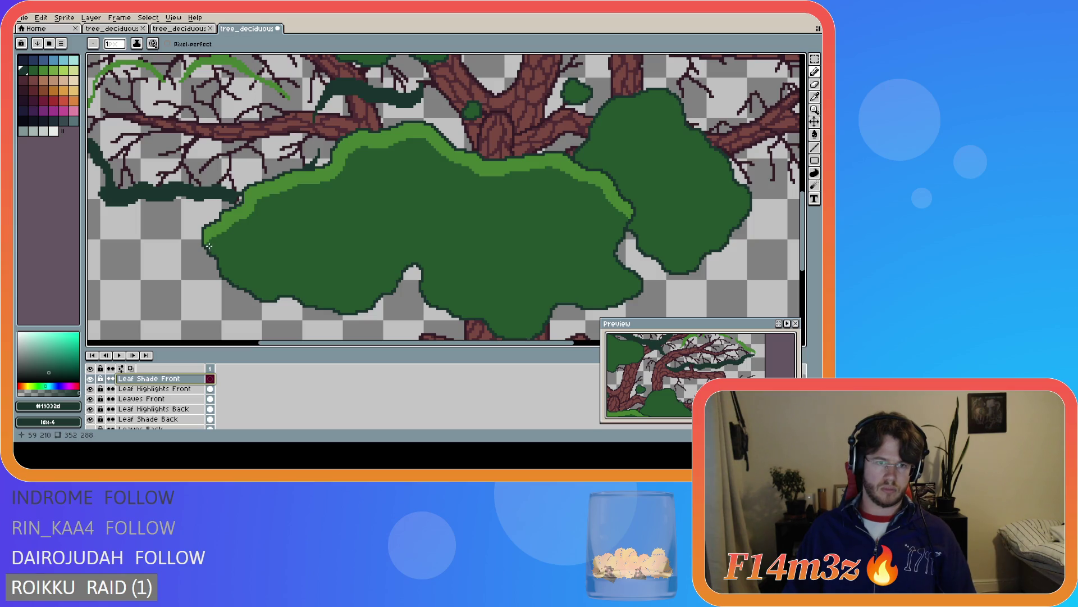
{"action": "mouse_move", "coordinate": [207, 246]}
{"action": "left_mouse_down"}
{"action": "mouse_move", "coordinate": [271, 281]}
{"action": "mouse_move", "coordinate": [340, 295]}
{"action": "mouse_move", "coordinate": [411, 248]}
{"action": "mouse_move", "coordinate": [431, 255]}
{"action": "mouse_move", "coordinate": [444, 292]}
{"action": "left_mouse_up"}
{"action": "scroll", "coordinate": [460, 302], "scroll_direction": "down", "scroll_amount": 3}
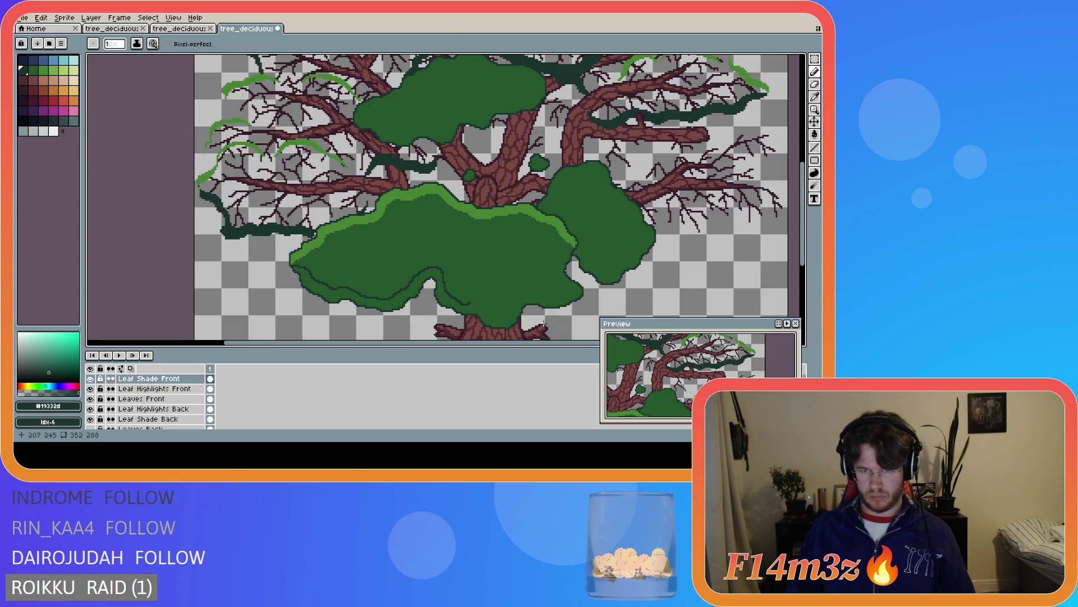
Extend the dark shade line along the canopy's bottom edge to the right
{"action": "scroll", "coordinate": [449, 283], "scroll_direction": "up", "scroll_amount": 3}
{"action": "key", "text": "e"}
{"action": "key", "text": "b"}
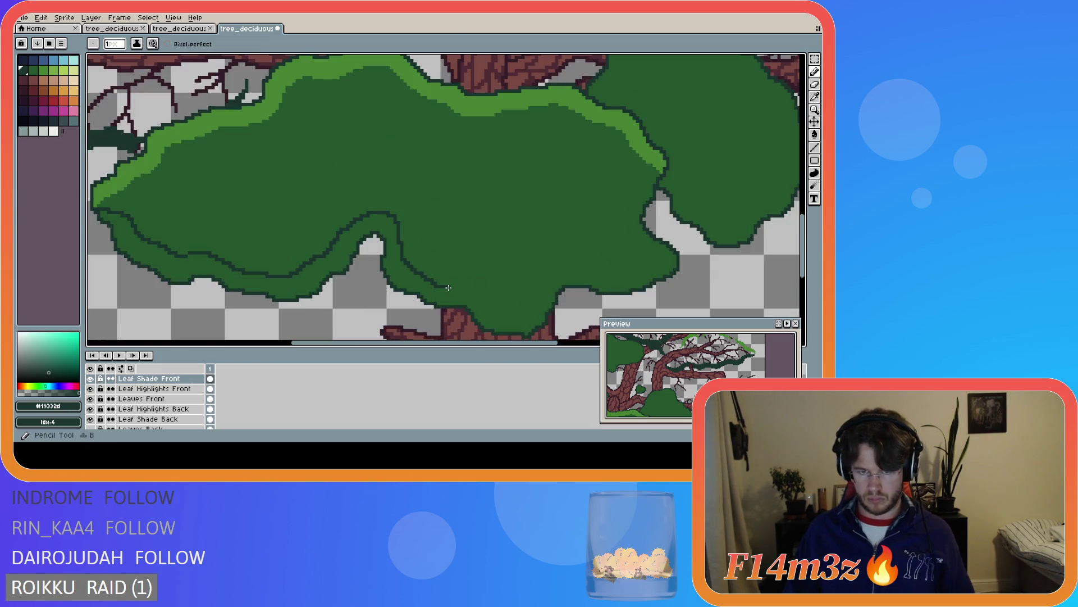
{"action": "mouse_move", "coordinate": [458, 289]}
{"action": "left_mouse_down"}
{"action": "mouse_move", "coordinate": [525, 309]}
{"action": "mouse_move", "coordinate": [551, 267]}
{"action": "mouse_move", "coordinate": [610, 276]}
{"action": "mouse_move", "coordinate": [655, 261]}
{"action": "left_mouse_up"}
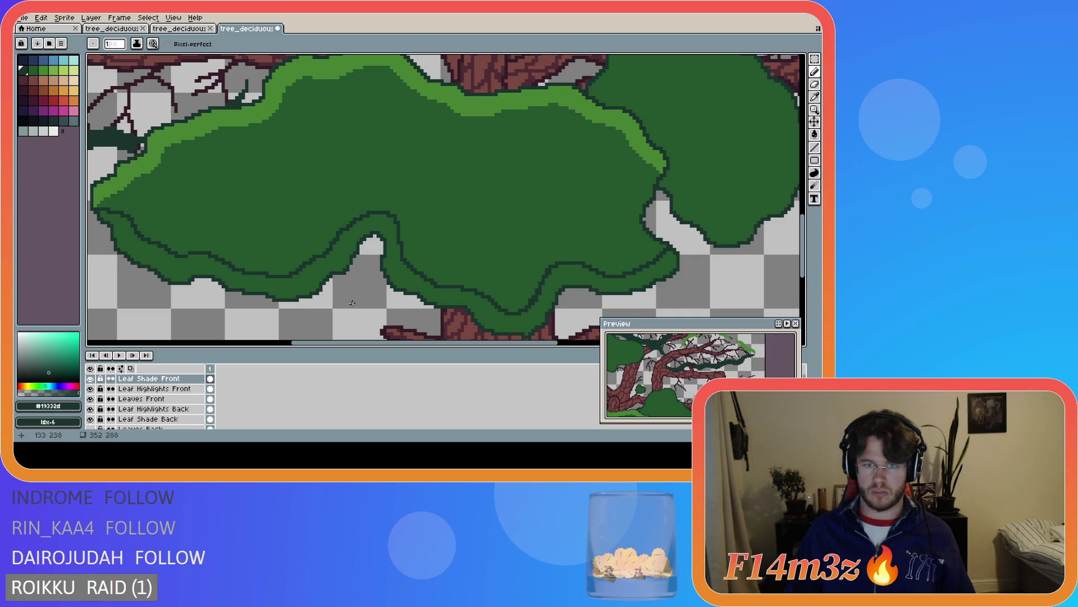
Draw a straight dark green outline down from the inner notch of the leaf clump
{"action": "left_click_drag", "start_coordinate": [397, 221], "coordinate": [410, 262]}
{"action": "left_click_drag", "start_coordinate": [397, 221], "coordinate": [421, 274]}
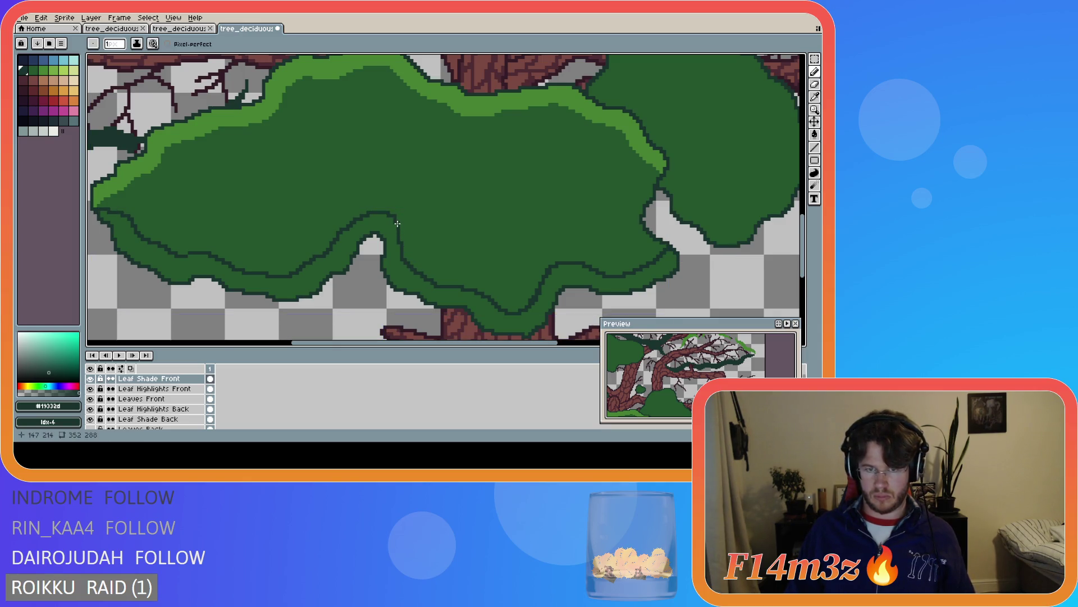
{"action": "left_click_drag", "start_coordinate": [397, 223], "coordinate": [421, 270]}
{"action": "left_click_drag", "start_coordinate": [399, 224], "coordinate": [415, 269]}
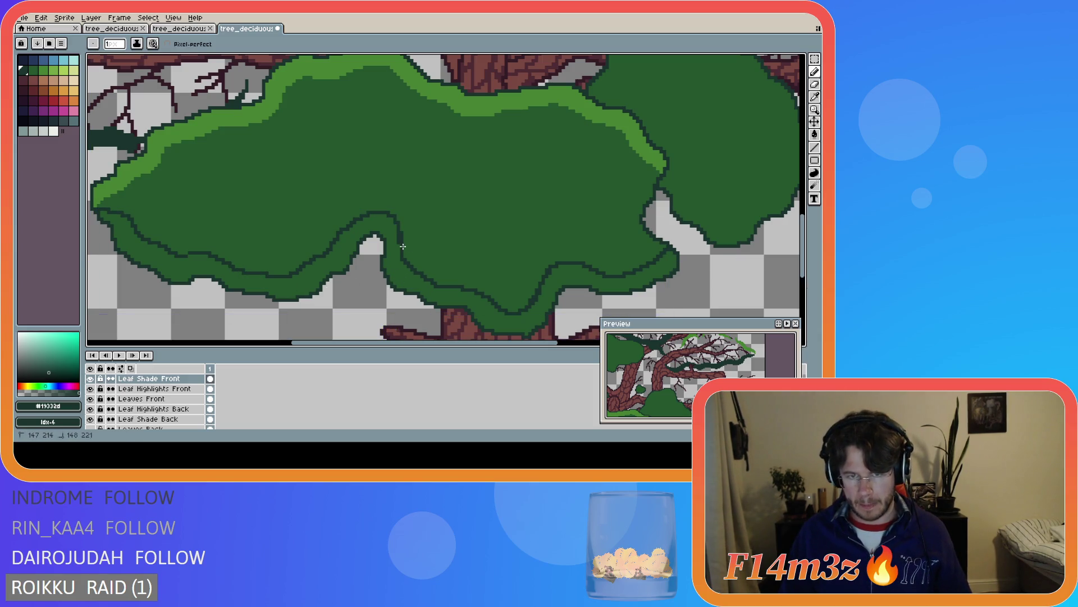
{"action": "key", "text": "v"}
{"action": "key", "text": "b"}
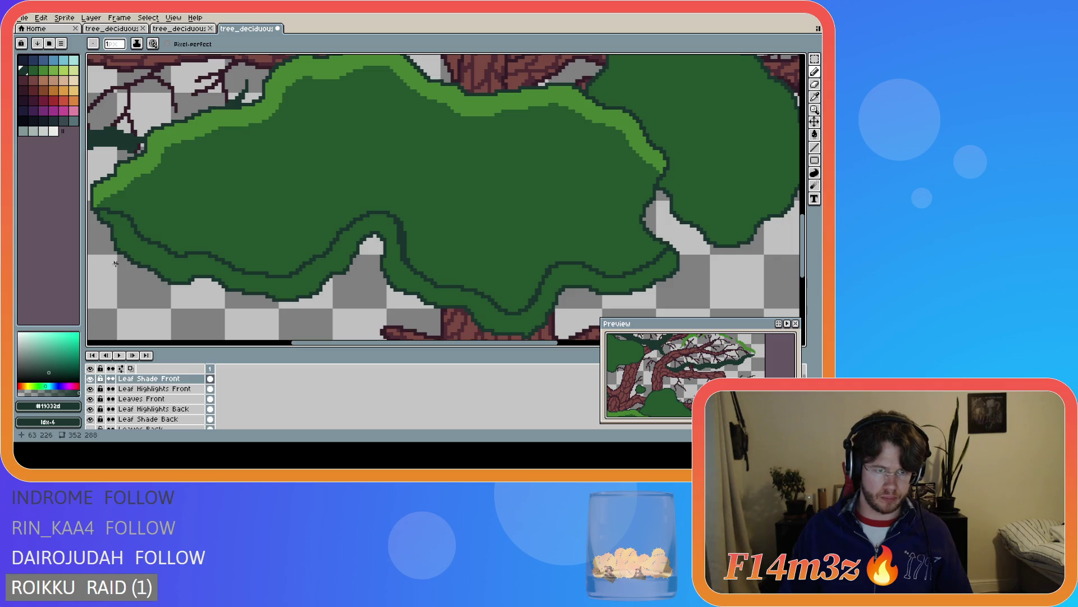
Trace the shade edge along the canopy's left side and leaf outline on Leaf Shade Front
{"action": "left_click_drag", "start_coordinate": [100, 213], "coordinate": [110, 222]}
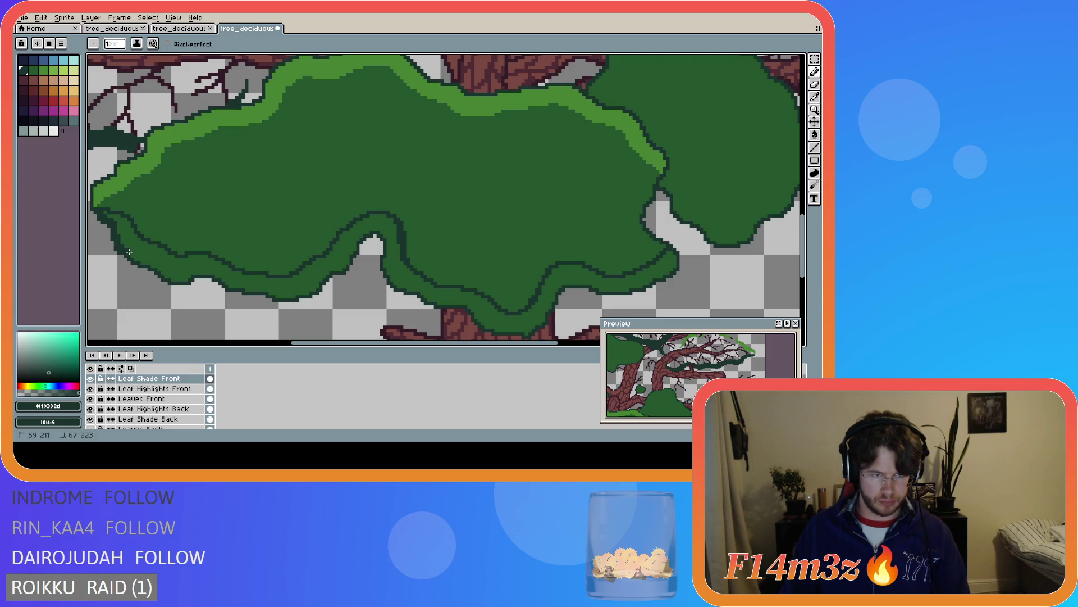
{"action": "mouse_move", "coordinate": [132, 255]}
{"action": "left_mouse_down"}
{"action": "mouse_move", "coordinate": [176, 279]}
{"action": "mouse_move", "coordinate": [216, 273]}
{"action": "mouse_move", "coordinate": [281, 295]}
{"action": "mouse_move", "coordinate": [315, 289]}
{"action": "mouse_move", "coordinate": [335, 270]}
{"action": "left_mouse_up"}
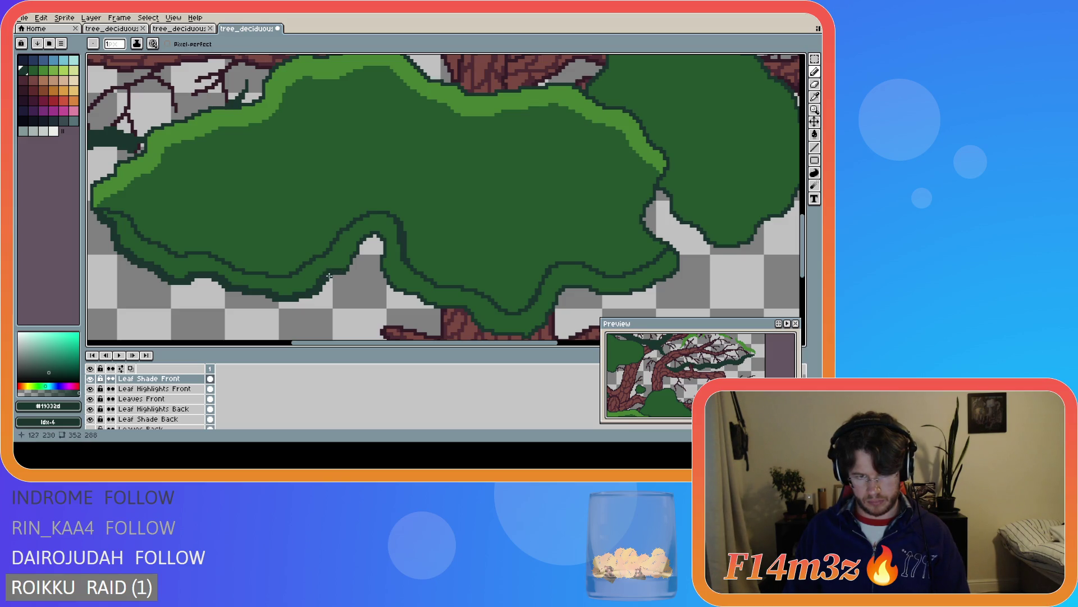
{"action": "key", "text": "Down"}
{"action": "key", "text": "Down"}
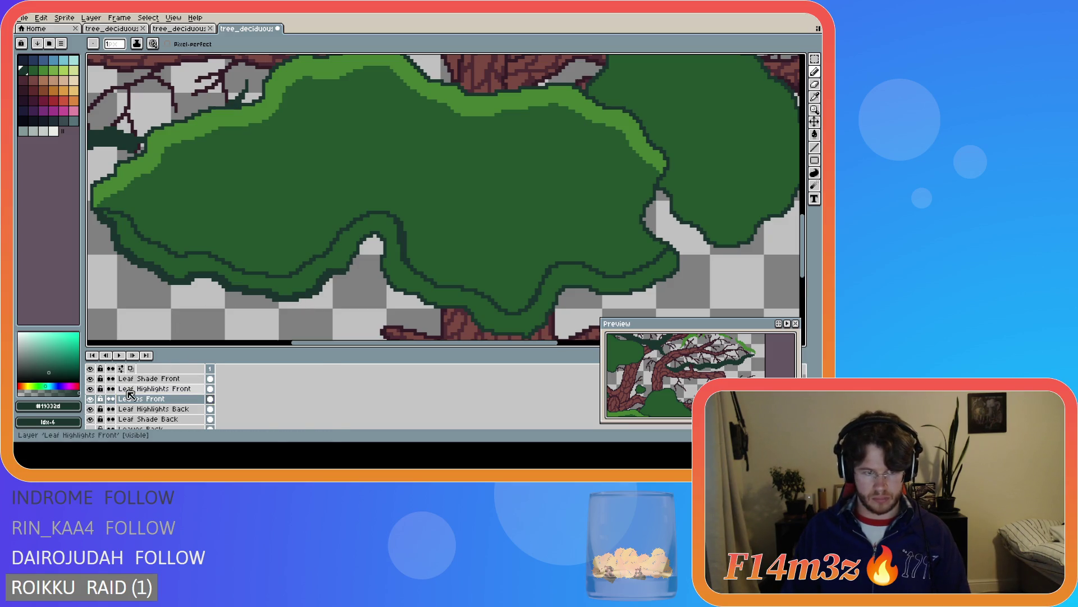
{"action": "left_click", "coordinate": [148, 380]}
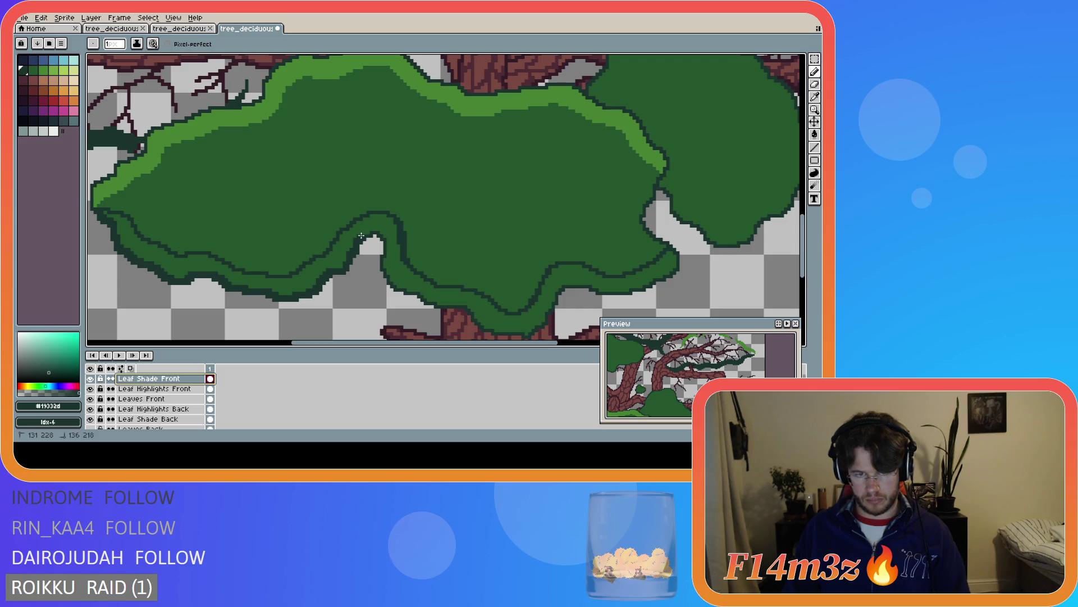
{"action": "left_click", "coordinate": [366, 232]}
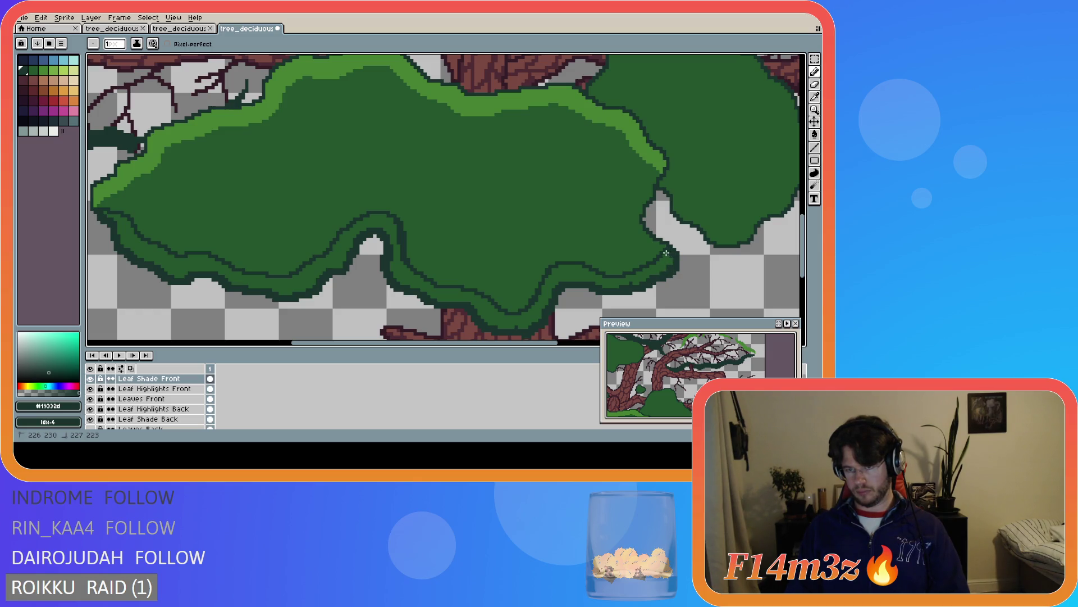
Flood-fill the shade band along the canopy bottom with dark green and save
{"action": "key", "text": "h"}
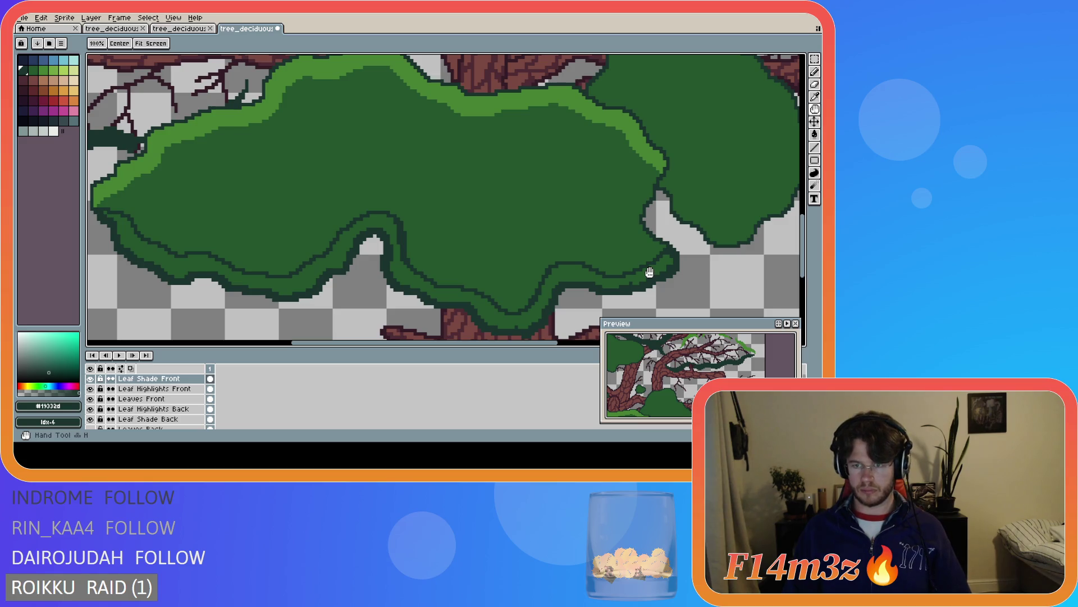
{"action": "key", "text": "g"}
{"action": "left_click", "coordinate": [649, 272]}
{"action": "scroll", "coordinate": [305, 304], "scroll_direction": "down", "scroll_amount": 5}
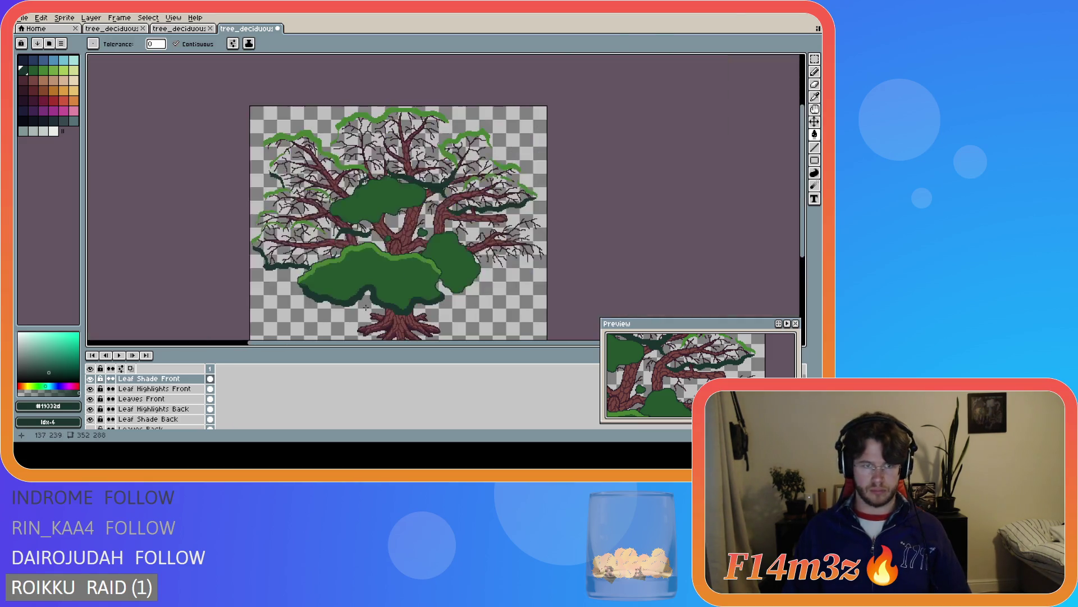
{"action": "scroll", "coordinate": [305, 304], "scroll_direction": "up", "scroll_amount": 4}
{"action": "key", "text": "b"}
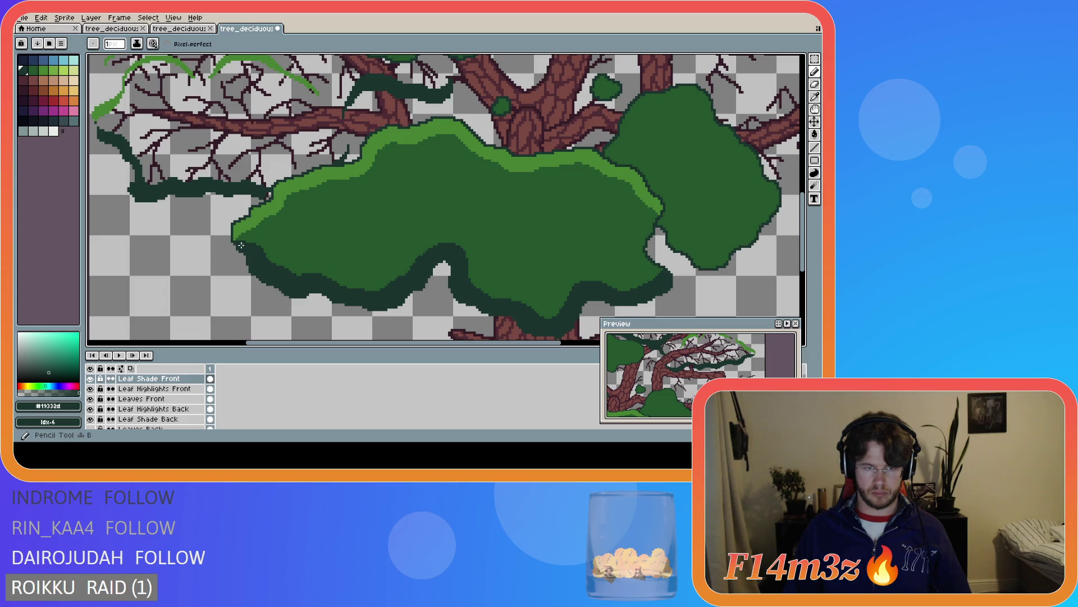
{"action": "scroll", "coordinate": [443, 338], "scroll_direction": "down", "scroll_amount": 4}
{"action": "scroll", "coordinate": [444, 337], "scroll_direction": "up", "scroll_amount": 4}
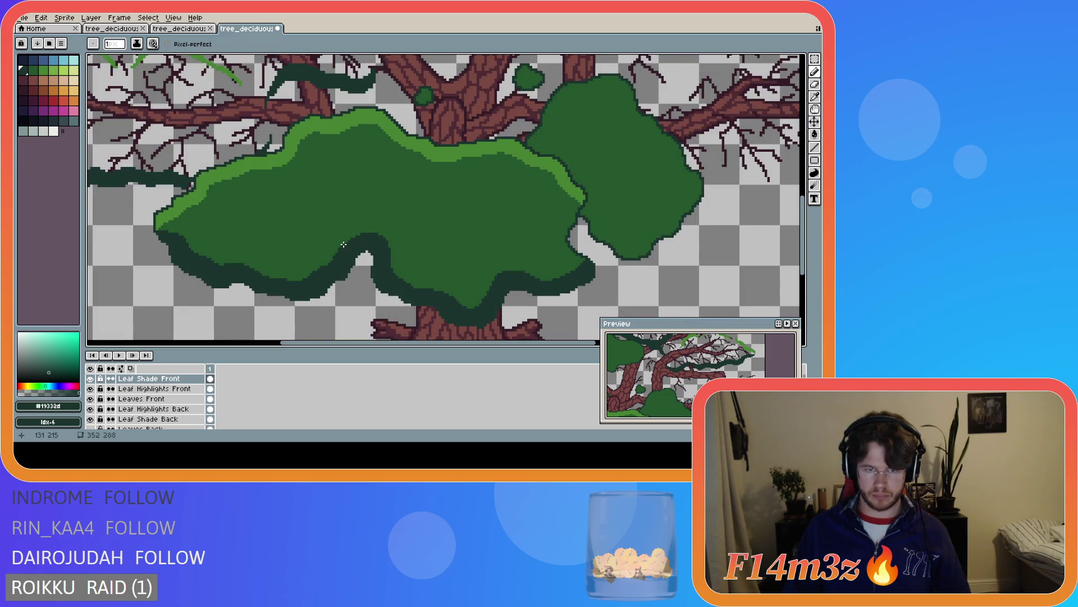
{"action": "scroll", "coordinate": [350, 246], "scroll_direction": "up", "scroll_amount": 1}
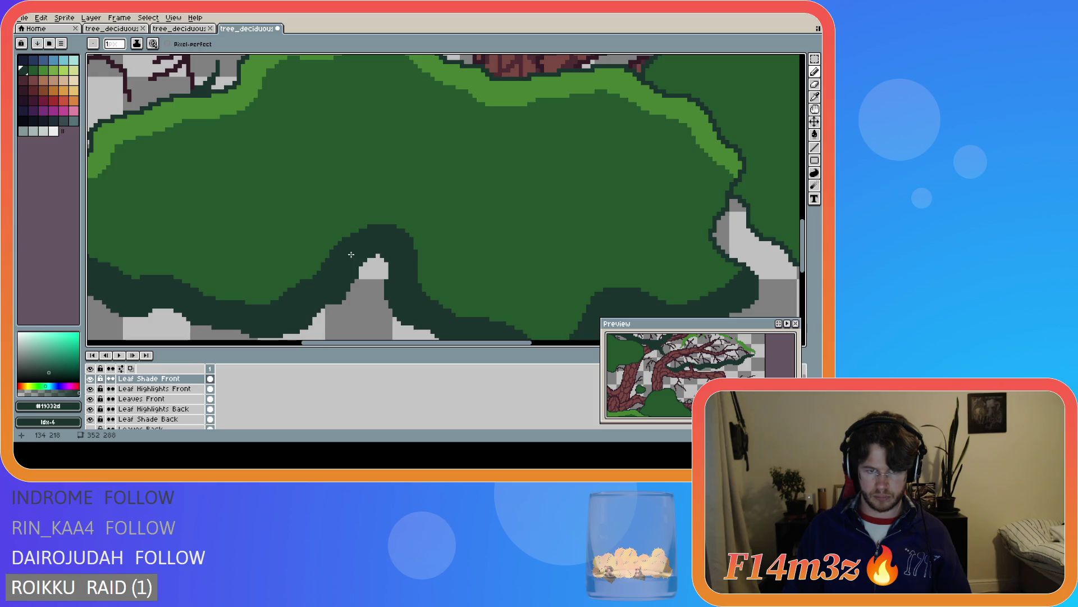
{"action": "scroll", "coordinate": [368, 269], "scroll_direction": "down", "scroll_amount": 4}
{"action": "scroll", "coordinate": [371, 275], "scroll_direction": "down", "scroll_amount": 1}
{"action": "key", "text": "ctrl+s"}
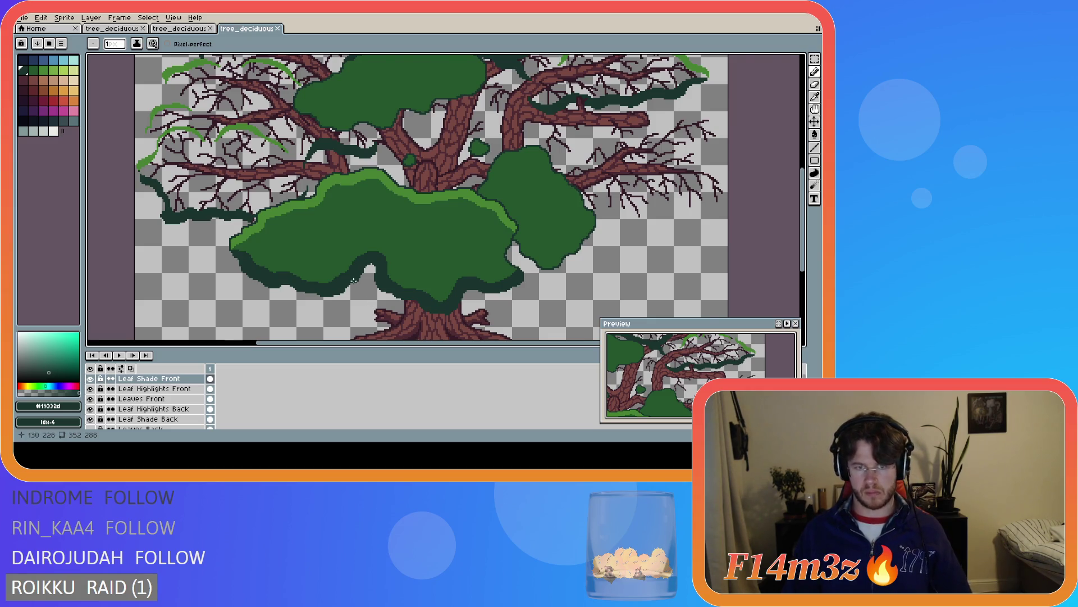
Save again and try a pixel touch-up on the canopy edge, undoing it
{"action": "scroll", "coordinate": [353, 279], "scroll_direction": "up", "scroll_amount": 2}
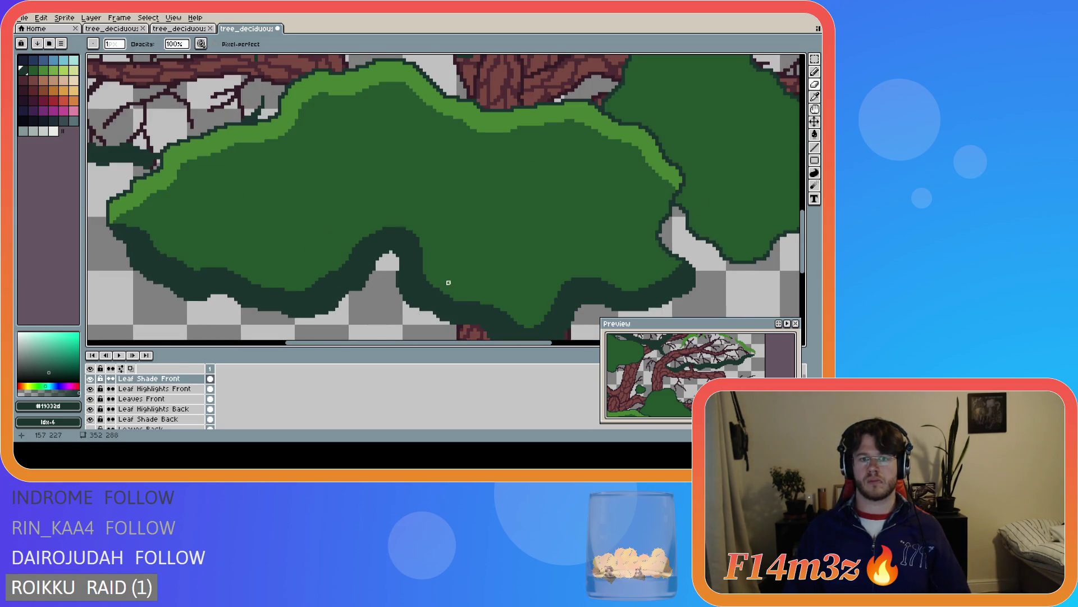
{"action": "scroll", "coordinate": [449, 283], "scroll_direction": "down", "scroll_amount": 2}
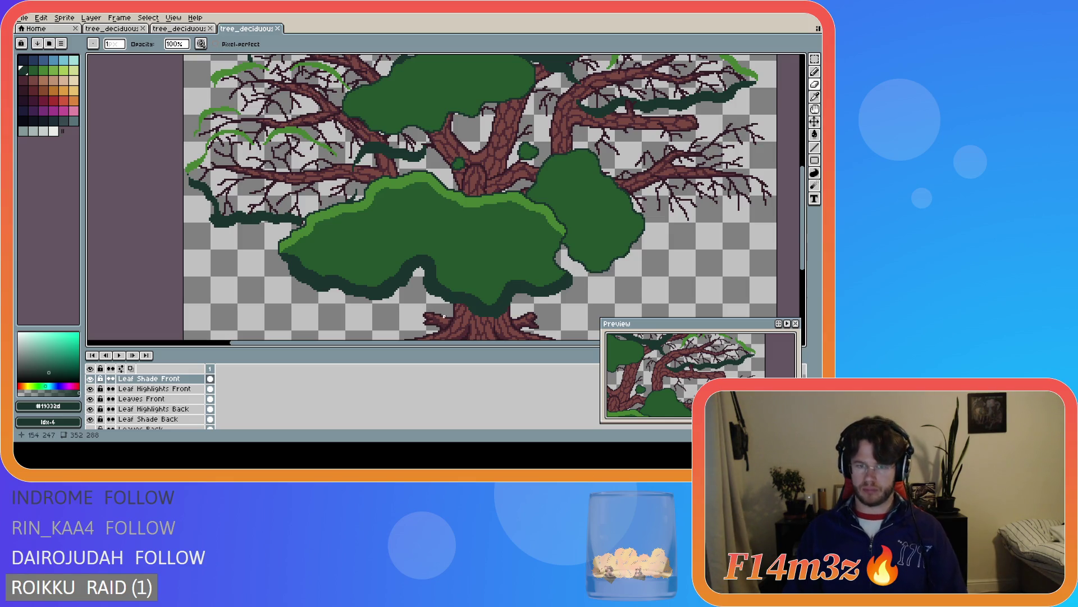
{"action": "scroll", "coordinate": [444, 317], "scroll_direction": "up", "scroll_amount": 3}
{"action": "key", "text": "b"}
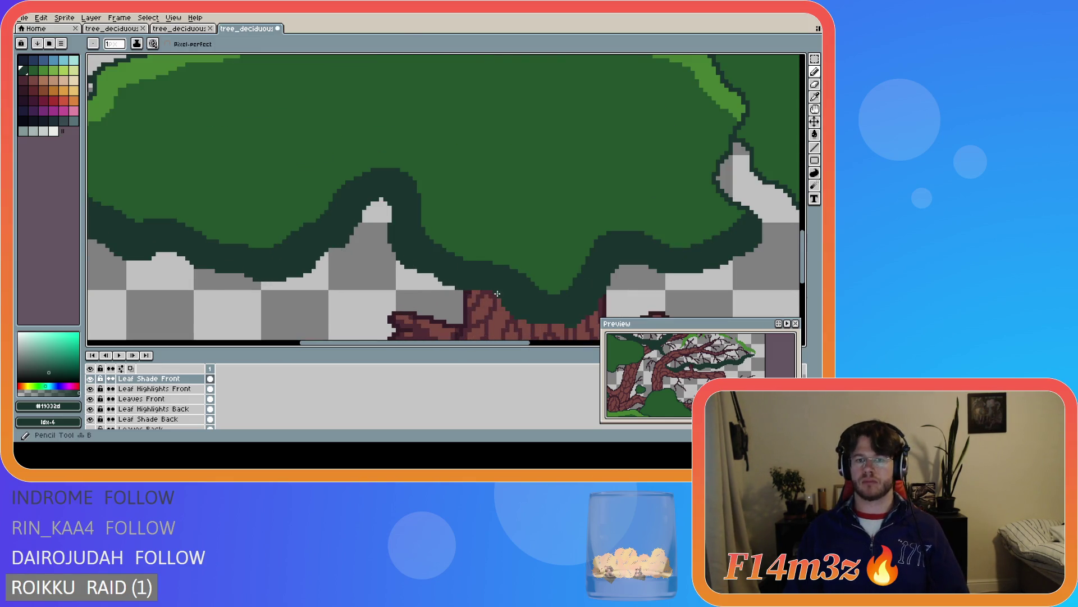
{"action": "key", "text": "ctrl+s"}
{"action": "scroll", "coordinate": [497, 293], "scroll_direction": "down", "scroll_amount": 3}
{"action": "scroll", "coordinate": [486, 295], "scroll_direction": "up", "scroll_amount": 2}
{"action": "left_click", "coordinate": [486, 295]}
{"action": "scroll", "coordinate": [520, 331], "scroll_direction": "down", "scroll_amount": 1}
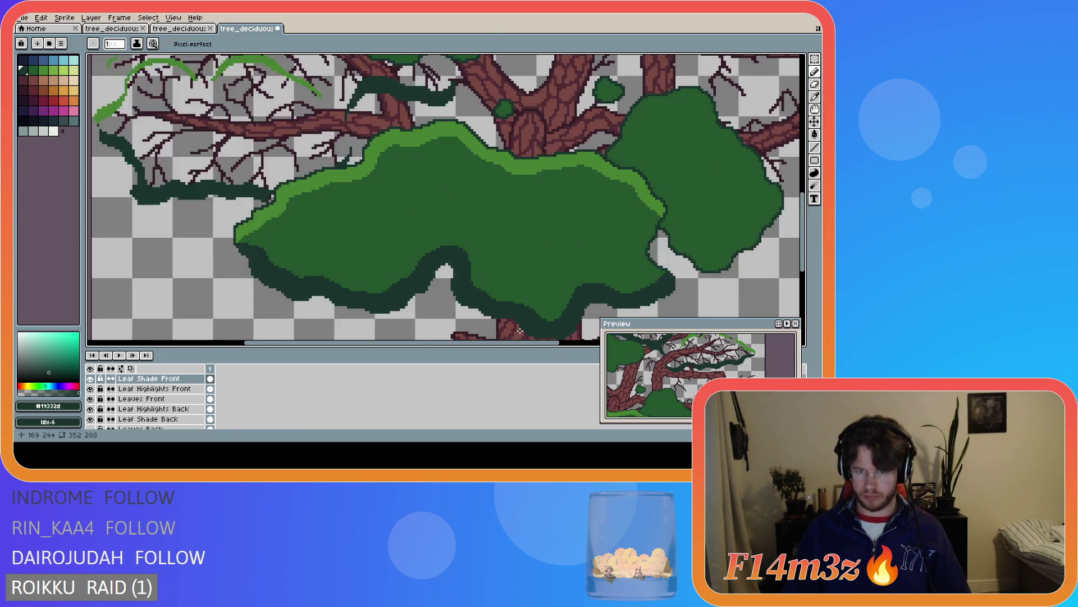
{"action": "scroll", "coordinate": [519, 330], "scroll_direction": "down", "scroll_amount": 1}
{"action": "key", "text": "ctrl+z"}
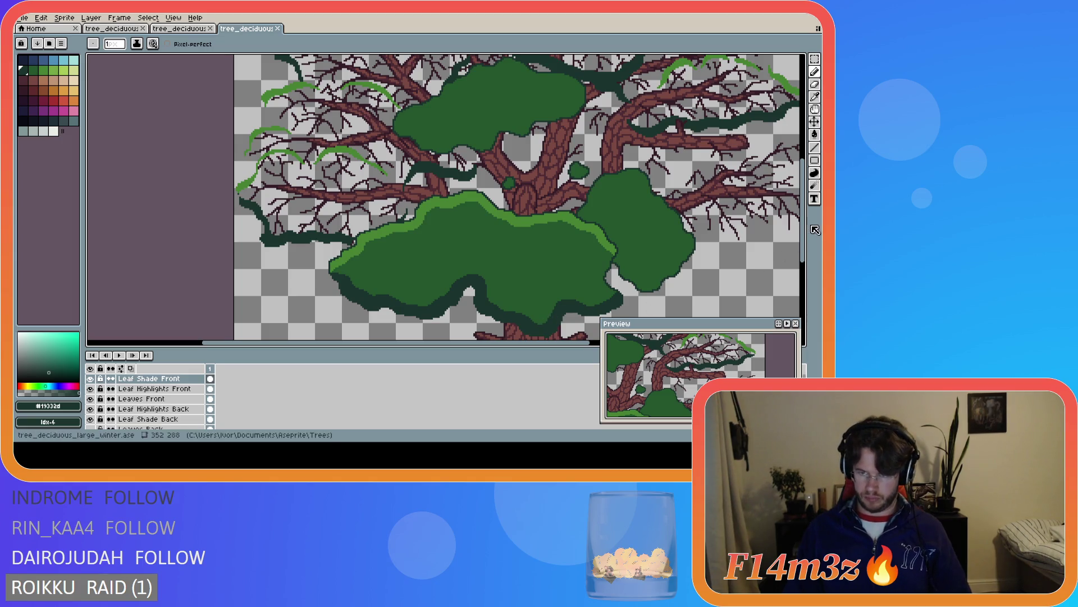
Add two pixels to the canopy's lower edge and save tree_deciduous_large_winter.ase
{"action": "scroll", "coordinate": [731, 292], "scroll_direction": "down", "scroll_amount": 3}
{"action": "scroll", "coordinate": [616, 289], "scroll_direction": "up", "scroll_amount": 2}
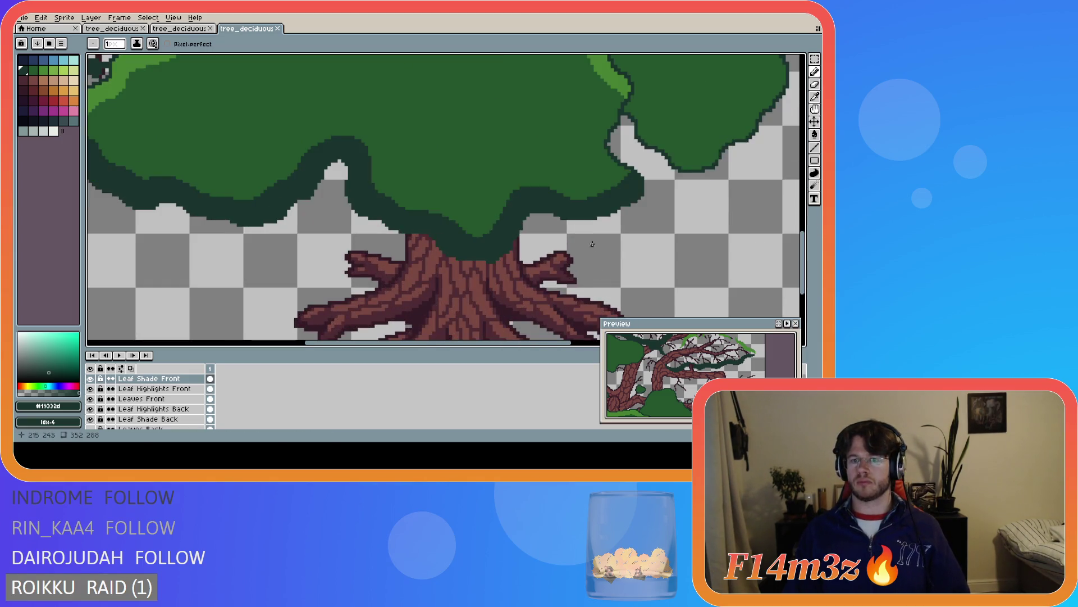
{"action": "left_click", "coordinate": [604, 201]}
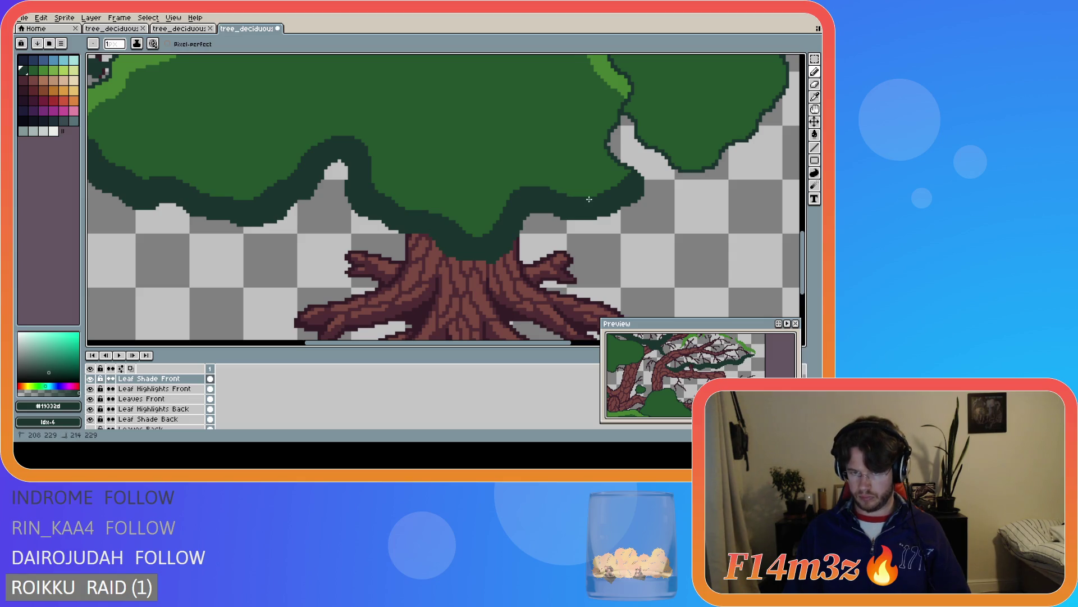
{"action": "left_click", "coordinate": [589, 197]}
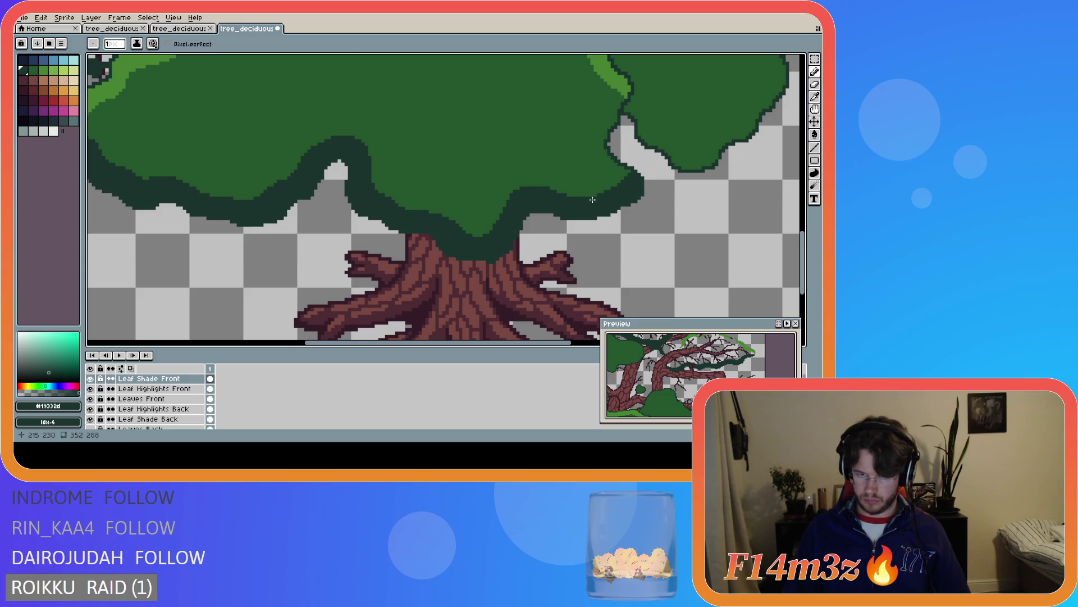
{"action": "scroll", "coordinate": [603, 230], "scroll_direction": "down", "scroll_amount": 1}
{"action": "scroll", "coordinate": [603, 230], "scroll_direction": "down", "scroll_amount": 1}
{"action": "key", "text": "ctrl+s"}
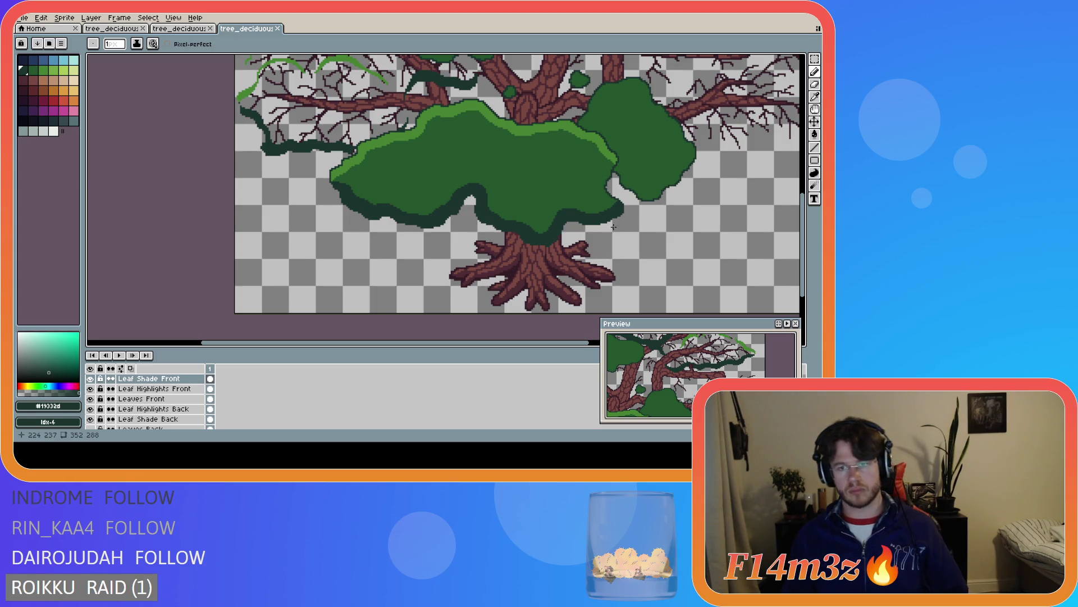
{"action": "scroll", "coordinate": [614, 226], "scroll_direction": "up", "scroll_amount": 1}
{"action": "key", "text": "l"}
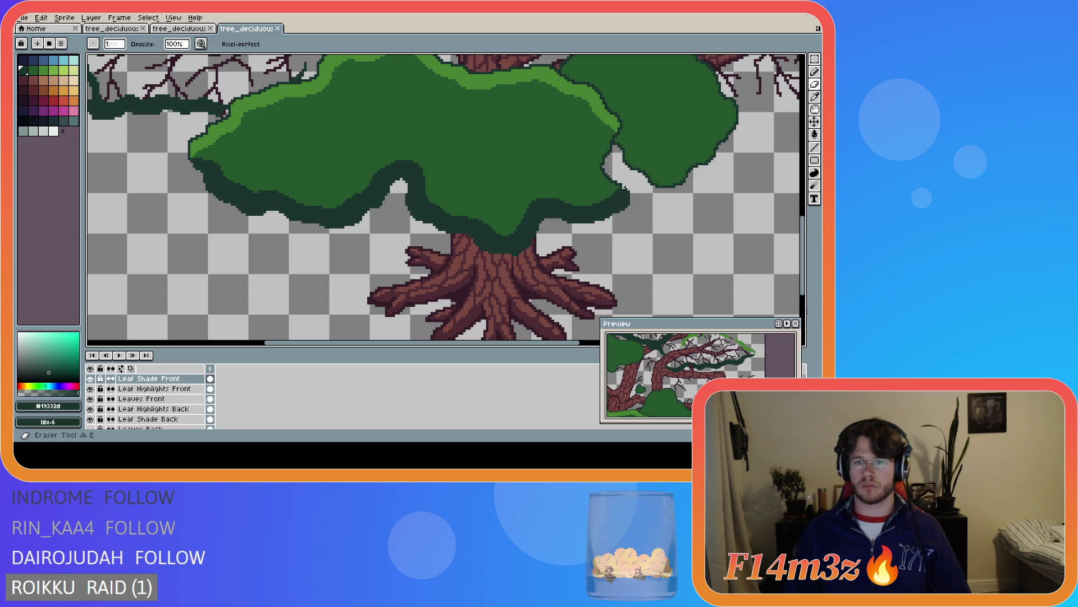
{"action": "left_click", "coordinate": [604, 195]}
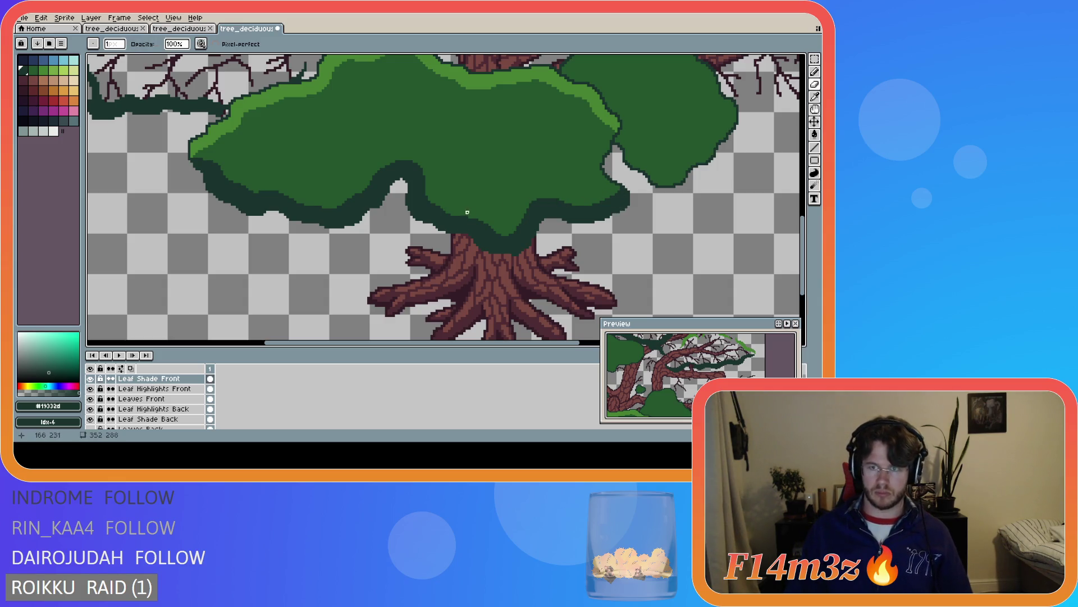
{"action": "key", "text": "ctrl+s"}
{"action": "scroll", "coordinate": [411, 219], "scroll_direction": "down", "scroll_amount": 4}
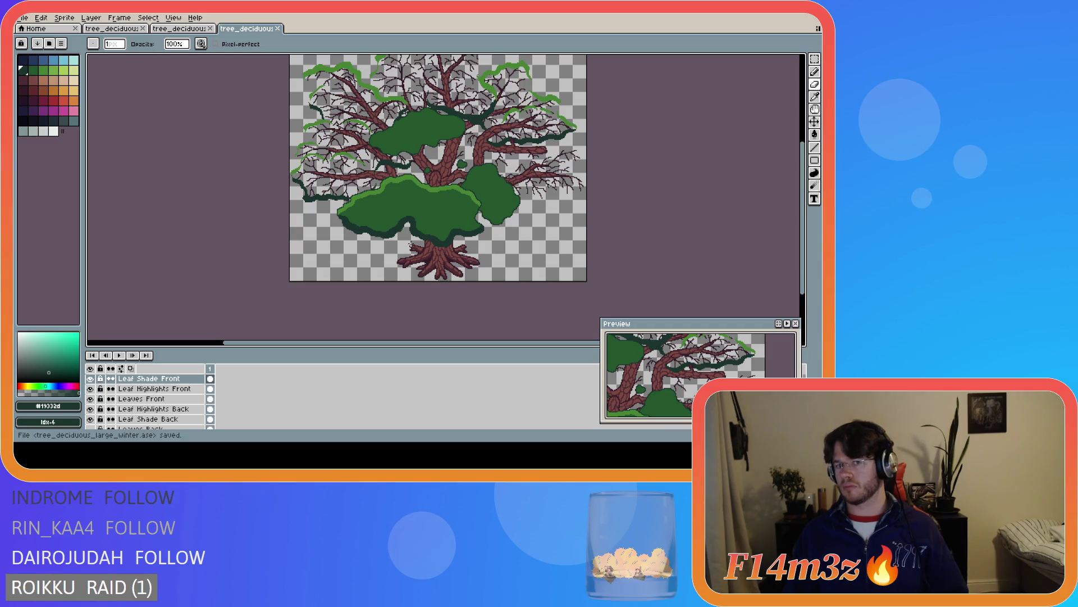
{"action": "scroll", "coordinate": [354, 221], "scroll_direction": "up", "scroll_amount": 2}
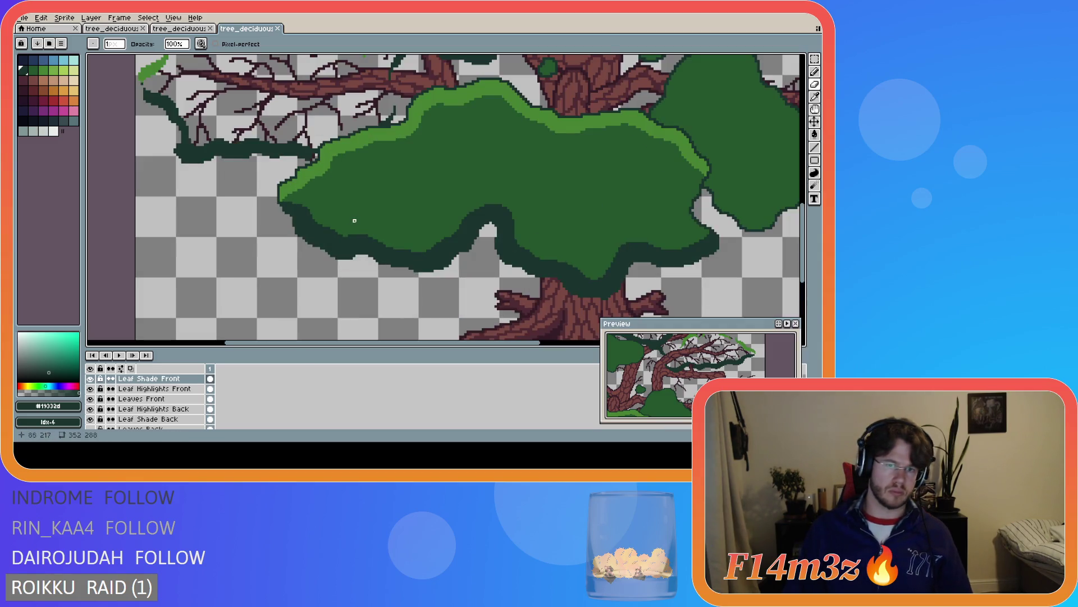
{"action": "left_click", "coordinate": [308, 206]}
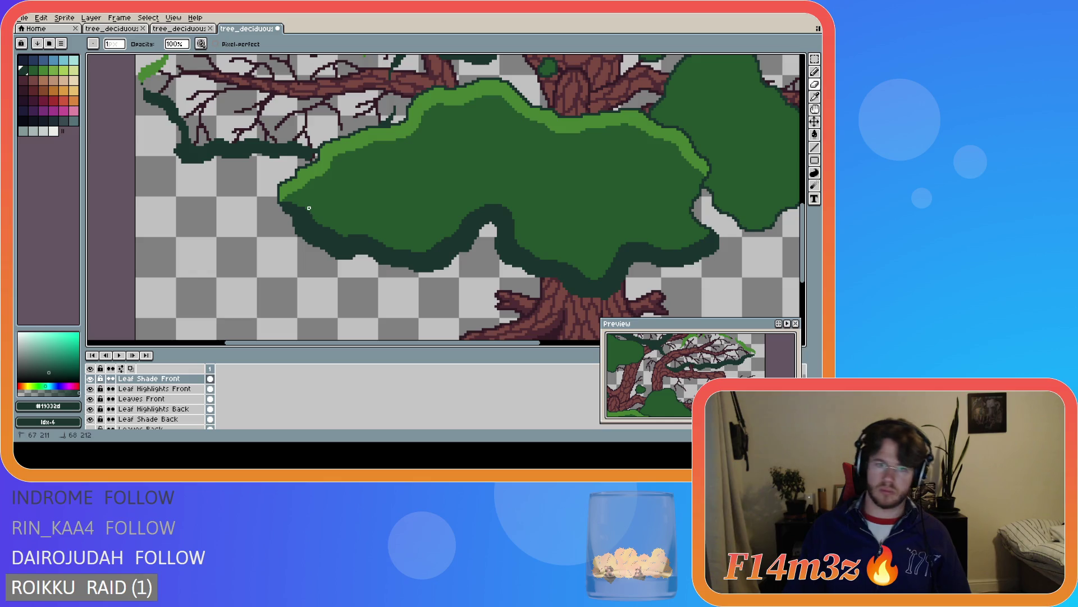
{"action": "left_click_drag", "start_coordinate": [310, 208], "coordinate": [312, 210]}
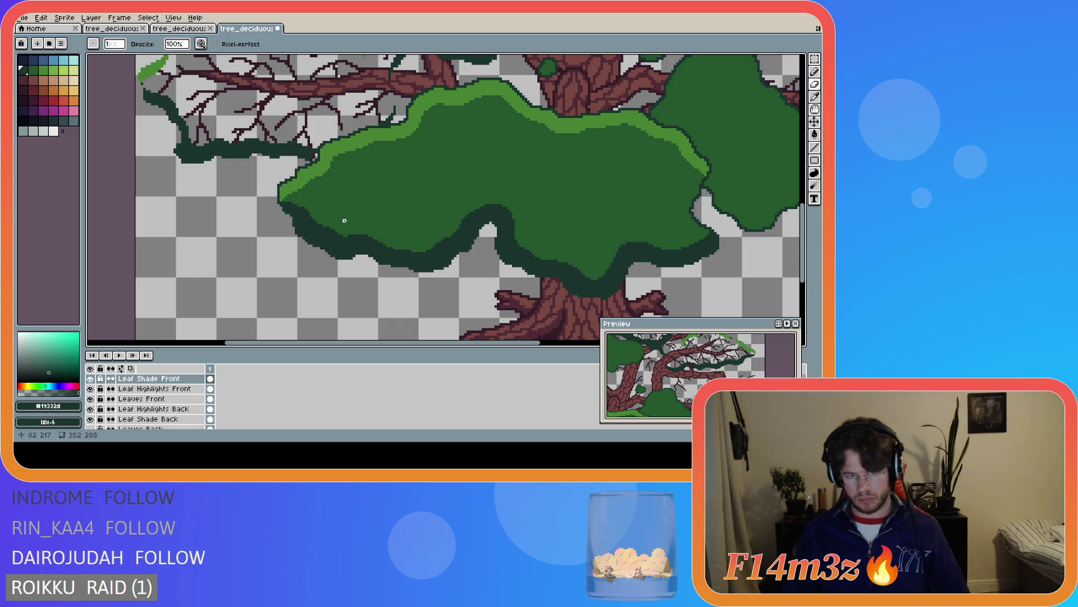
{"action": "key", "text": "ctrl+z"}
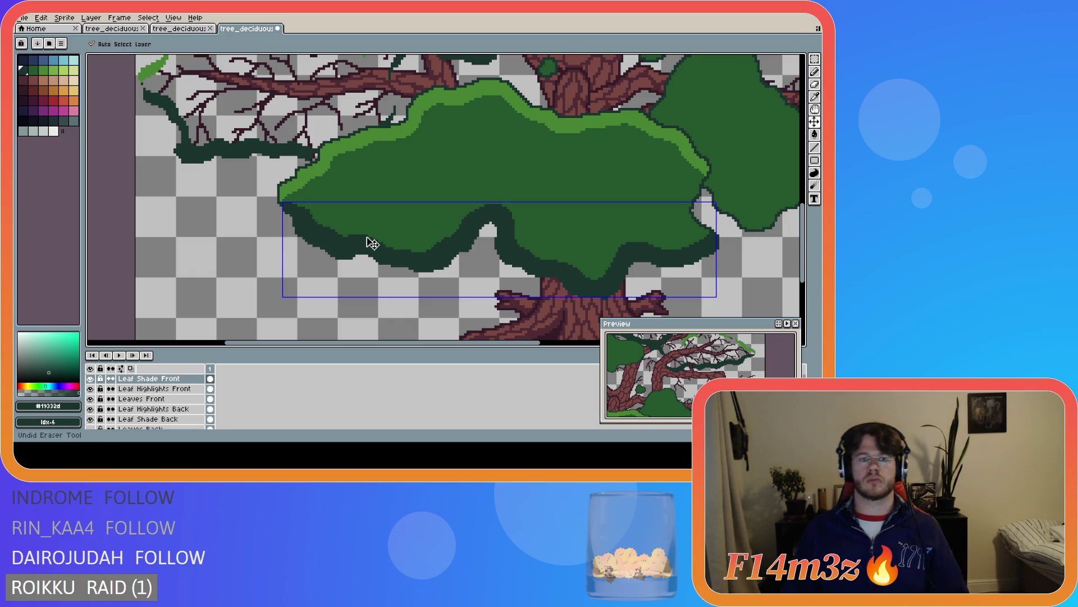
{"action": "key", "text": "ctrl+s"}
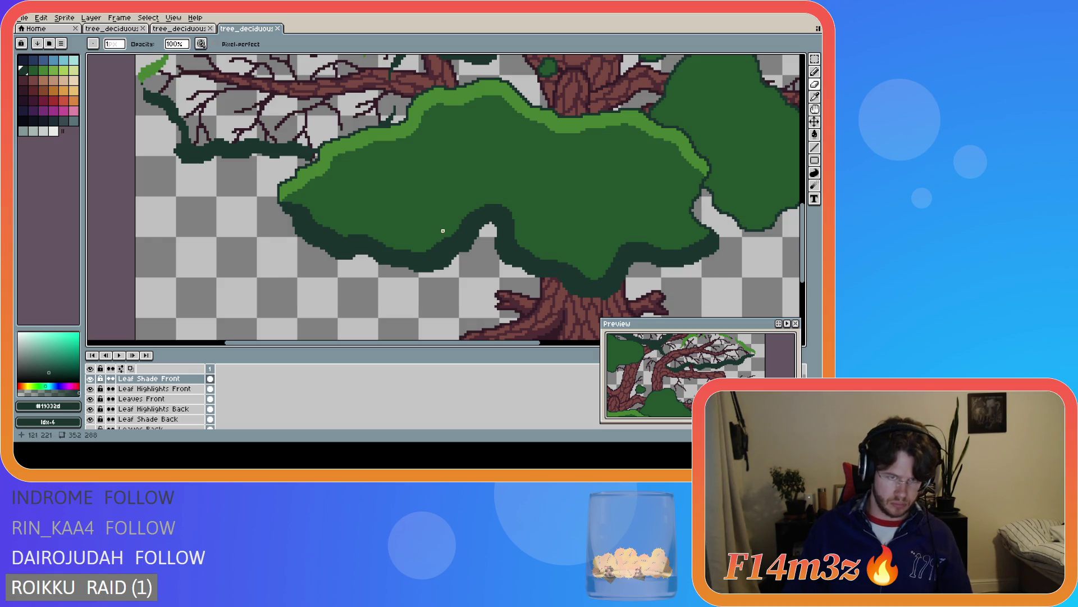
{"action": "scroll", "coordinate": [595, 238], "scroll_direction": "down", "scroll_amount": 5}
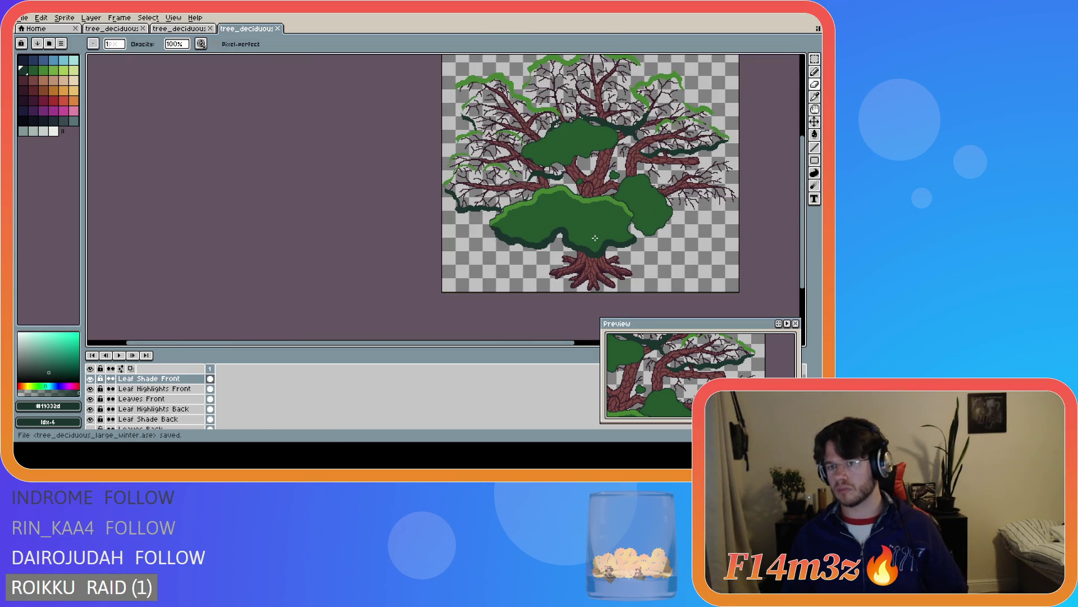
{"action": "scroll", "coordinate": [660, 225], "scroll_direction": "up", "scroll_amount": 6}
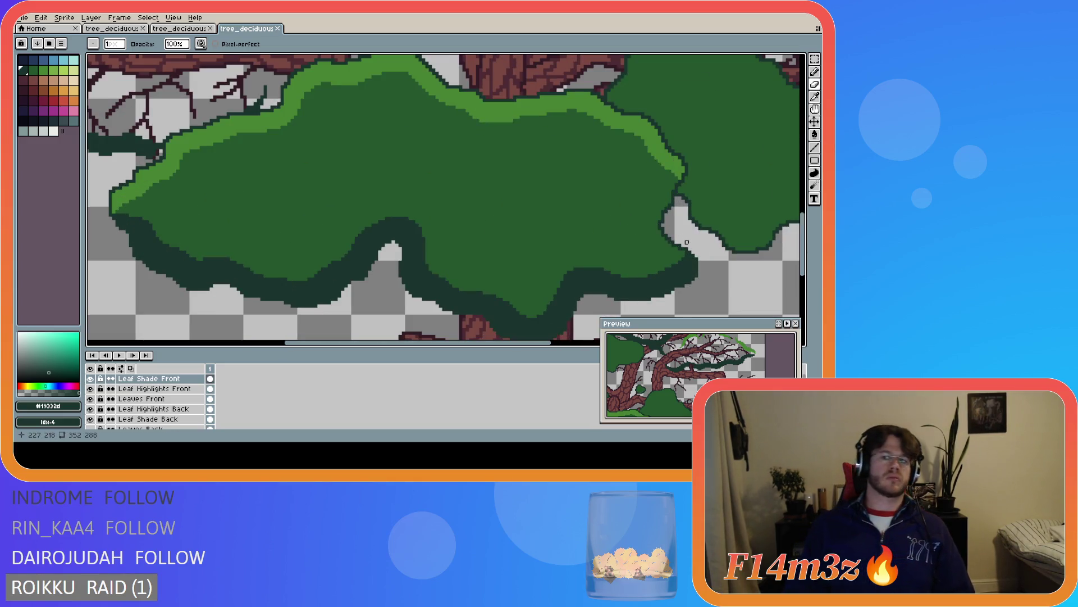
{"action": "scroll", "coordinate": [665, 216], "scroll_direction": "up", "scroll_amount": 1}
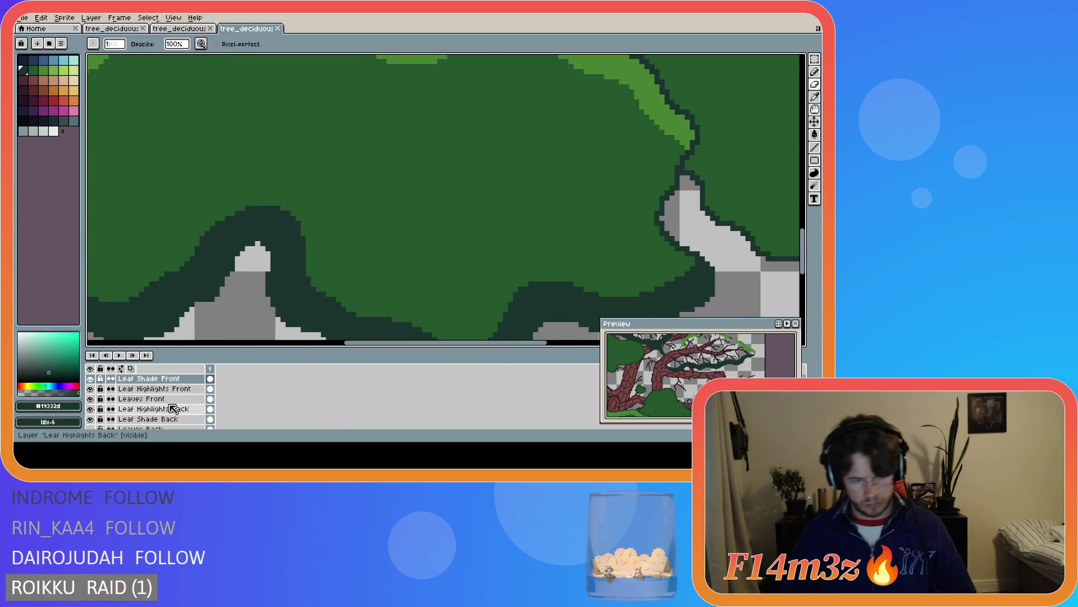
On Leaves Front, save and add dark green outline pixels at the left leaf tip
{"action": "left_click", "coordinate": [140, 398]}
{"action": "key", "text": "i"}
{"action": "key", "text": "b"}
{"action": "key", "text": "ctrl+s"}
{"action": "scroll", "coordinate": [475, 257], "scroll_direction": "down", "scroll_amount": 3}
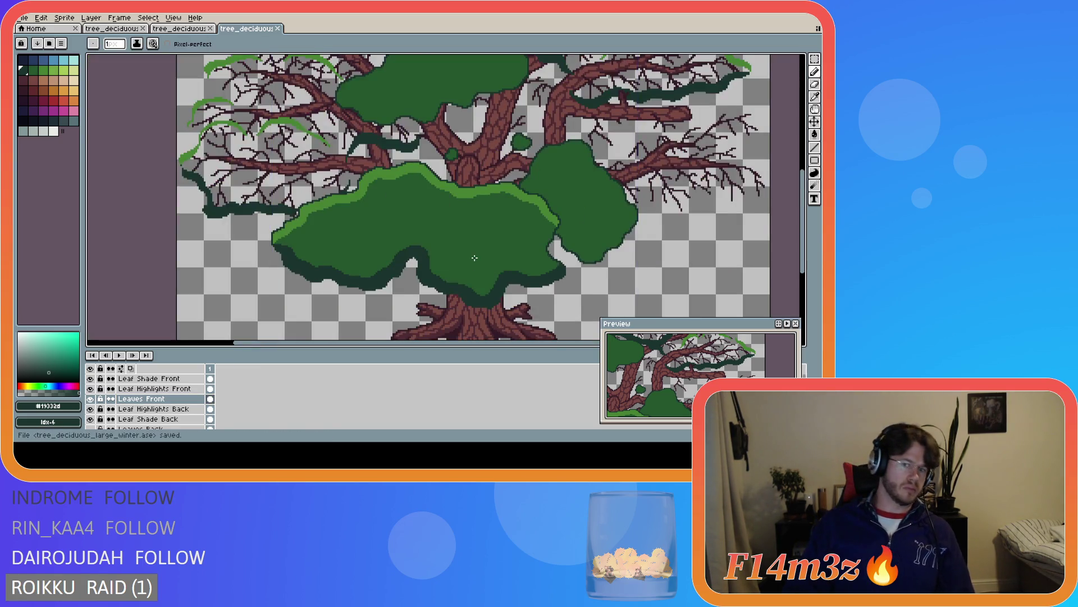
{"action": "scroll", "coordinate": [475, 257], "scroll_direction": "down", "scroll_amount": 2}
{"action": "scroll", "coordinate": [380, 268], "scroll_direction": "up", "scroll_amount": 4}
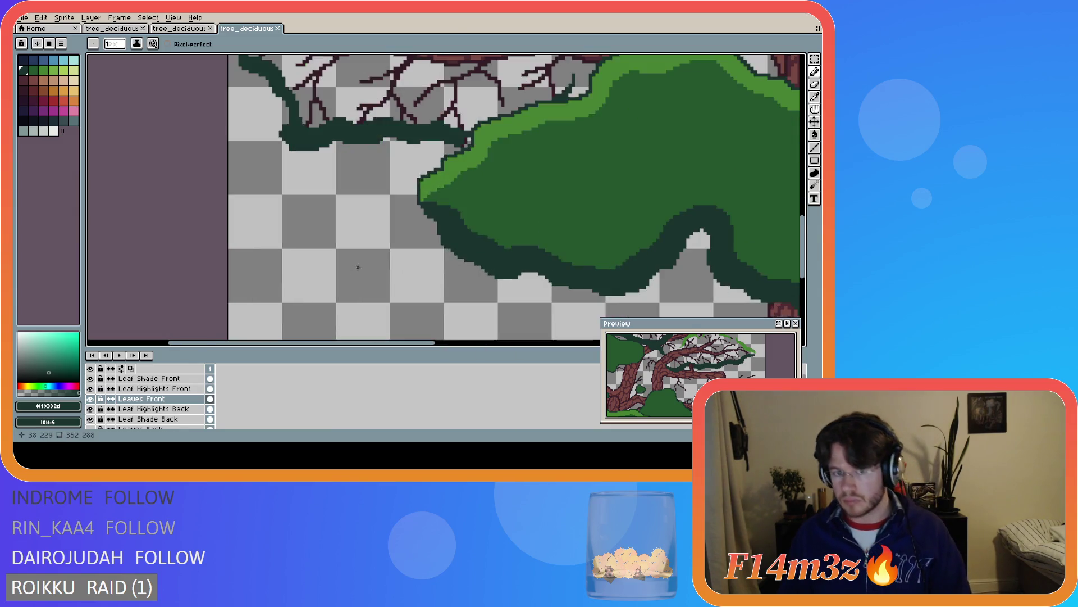
{"action": "left_click_drag", "start_coordinate": [419, 199], "coordinate": [415, 183]}
{"action": "left_click", "coordinate": [427, 197], "text": "alt"}
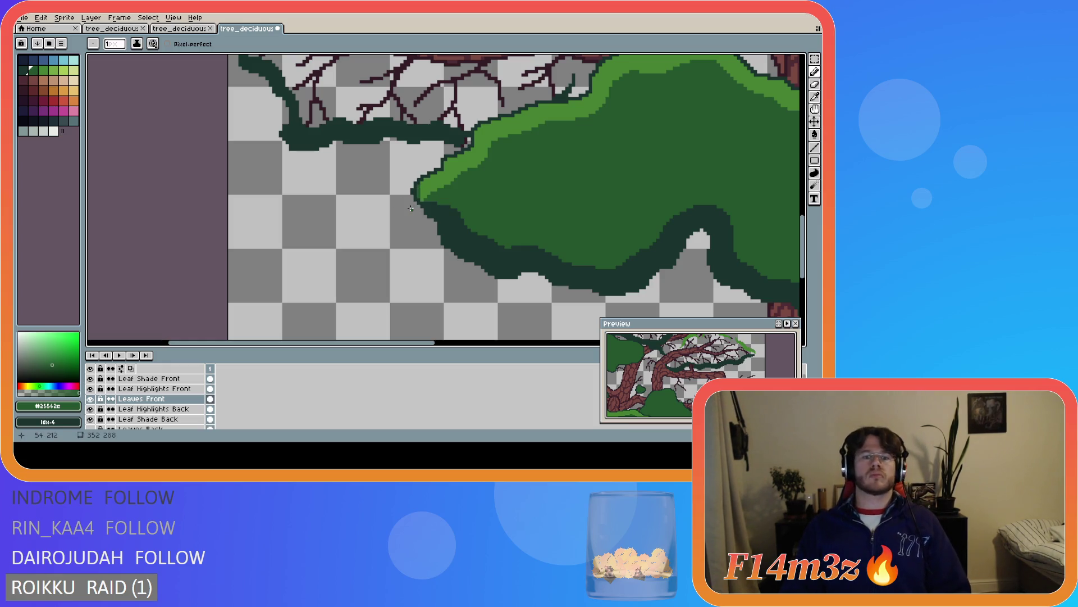
Erase a stray pixel at the leaf edge and re-sample the outline and highlight greens
{"action": "key", "text": "e"}
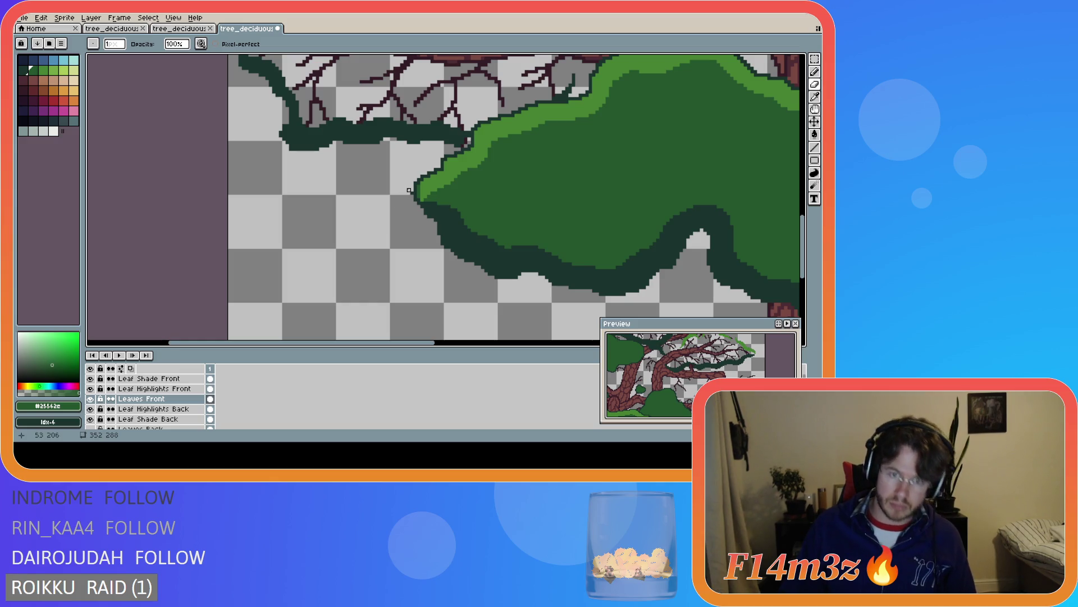
{"action": "left_click", "coordinate": [417, 199]}
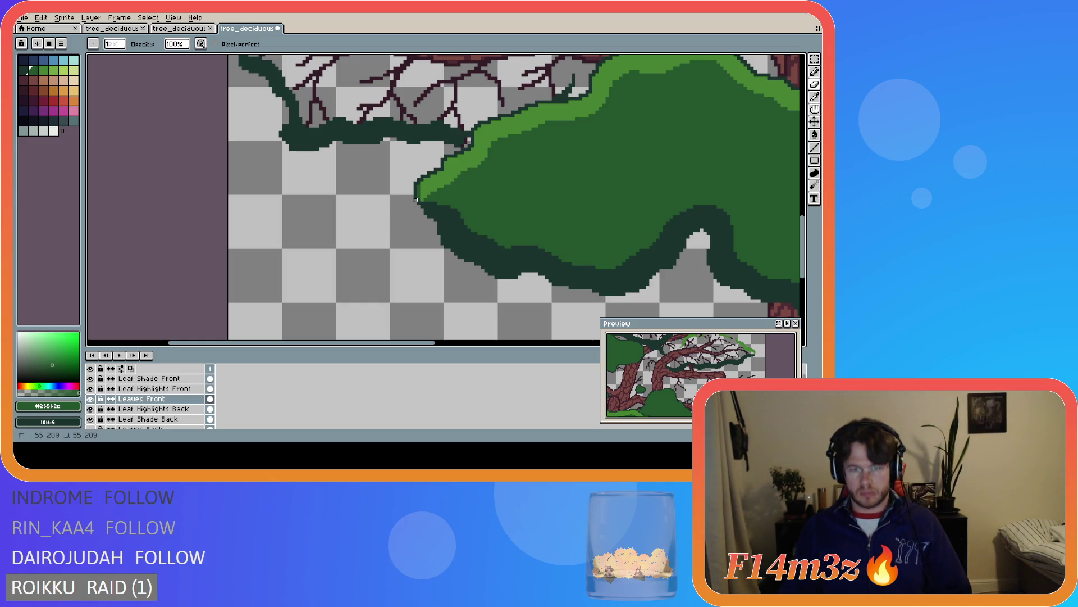
{"action": "key", "text": "b"}
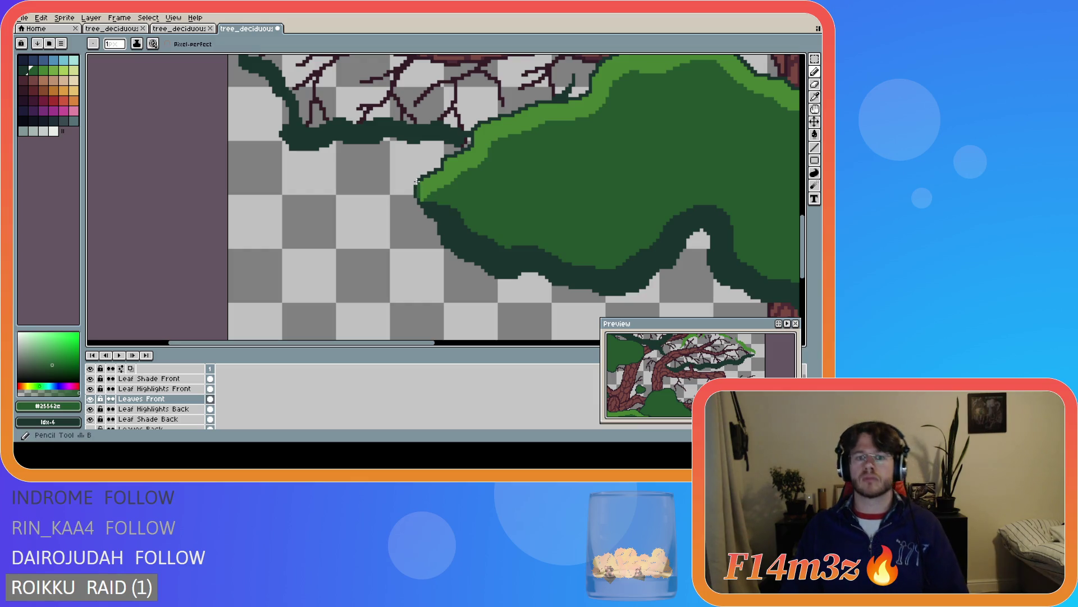
{"action": "left_click", "coordinate": [417, 181], "text": "alt"}
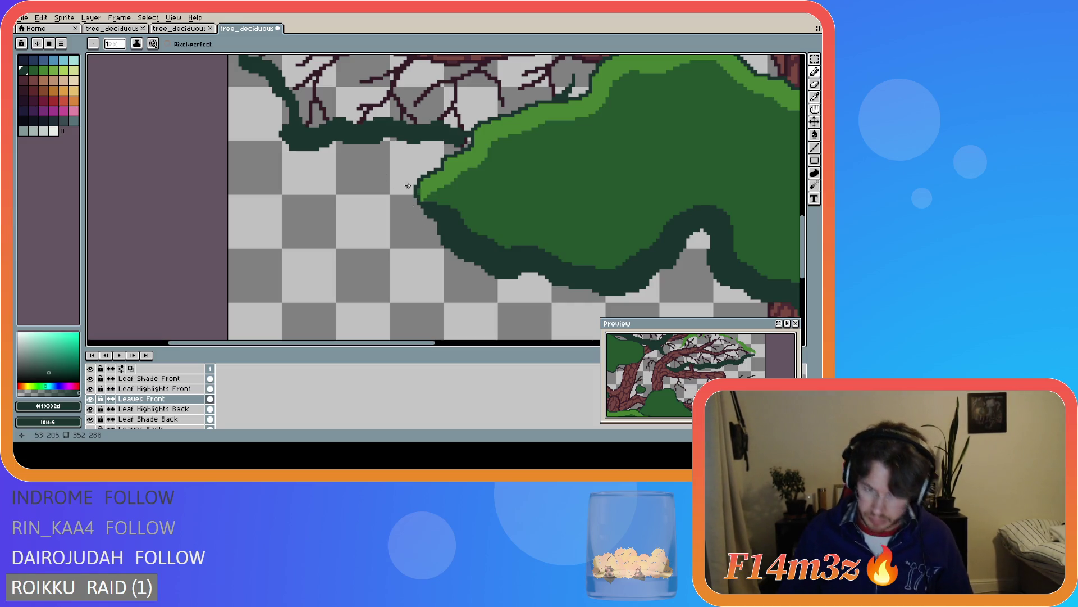
{"action": "left_click", "coordinate": [430, 198], "text": "alt"}
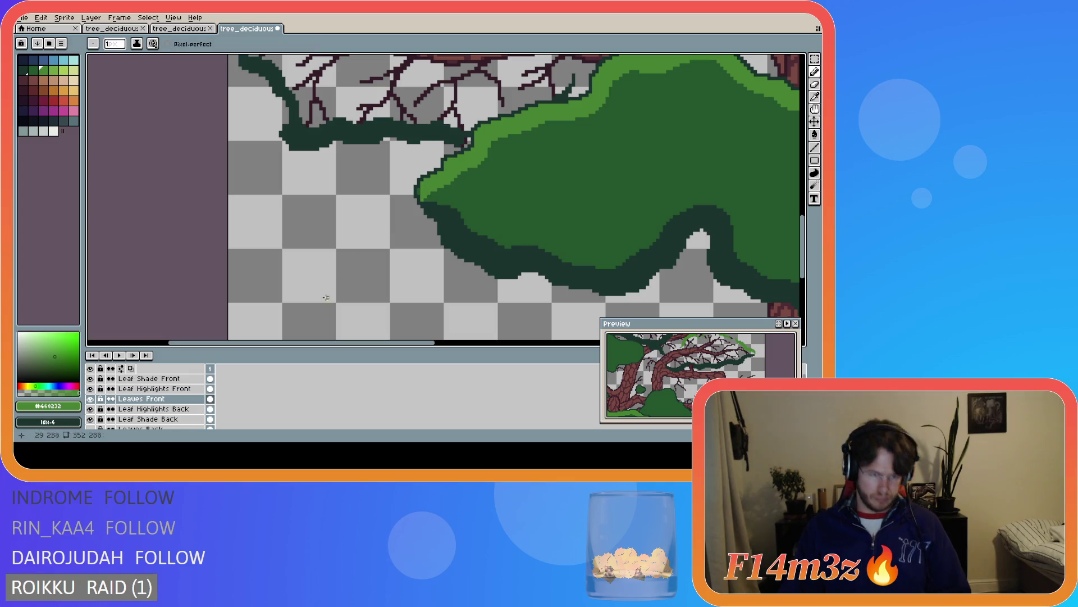
{"action": "left_click", "coordinate": [186, 389]}
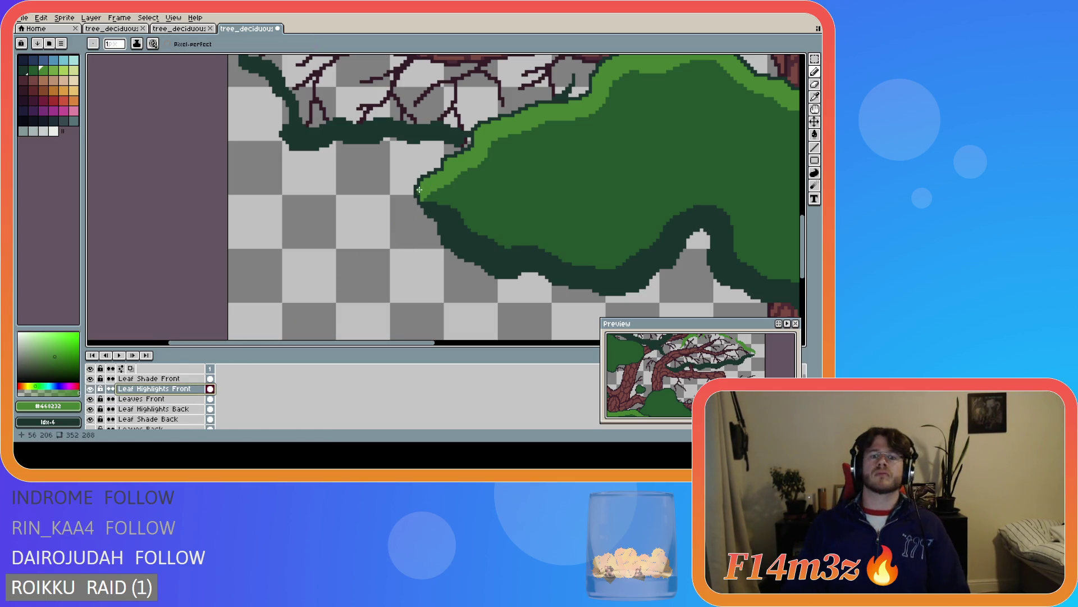
Temporarily hide Leaf Highlights Front to sample the mid and dark leaf greens, then save
{"action": "key", "text": "ctrl+s"}
{"action": "scroll", "coordinate": [497, 239], "scroll_direction": "down", "scroll_amount": 4}
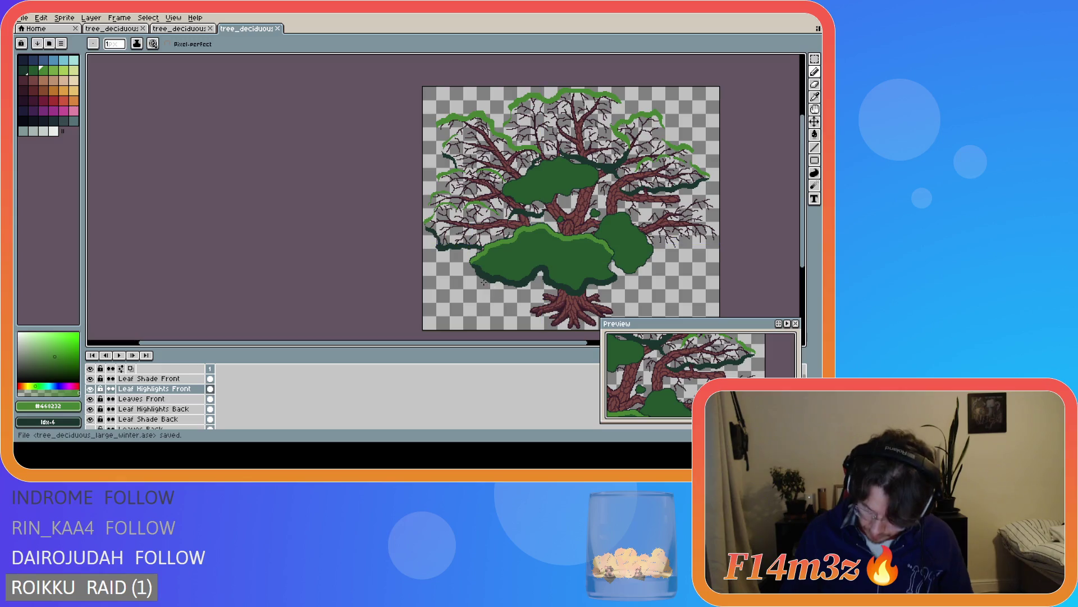
{"action": "scroll", "coordinate": [464, 302], "scroll_direction": "up", "scroll_amount": 3}
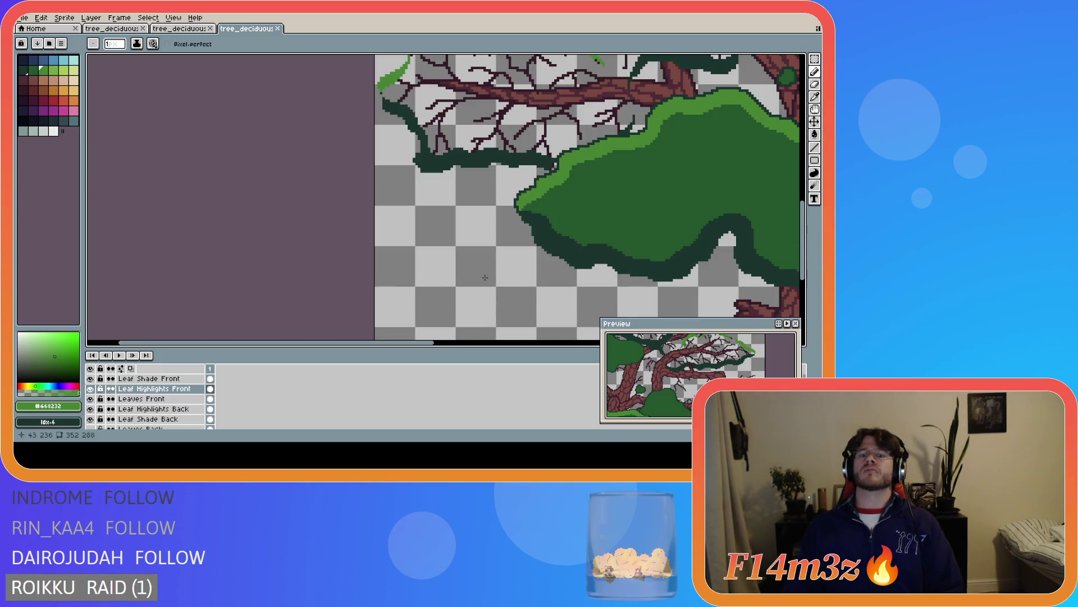
{"action": "scroll", "coordinate": [543, 249], "scroll_direction": "up", "scroll_amount": 2}
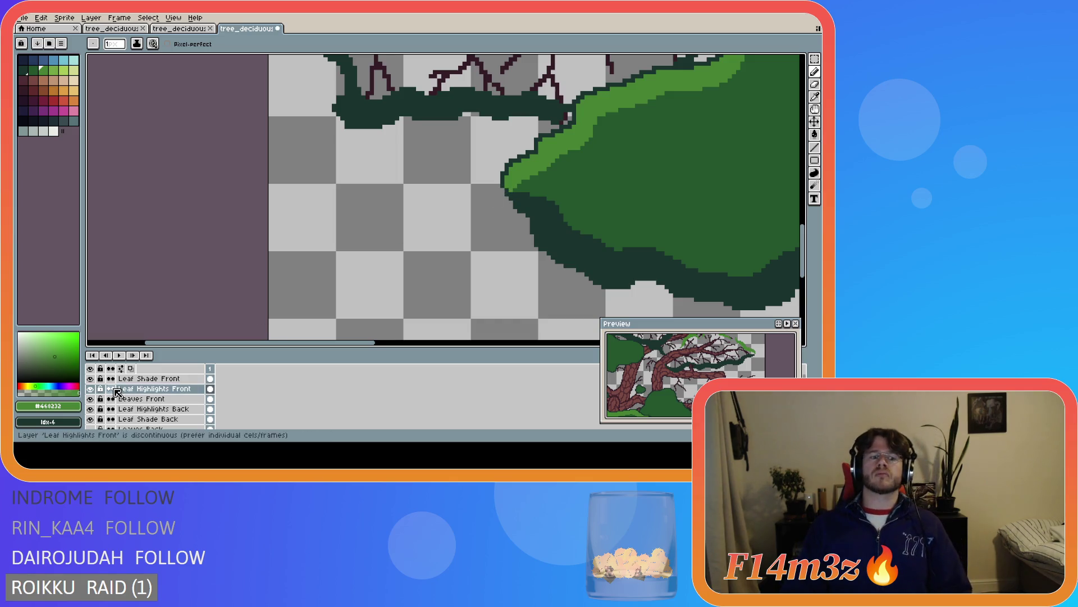
{"action": "left_click", "coordinate": [90, 389]}
{"action": "left_click", "coordinate": [507, 186], "text": "alt"}
{"action": "left_click", "coordinate": [141, 399]}
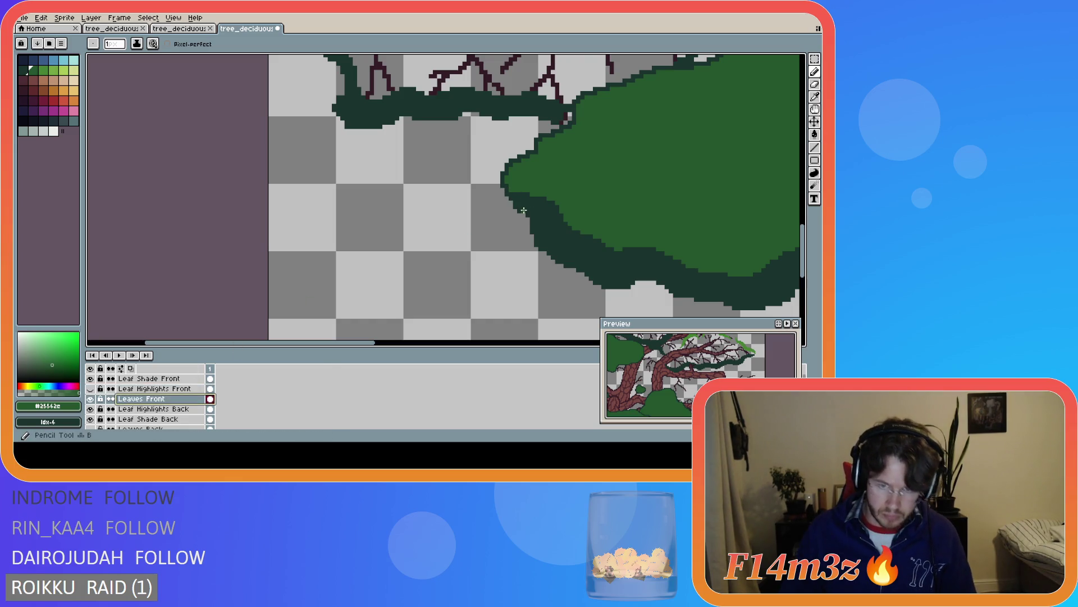
{"action": "left_click", "coordinate": [503, 186], "text": "alt"}
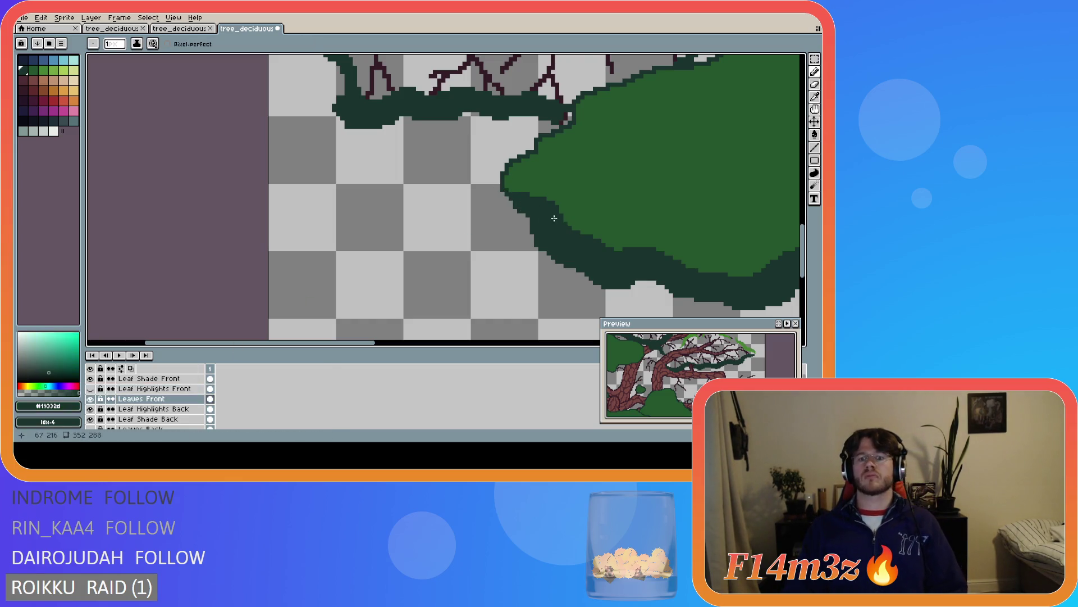
{"action": "left_click", "coordinate": [90, 388]}
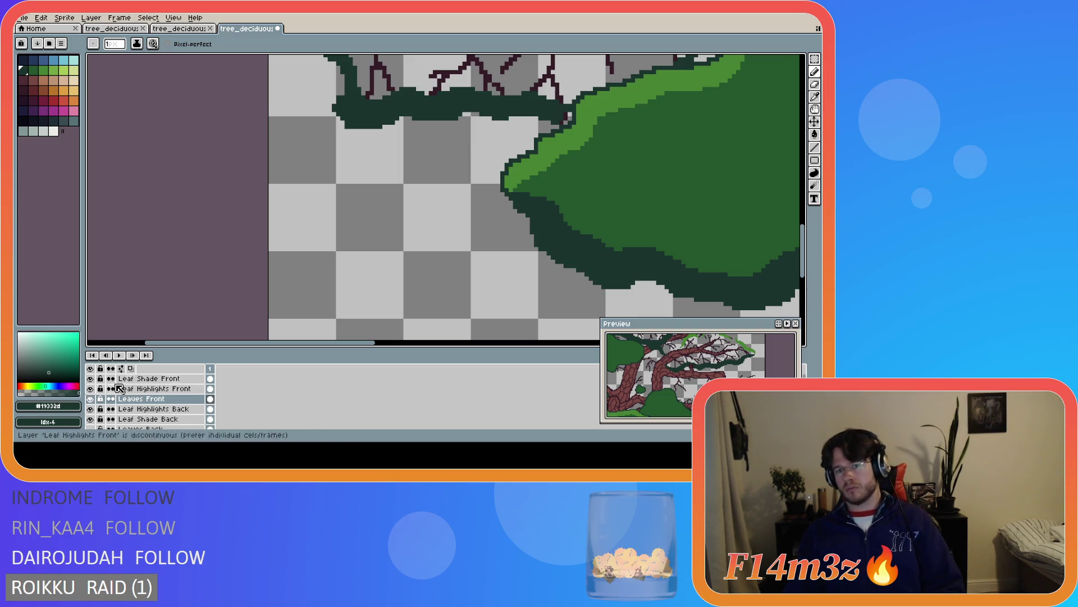
{"action": "key", "text": "ctrl+s"}
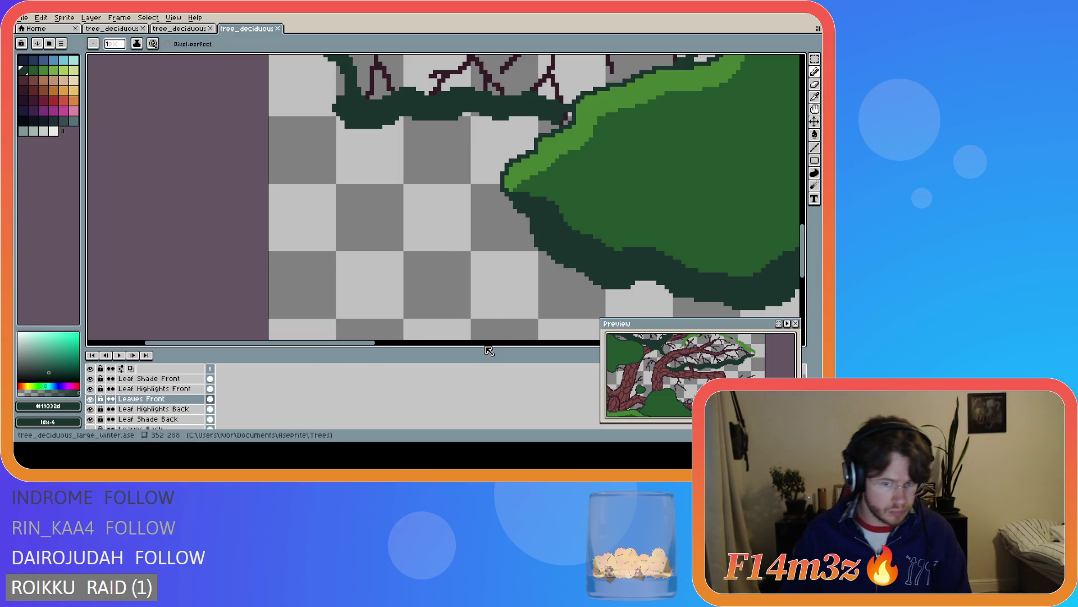
On Leaf Highlights Front, edit a few highlight pixels on the leaf clump and save
{"action": "scroll", "coordinate": [478, 280], "scroll_direction": "down", "scroll_amount": 6}
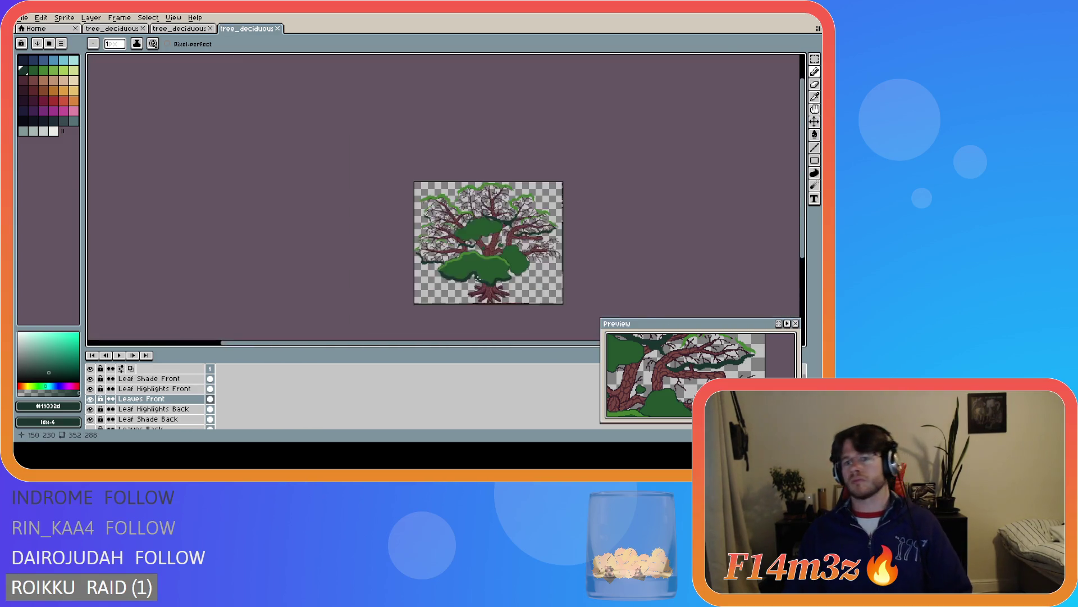
{"action": "left_click_drag", "start_coordinate": [476, 342], "coordinate": [513, 343]}
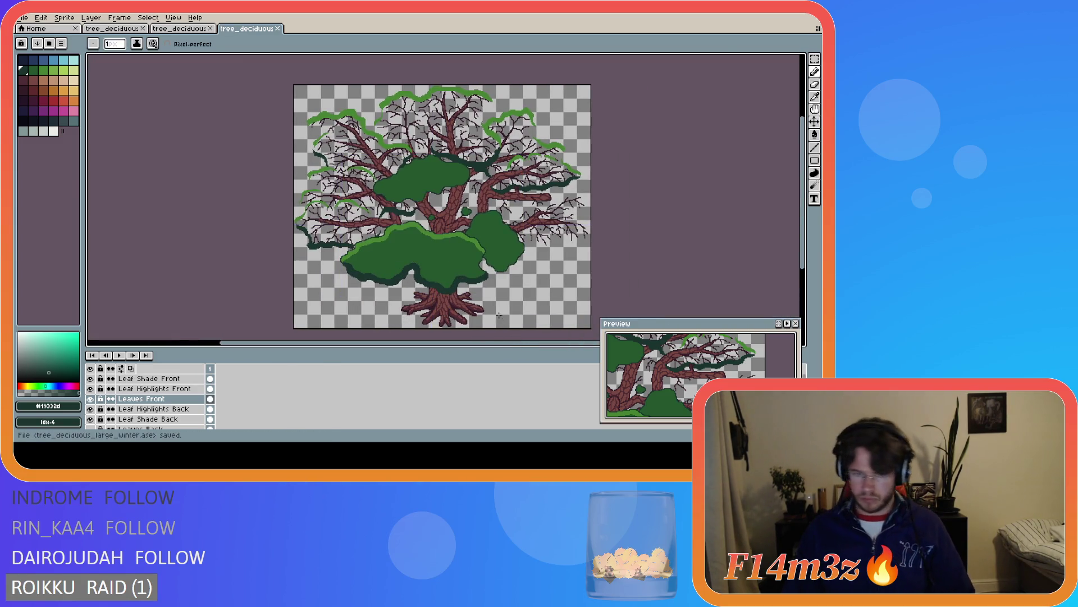
{"action": "scroll", "coordinate": [482, 268], "scroll_direction": "up", "scroll_amount": 5}
{"action": "scroll", "coordinate": [457, 264], "scroll_direction": "down", "scroll_amount": 1}
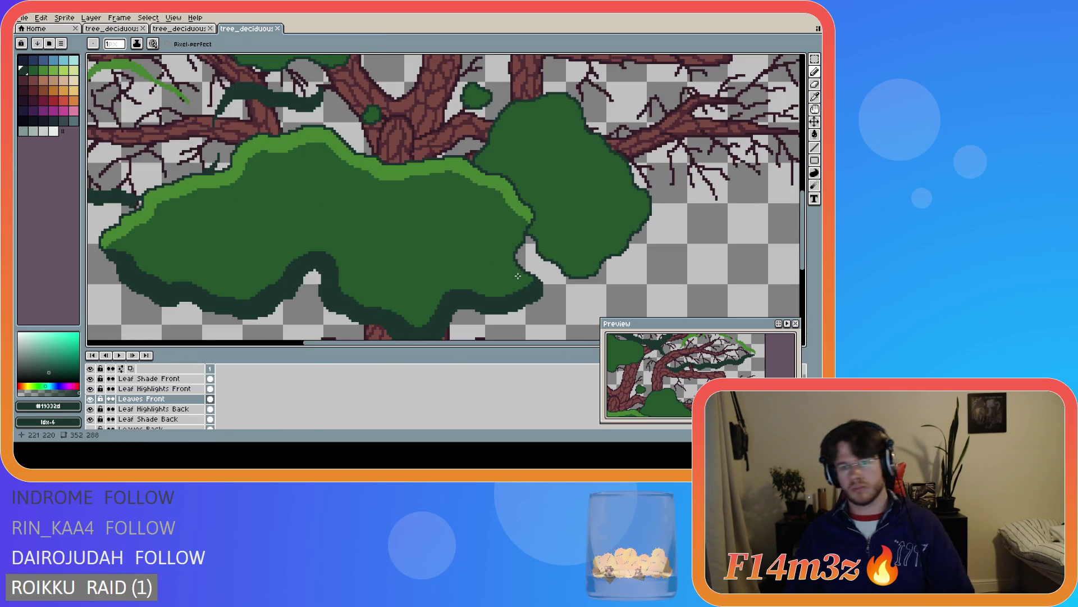
{"action": "scroll", "coordinate": [518, 276], "scroll_direction": "down", "scroll_amount": 4}
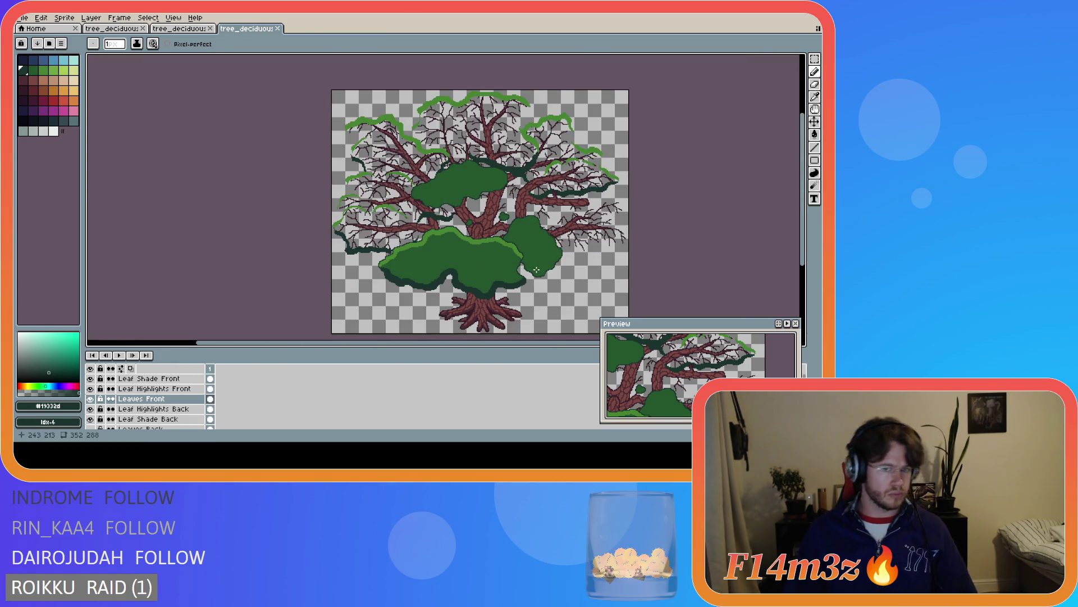
{"action": "scroll", "coordinate": [534, 263], "scroll_direction": "up", "scroll_amount": 2}
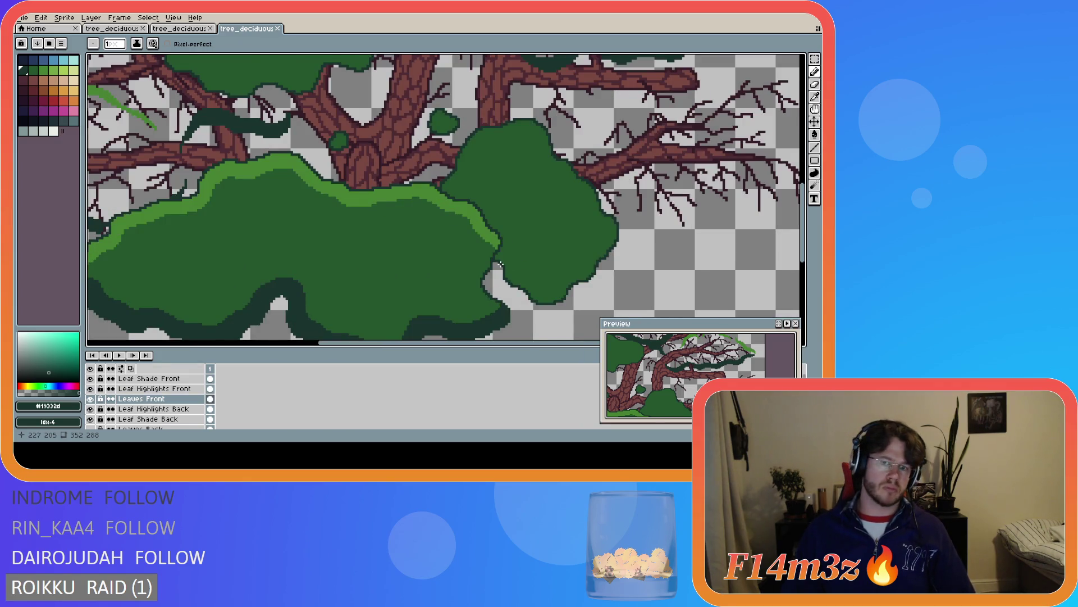
{"action": "scroll", "coordinate": [473, 248], "scroll_direction": "up", "scroll_amount": 1}
{"action": "scroll", "coordinate": [472, 249], "scroll_direction": "down", "scroll_amount": 3}
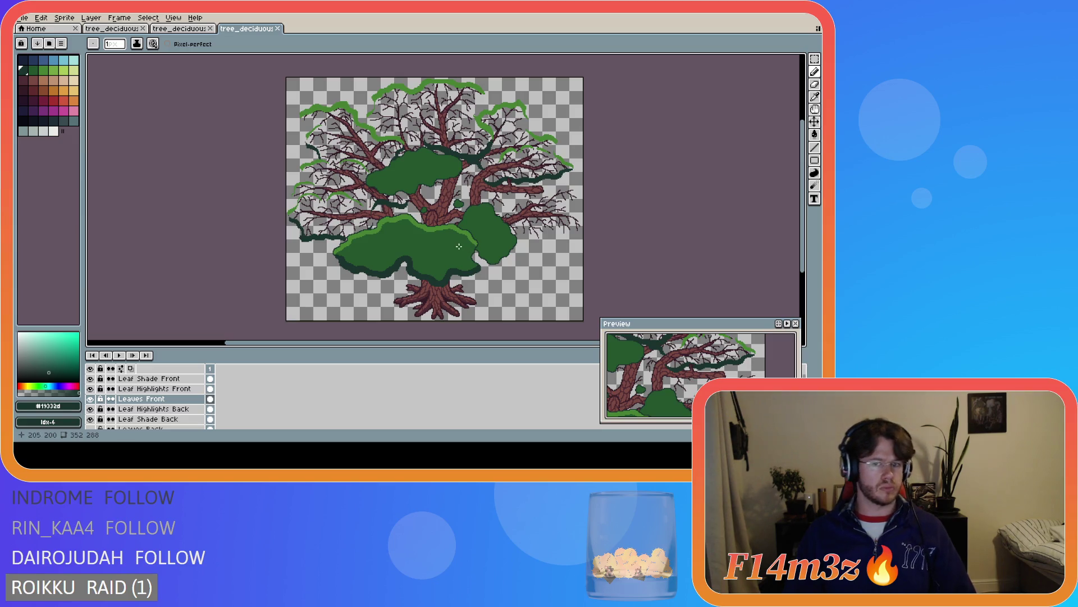
{"action": "scroll", "coordinate": [473, 236], "scroll_direction": "up", "scroll_amount": 3}
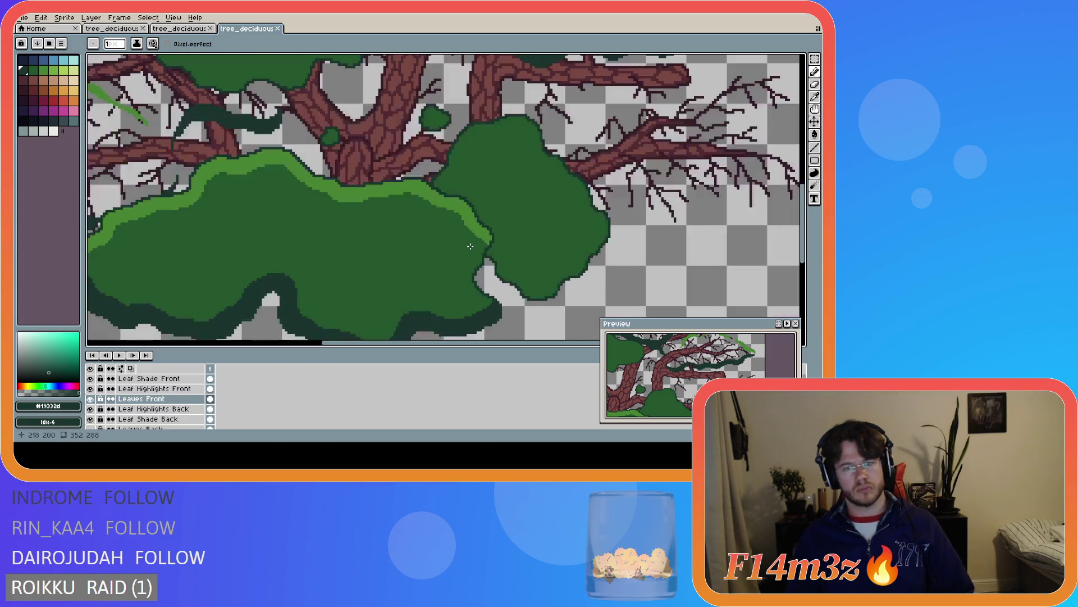
{"action": "left_click", "coordinate": [160, 389]}
{"action": "left_click", "coordinate": [483, 239]}
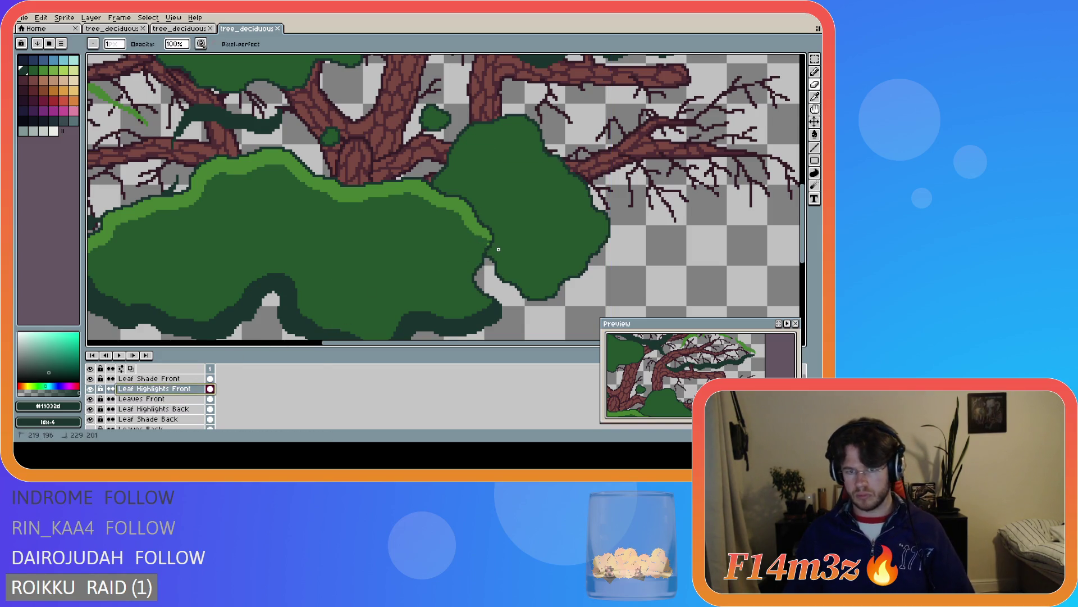
{"action": "scroll", "coordinate": [514, 273], "scroll_direction": "down", "scroll_amount": 3}
{"action": "scroll", "coordinate": [514, 273], "scroll_direction": "up", "scroll_amount": 1}
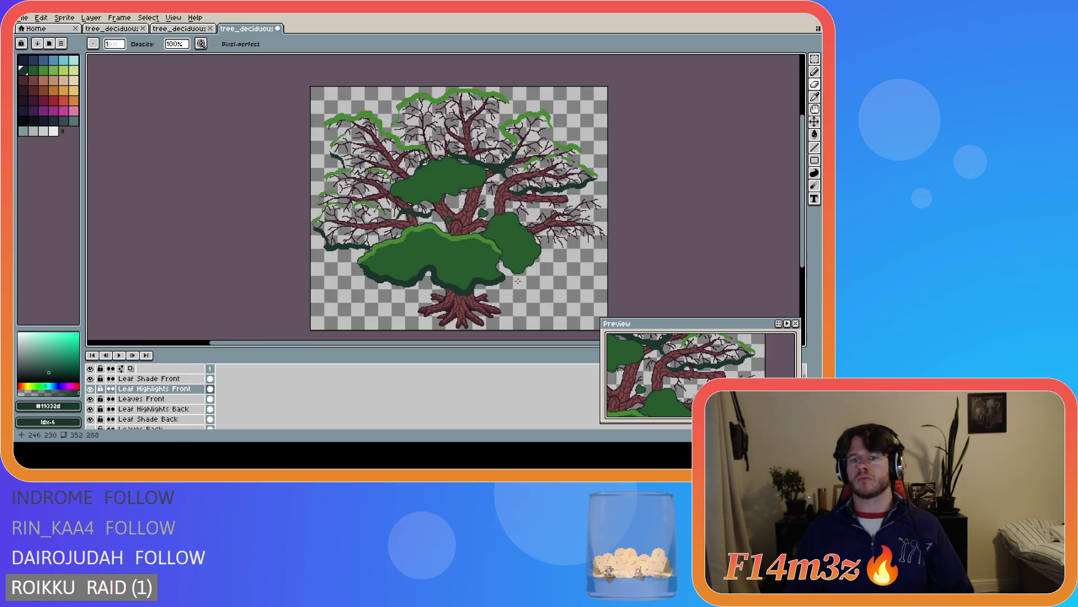
{"action": "scroll", "coordinate": [514, 284], "scroll_direction": "up", "scroll_amount": 3}
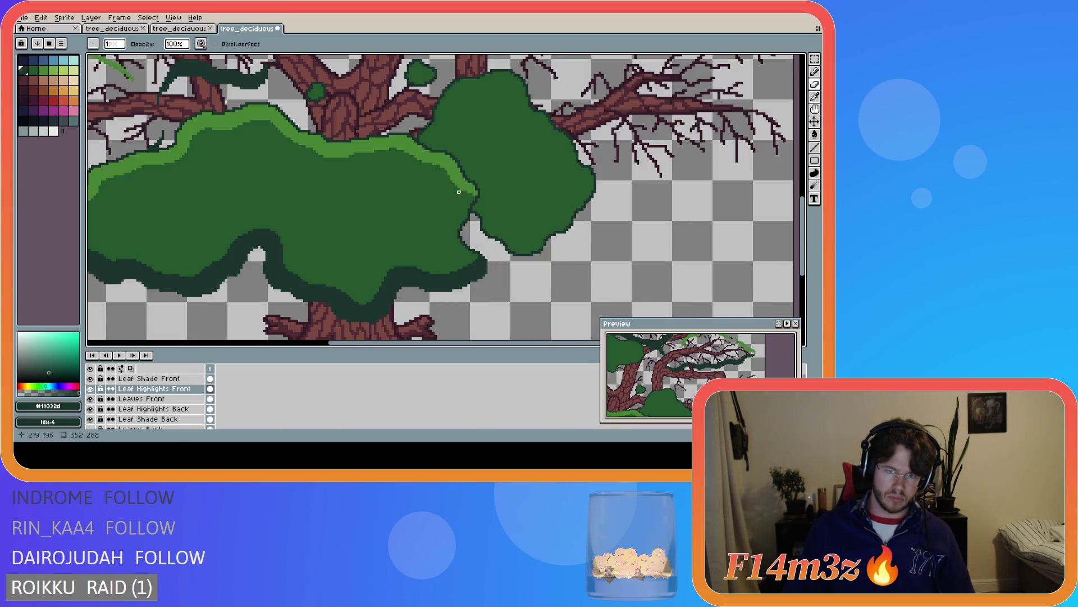
{"action": "key", "text": "ctrl+s"}
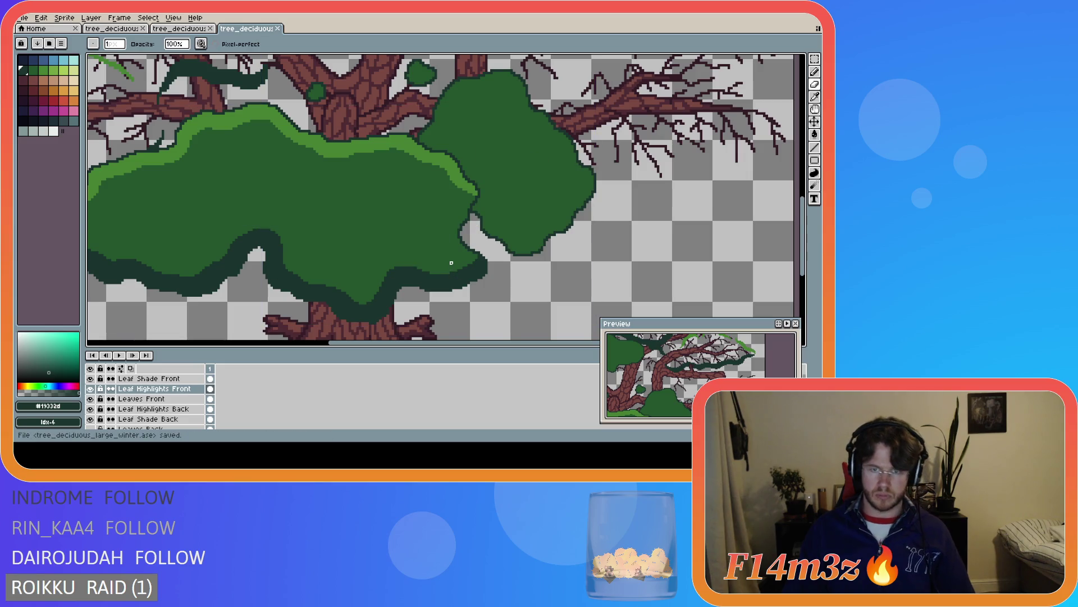
Touch up pixels along the leaf clump's edge and save tree_deciduous_large_winter.ase again
{"action": "scroll", "coordinate": [451, 262], "scroll_direction": "down", "scroll_amount": 1}
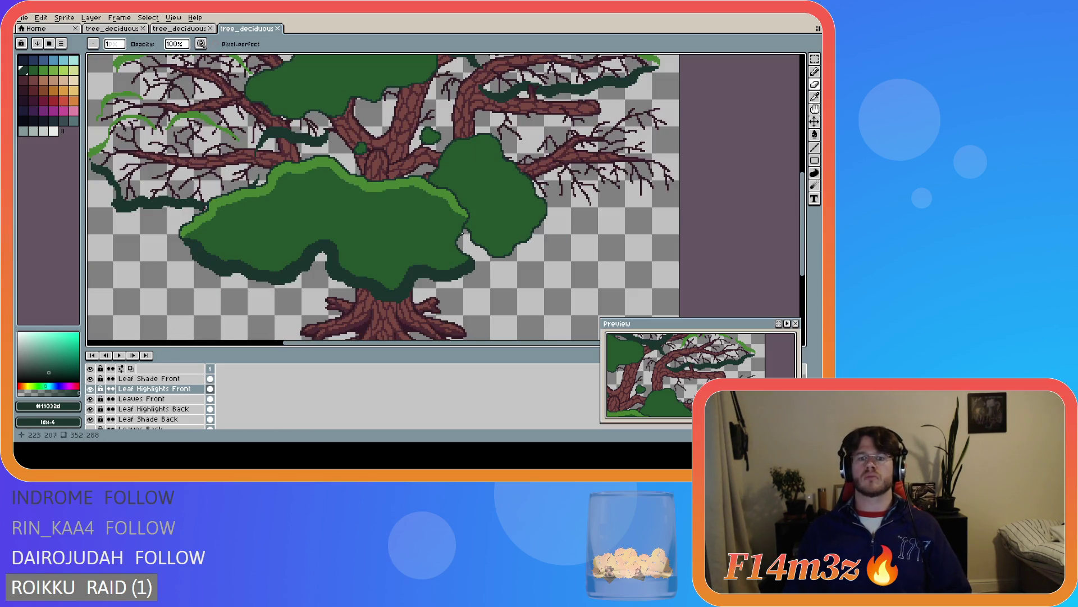
{"action": "left_click_drag", "start_coordinate": [466, 219], "coordinate": [465, 216]}
{"action": "scroll", "coordinate": [468, 231], "scroll_direction": "up", "scroll_amount": 1}
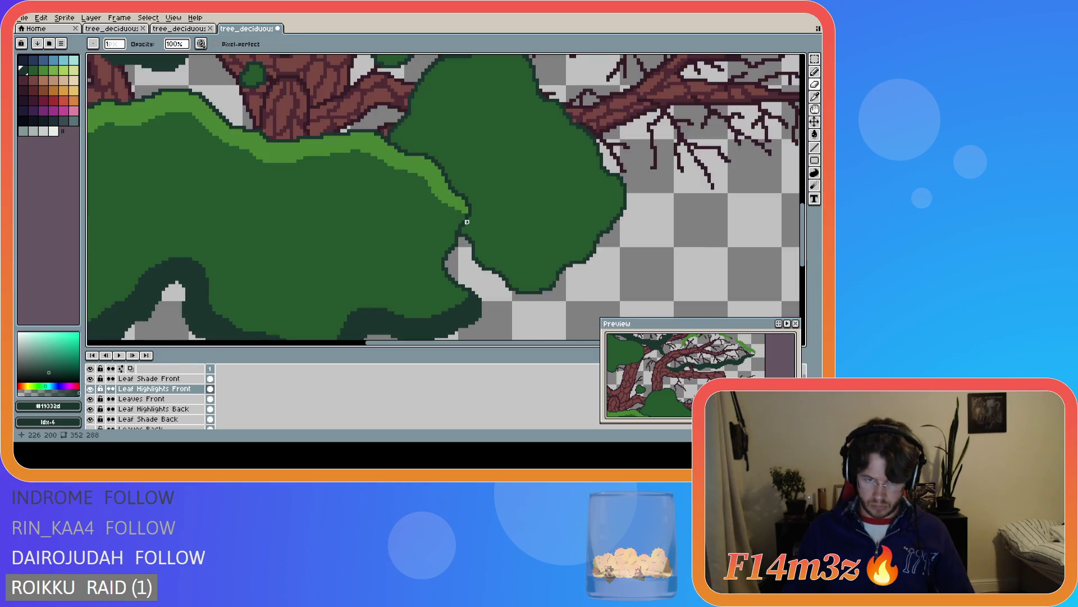
{"action": "scroll", "coordinate": [475, 260], "scroll_direction": "down", "scroll_amount": 3}
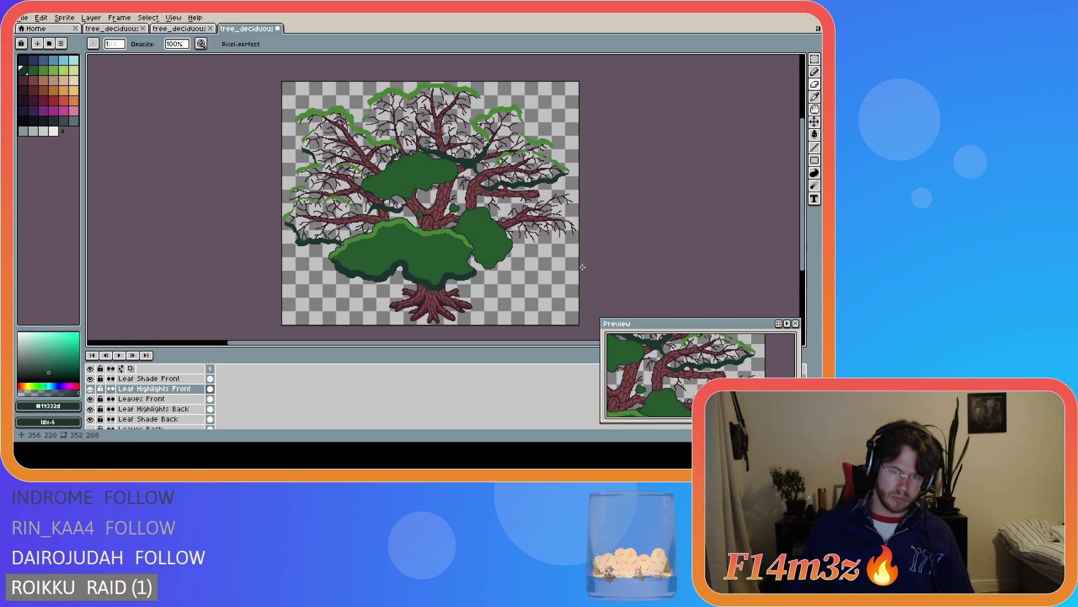
{"action": "key", "text": "ctrl+s"}
{"action": "scroll", "coordinate": [484, 283], "scroll_direction": "up", "scroll_amount": 2}
{"action": "scroll", "coordinate": [484, 283], "scroll_direction": "down", "scroll_amount": 1}
{"action": "scroll", "coordinate": [449, 270], "scroll_direction": "up", "scroll_amount": 1}
{"action": "scroll", "coordinate": [424, 263], "scroll_direction": "down", "scroll_amount": 3}
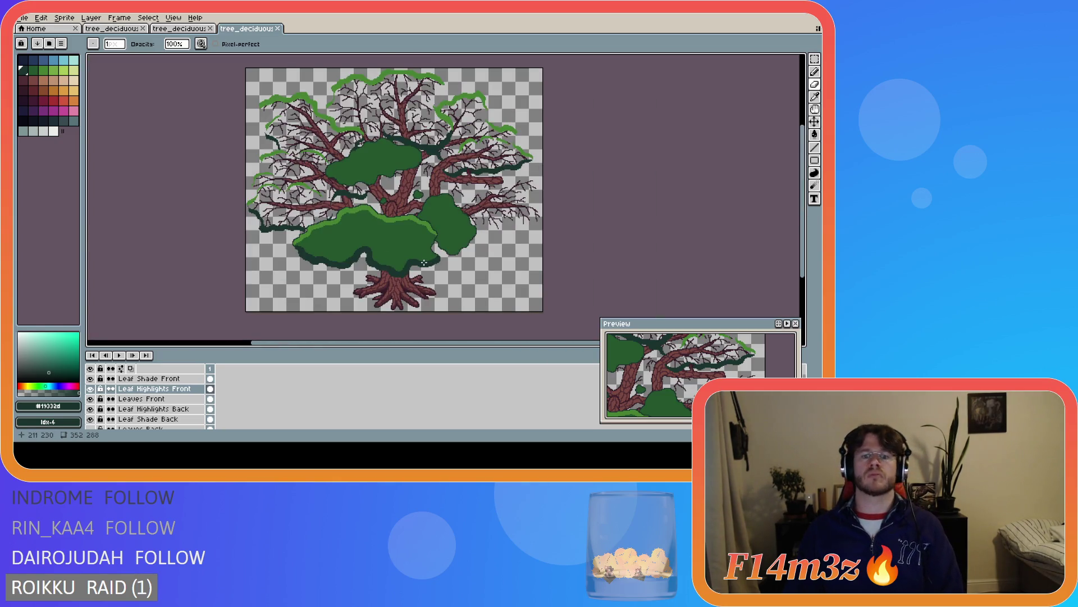
Show Leaves Back, then toggle Leaves Front off and on to check the canopy beneath
{"action": "left_click", "coordinate": [93, 427]}
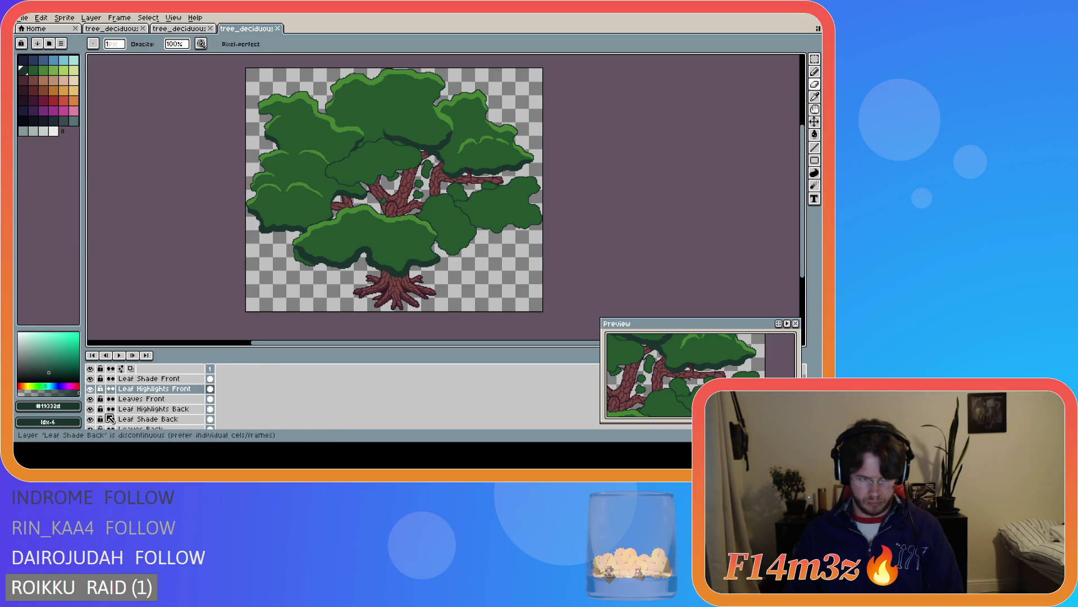
{"action": "left_click", "coordinate": [90, 399]}
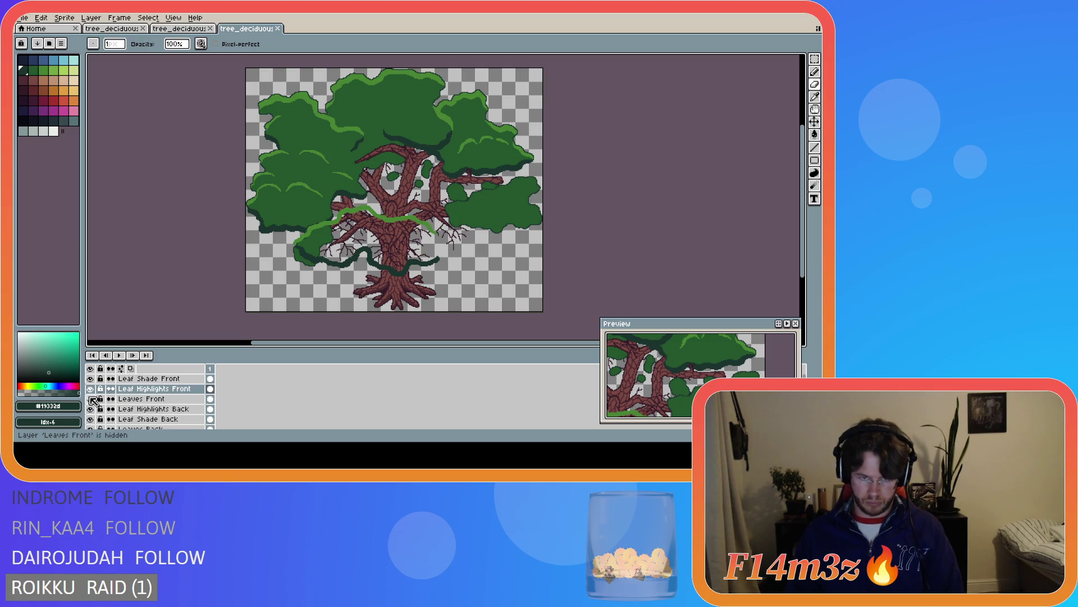
{"action": "left_click", "coordinate": [91, 399]}
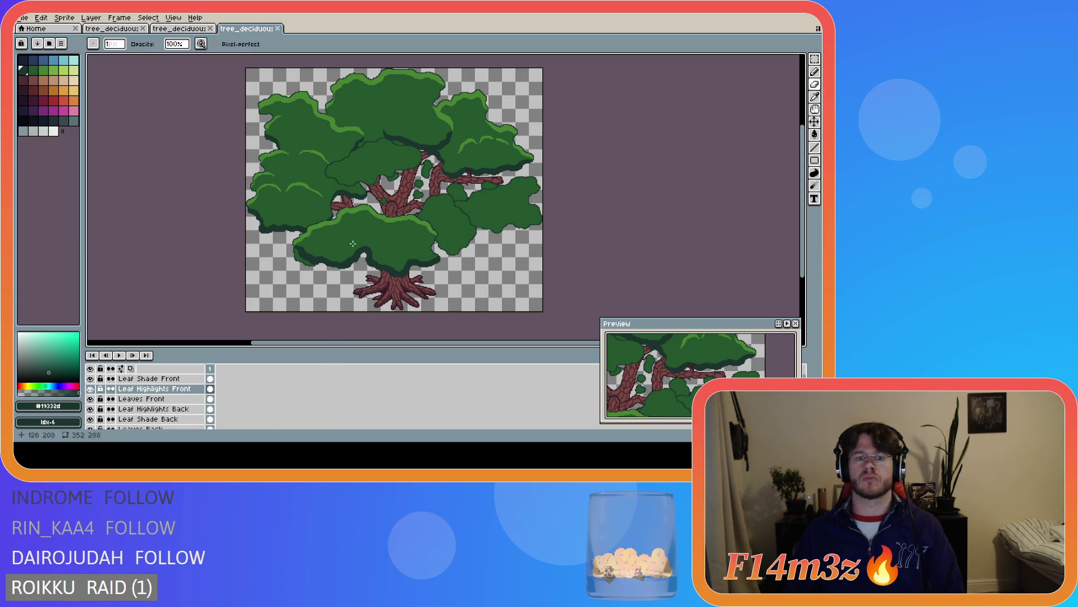
{"action": "scroll", "coordinate": [359, 244], "scroll_direction": "up", "scroll_amount": 5}
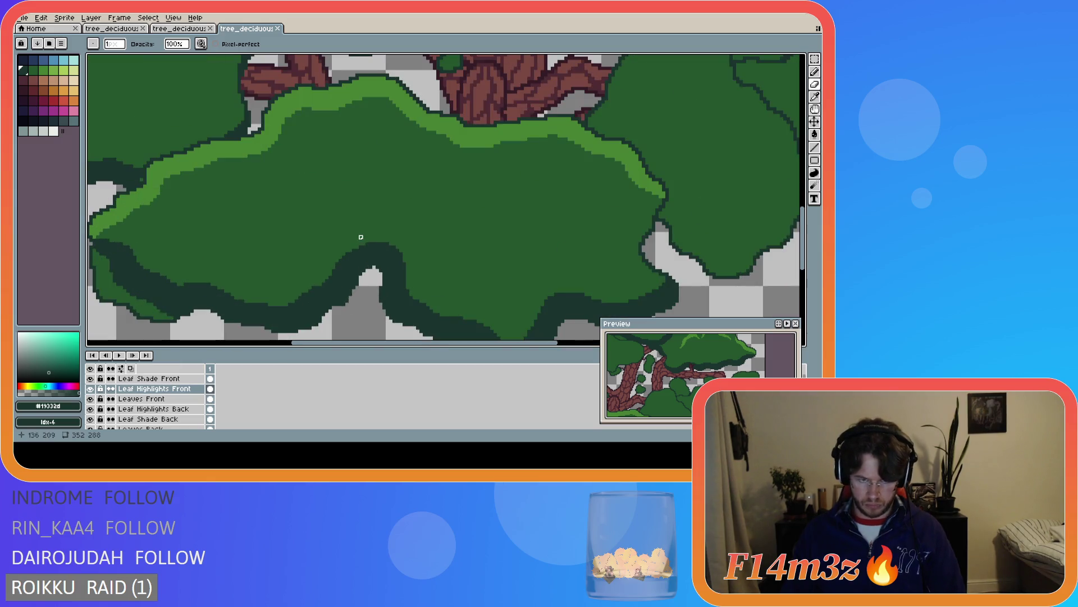
On the Leaf Shade Front layer, sample the dark green and outline a pointed shadow wedge in the lower clump
{"action": "left_click", "coordinate": [163, 379]}
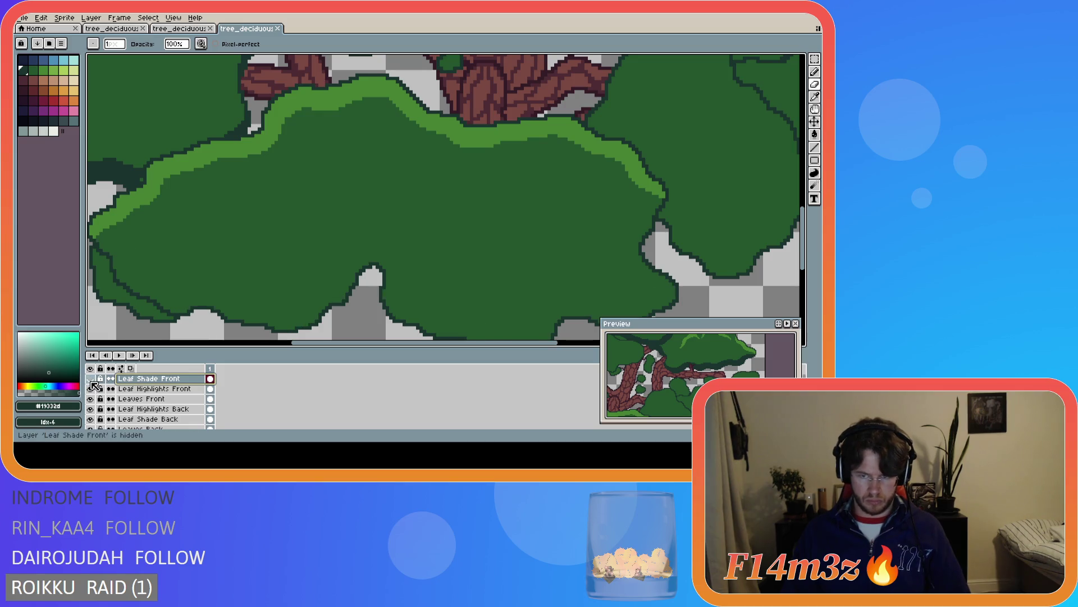
{"action": "key", "text": "i"}
{"action": "key", "text": "b"}
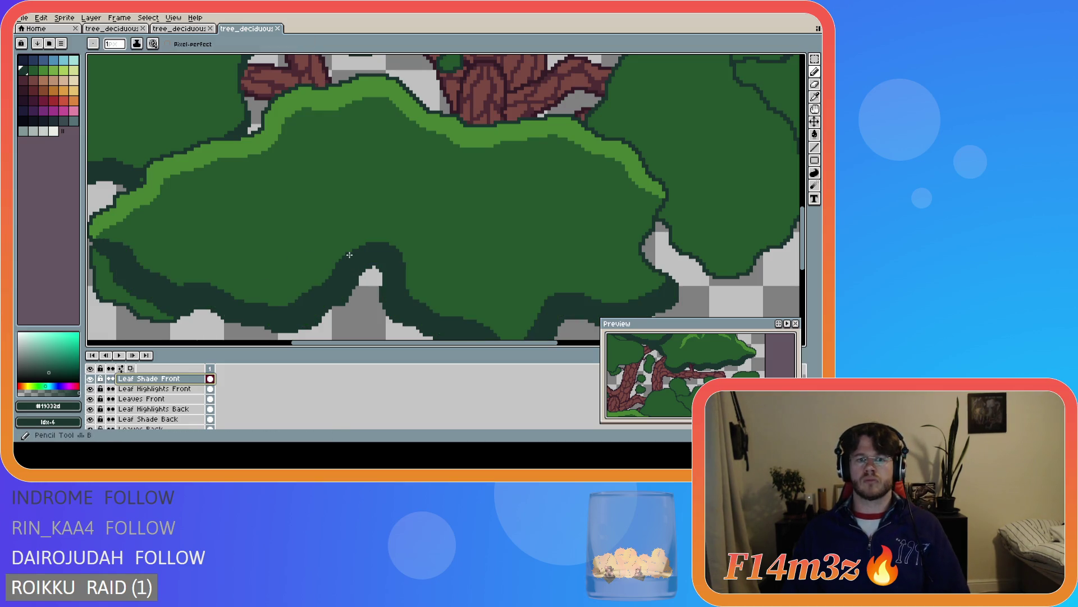
{"action": "left_click_drag", "start_coordinate": [395, 220], "coordinate": [429, 189]}
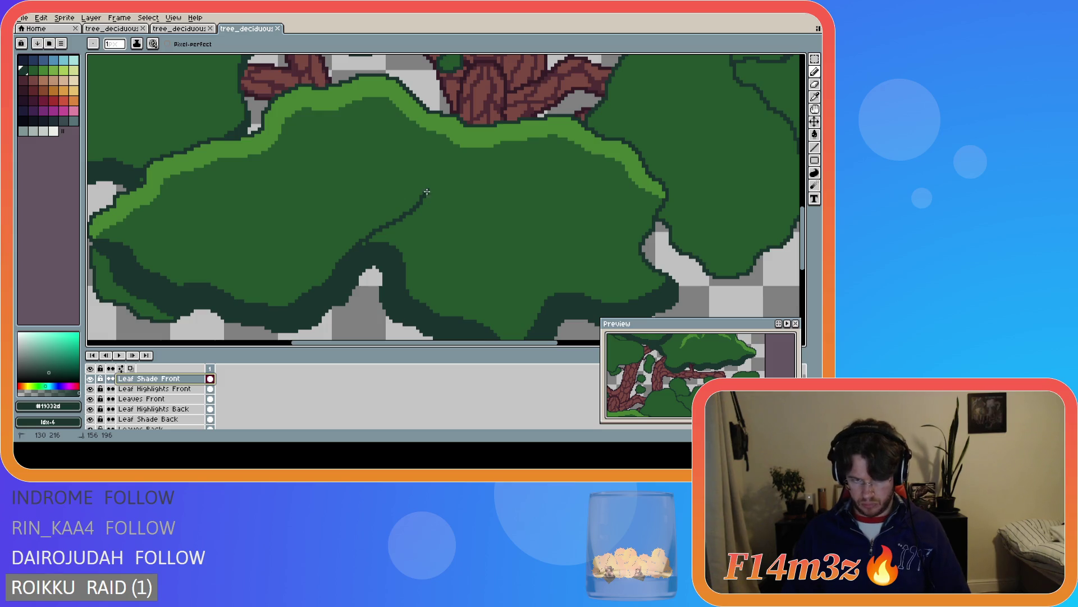
{"action": "key", "text": "ctrl+z"}
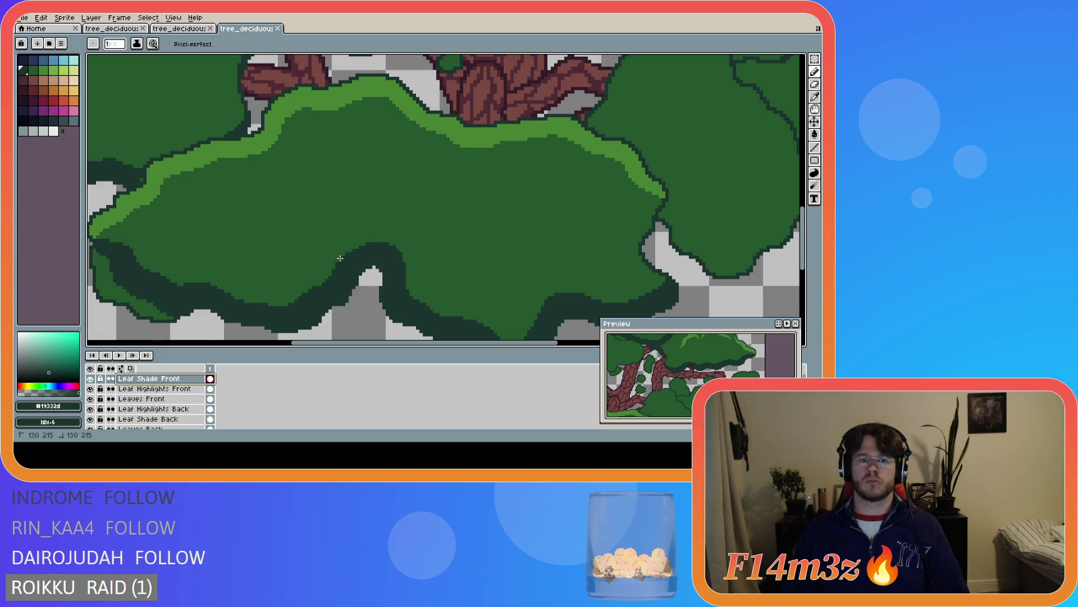
{"action": "mouse_move", "coordinate": [340, 258]}
{"action": "left_mouse_down"}
{"action": "mouse_move", "coordinate": [389, 203]}
{"action": "mouse_move", "coordinate": [434, 176]}
{"action": "left_mouse_up"}
{"action": "key", "text": "ctrl+z"}
{"action": "left_click_drag", "start_coordinate": [340, 262], "coordinate": [393, 211]}
{"action": "key", "text": "ctrl+z"}
{"action": "mouse_move", "coordinate": [355, 242]}
{"action": "left_mouse_down"}
{"action": "mouse_move", "coordinate": [401, 178]}
{"action": "mouse_move", "coordinate": [391, 200]}
{"action": "mouse_move", "coordinate": [398, 251]}
{"action": "left_mouse_up"}
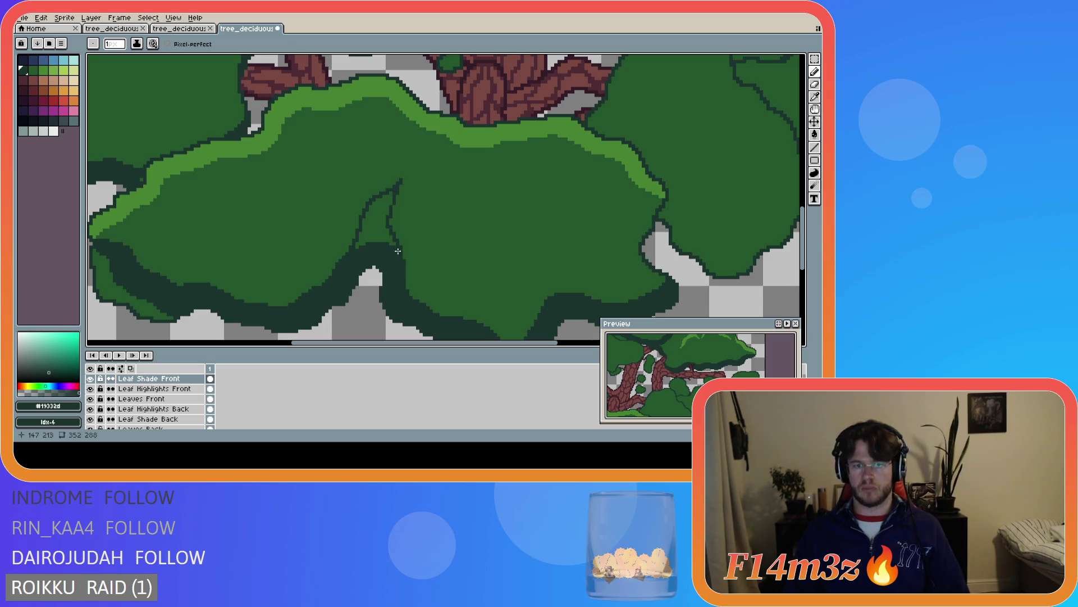
Flood-fill the shadow wedge with dark green and erase a stray pixel on its edge
{"action": "key", "text": "g"}
{"action": "left_click", "coordinate": [375, 238]}
{"action": "scroll", "coordinate": [375, 238], "scroll_direction": "down", "scroll_amount": 5}
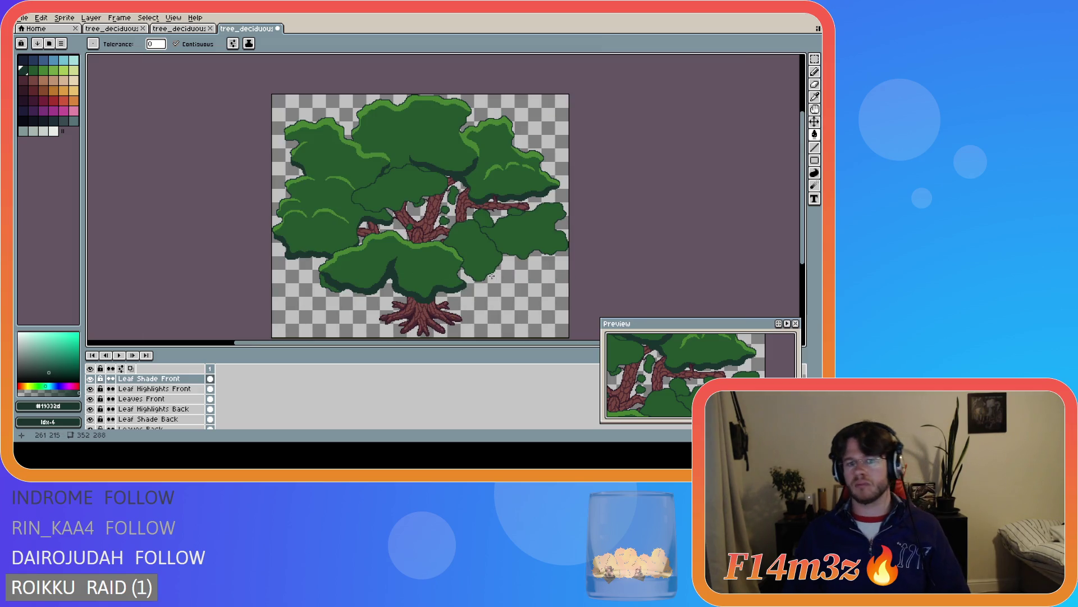
{"action": "scroll", "coordinate": [412, 290], "scroll_direction": "up", "scroll_amount": 3}
{"action": "key", "text": "e"}
{"action": "key", "text": "ctrl+z"}
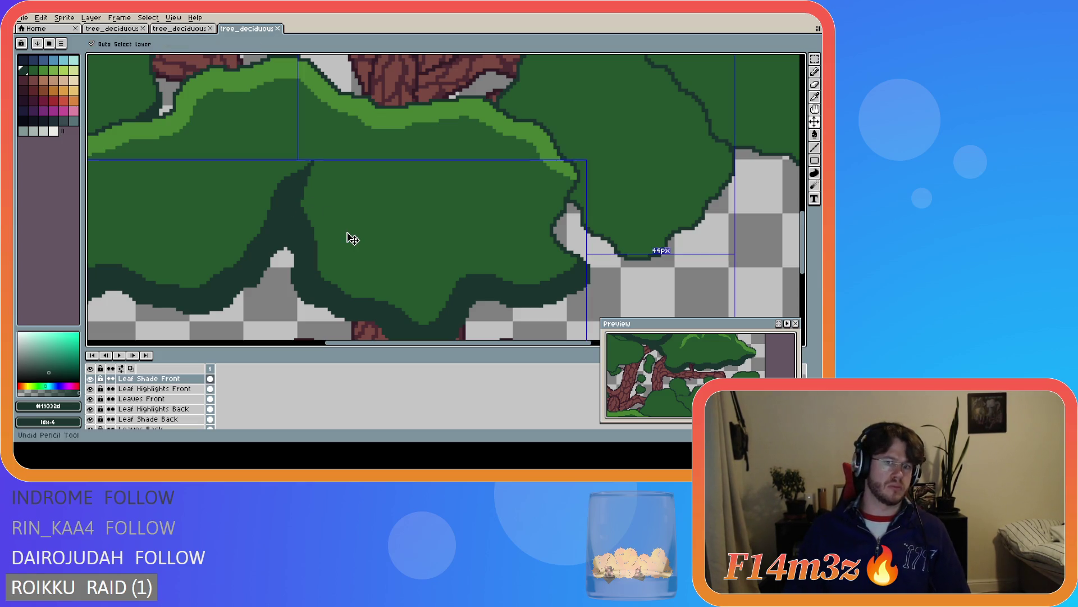
{"action": "key", "text": "ctrl+z"}
{"action": "key", "text": "ctrl+y"}
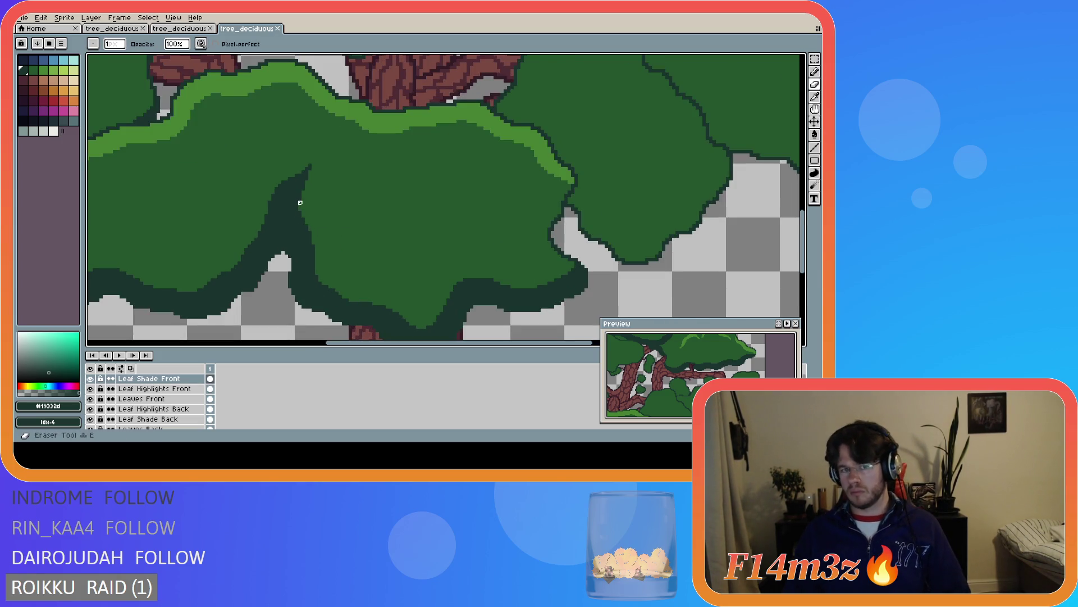
{"action": "left_click", "coordinate": [303, 189]}
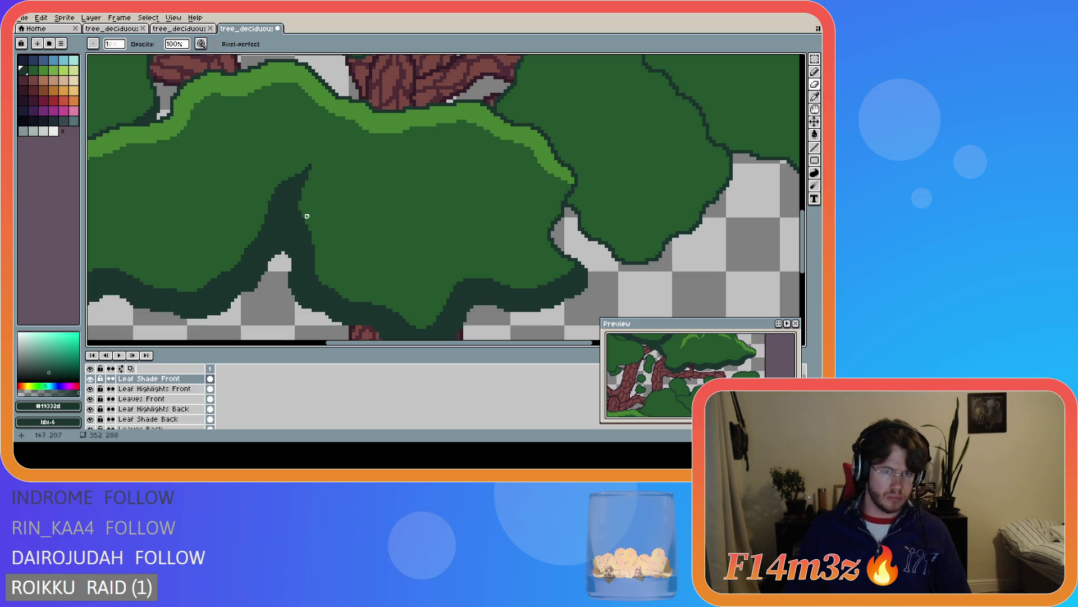
Save the tree, undo the last Paint Bucket fill, and save again
{"action": "scroll", "coordinate": [398, 217], "scroll_direction": "down", "scroll_amount": 5}
{"action": "key", "text": "ctrl+s"}
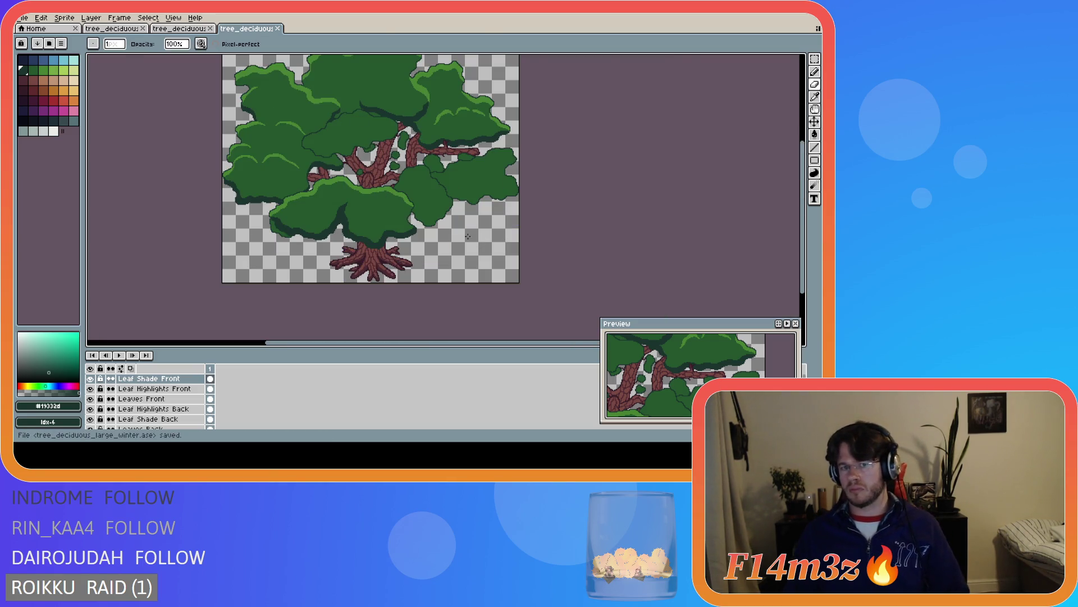
{"action": "scroll", "coordinate": [343, 169], "scroll_direction": "up", "scroll_amount": 3}
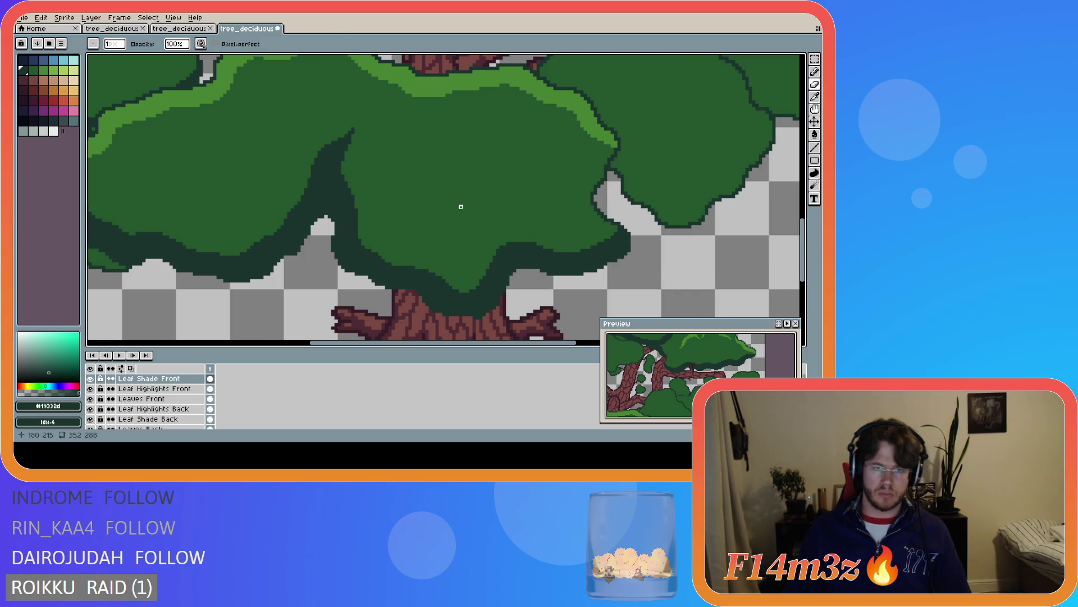
{"action": "scroll", "coordinate": [467, 206], "scroll_direction": "down", "scroll_amount": 5}
{"action": "key", "text": "v"}
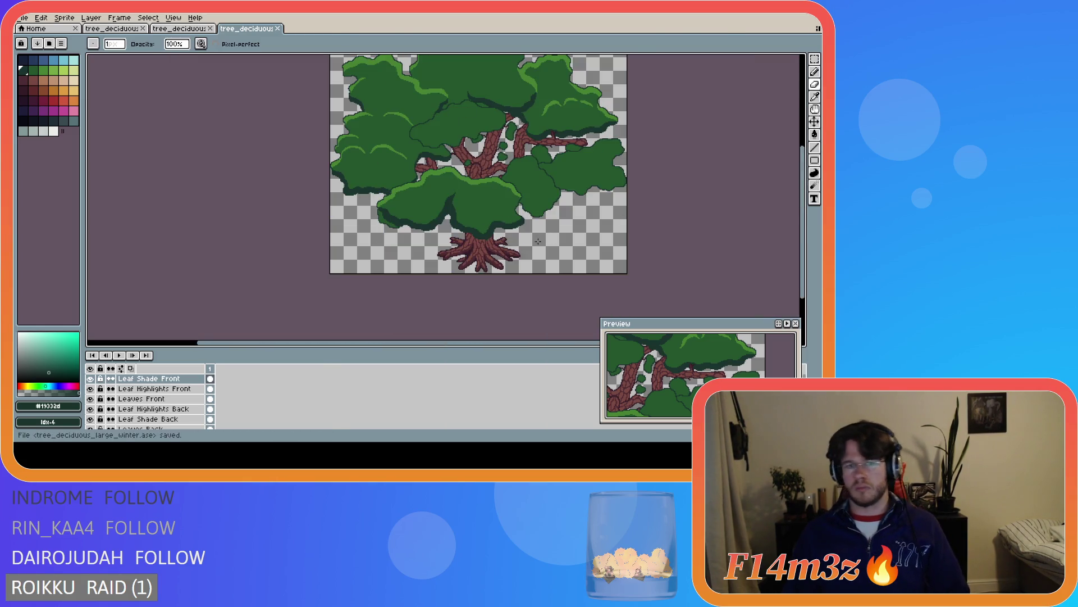
{"action": "key", "text": "ctrl+z"}
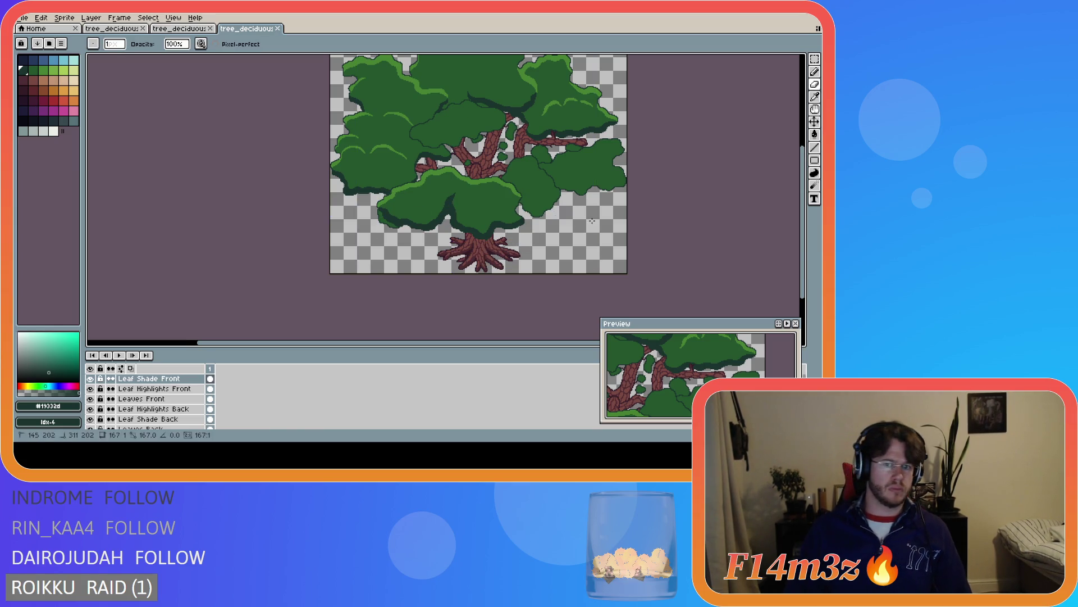
{"action": "key", "text": "ctrl+s"}
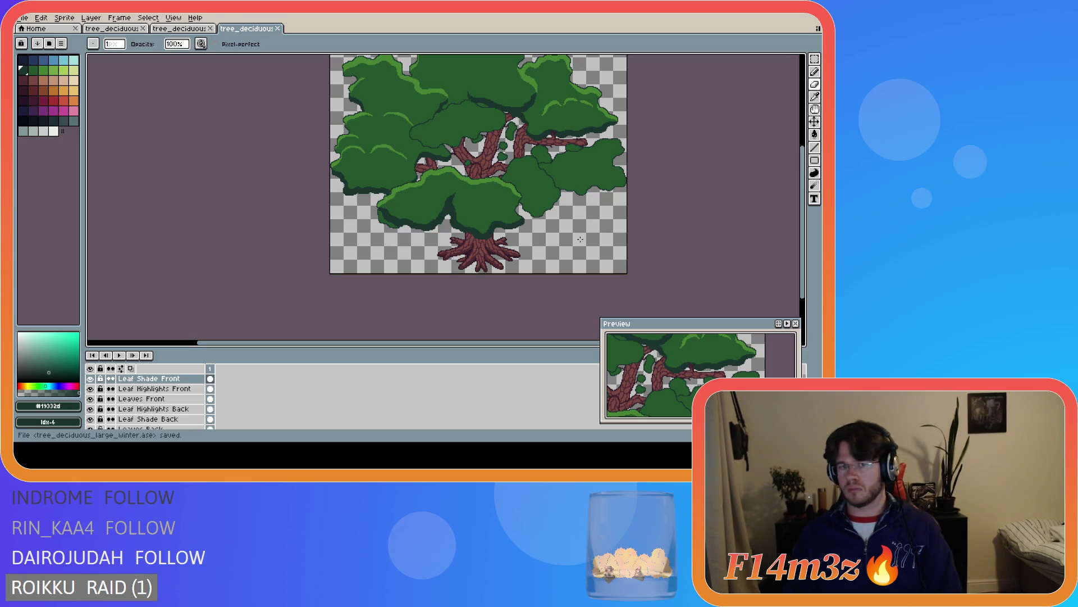
Look around the canopy and sample its mid-green #468232 as the drawing colour
{"action": "scroll", "coordinate": [616, 179], "scroll_direction": "down", "scroll_amount": 1}
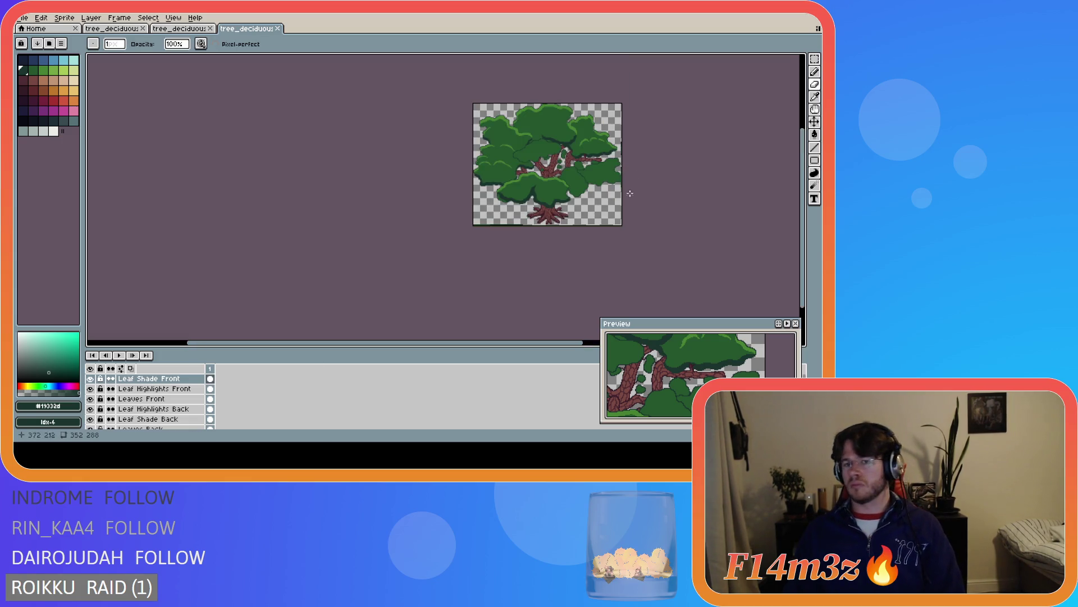
{"action": "left_click_drag", "start_coordinate": [516, 343], "coordinate": [734, 253]}
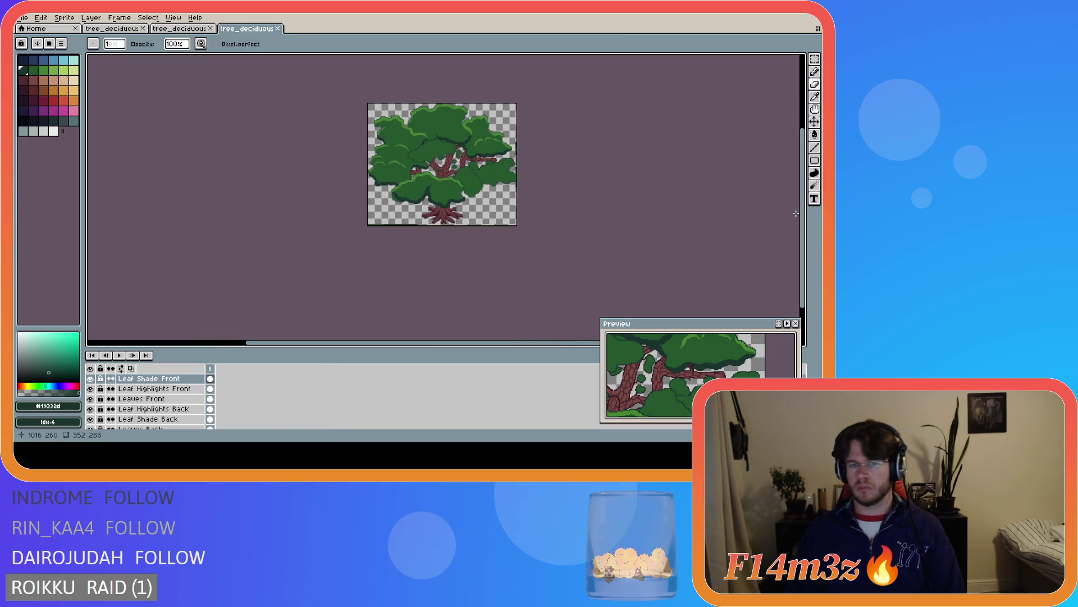
{"action": "left_click_drag", "start_coordinate": [802, 201], "coordinate": [791, 184]}
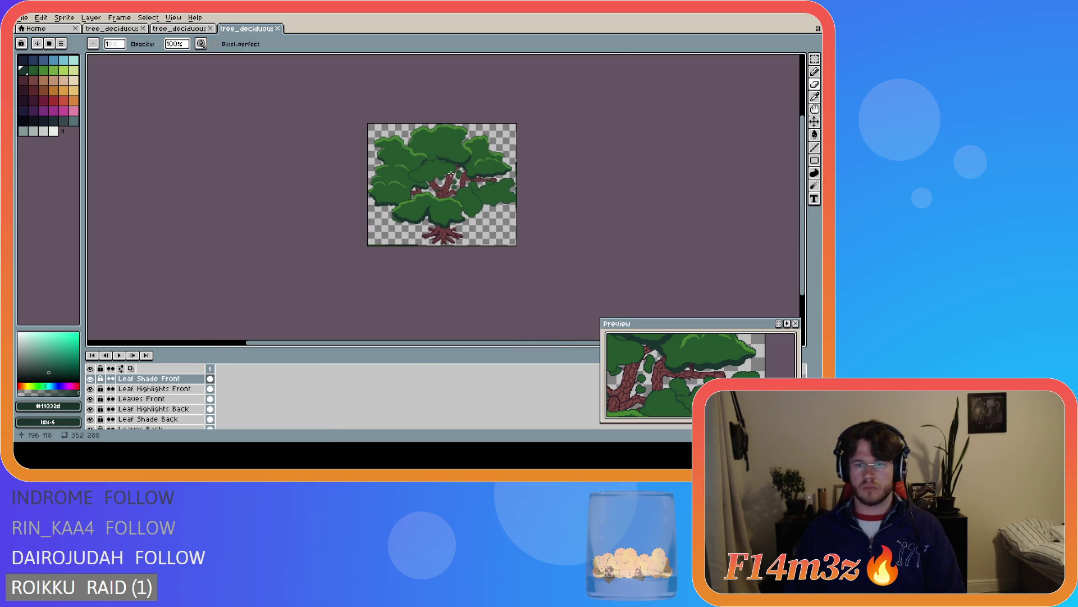
{"action": "scroll", "coordinate": [455, 171], "scroll_direction": "up", "scroll_amount": 1}
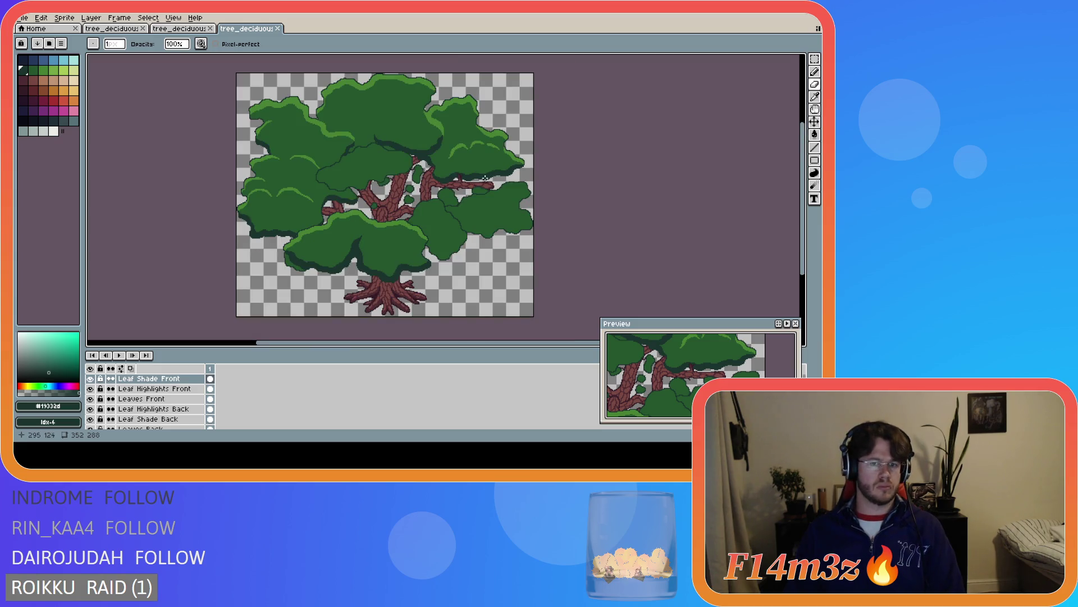
{"action": "scroll", "coordinate": [487, 173], "scroll_direction": "up", "scroll_amount": 1}
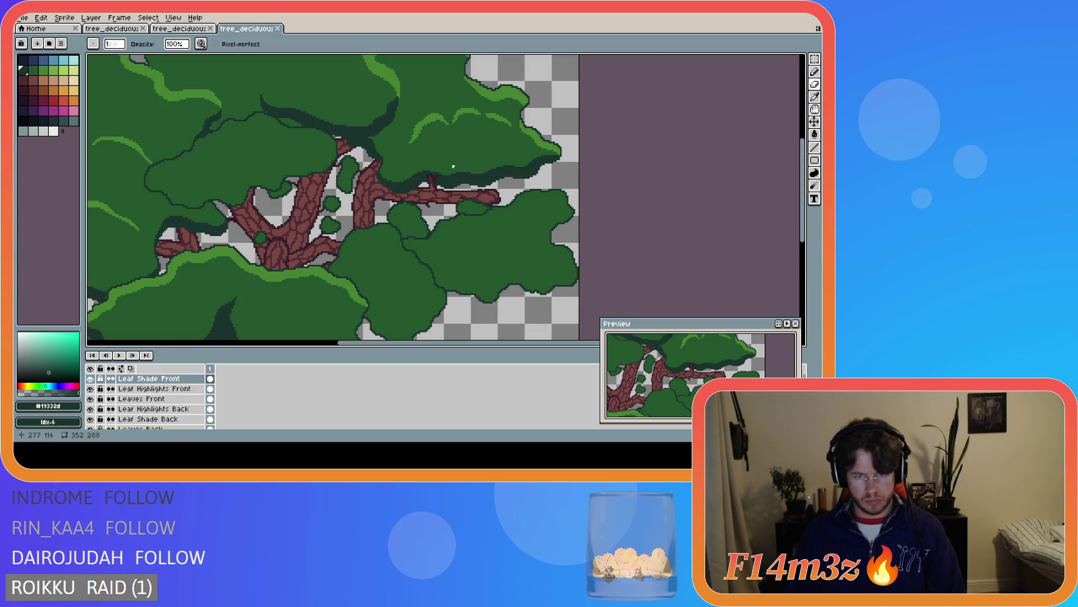
{"action": "scroll", "coordinate": [429, 174], "scroll_direction": "down", "scroll_amount": 1}
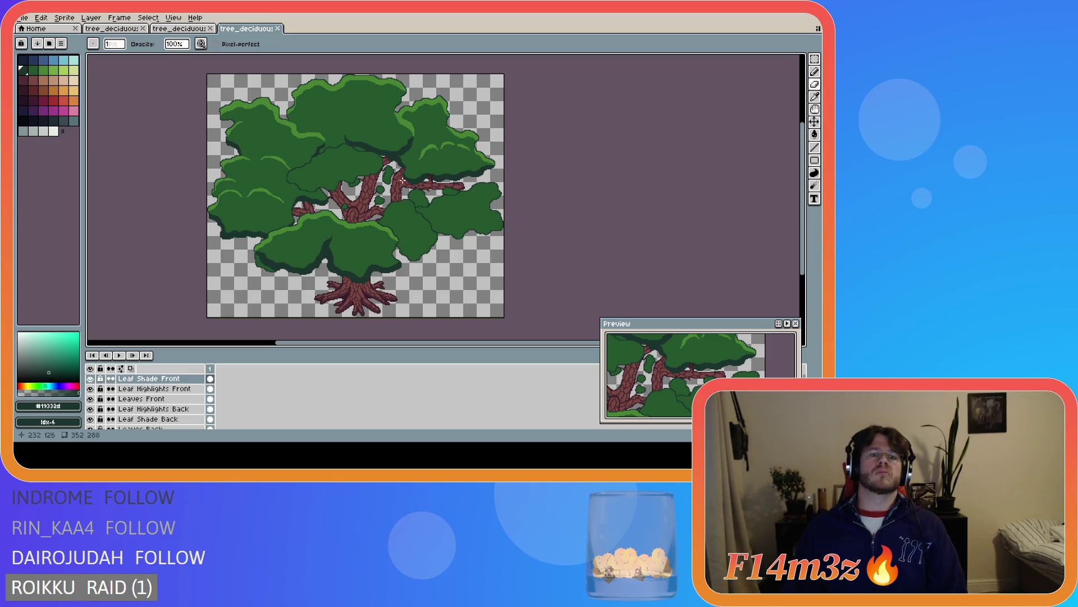
{"action": "scroll", "coordinate": [235, 217], "scroll_direction": "up", "scroll_amount": 1}
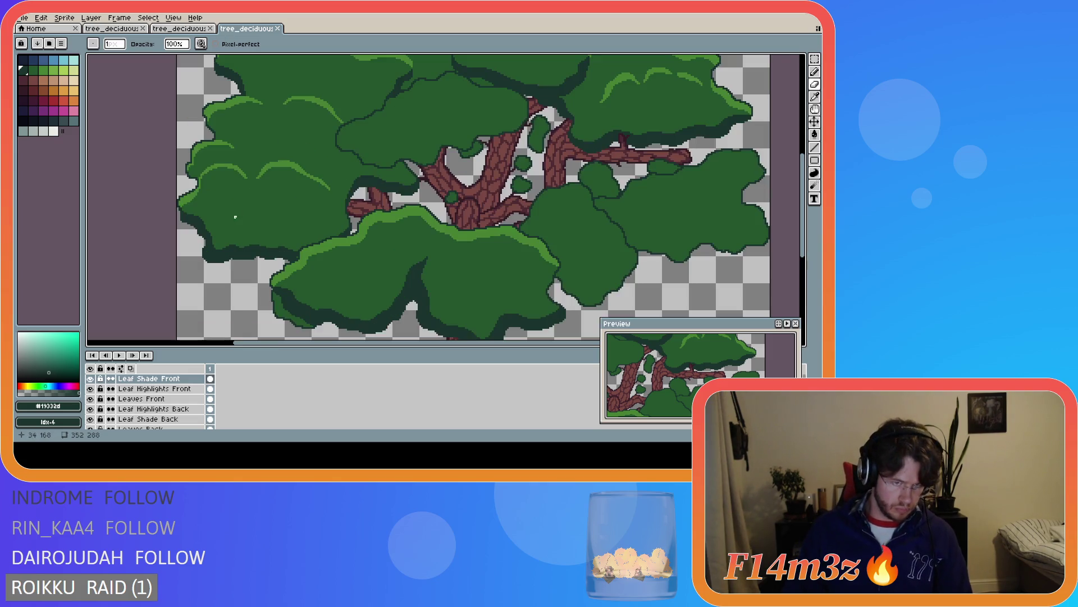
{"action": "scroll", "coordinate": [197, 238], "scroll_direction": "up", "scroll_amount": 2}
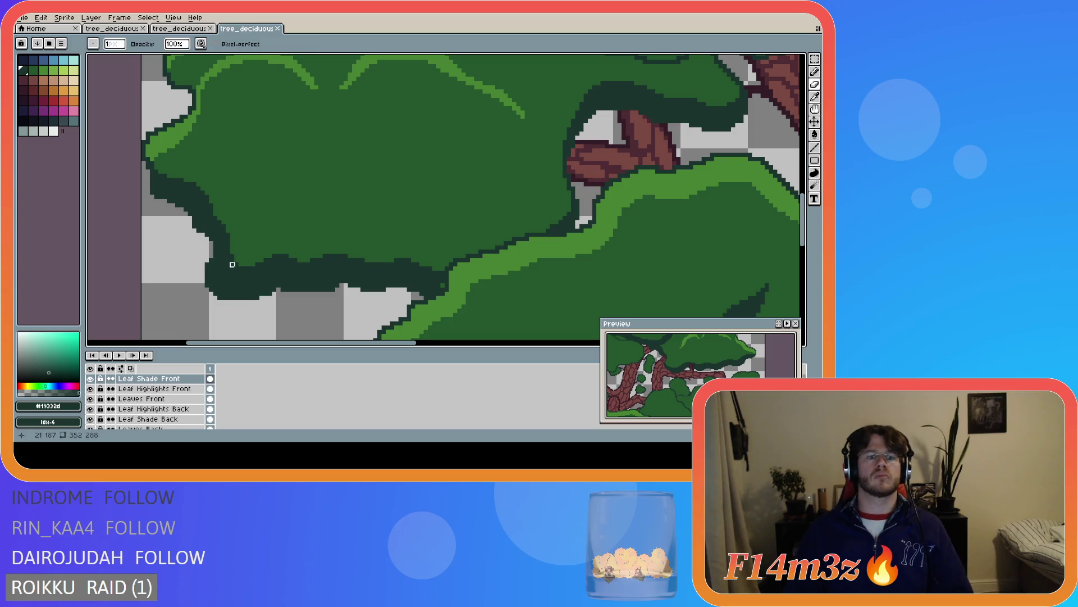
{"action": "scroll", "coordinate": [228, 230], "scroll_direction": "down", "scroll_amount": 4}
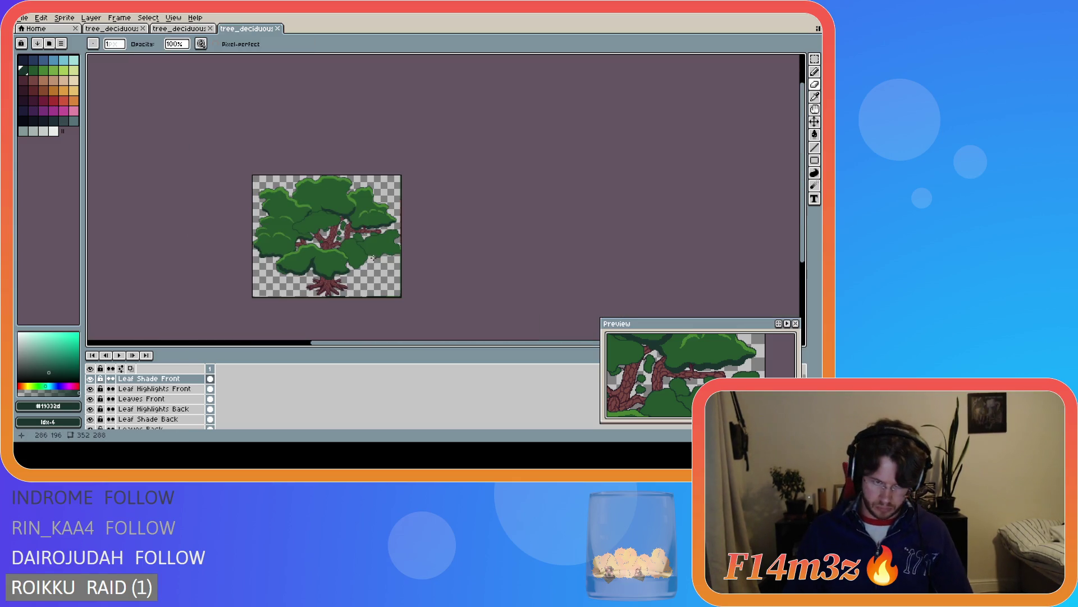
{"action": "scroll", "coordinate": [285, 247], "scroll_direction": "up", "scroll_amount": 1}
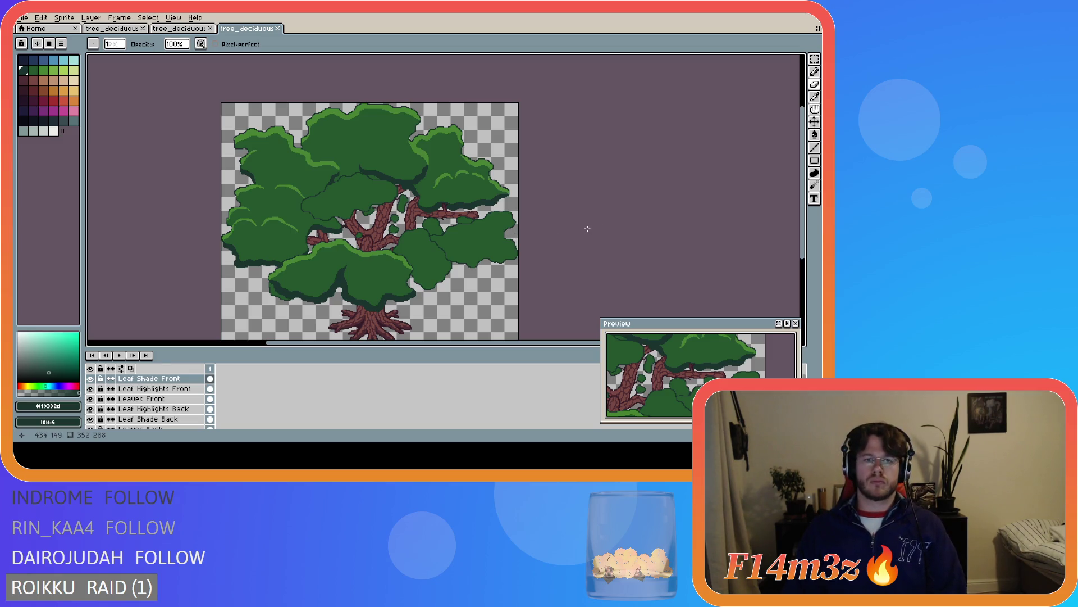
{"action": "scroll", "coordinate": [327, 178], "scroll_direction": "up", "scroll_amount": 3}
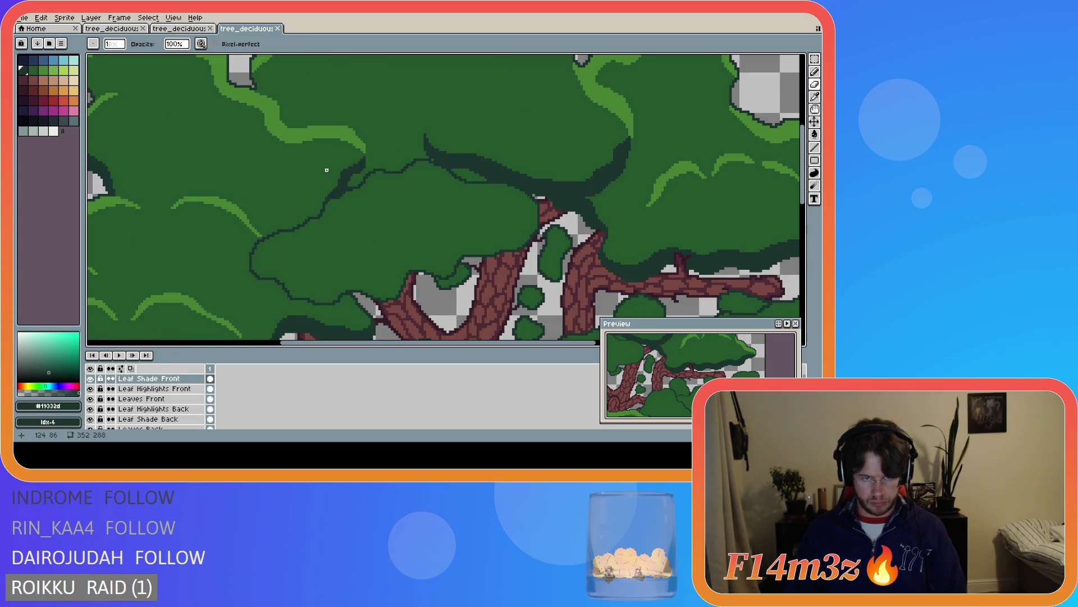
{"action": "scroll", "coordinate": [329, 164], "scroll_direction": "up", "scroll_amount": 1}
{"action": "left_click", "coordinate": [360, 129], "text": "alt"}
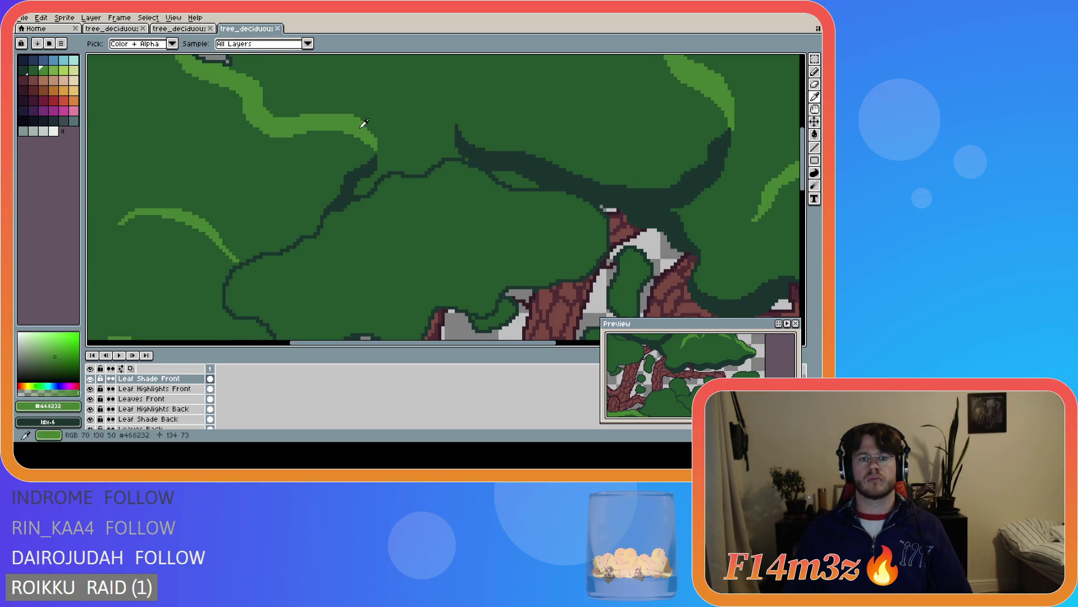
Sample the light leaf green #468232 from the canopy as the drawing colour
{"action": "left_click", "coordinate": [182, 409]}
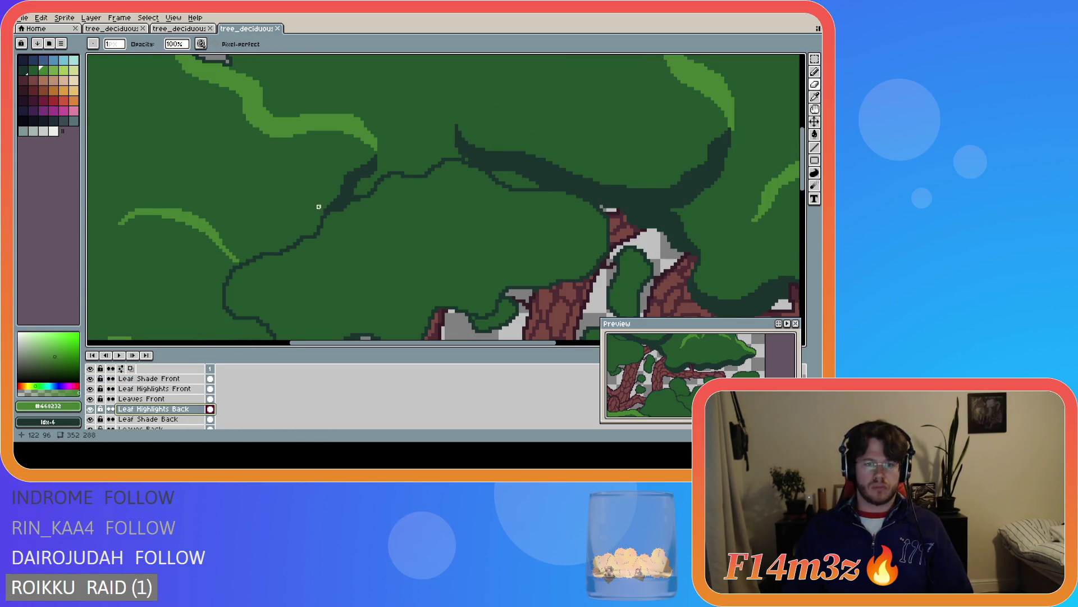
{"action": "scroll", "coordinate": [317, 219], "scroll_direction": "up", "scroll_amount": 1}
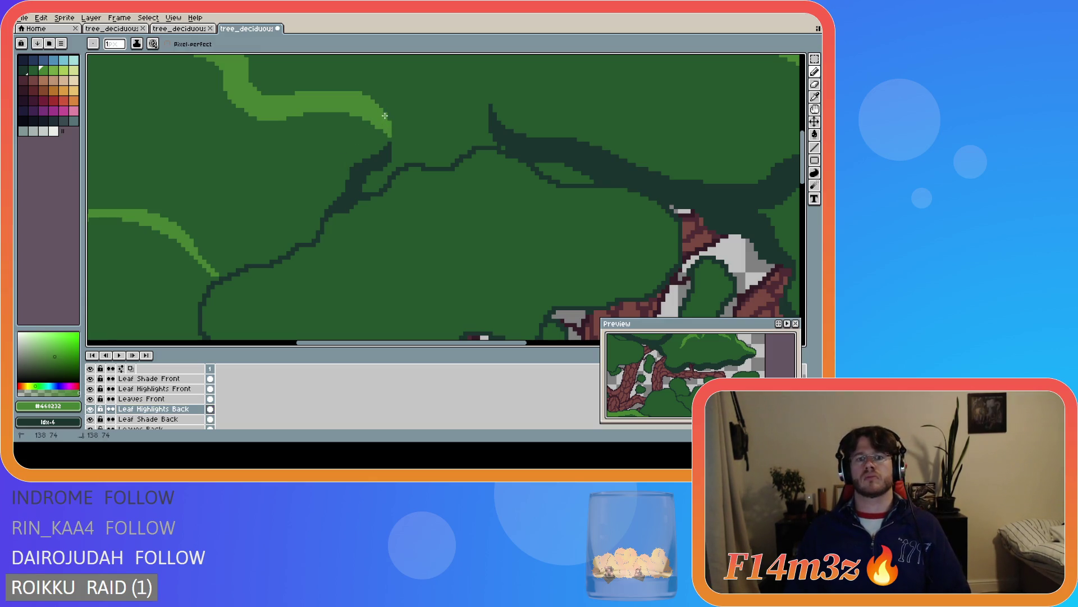
{"action": "scroll", "coordinate": [445, 189], "scroll_direction": "down", "scroll_amount": 5}
Undo the last pencil stroke and save tree_deciduous_large_winter.ase
{"action": "key", "text": "ctrl+z"}
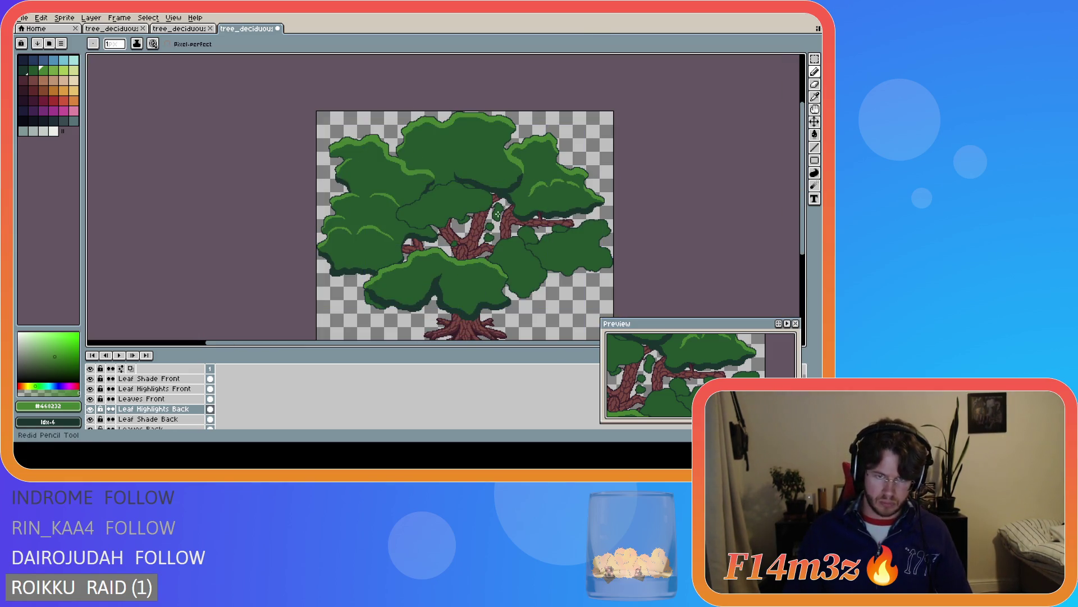
{"action": "key", "text": "ctrl+s"}
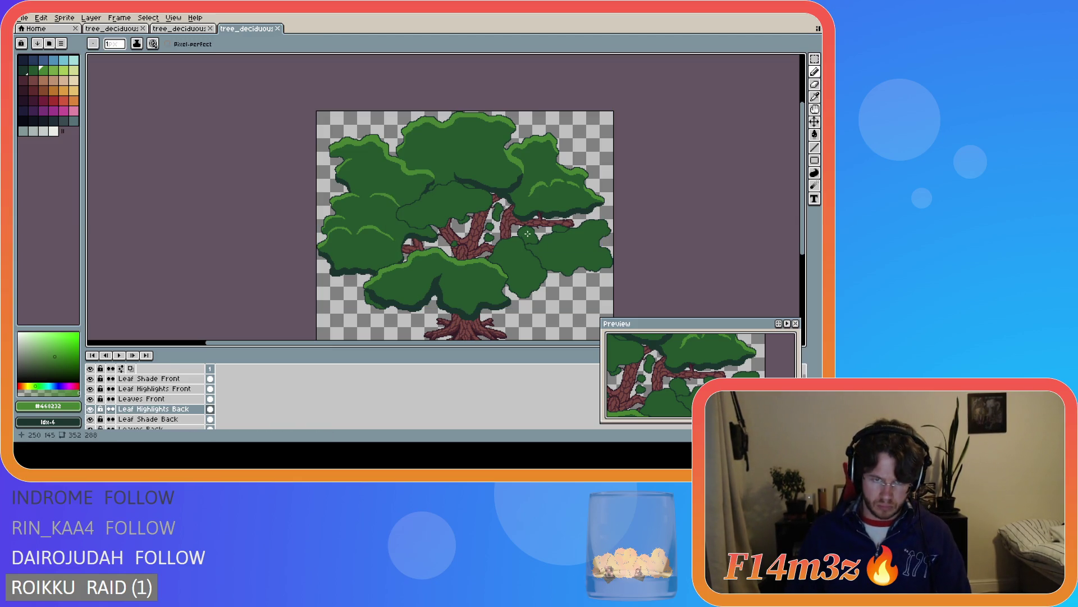
{"action": "scroll", "coordinate": [427, 177], "scroll_direction": "up", "scroll_amount": 5}
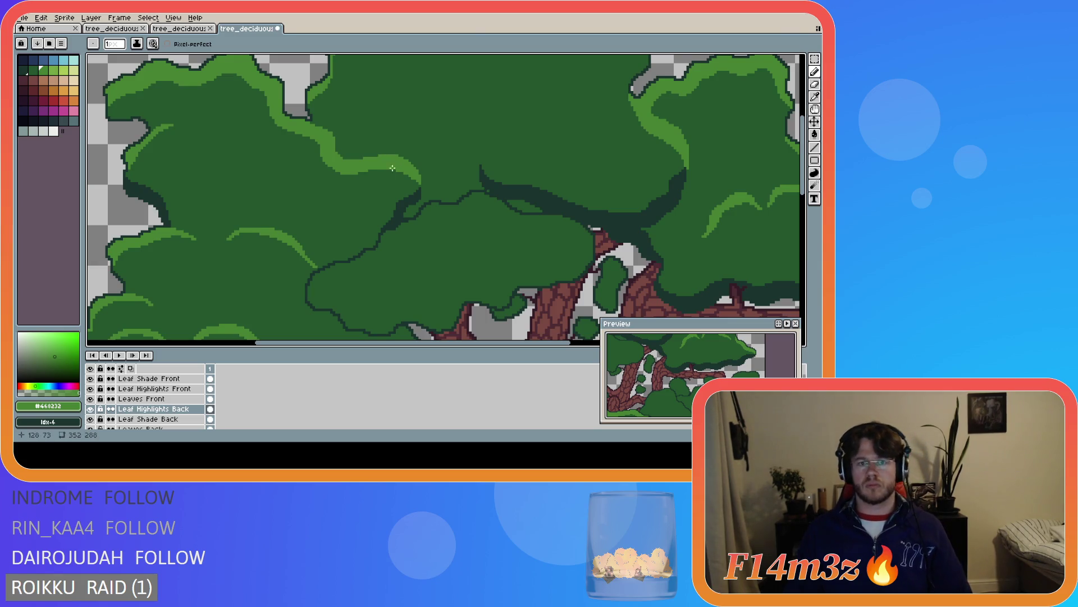
{"action": "scroll", "coordinate": [380, 173], "scroll_direction": "down", "scroll_amount": 5}
{"action": "scroll", "coordinate": [405, 267], "scroll_direction": "up", "scroll_amount": 2}
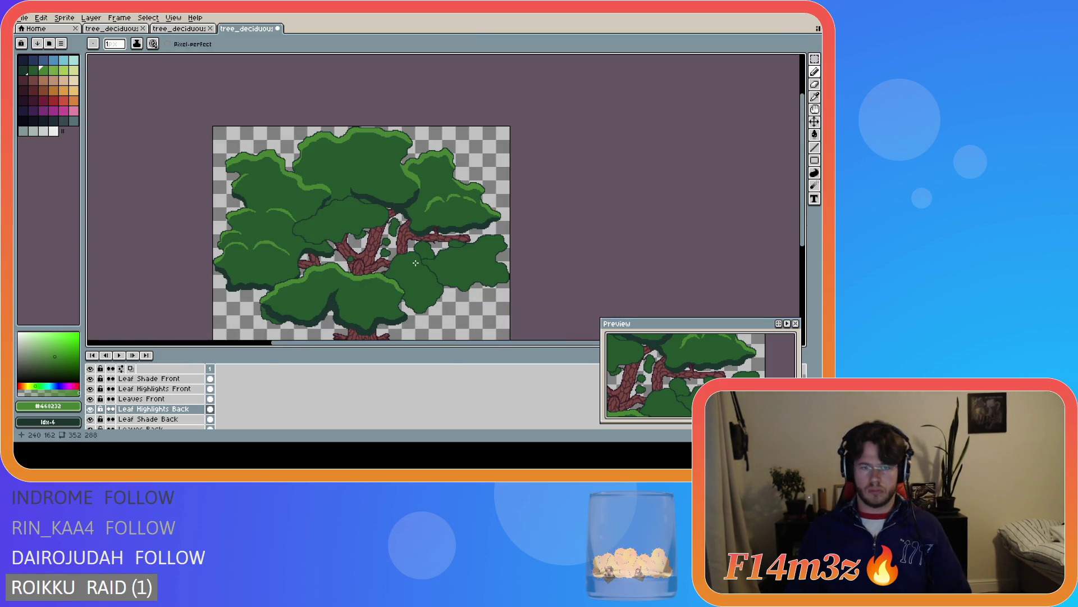
{"action": "key", "text": "ctrl+s"}
{"action": "scroll", "coordinate": [335, 200], "scroll_direction": "up", "scroll_amount": 2}
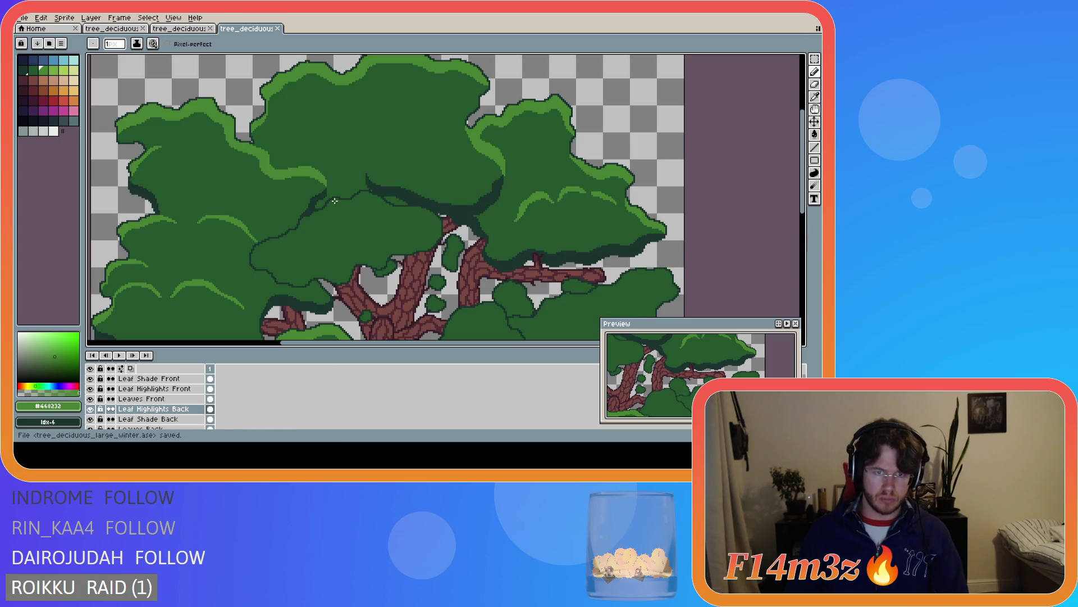
{"action": "scroll", "coordinate": [332, 202], "scroll_direction": "up", "scroll_amount": 1}
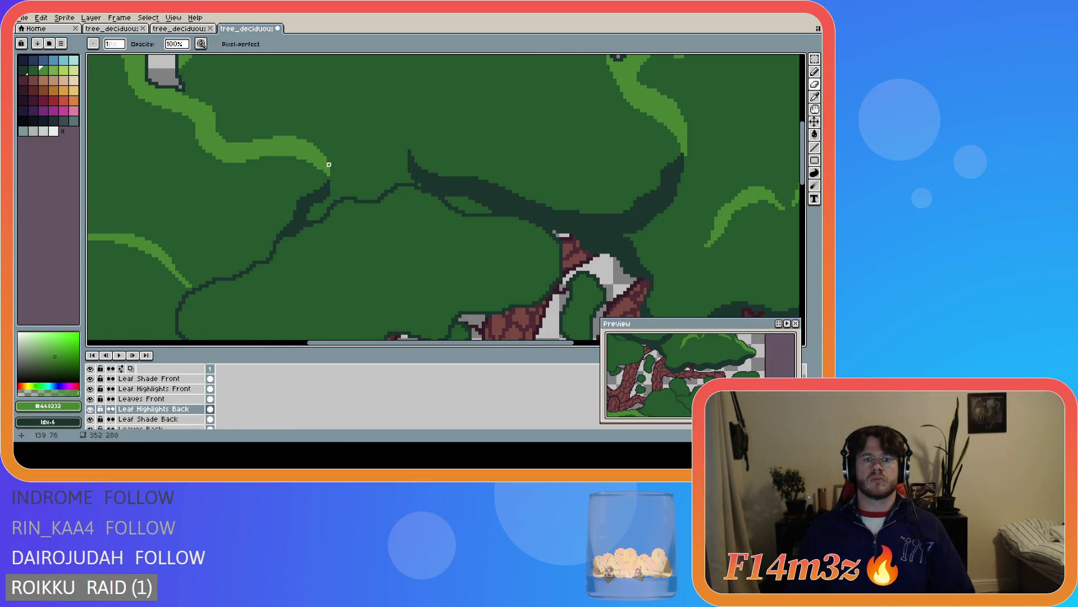
{"action": "scroll", "coordinate": [363, 210], "scroll_direction": "down", "scroll_amount": 3}
{"action": "scroll", "coordinate": [362, 210], "scroll_direction": "down", "scroll_amount": 1}
{"action": "scroll", "coordinate": [394, 262], "scroll_direction": "up", "scroll_amount": 1}
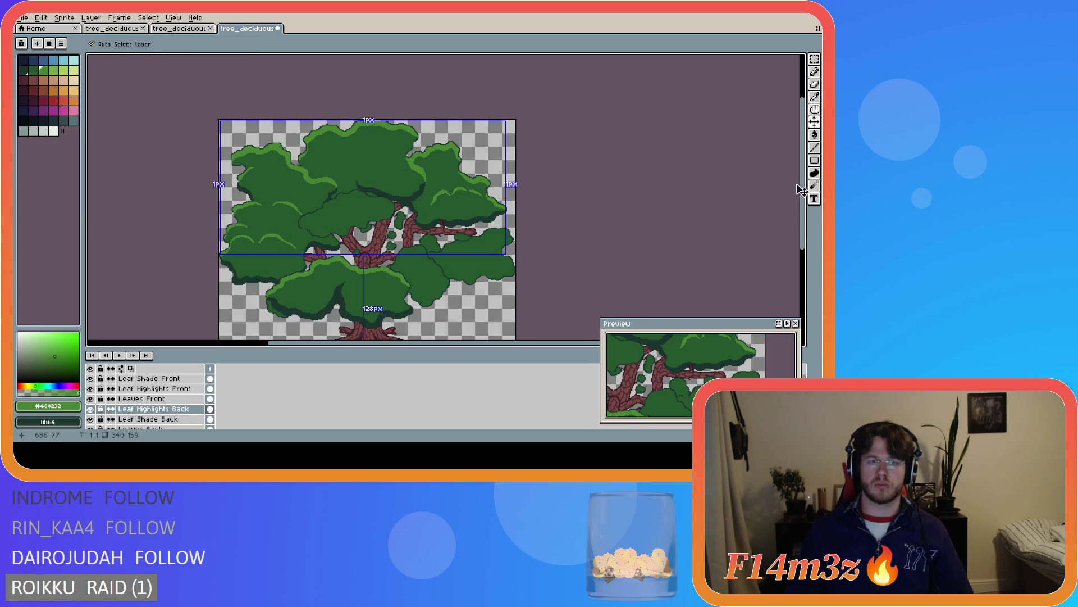
{"action": "left_click_drag", "start_coordinate": [804, 177], "coordinate": [804, 196]}
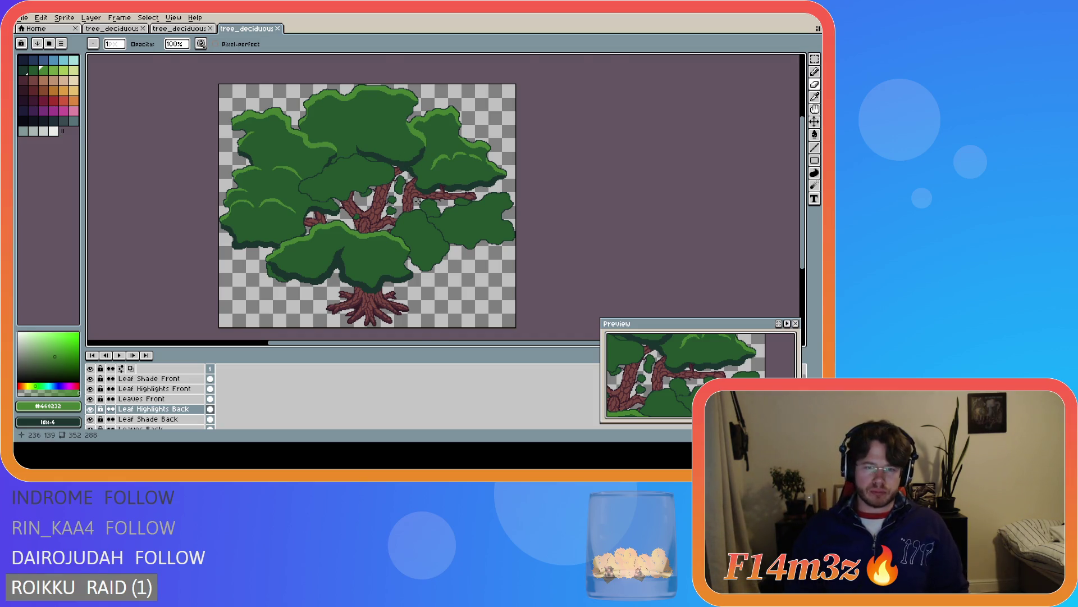
Sample the dark outline green #19332d from the front leaf clump and return to the Pencil on Leaf Shade Front
{"action": "scroll", "coordinate": [418, 200], "scroll_direction": "up", "scroll_amount": 2}
{"action": "scroll", "coordinate": [418, 200], "scroll_direction": "down", "scroll_amount": 3}
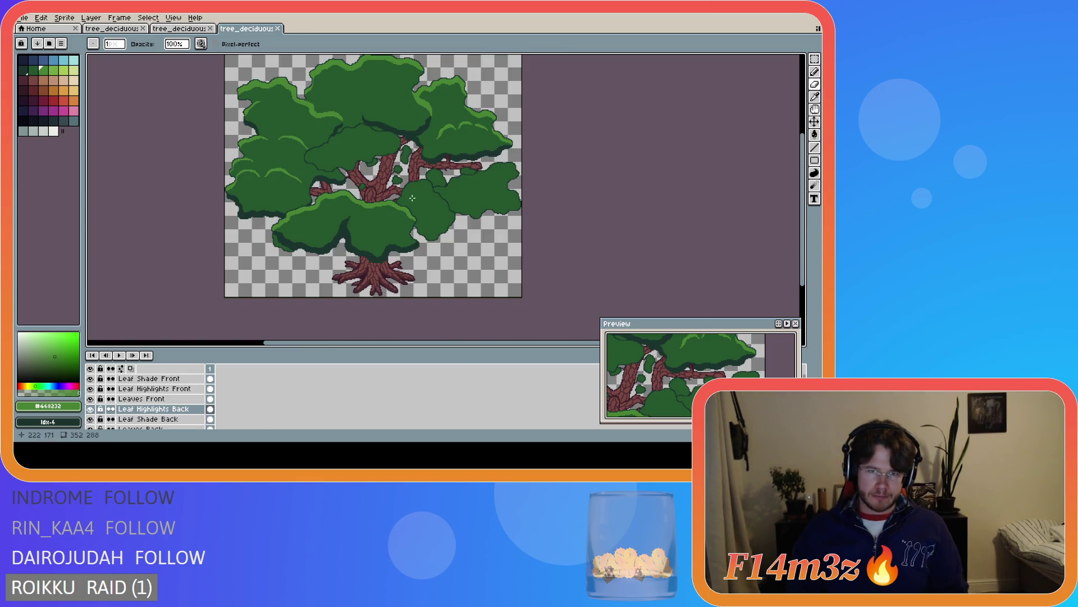
{"action": "scroll", "coordinate": [416, 185], "scroll_direction": "up", "scroll_amount": 2}
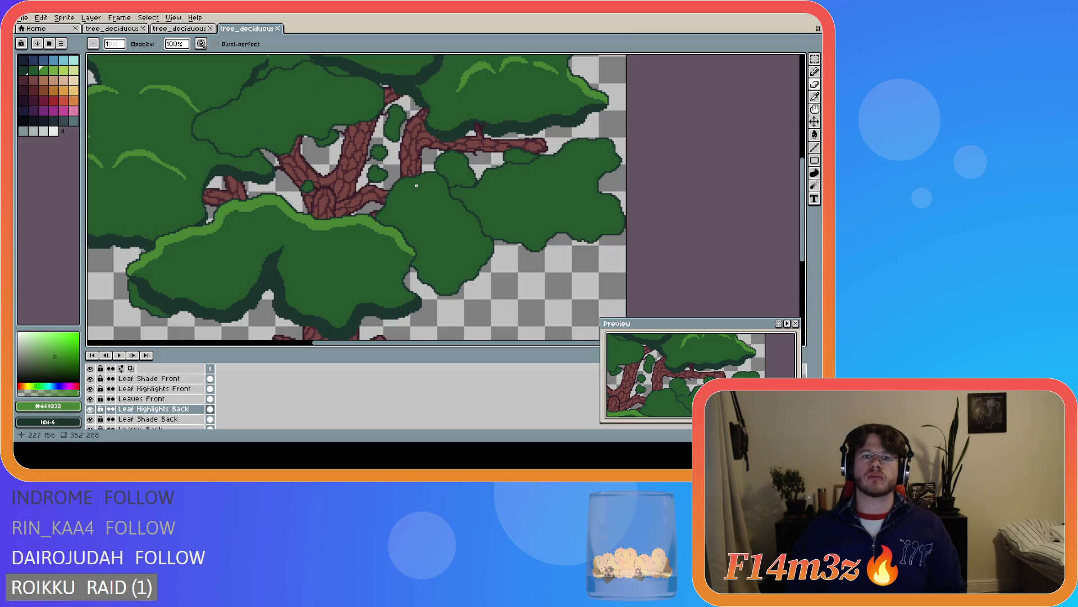
{"action": "scroll", "coordinate": [426, 167], "scroll_direction": "down", "scroll_amount": 2}
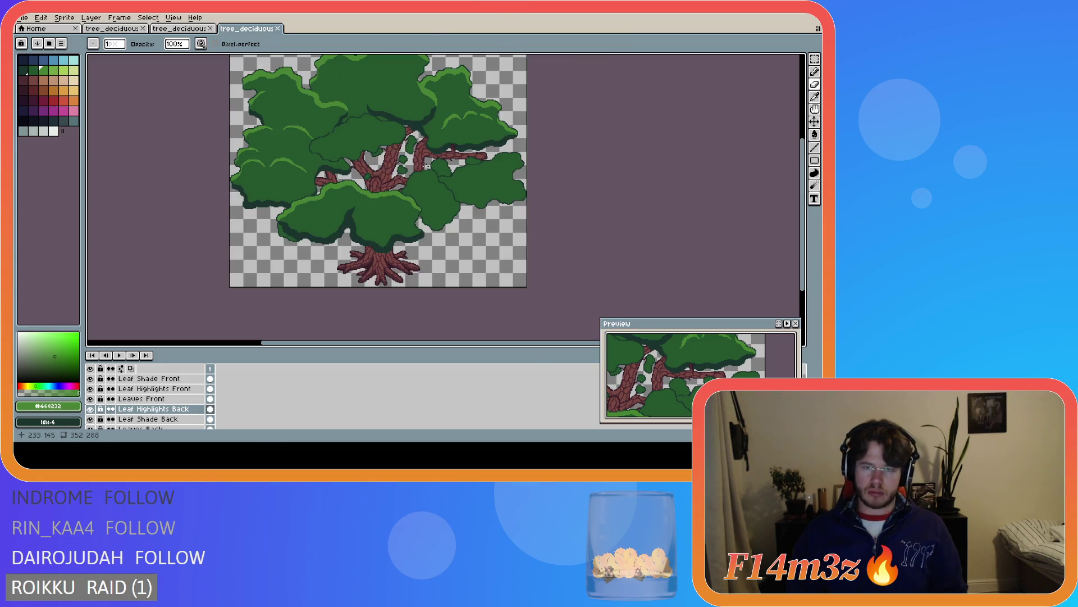
{"action": "scroll", "coordinate": [426, 167], "scroll_direction": "down", "scroll_amount": 1}
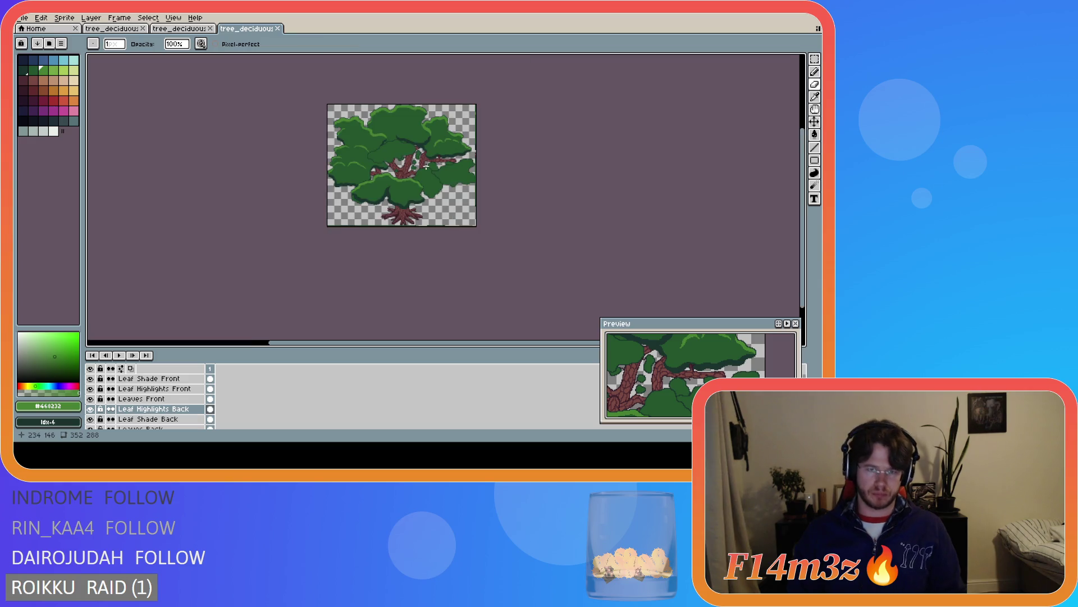
{"action": "scroll", "coordinate": [426, 165], "scroll_direction": "up", "scroll_amount": 1}
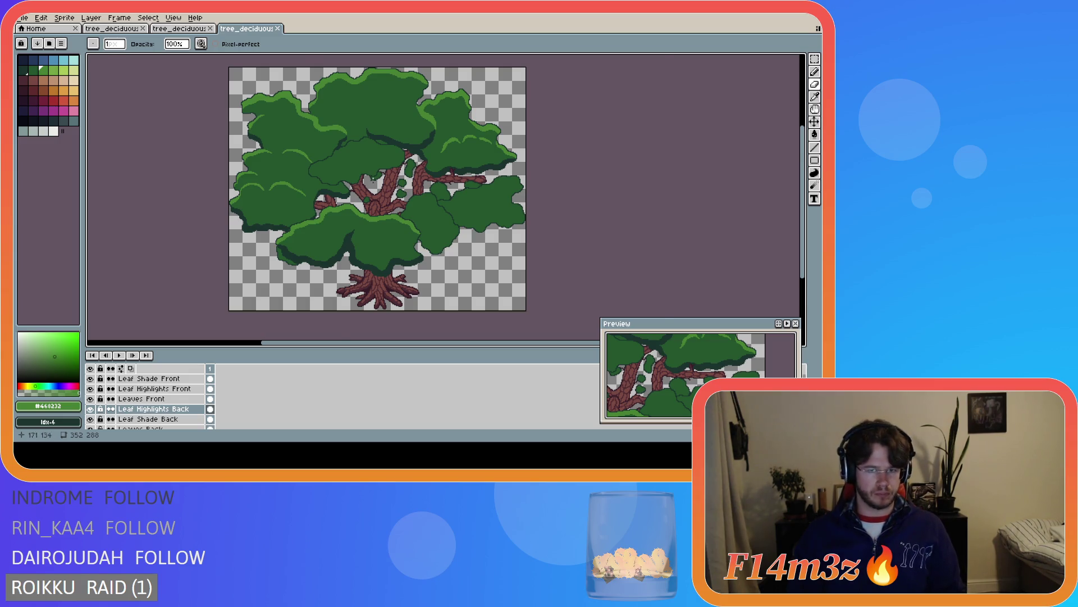
{"action": "scroll", "coordinate": [387, 201], "scroll_direction": "up", "scroll_amount": 1}
{"action": "key", "text": "i"}
{"action": "left_click", "coordinate": [455, 321]}
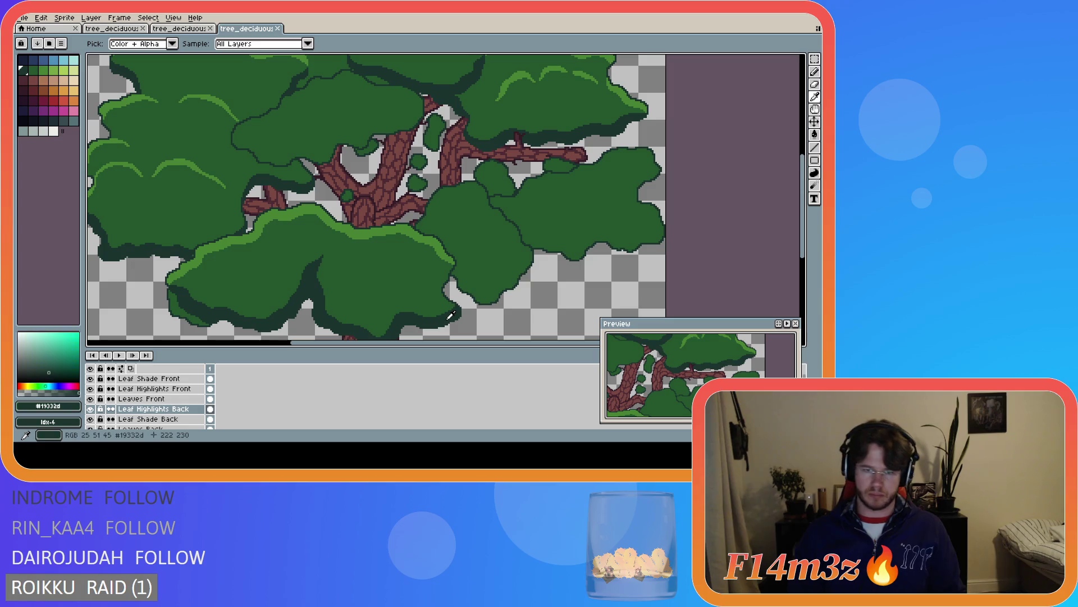
{"action": "key", "text": "b"}
{"action": "scroll", "coordinate": [438, 315], "scroll_direction": "up", "scroll_amount": 1}
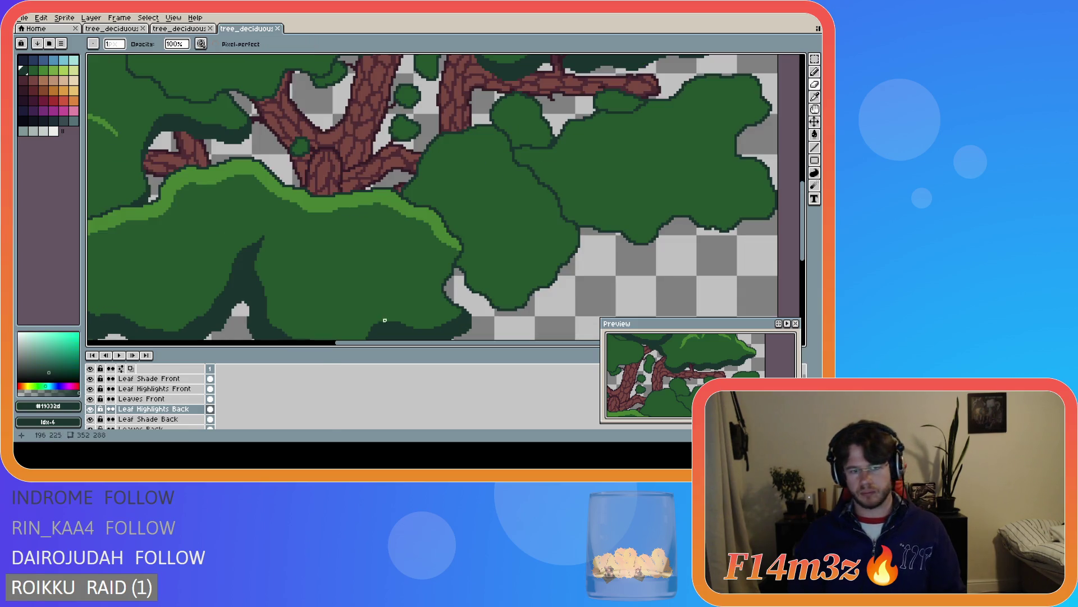
{"action": "left_click", "coordinate": [168, 378]}
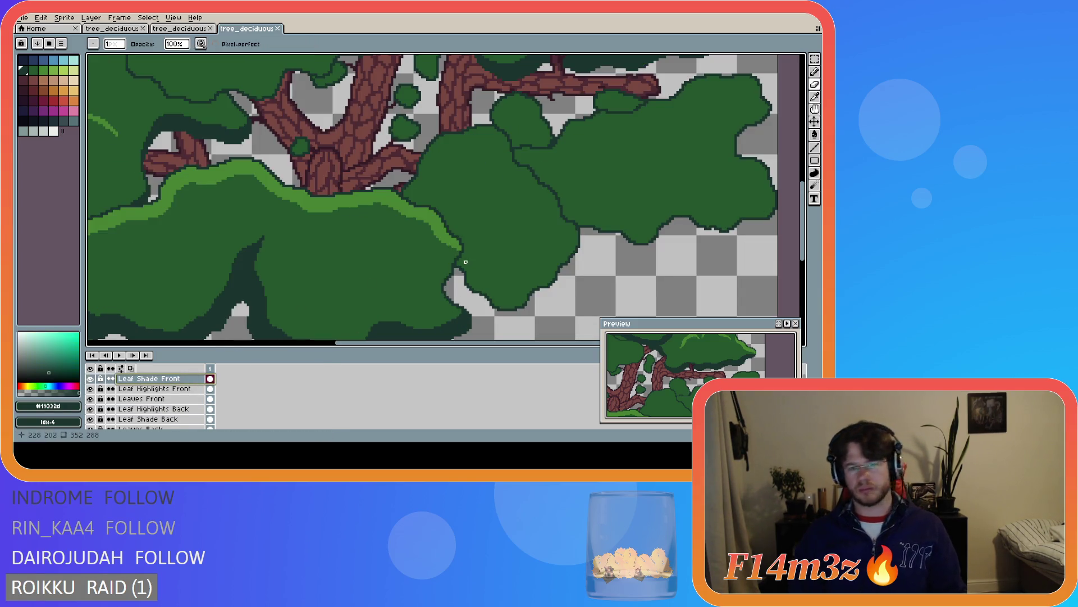
Draw a dark outline stroke down the lower front leaf clump's edge and save the file
{"action": "scroll", "coordinate": [463, 255], "scroll_direction": "up", "scroll_amount": 2}
{"action": "left_click_drag", "start_coordinate": [460, 248], "coordinate": [436, 299]}
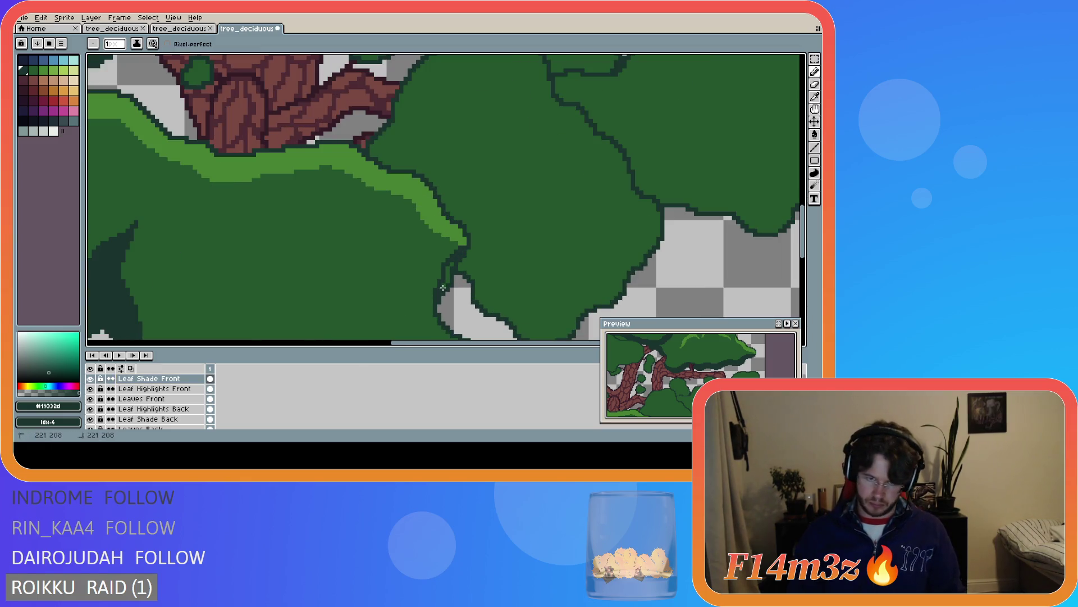
{"action": "scroll", "coordinate": [489, 317], "scroll_direction": "down", "scroll_amount": 3}
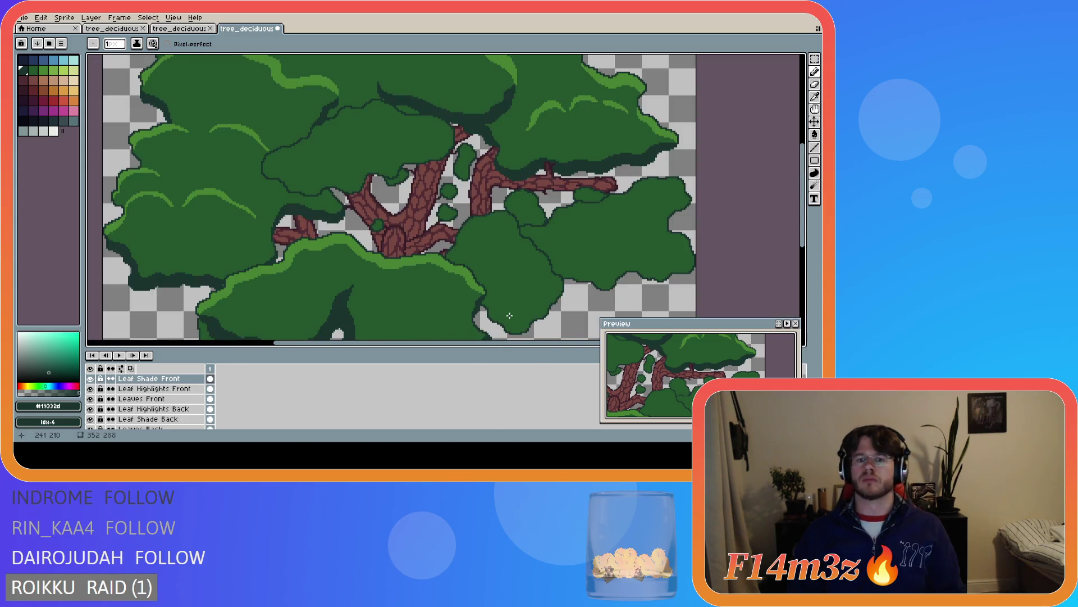
{"action": "scroll", "coordinate": [509, 316], "scroll_direction": "down", "scroll_amount": 2}
{"action": "key", "text": "ctrl+s"}
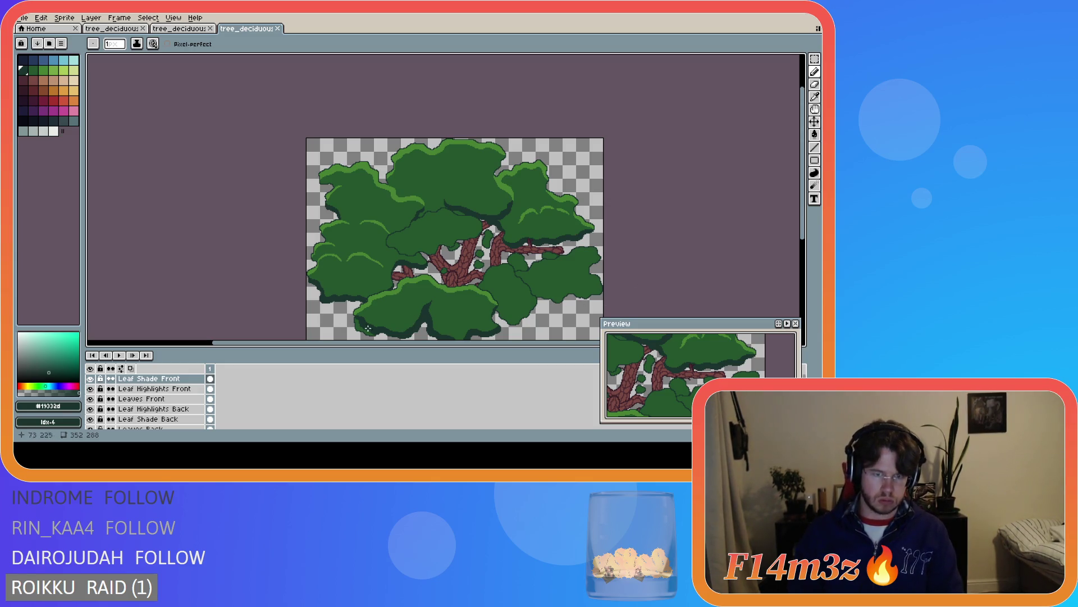
Switch to the Eraser and select the Leaf Highlights Front layer
{"action": "scroll", "coordinate": [361, 315], "scroll_direction": "up", "scroll_amount": 2}
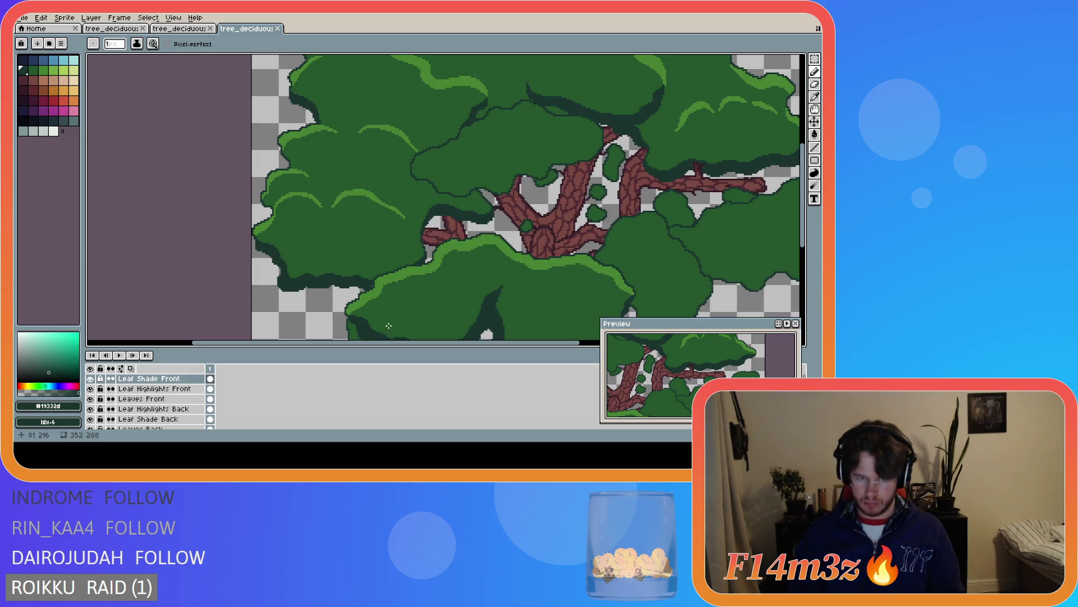
{"action": "scroll", "coordinate": [376, 322], "scroll_direction": "up", "scroll_amount": 1}
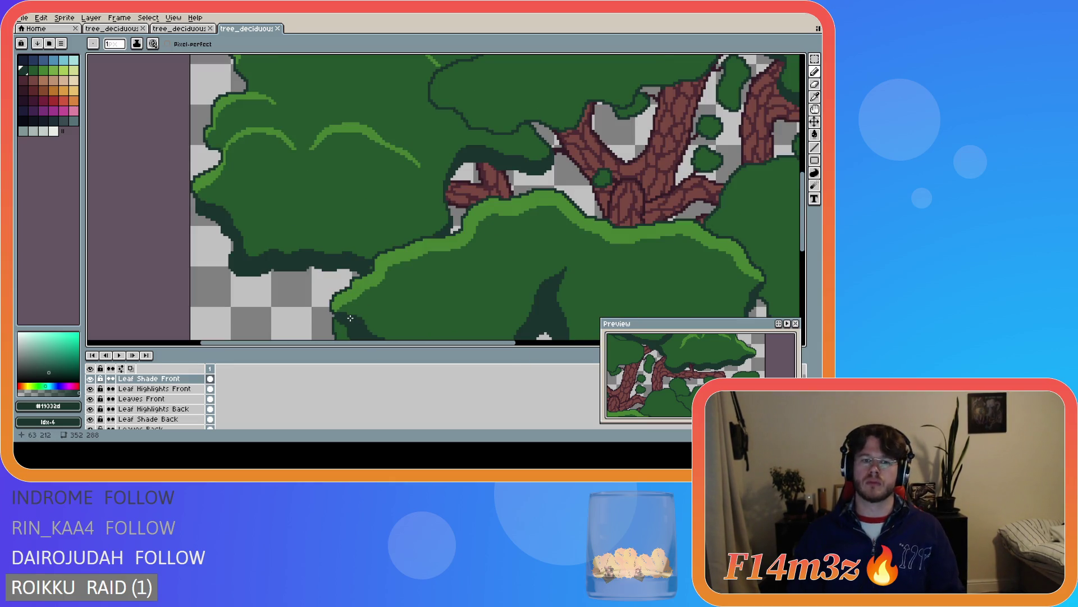
{"action": "key", "text": "e"}
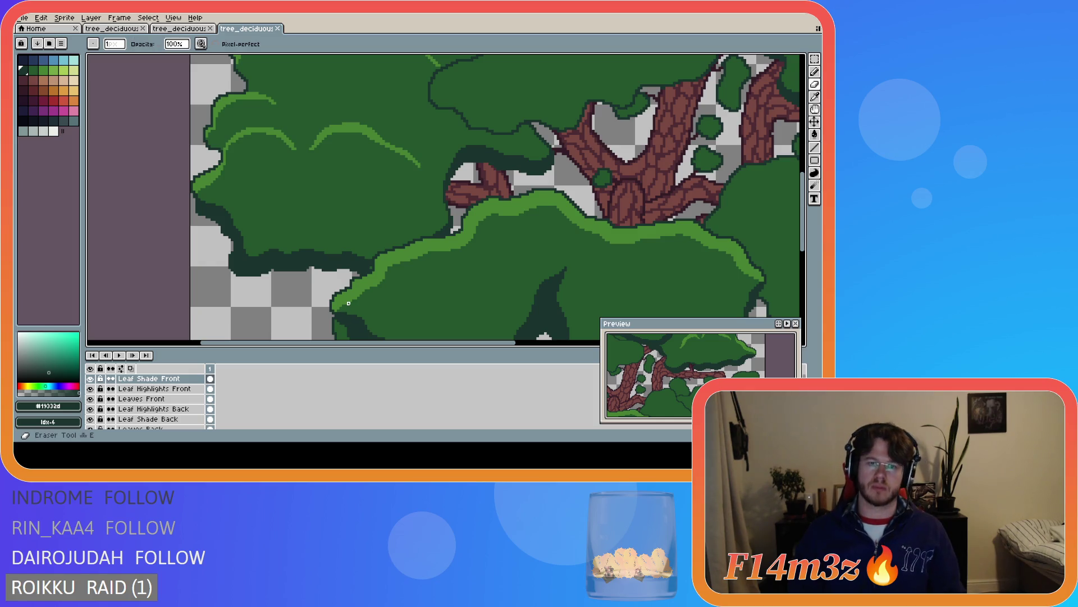
{"action": "left_click", "coordinate": [210, 388]}
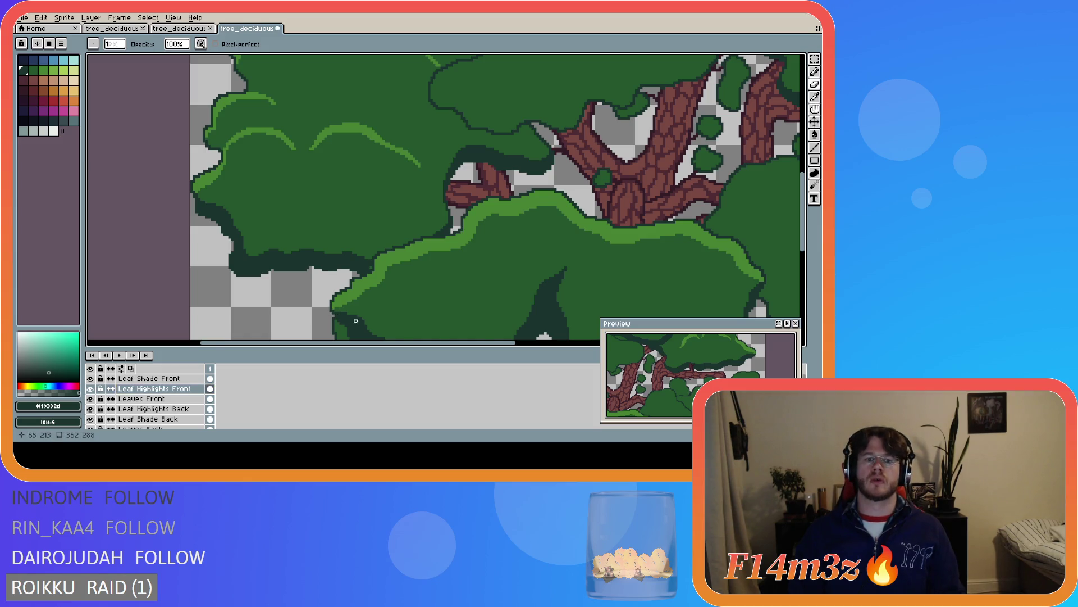
{"action": "scroll", "coordinate": [356, 320], "scroll_direction": "down", "scroll_amount": 4}
{"action": "scroll", "coordinate": [469, 298], "scroll_direction": "up", "scroll_amount": 2}
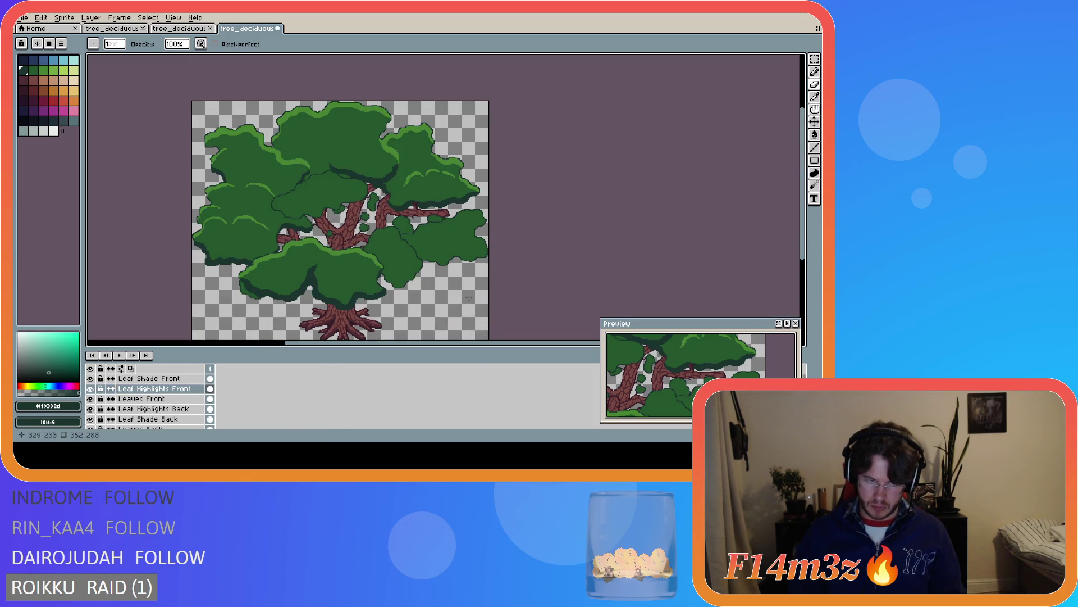
Save, undo the last eraser stroke, and save tree_deciduous_large_winter.ase again
{"action": "key", "text": "ctrl+s"}
{"action": "key", "text": "ctrl+z"}
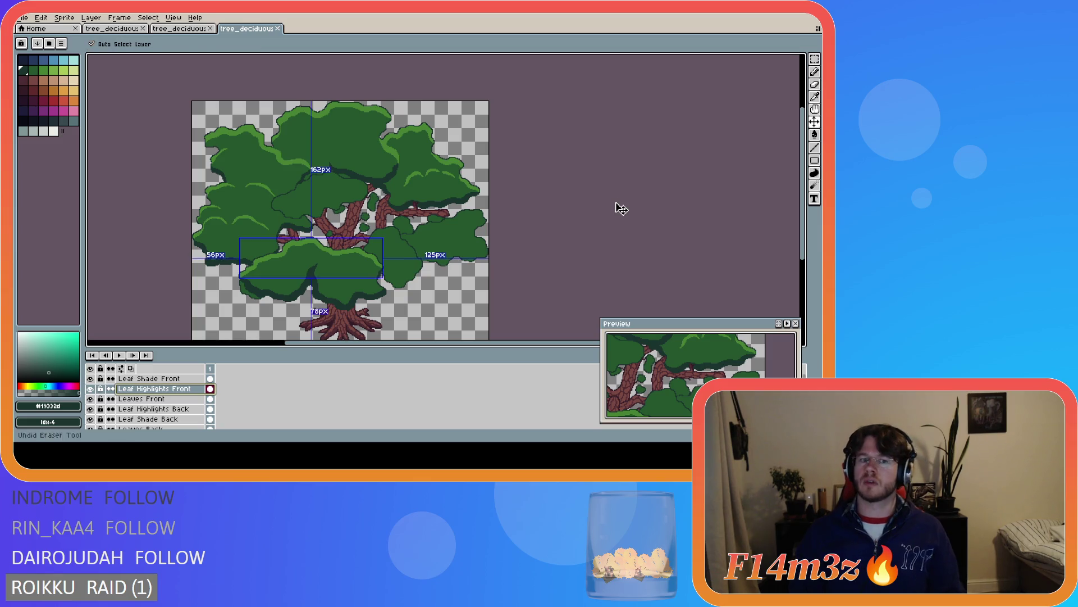
{"action": "key", "text": "ctrl+s"}
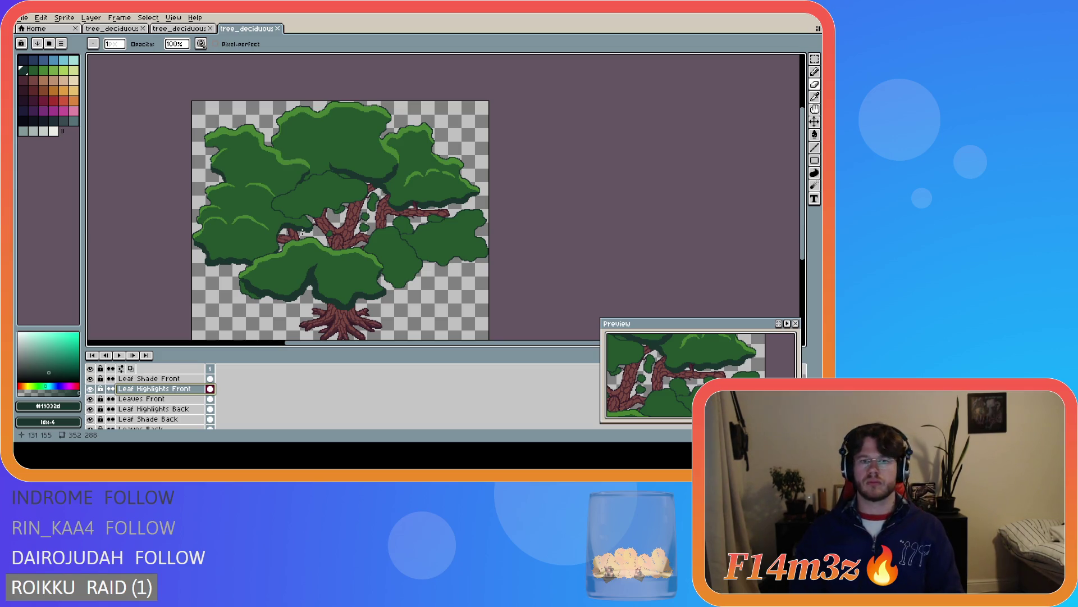
Add a single highlight pixel to the upper-right canopy clump, then select Leaf Shade Back
{"action": "scroll", "coordinate": [397, 171], "scroll_direction": "up", "scroll_amount": 3}
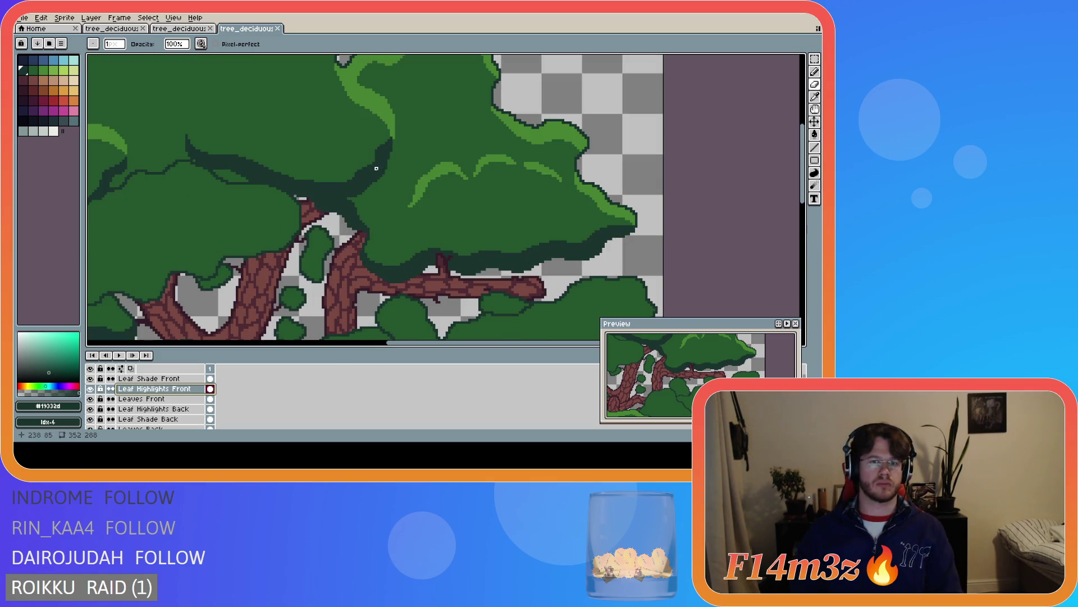
{"action": "scroll", "coordinate": [404, 161], "scroll_direction": "down", "scroll_amount": 3}
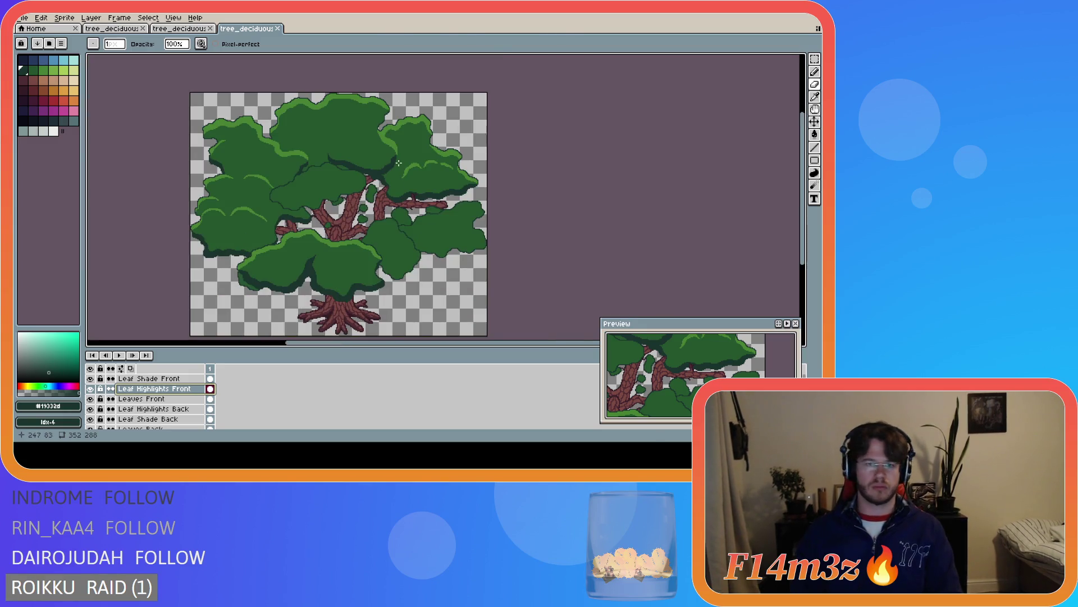
{"action": "scroll", "coordinate": [370, 185], "scroll_direction": "up", "scroll_amount": 4}
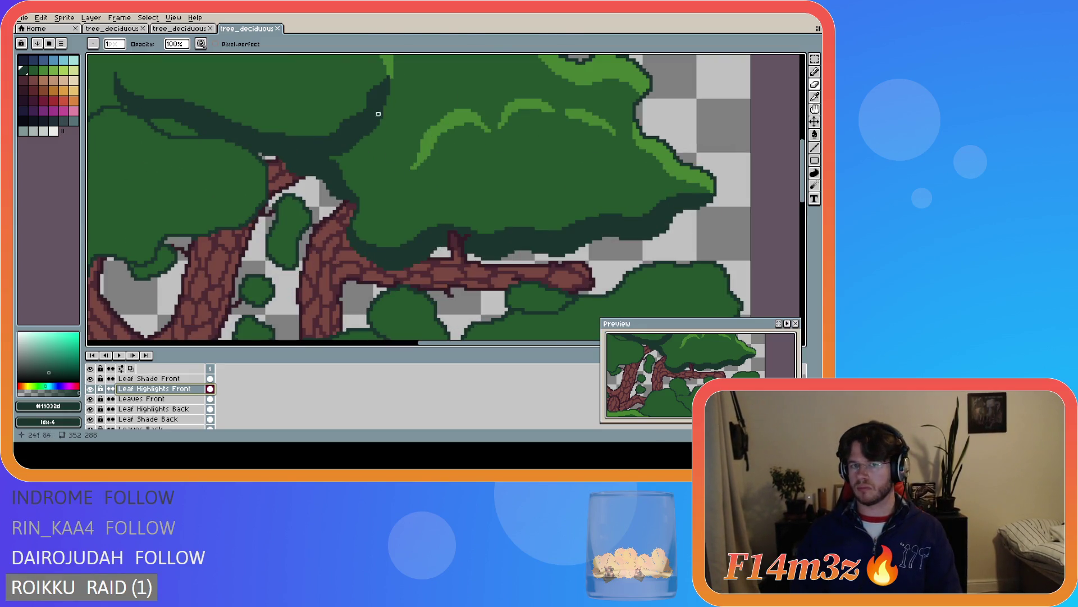
{"action": "left_click", "coordinate": [469, 151]}
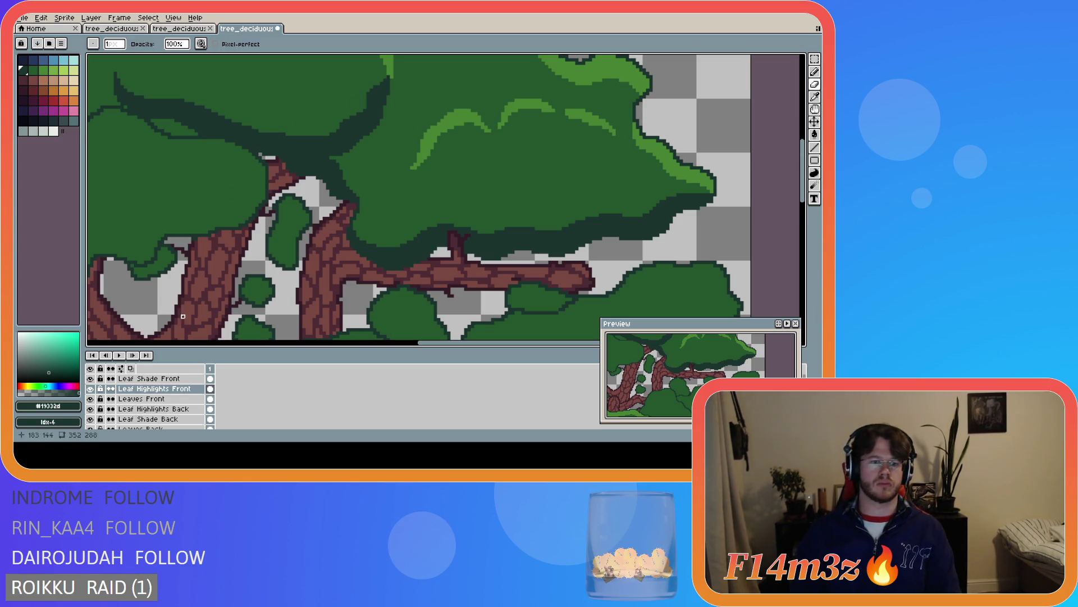
{"action": "left_click", "coordinate": [149, 419]}
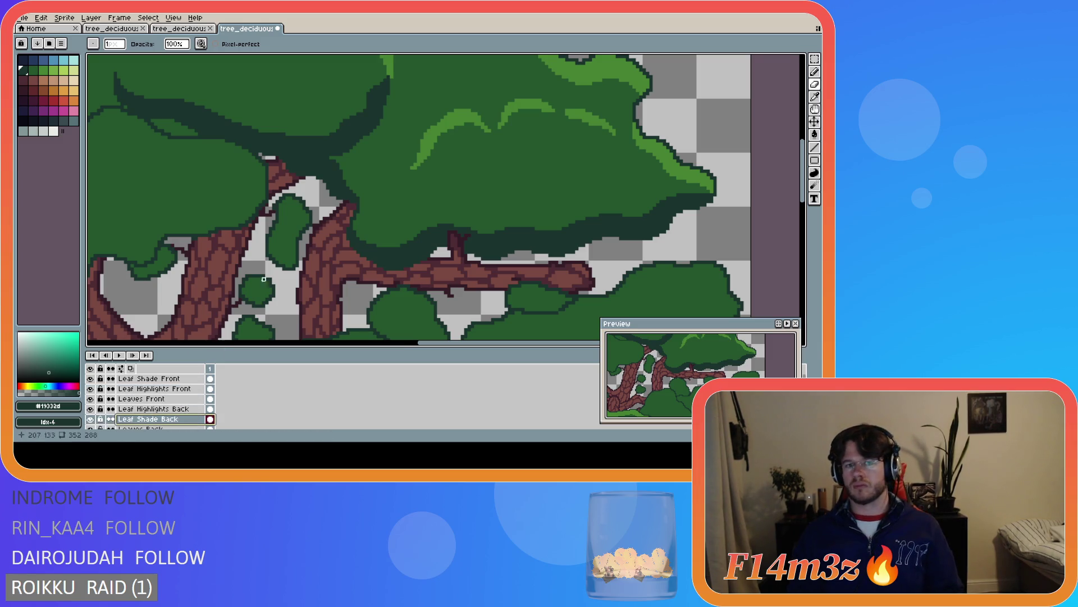
Dab dark shade pixels into a leaf gap on Leaf Shade Back, correcting with undo/redo, and save
{"action": "left_click", "coordinate": [460, 211]}
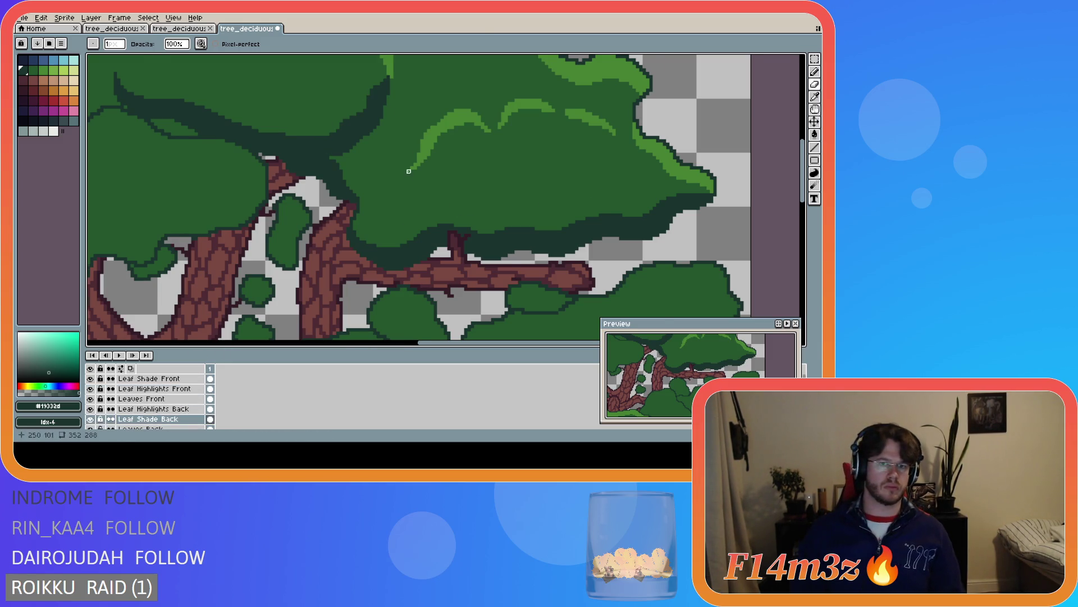
{"action": "scroll", "coordinate": [409, 171], "scroll_direction": "down", "scroll_amount": 5}
{"action": "scroll", "coordinate": [381, 130], "scroll_direction": "up", "scroll_amount": 5}
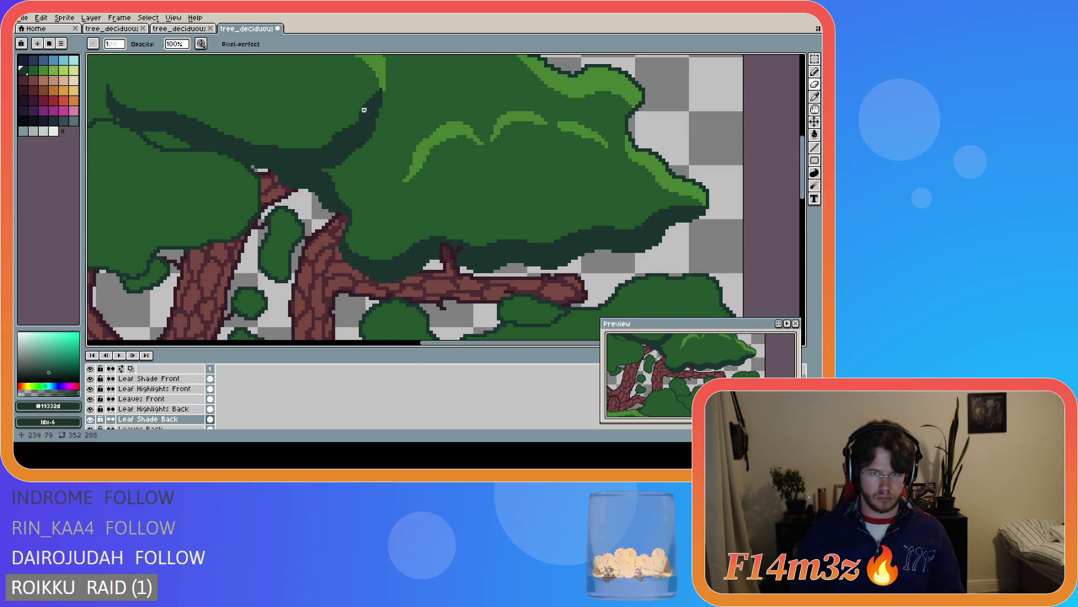
{"action": "scroll", "coordinate": [452, 160], "scroll_direction": "down", "scroll_amount": 4}
{"action": "scroll", "coordinate": [393, 138], "scroll_direction": "up", "scroll_amount": 3}
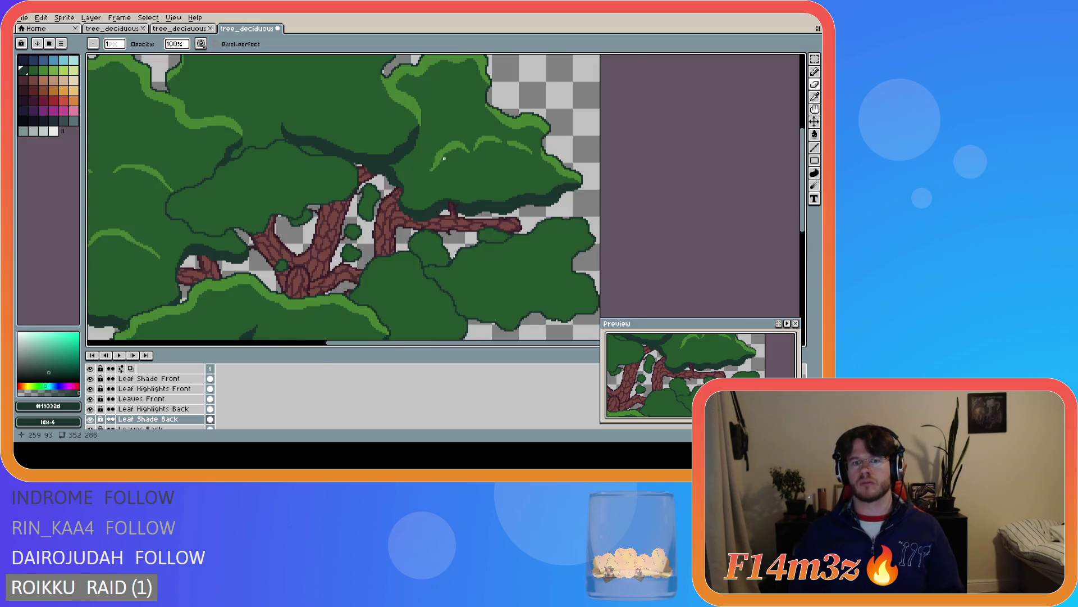
{"action": "key", "text": "e"}
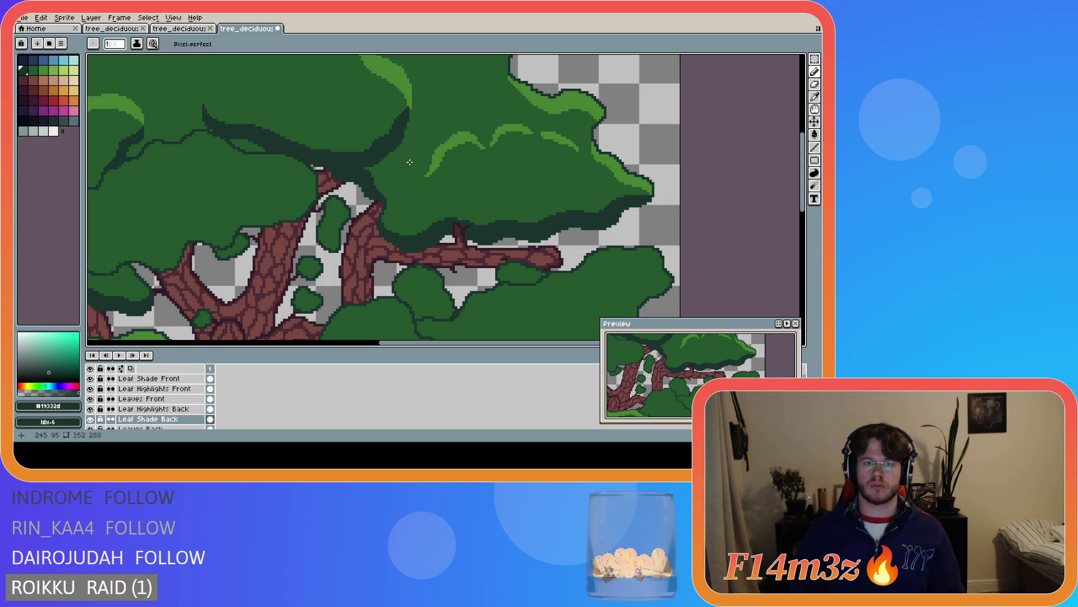
{"action": "scroll", "coordinate": [418, 166], "scroll_direction": "down", "scroll_amount": 3}
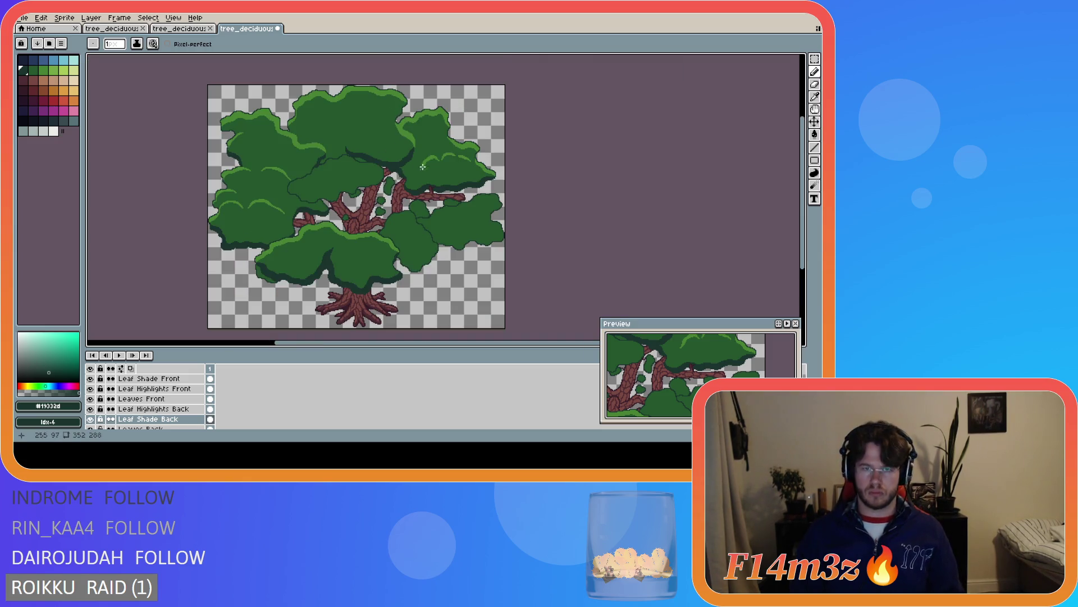
{"action": "key", "text": "ctrl+z"}
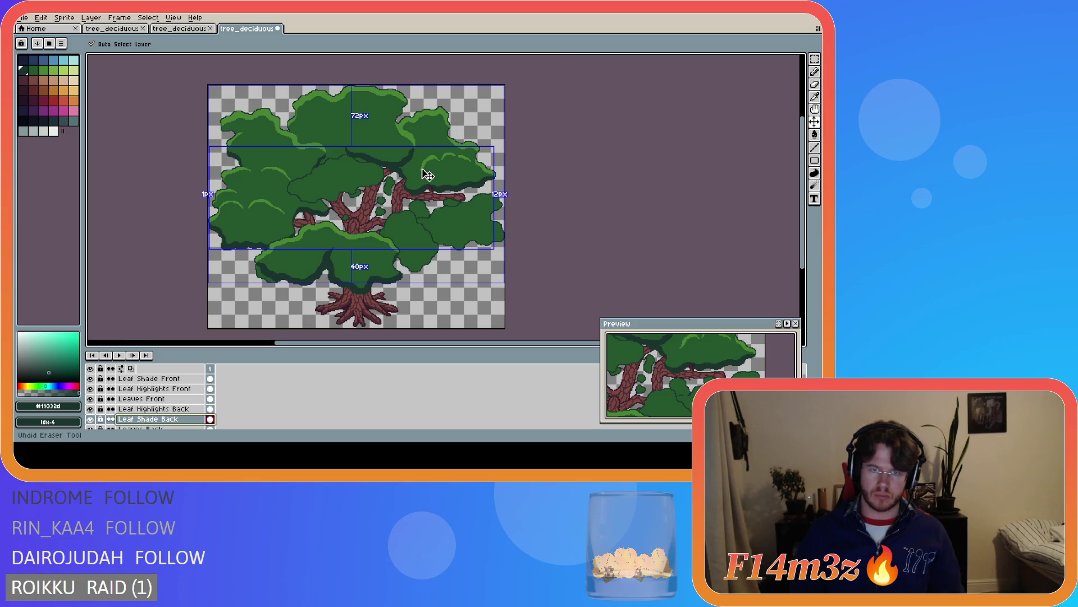
{"action": "scroll", "coordinate": [415, 163], "scroll_direction": "up", "scroll_amount": 2}
{"action": "scroll", "coordinate": [398, 149], "scroll_direction": "up", "scroll_amount": 1}
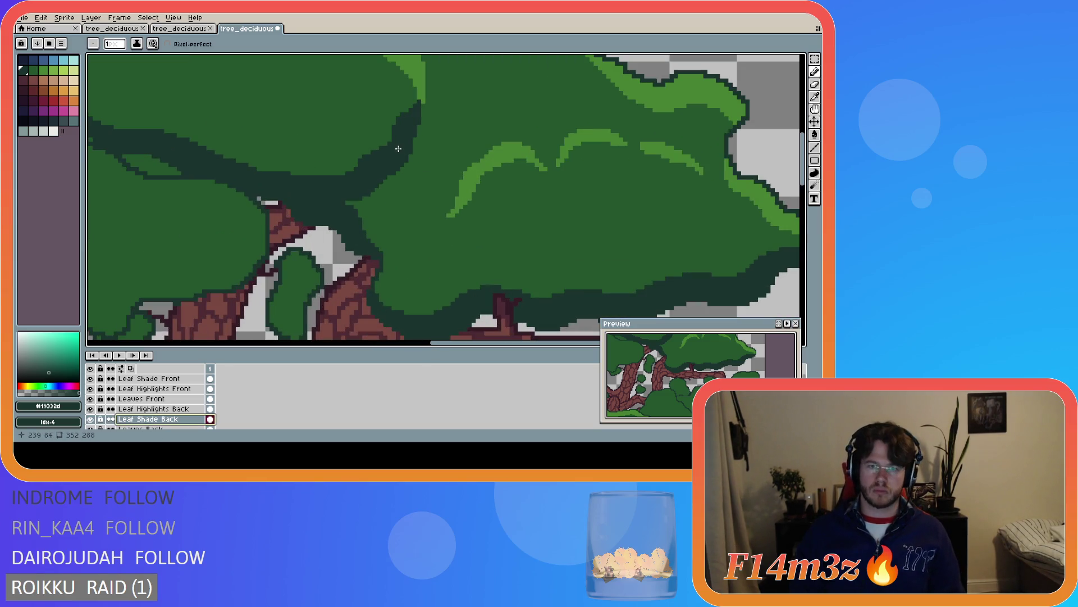
{"action": "scroll", "coordinate": [452, 180], "scroll_direction": "down", "scroll_amount": 1}
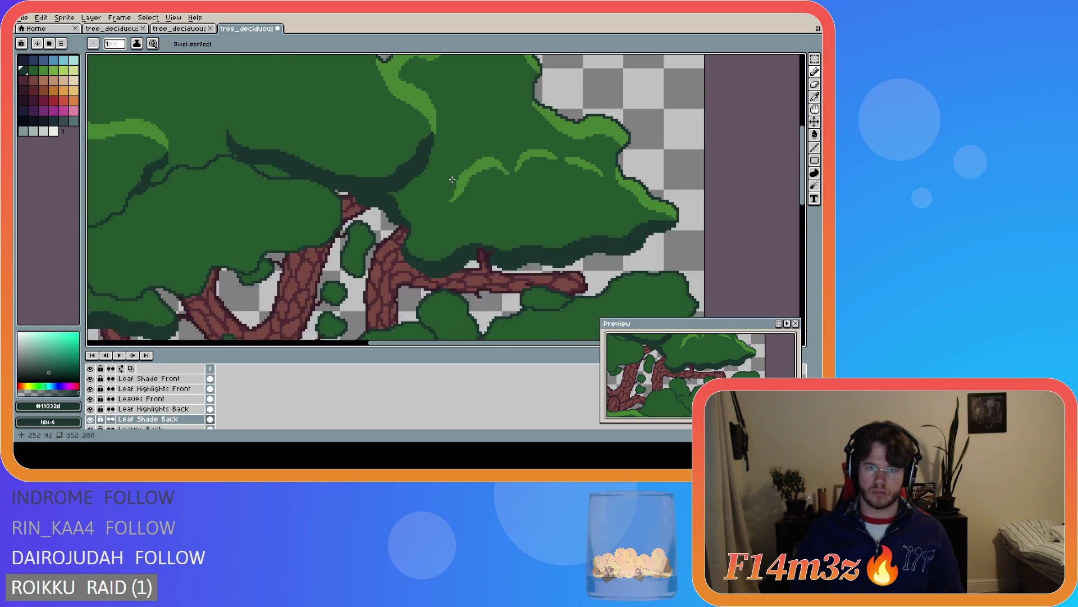
{"action": "scroll", "coordinate": [492, 182], "scroll_direction": "down", "scroll_amount": 2}
{"action": "key", "text": "ctrl+z"}
{"action": "key", "text": "ctrl+y"}
{"action": "key", "text": "ctrl+s"}
Retouch the leaf gaps with Pencil and Eraser, undoing a stray stroke, and save the touch-ups
{"action": "scroll", "coordinate": [456, 161], "scroll_direction": "up", "scroll_amount": 3}
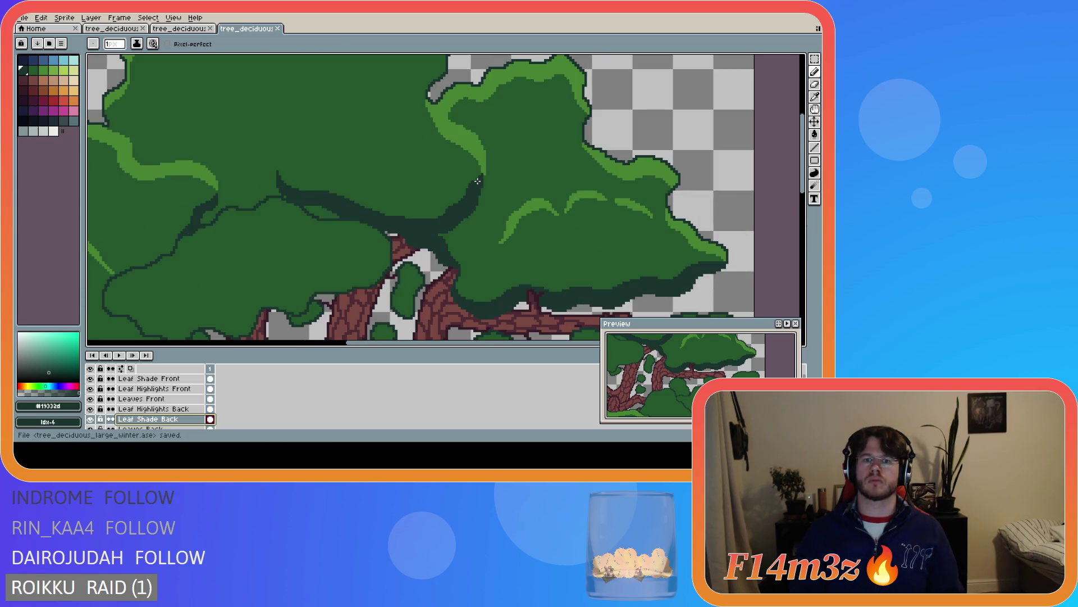
{"action": "scroll", "coordinate": [476, 195], "scroll_direction": "up", "scroll_amount": 1}
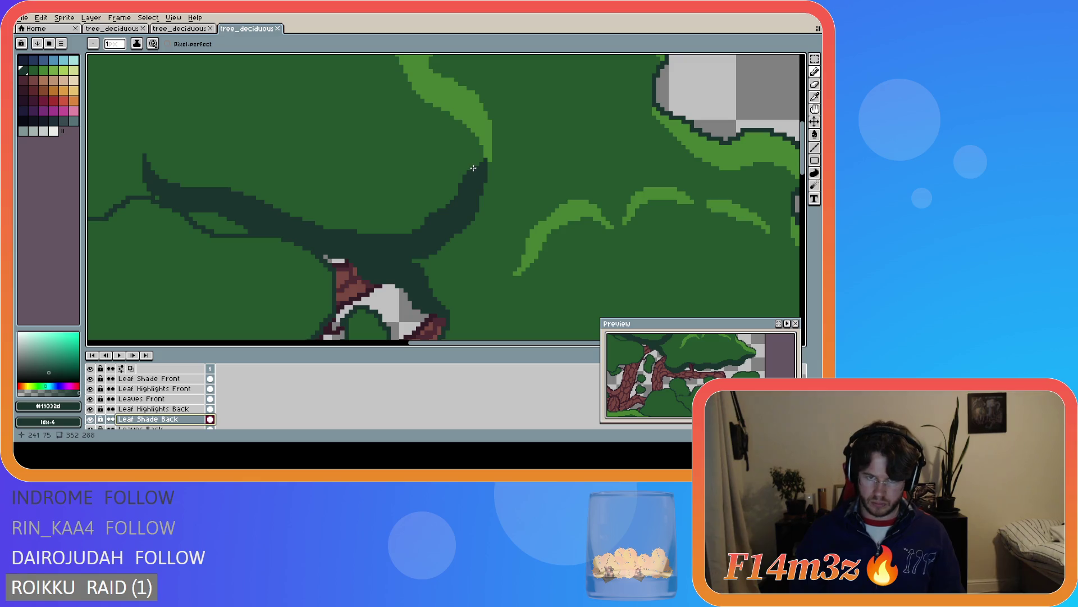
{"action": "key", "text": "v"}
{"action": "key", "text": "ctrl+z"}
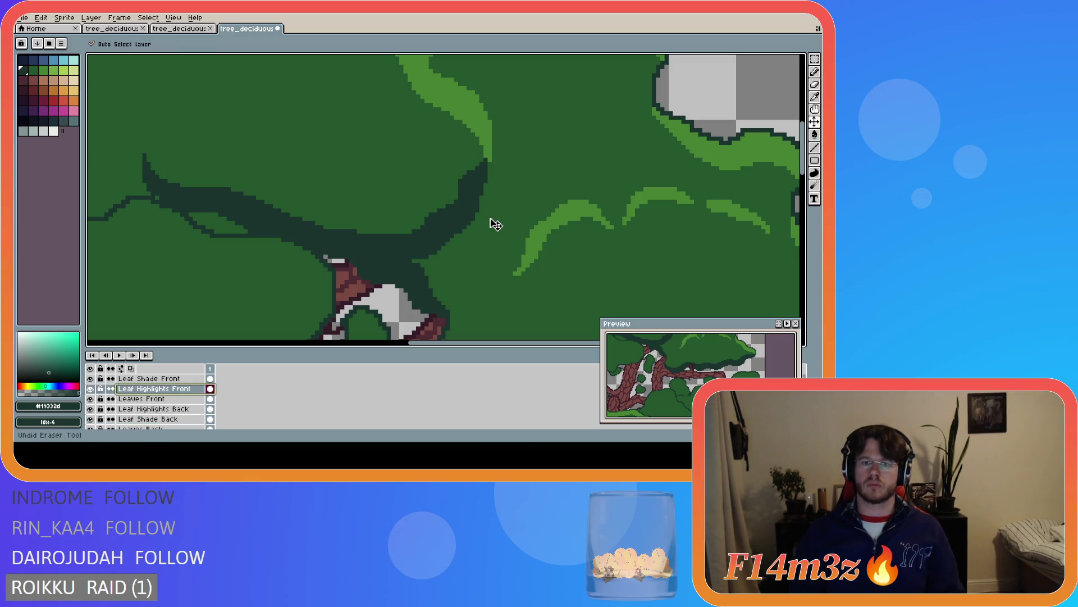
{"action": "key", "text": "b"}
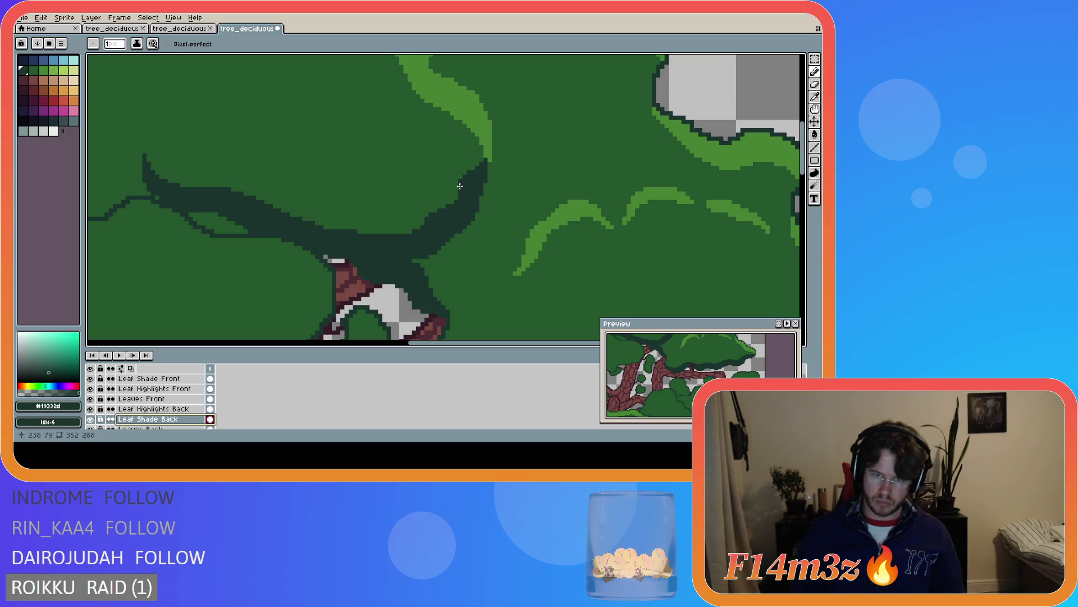
{"action": "key", "text": "e"}
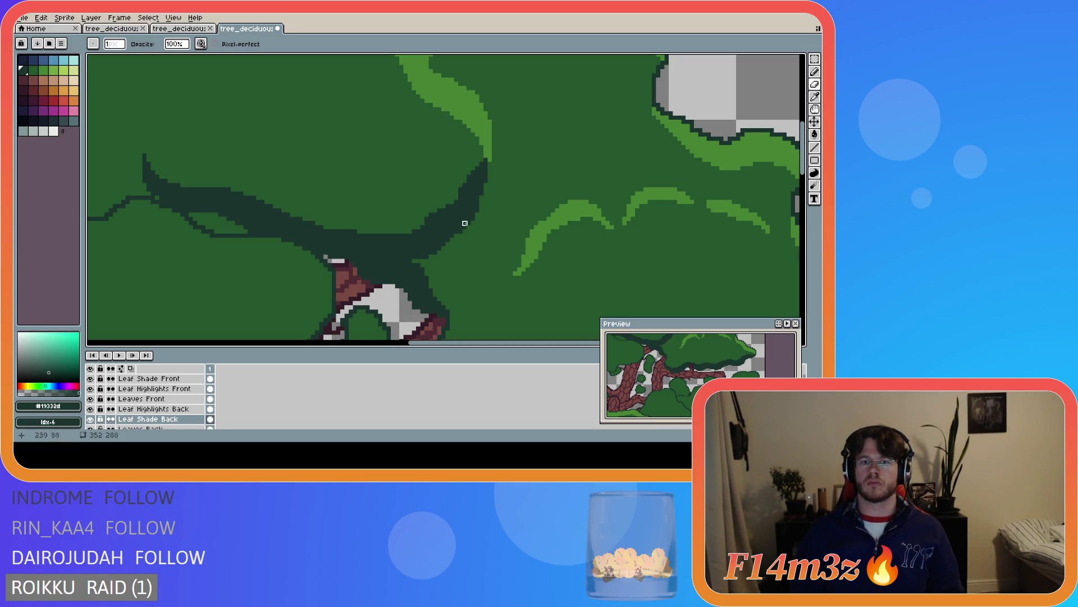
{"action": "key", "text": "b"}
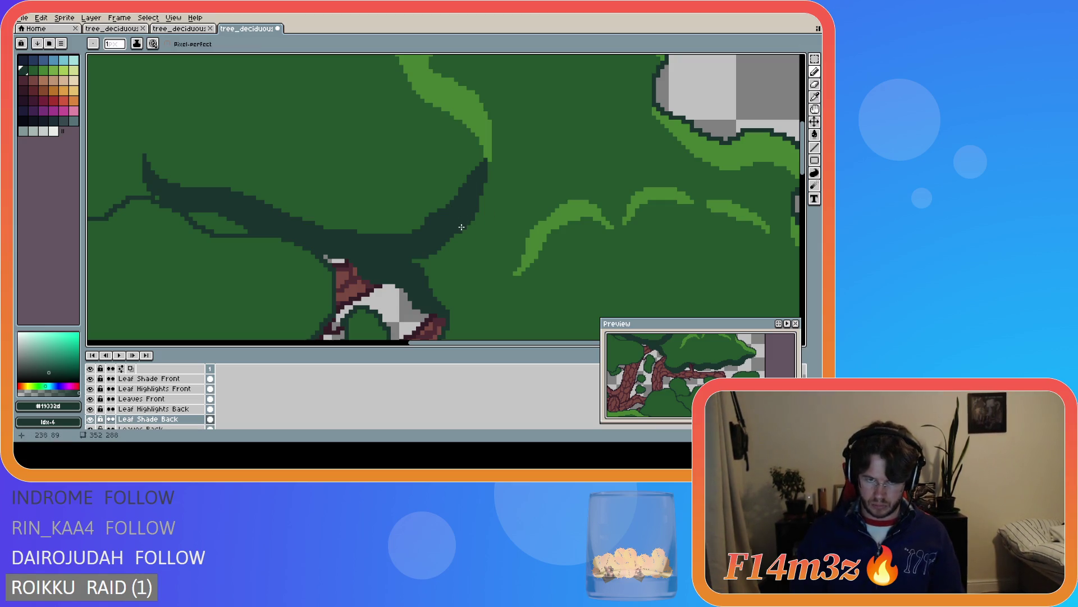
{"action": "scroll", "coordinate": [461, 227], "scroll_direction": "down", "scroll_amount": 4}
{"action": "key", "text": "ctrl+z"}
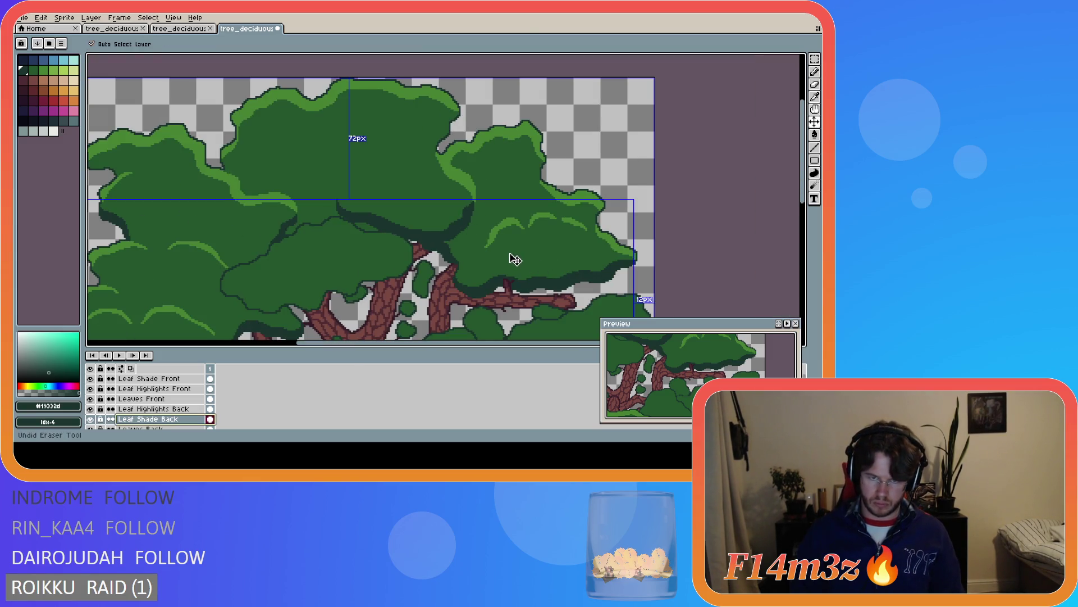
{"action": "key", "text": "b"}
{"action": "key", "text": "ctrl+s"}
{"action": "scroll", "coordinate": [442, 293], "scroll_direction": "down", "scroll_amount": 2}
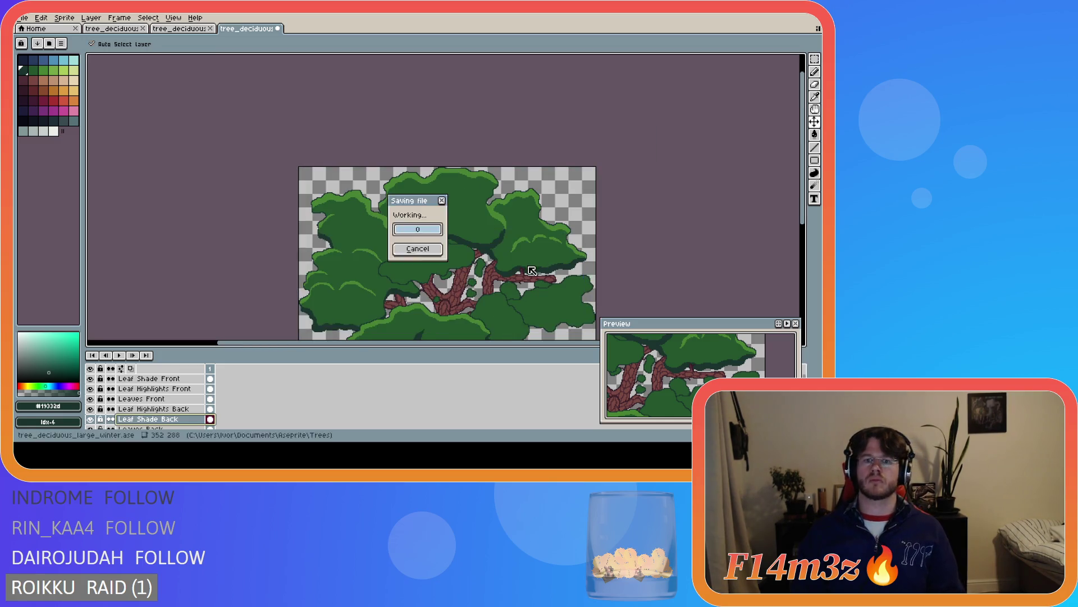
{"action": "scroll", "coordinate": [497, 262], "scroll_direction": "up", "scroll_amount": 3}
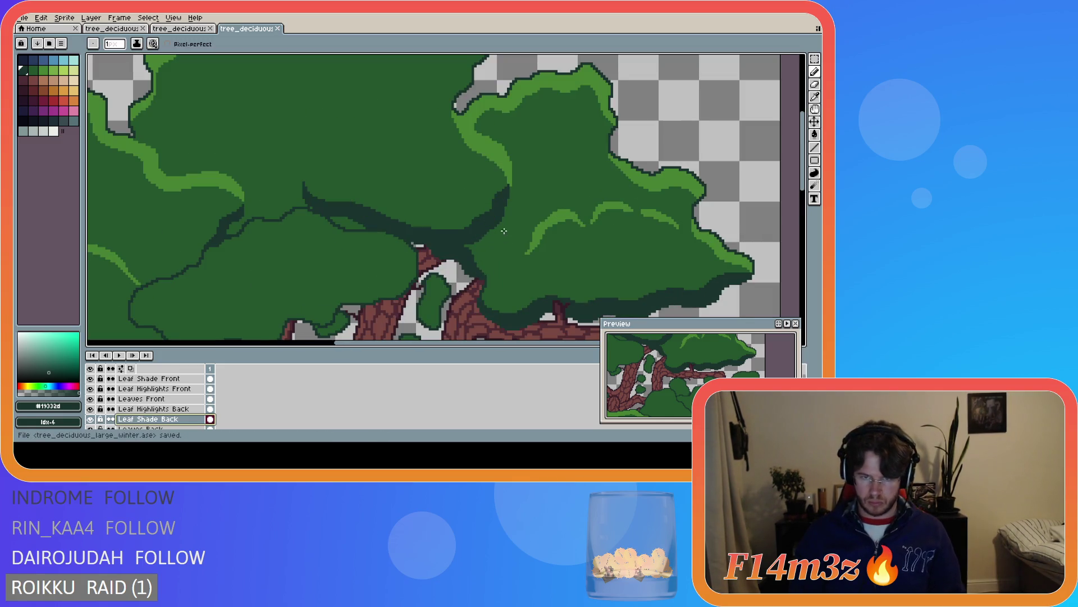
{"action": "scroll", "coordinate": [487, 205], "scroll_direction": "up", "scroll_amount": 2}
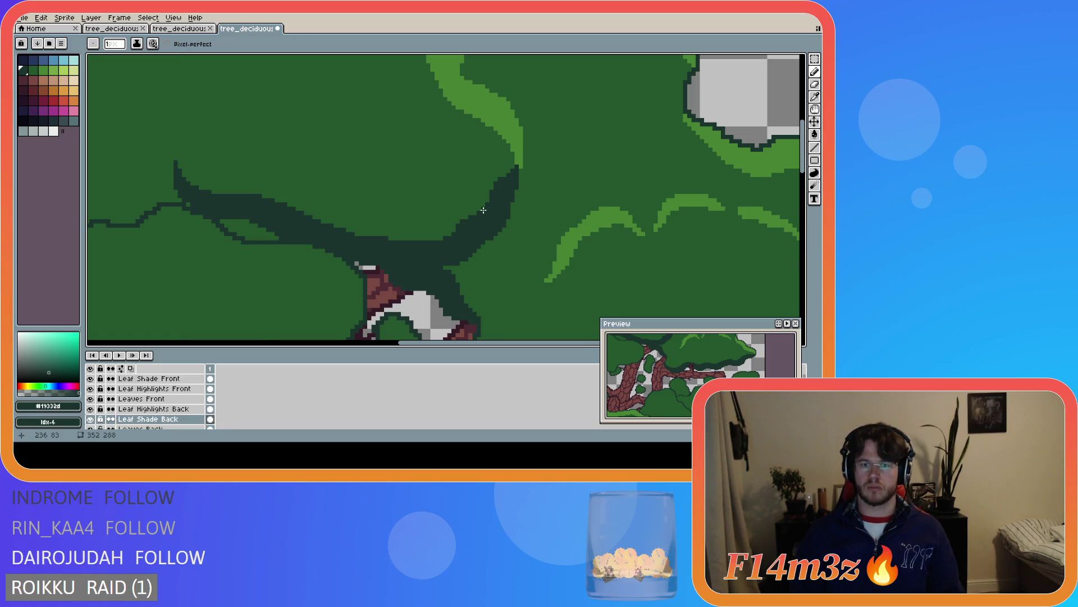
{"action": "scroll", "coordinate": [534, 241], "scroll_direction": "down", "scroll_amount": 1}
{"action": "scroll", "coordinate": [533, 241], "scroll_direction": "down", "scroll_amount": 1}
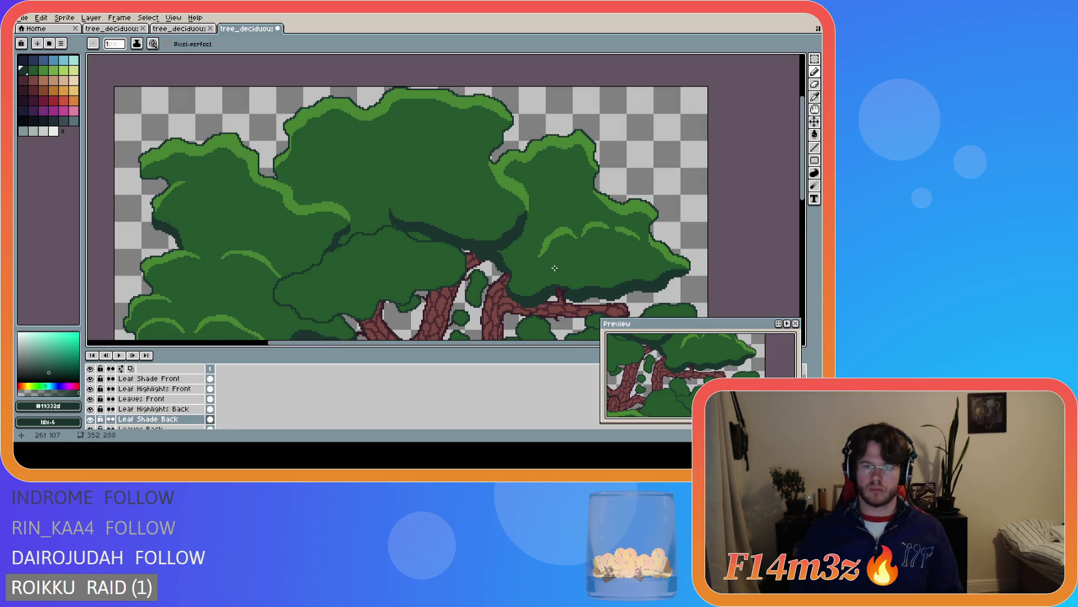
{"action": "scroll", "coordinate": [555, 268], "scroll_direction": "down", "scroll_amount": 2}
{"action": "key", "text": "ctrl+s"}
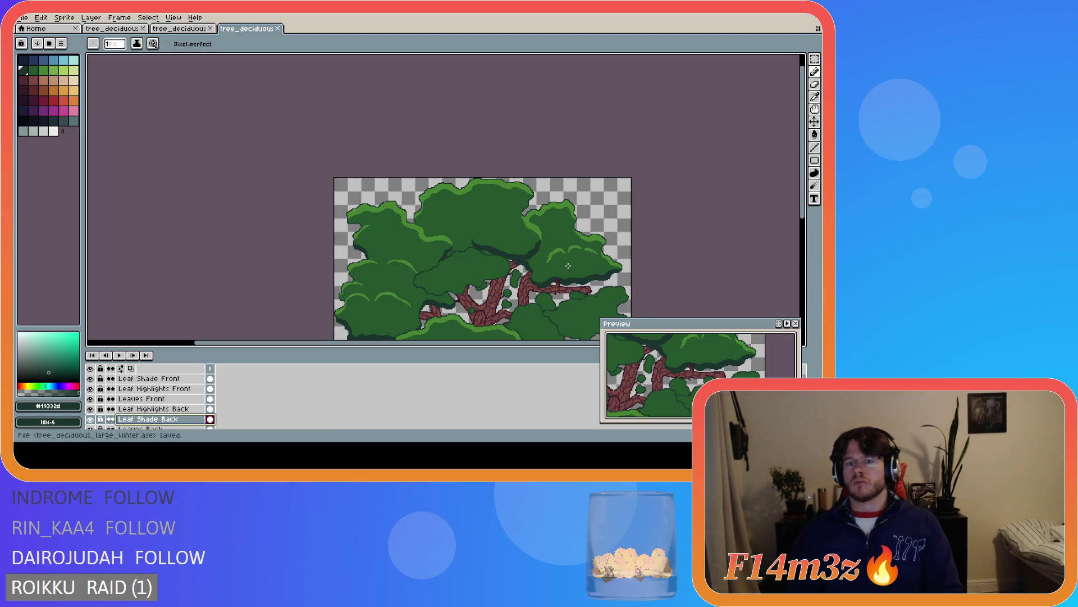
Paint dark shade pixels into a branch gap and save the finished touch-ups
{"action": "left_click_drag", "start_coordinate": [802, 220], "coordinate": [811, 267]}
{"action": "scroll", "coordinate": [567, 186], "scroll_direction": "up", "scroll_amount": 4}
{"action": "left_click_drag", "start_coordinate": [388, 65], "coordinate": [391, 79]}
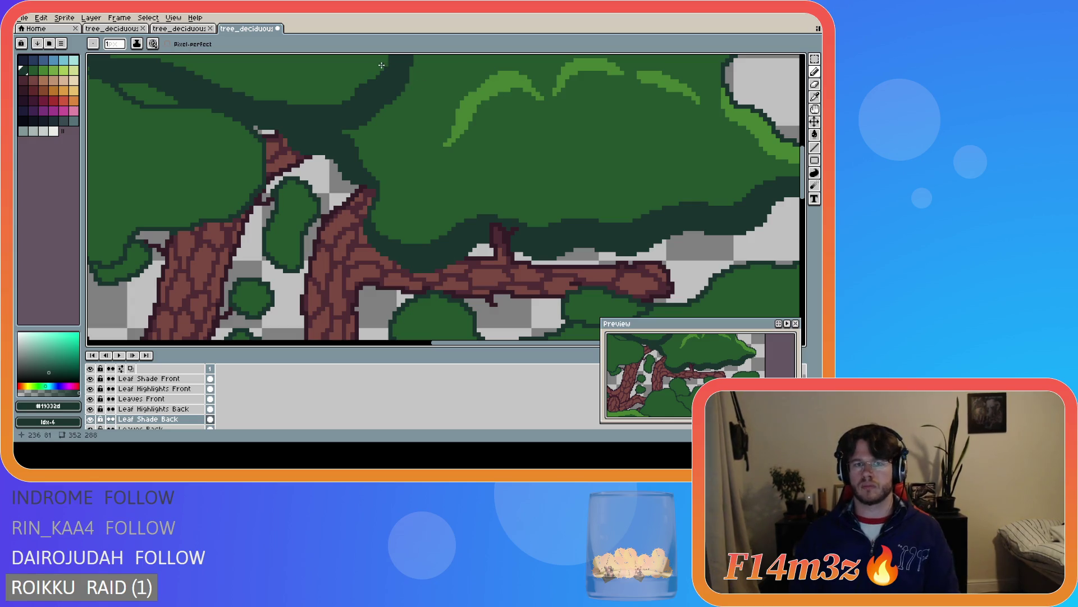
{"action": "scroll", "coordinate": [430, 101], "scroll_direction": "down", "scroll_amount": 2}
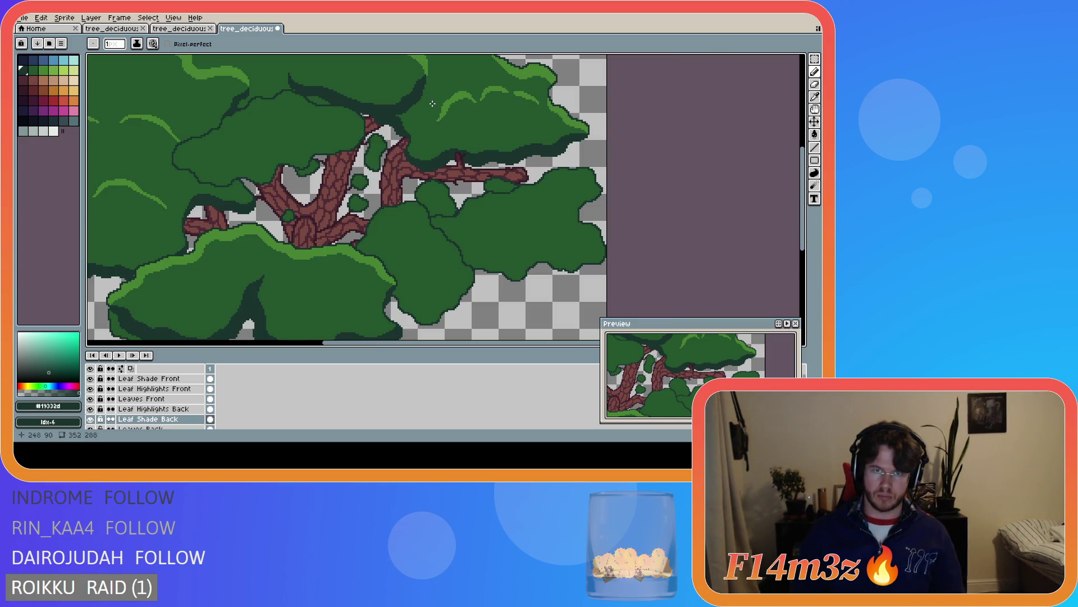
{"action": "scroll", "coordinate": [365, 135], "scroll_direction": "down", "scroll_amount": 2}
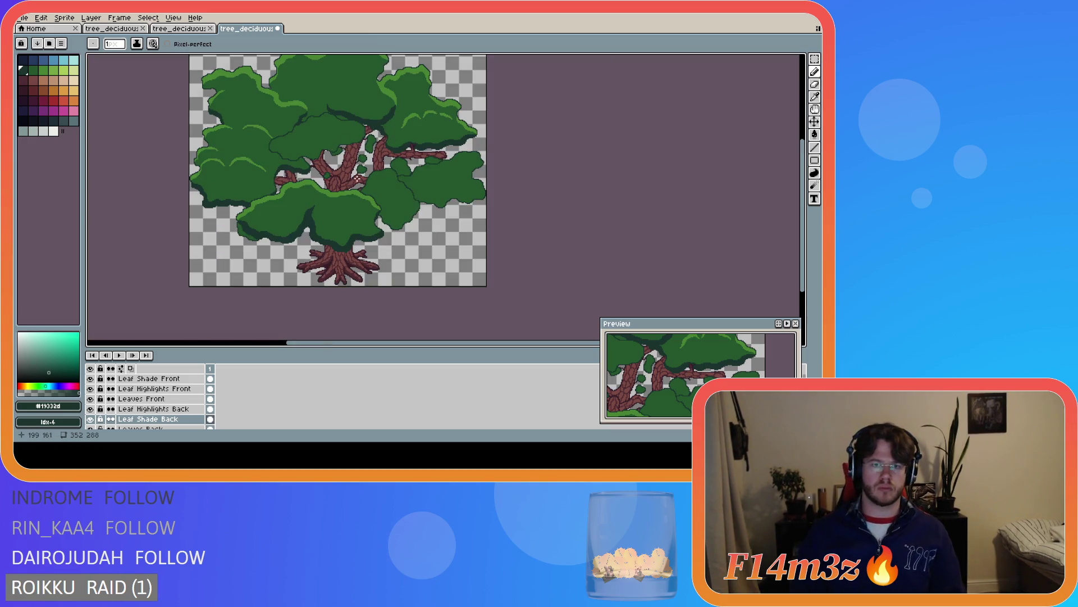
{"action": "scroll", "coordinate": [401, 112], "scroll_direction": "up", "scroll_amount": 1}
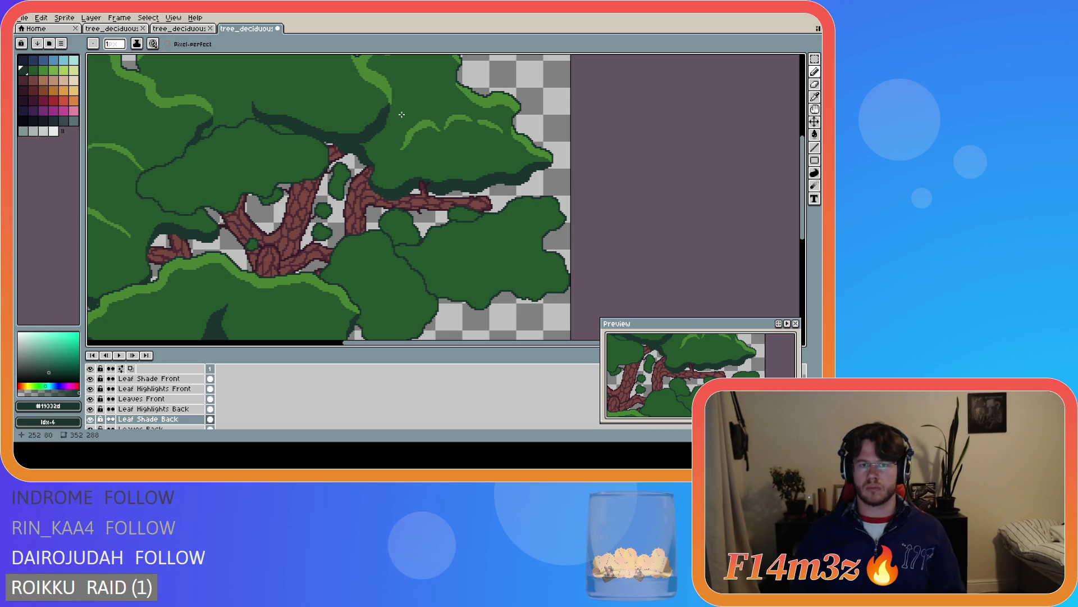
{"action": "scroll", "coordinate": [402, 115], "scroll_direction": "down", "scroll_amount": 2}
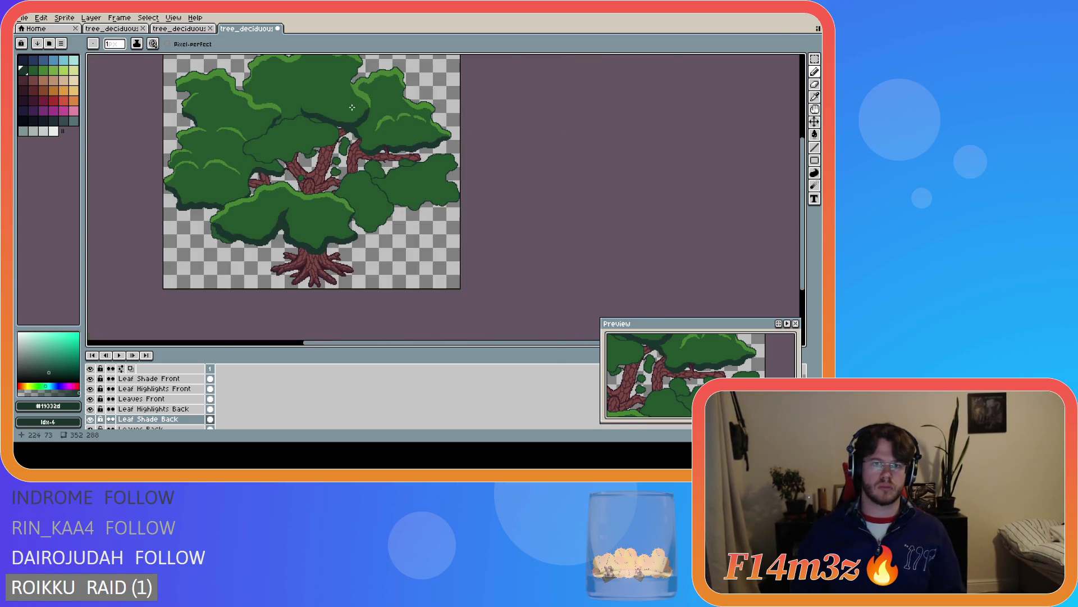
{"action": "scroll", "coordinate": [351, 106], "scroll_direction": "up", "scroll_amount": 2}
{"action": "scroll", "coordinate": [423, 122], "scroll_direction": "up", "scroll_amount": 1}
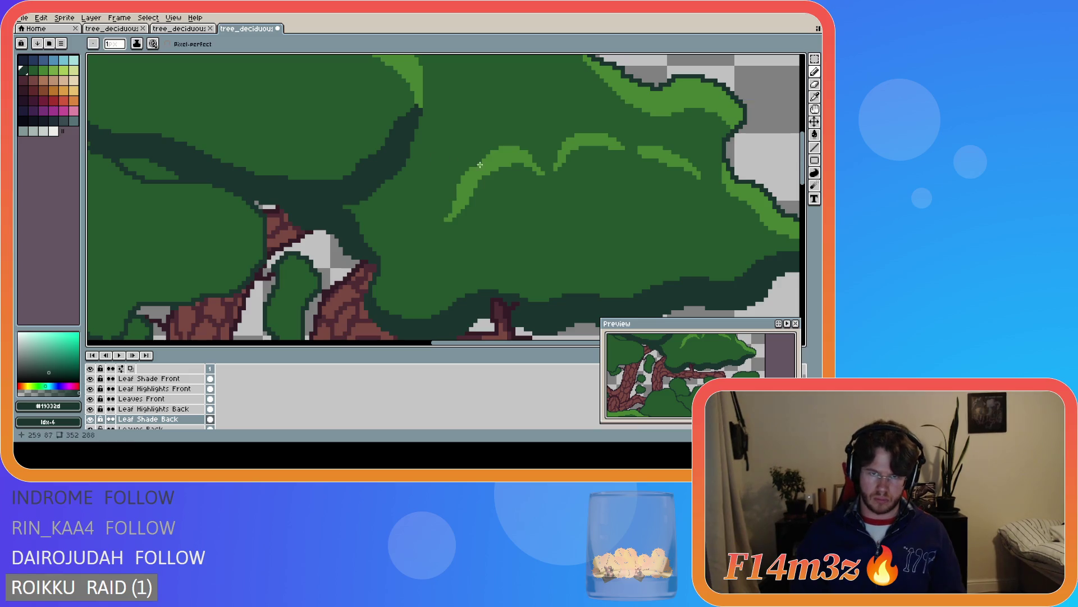
{"action": "scroll", "coordinate": [505, 169], "scroll_direction": "down", "scroll_amount": 4}
{"action": "key", "text": "ctrl+s"}
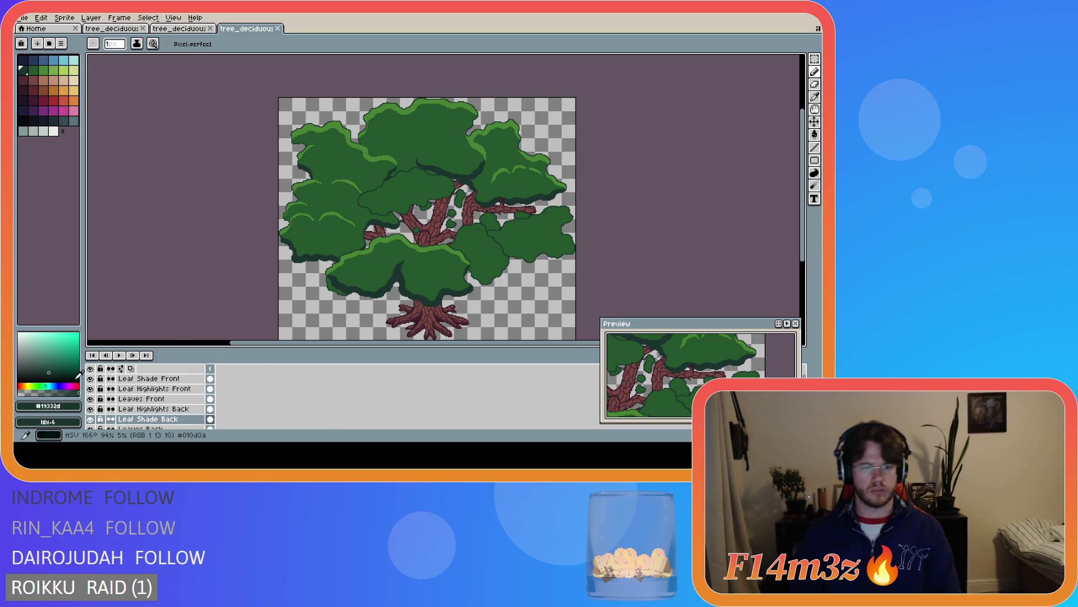
{"action": "left_click", "coordinate": [91, 399]}
{"action": "left_click", "coordinate": [91, 399]}
{"action": "left_click", "coordinate": [91, 399]}
{"action": "left_click", "coordinate": [90, 398]}
{"action": "left_click", "coordinate": [91, 399]}
{"action": "left_click", "coordinate": [91, 399]}
{"action": "left_click", "coordinate": [90, 399]}
{"action": "left_click", "coordinate": [91, 399]}
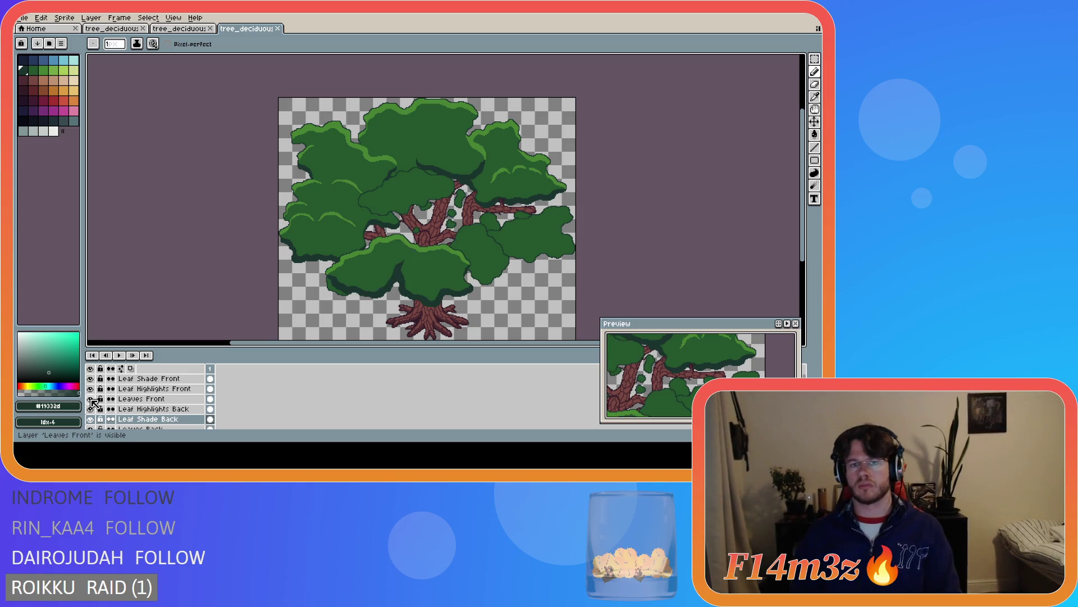
{"action": "left_click", "coordinate": [90, 399]}
{"action": "left_click", "coordinate": [91, 399]}
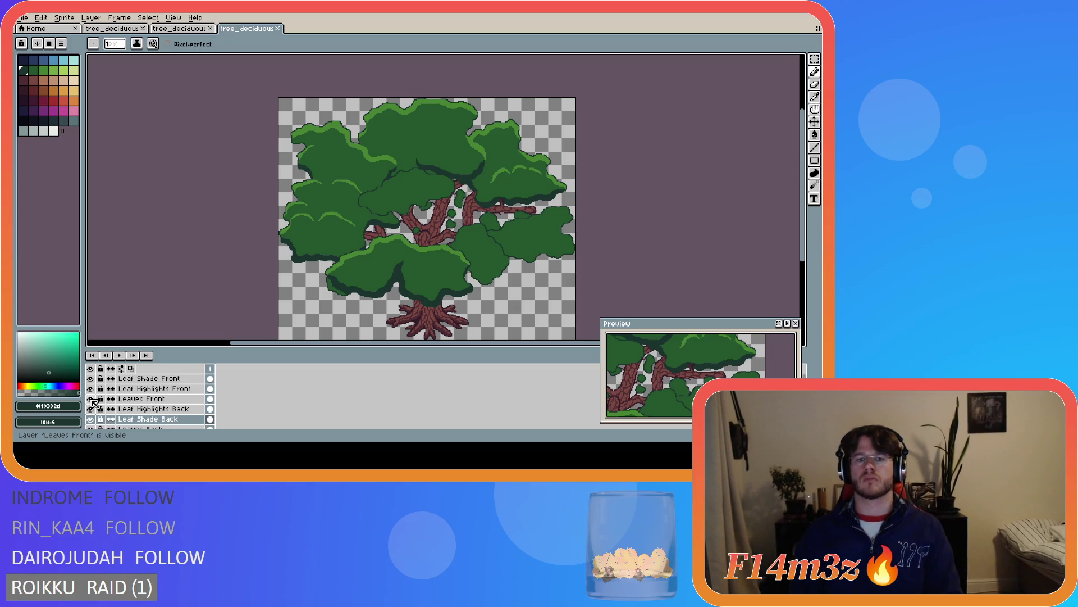
{"action": "left_click", "coordinate": [91, 399]}
{"action": "left_click", "coordinate": [91, 399]}
{"action": "left_click", "coordinate": [90, 399]}
{"action": "left_click", "coordinate": [91, 399]}
{"action": "left_click", "coordinate": [90, 399]}
{"action": "left_click", "coordinate": [91, 399]}
{"action": "left_click", "coordinate": [91, 399]}
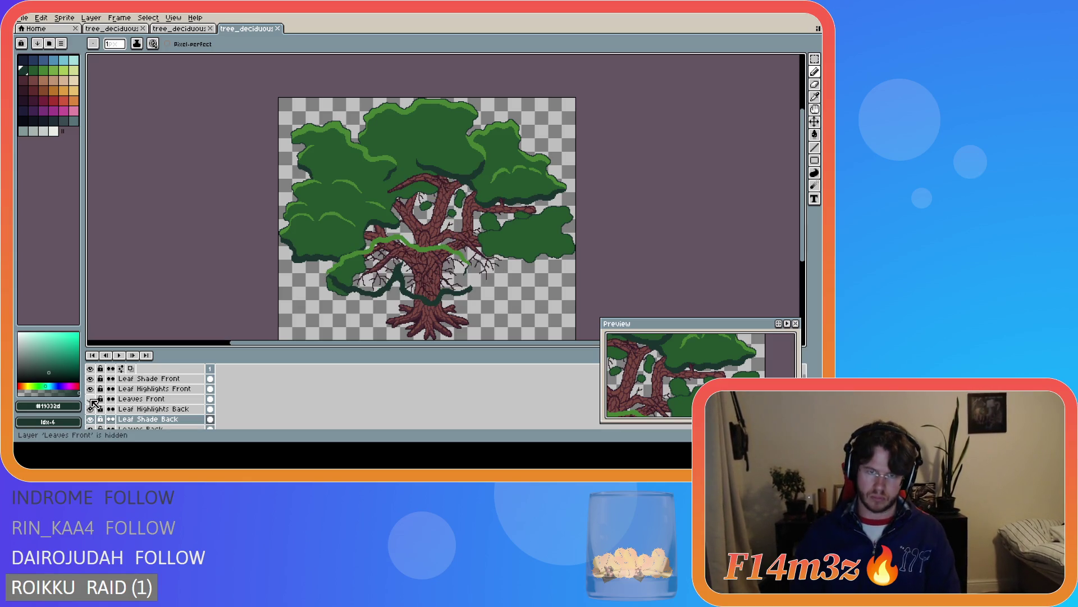
{"action": "left_click", "coordinate": [91, 399]}
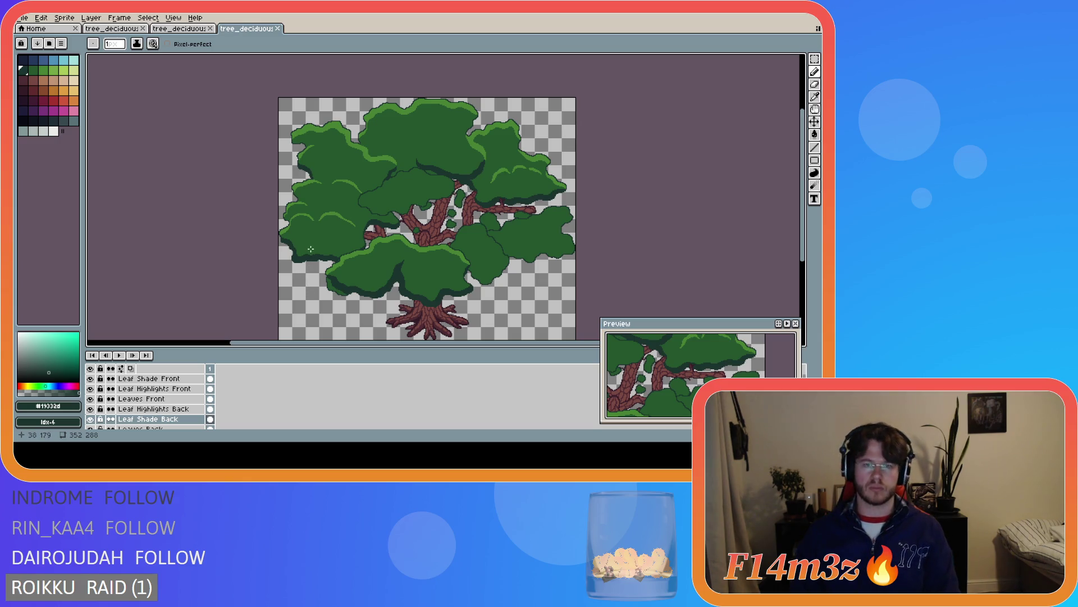
{"action": "key", "text": "ctrl+s"}
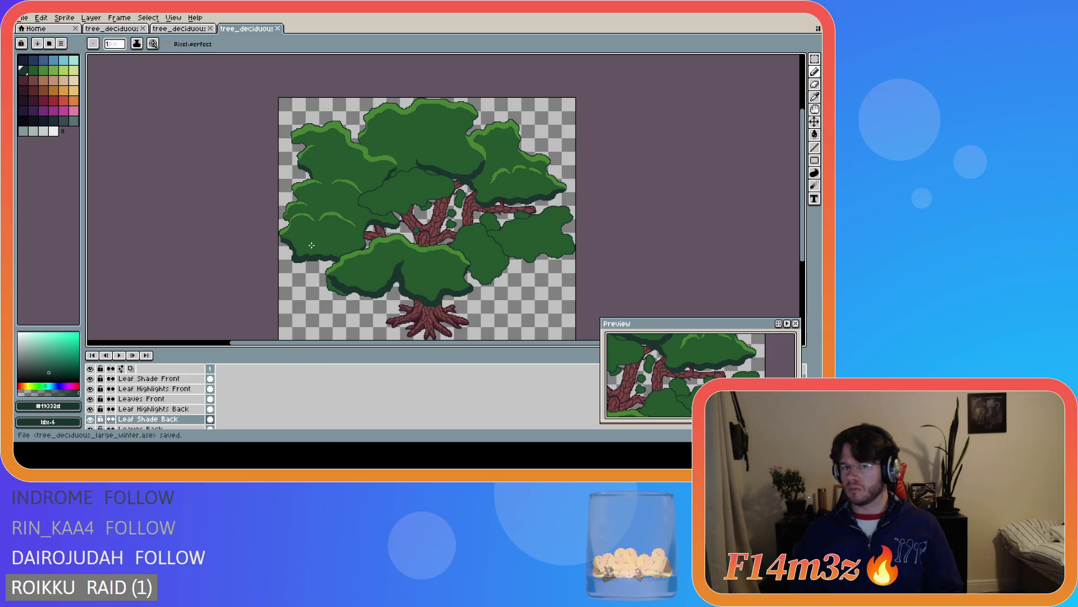
On the Leaves Back layer, sample a leaf colour, switch back to the Pencil, and save
{"action": "scroll", "coordinate": [468, 111], "scroll_direction": "up", "scroll_amount": 3}
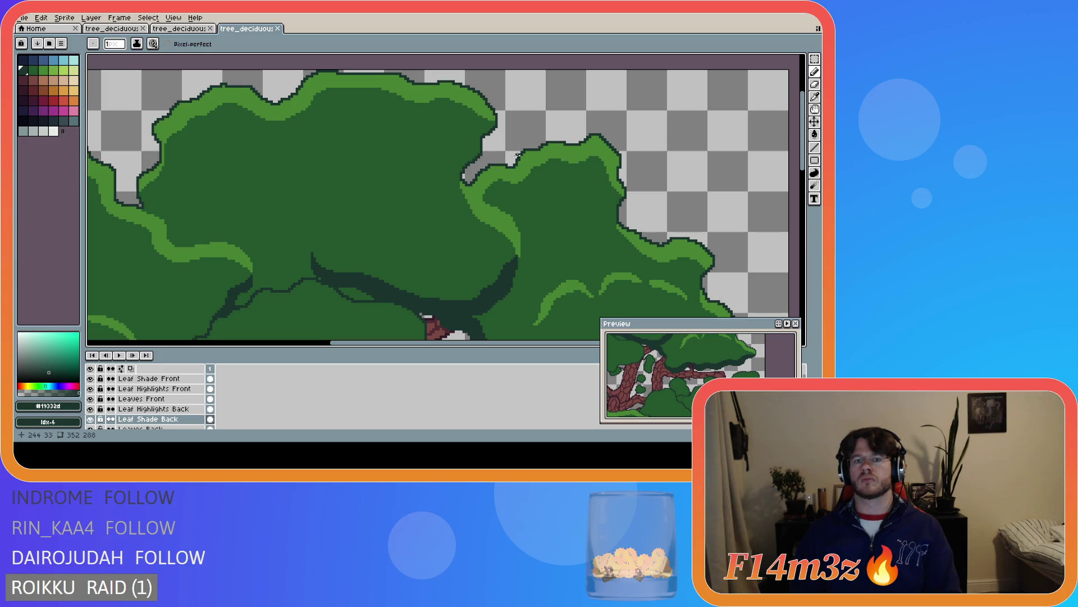
{"action": "scroll", "coordinate": [481, 148], "scroll_direction": "up", "scroll_amount": 2}
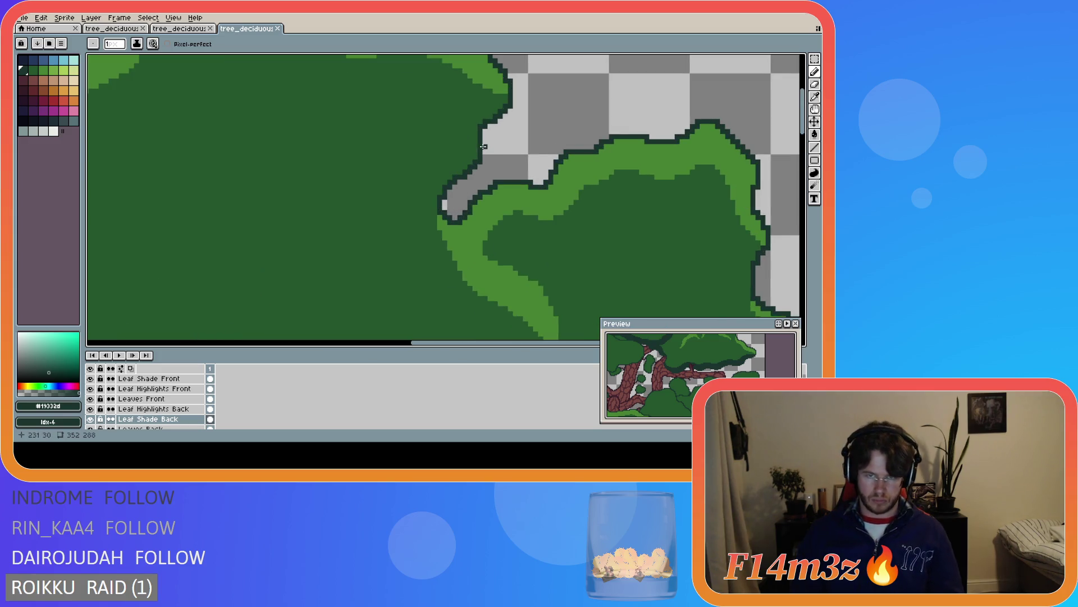
{"action": "key", "text": "e"}
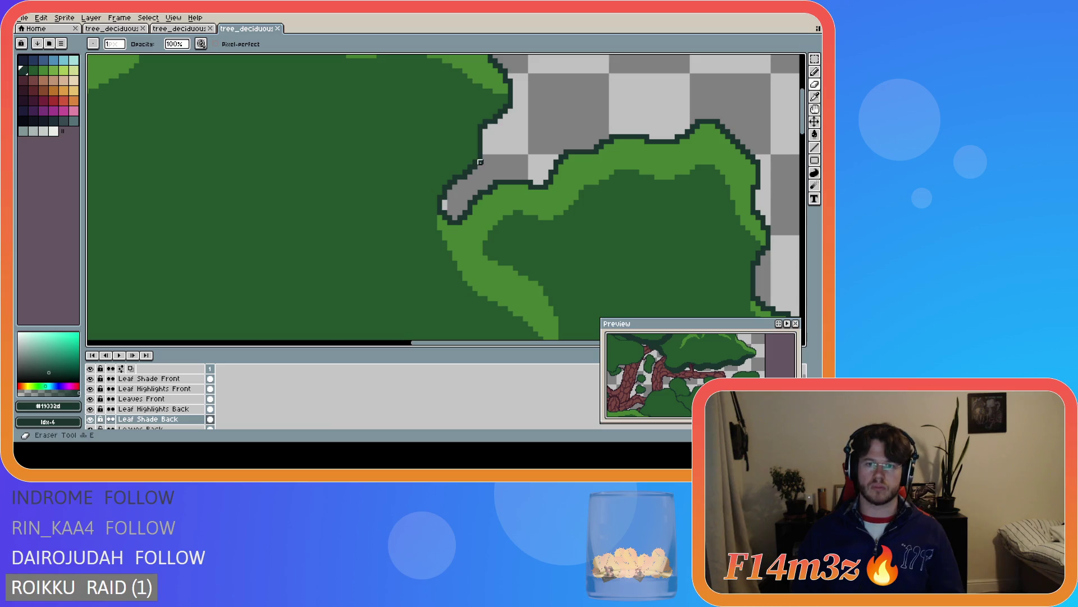
{"action": "scroll", "coordinate": [135, 407], "scroll_direction": "down", "scroll_amount": 2}
{"action": "left_click", "coordinate": [146, 408]}
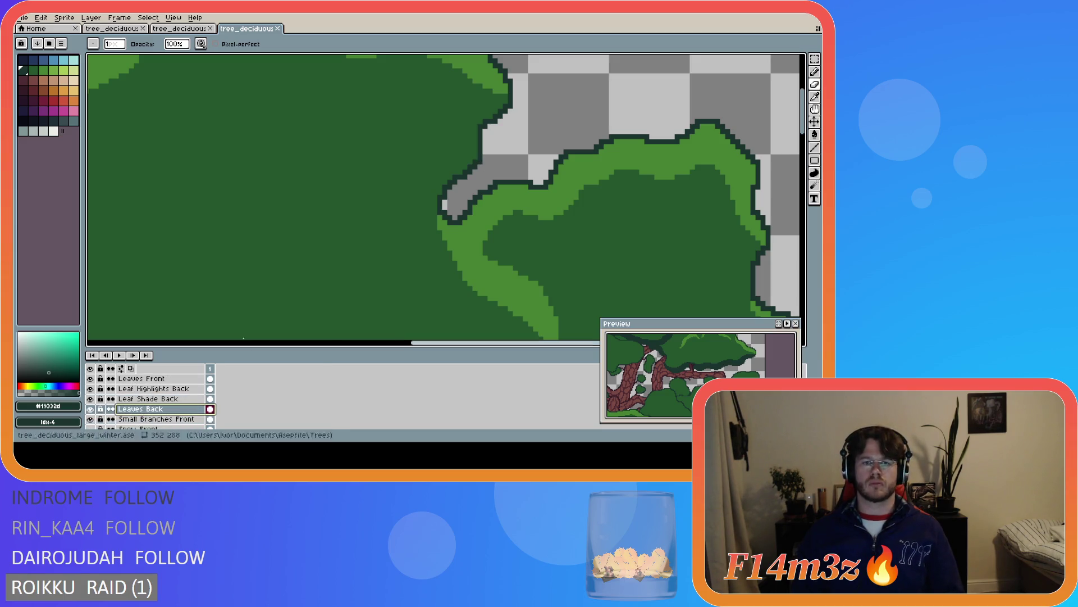
{"action": "key", "text": "i"}
{"action": "key", "text": "b"}
{"action": "scroll", "coordinate": [485, 209], "scroll_direction": "down", "scroll_amount": 1}
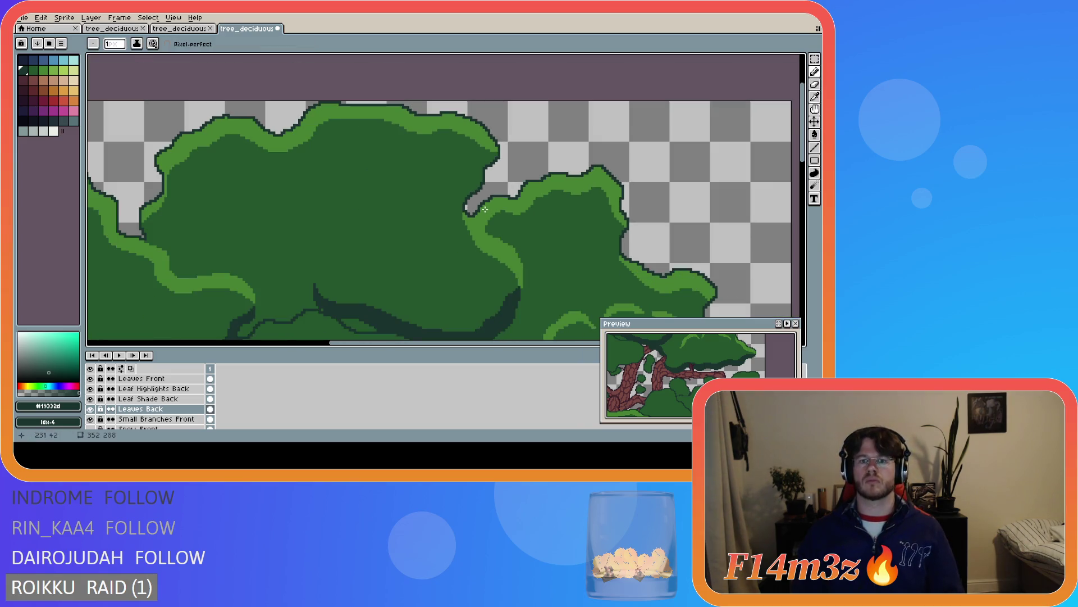
{"action": "scroll", "coordinate": [485, 209], "scroll_direction": "down", "scroll_amount": 1}
{"action": "key", "text": "ctrl+s"}
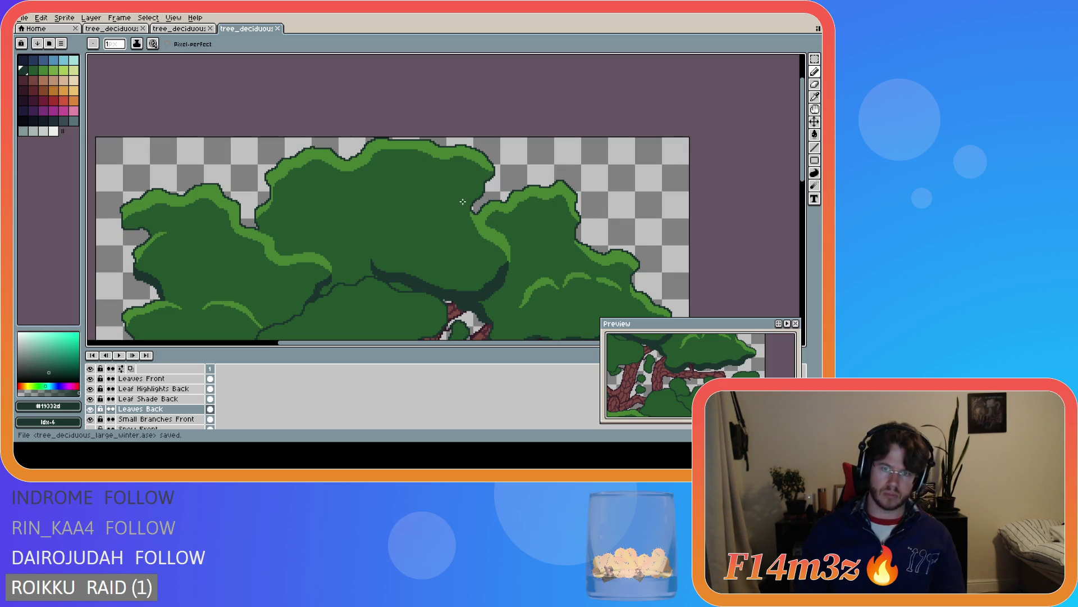
On Leaf Shade Back, draw dark outline strokes along the clump edge at the gap and save
{"action": "scroll", "coordinate": [471, 212], "scroll_direction": "up", "scroll_amount": 4}
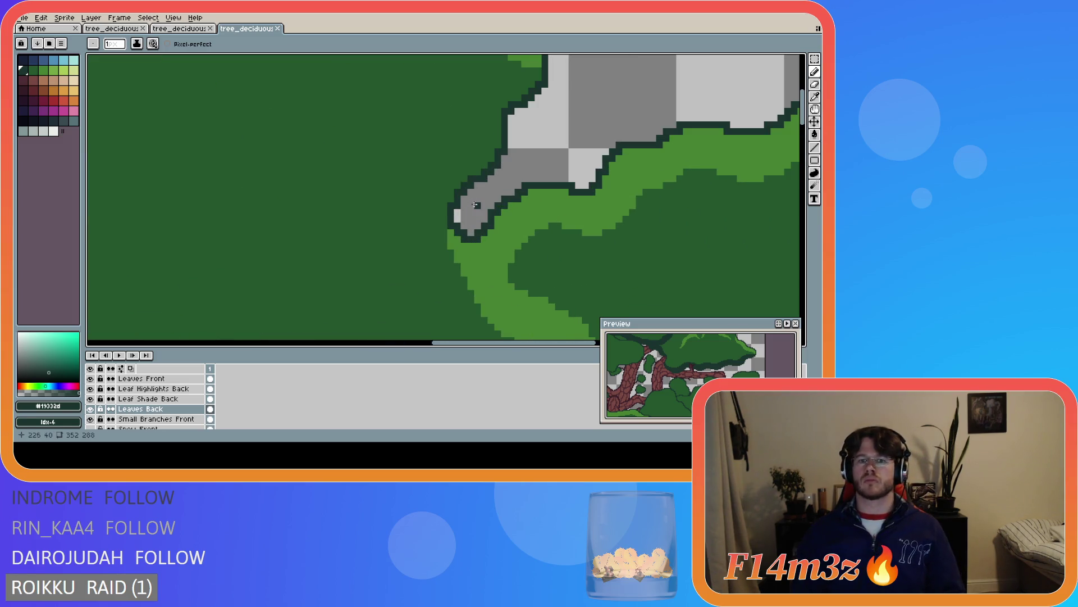
{"action": "left_click", "coordinate": [180, 398]}
{"action": "scroll", "coordinate": [534, 135], "scroll_direction": "down", "scroll_amount": 2}
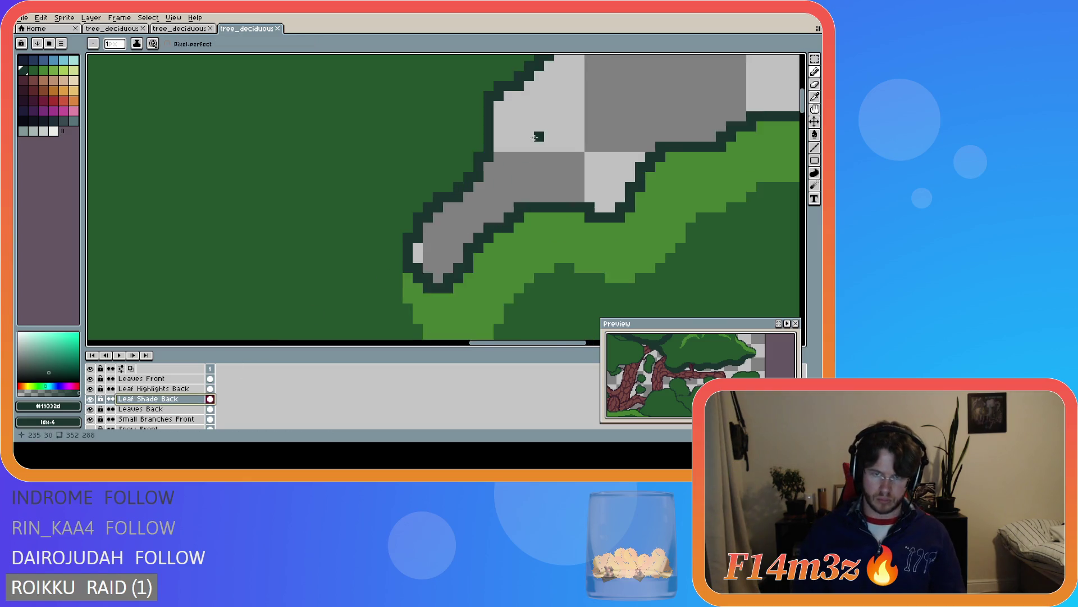
{"action": "scroll", "coordinate": [805, 124], "scroll_direction": "up", "scroll_amount": 1}
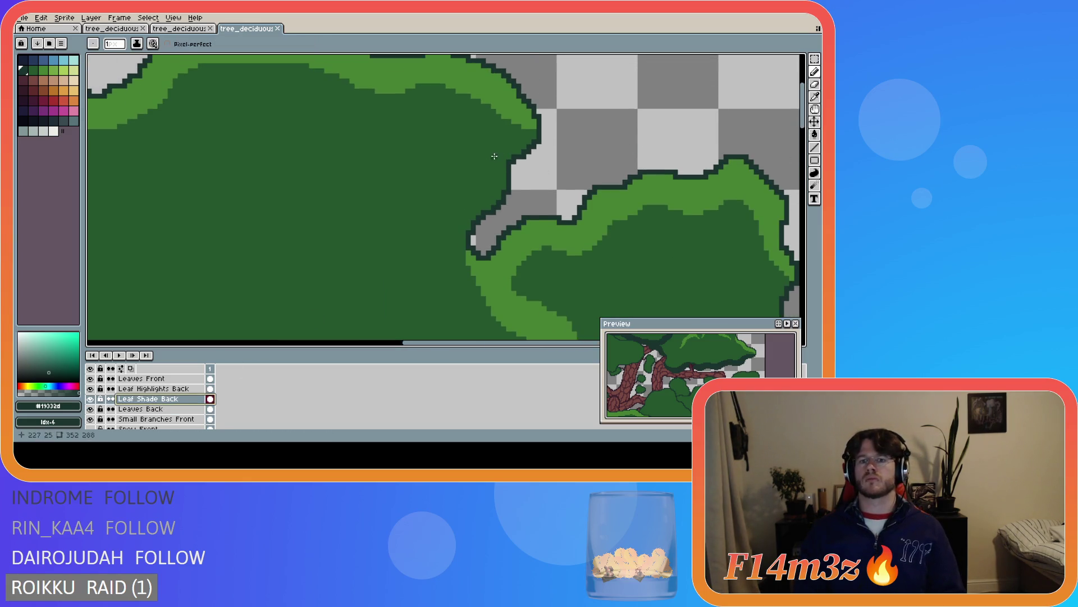
{"action": "mouse_move", "coordinate": [535, 133]}
{"action": "left_mouse_down"}
{"action": "mouse_move", "coordinate": [491, 161]}
{"action": "mouse_move", "coordinate": [482, 203]}
{"action": "mouse_move", "coordinate": [493, 194]}
{"action": "left_mouse_up"}
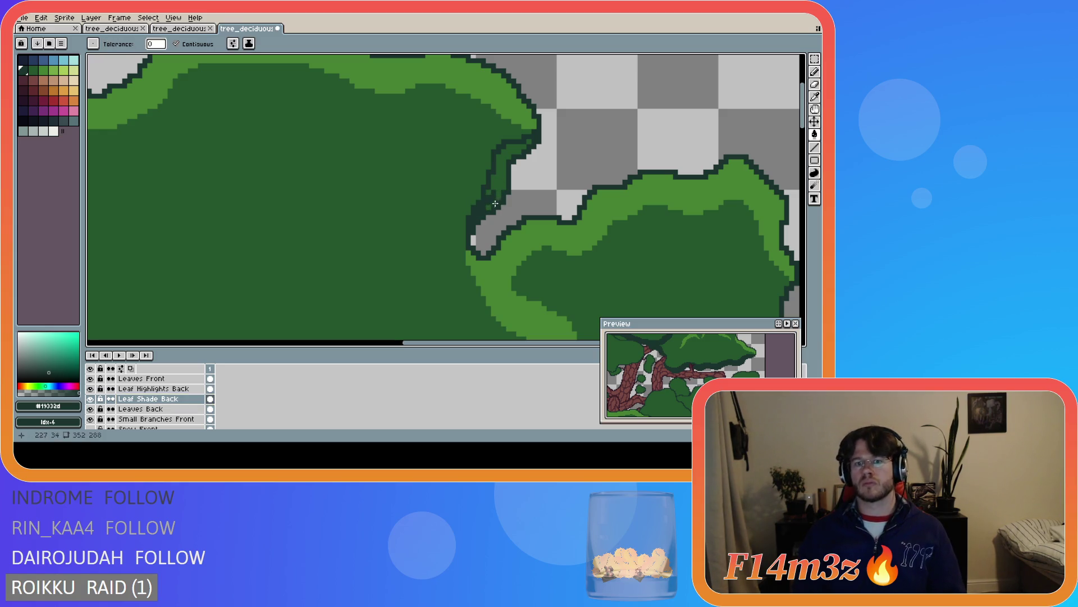
{"action": "mouse_move", "coordinate": [498, 196]}
{"action": "left_mouse_down"}
{"action": "mouse_move", "coordinate": [507, 158]}
{"action": "mouse_move", "coordinate": [528, 142]}
{"action": "mouse_move", "coordinate": [497, 159]}
{"action": "mouse_move", "coordinate": [488, 198]}
{"action": "left_mouse_up"}
{"action": "scroll", "coordinate": [558, 221], "scroll_direction": "down", "scroll_amount": 2}
{"action": "scroll", "coordinate": [558, 221], "scroll_direction": "down", "scroll_amount": 2}
{"action": "key", "text": "ctrl+s"}
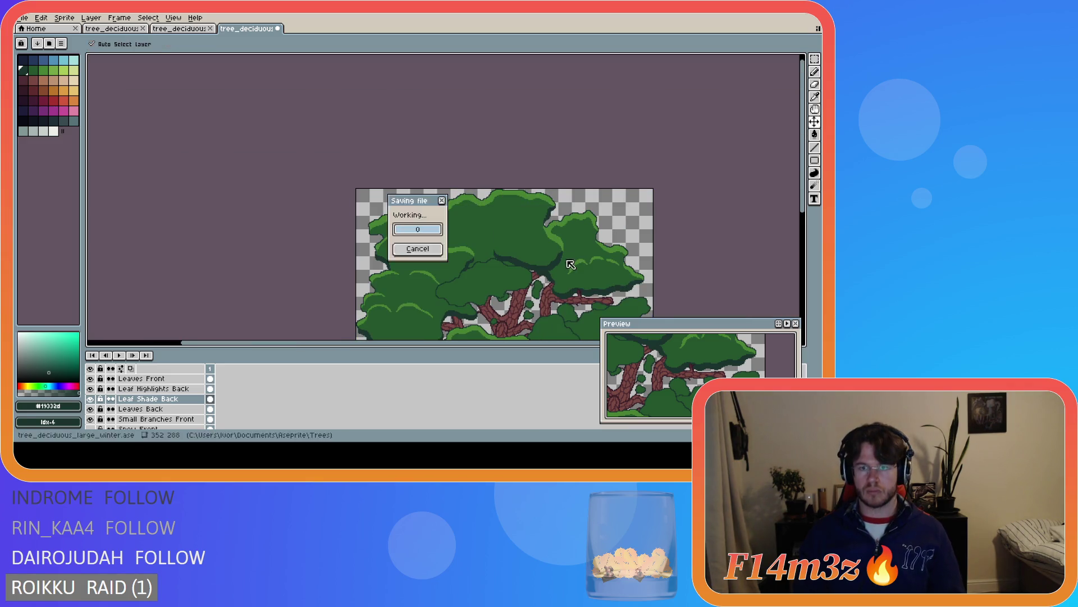
Add a few dark shade pixels along the leaf edge at the gap and save
{"action": "scroll", "coordinate": [543, 247], "scroll_direction": "up", "scroll_amount": 2}
{"action": "scroll", "coordinate": [538, 224], "scroll_direction": "down", "scroll_amount": 1}
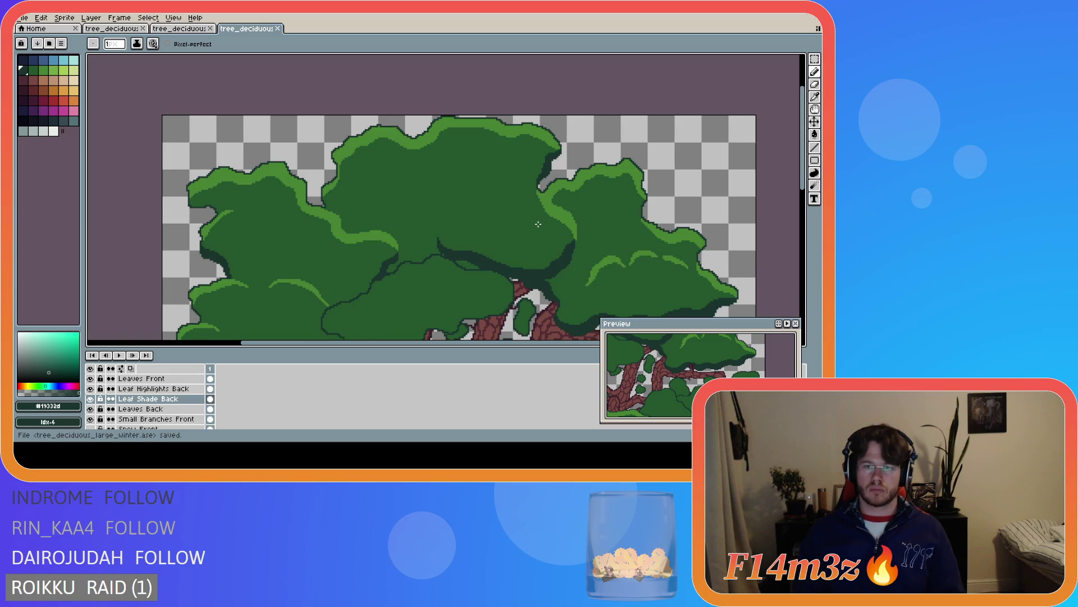
{"action": "scroll", "coordinate": [538, 213], "scroll_direction": "up", "scroll_amount": 3}
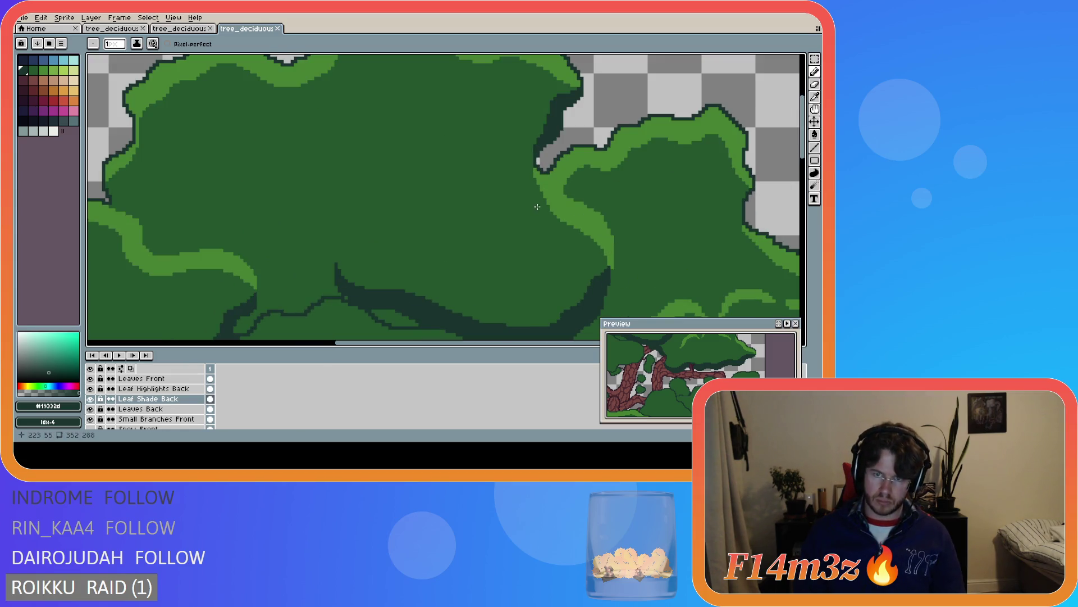
{"action": "scroll", "coordinate": [537, 206], "scroll_direction": "down", "scroll_amount": 3}
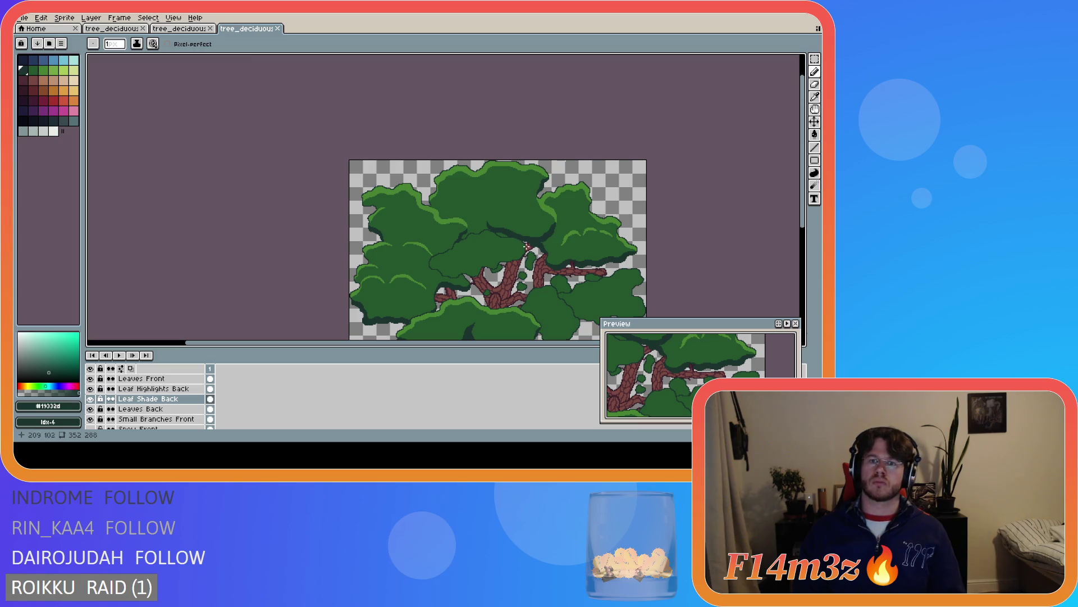
{"action": "scroll", "coordinate": [556, 187], "scroll_direction": "up", "scroll_amount": 2}
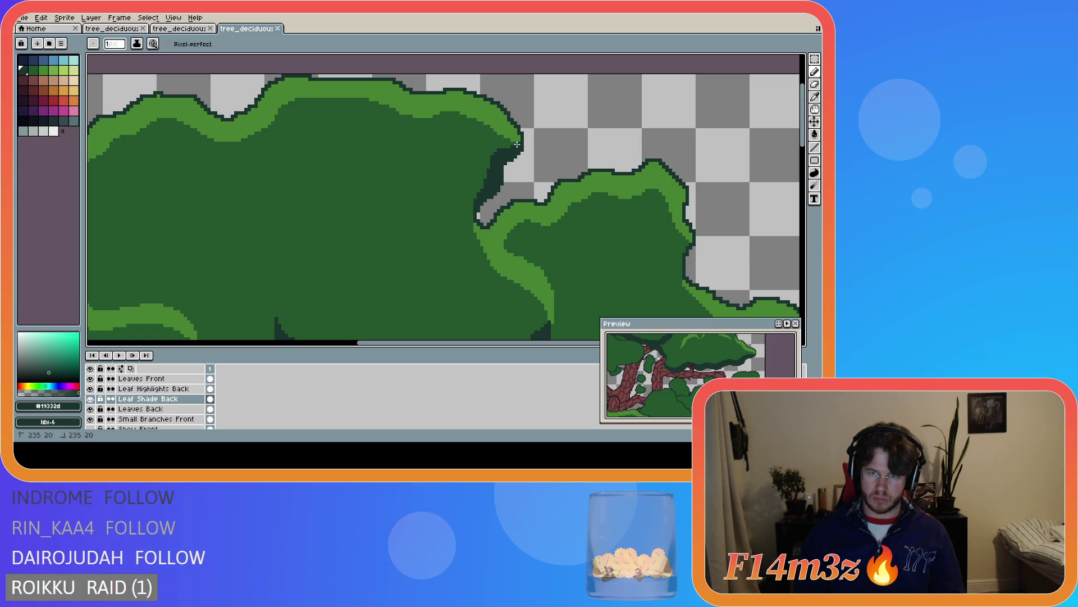
{"action": "left_click_drag", "start_coordinate": [513, 146], "coordinate": [509, 147]}
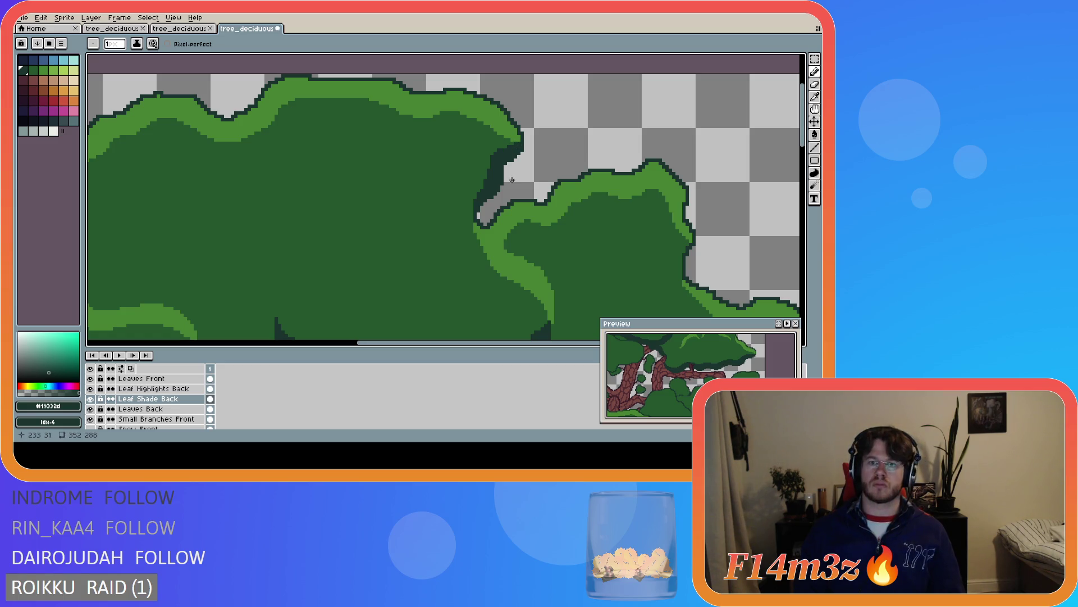
{"action": "left_click", "coordinate": [507, 150]}
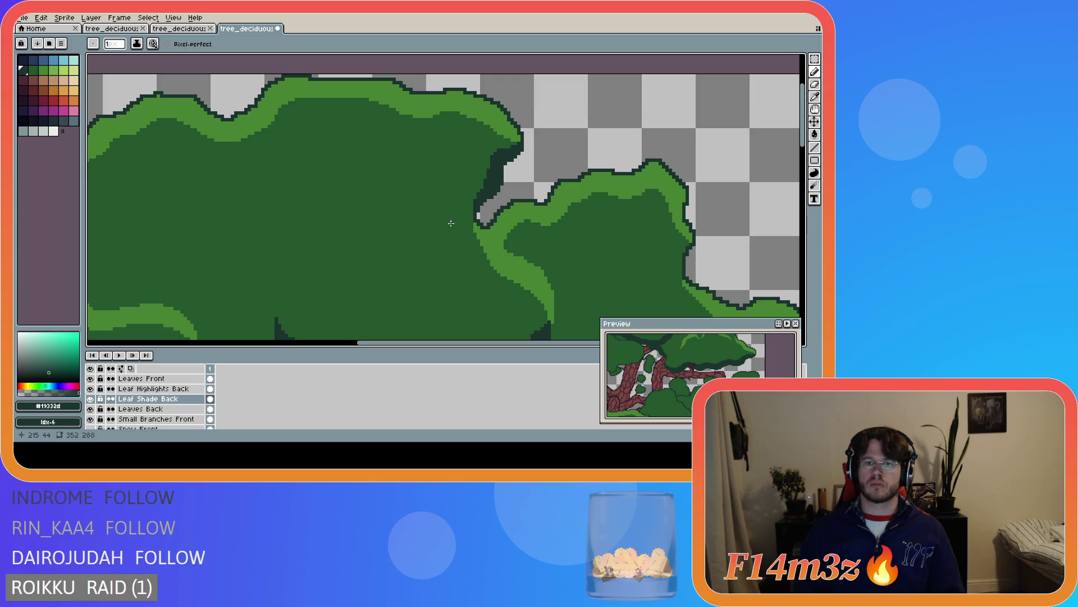
{"action": "scroll", "coordinate": [509, 207], "scroll_direction": "down", "scroll_amount": 5}
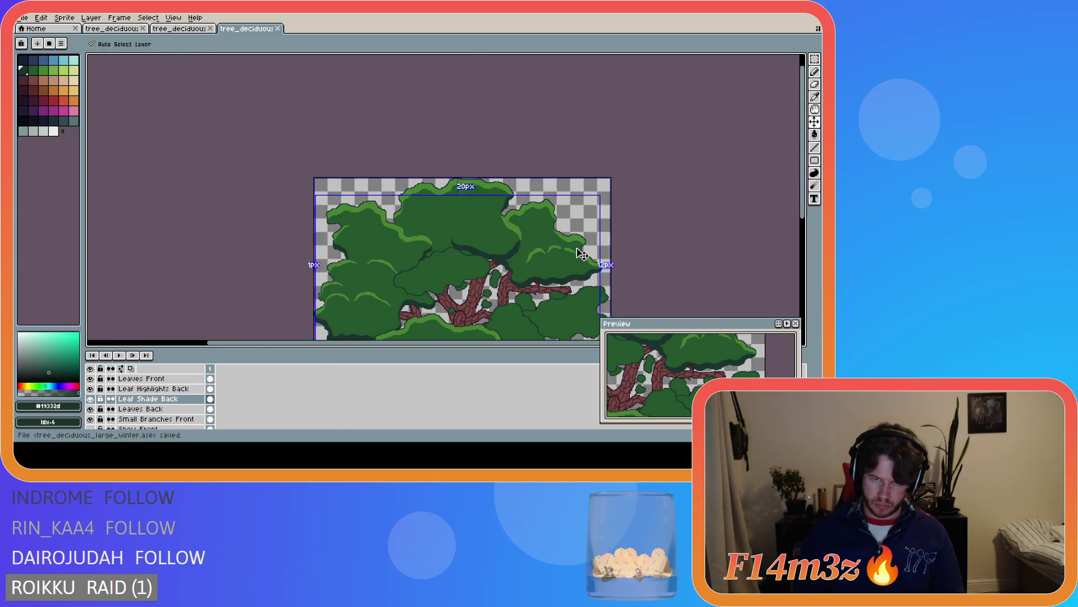
{"action": "key", "text": "ctrl+s"}
Pan and zoom out to review the whole tree sprite
{"action": "left_click_drag", "start_coordinate": [805, 218], "coordinate": [804, 250]}
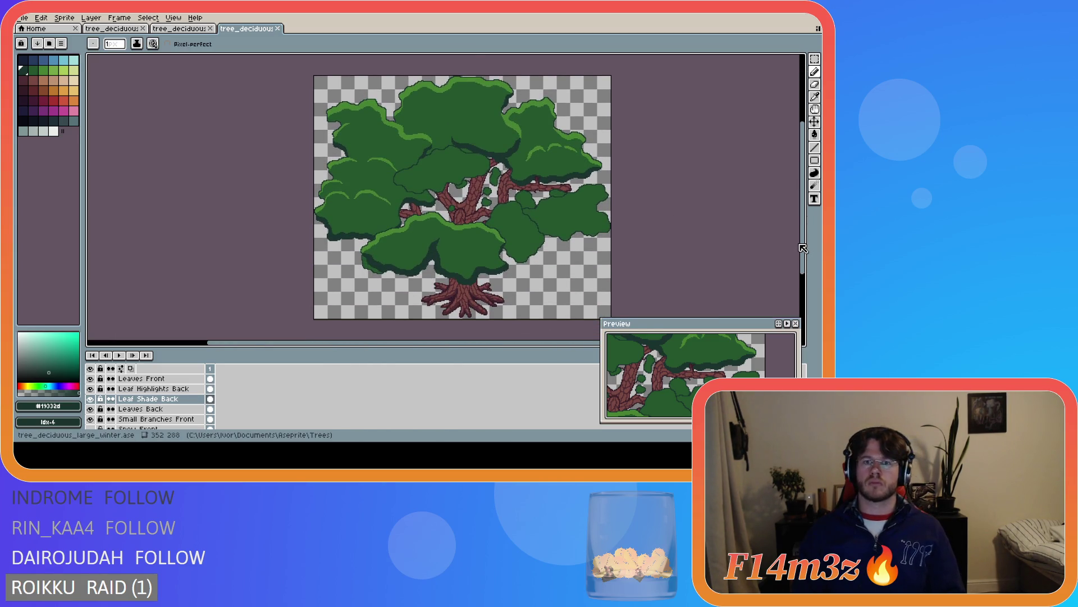
{"action": "scroll", "coordinate": [504, 105], "scroll_direction": "up", "scroll_amount": 1}
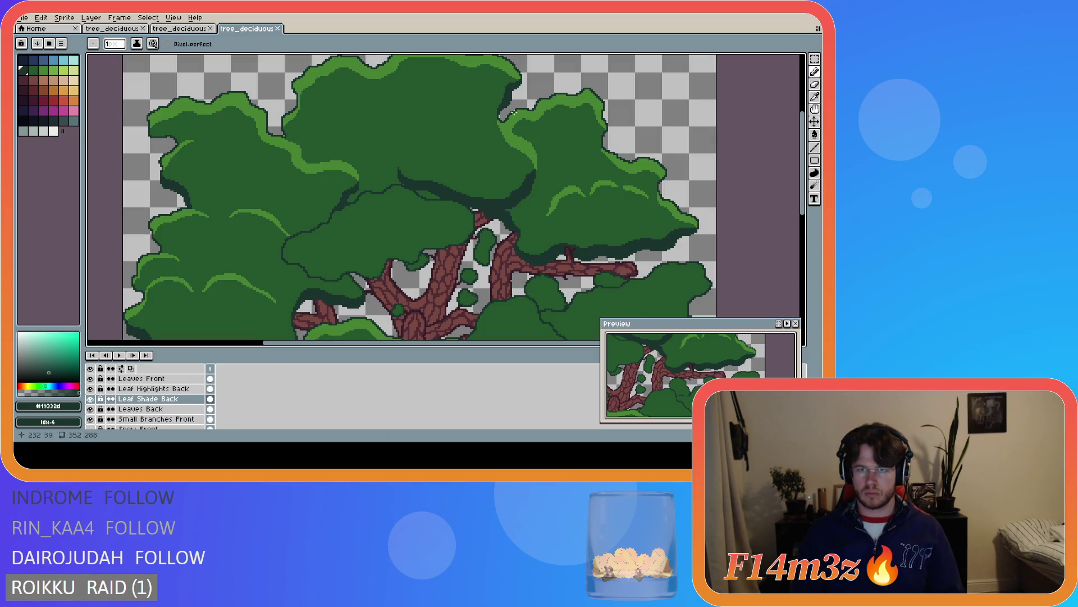
{"action": "scroll", "coordinate": [521, 123], "scroll_direction": "down", "scroll_amount": 2}
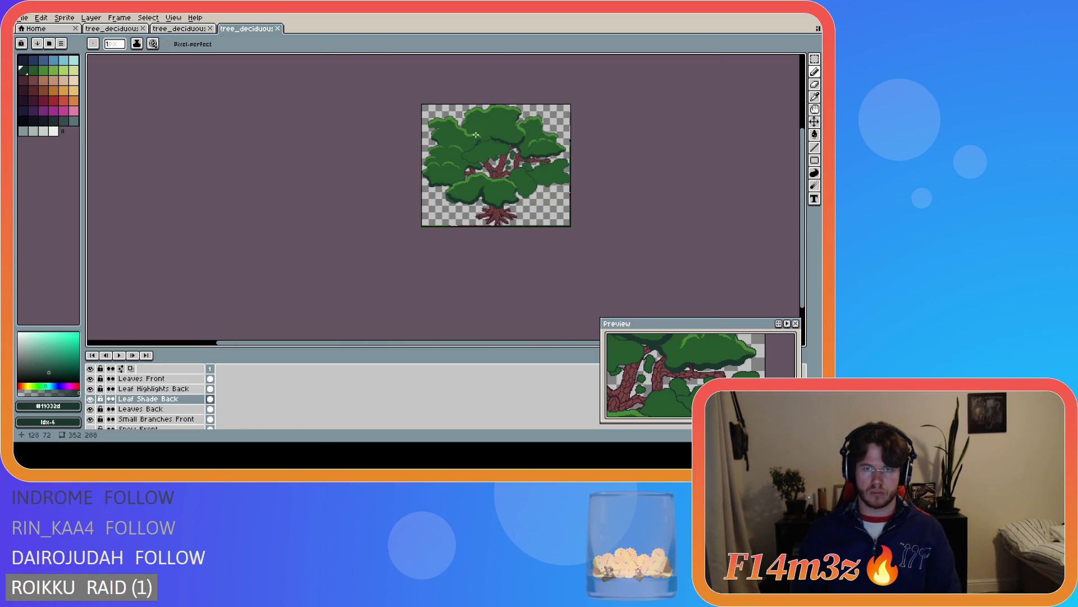
{"action": "scroll", "coordinate": [465, 126], "scroll_direction": "up", "scroll_amount": 1}
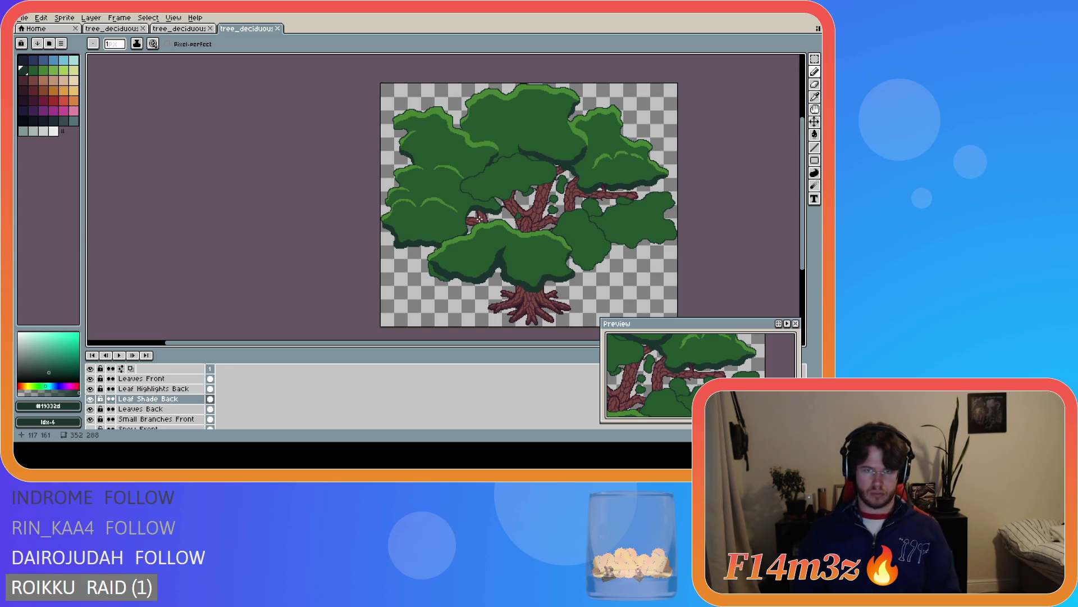
{"action": "scroll", "coordinate": [432, 213], "scroll_direction": "up", "scroll_amount": 4}
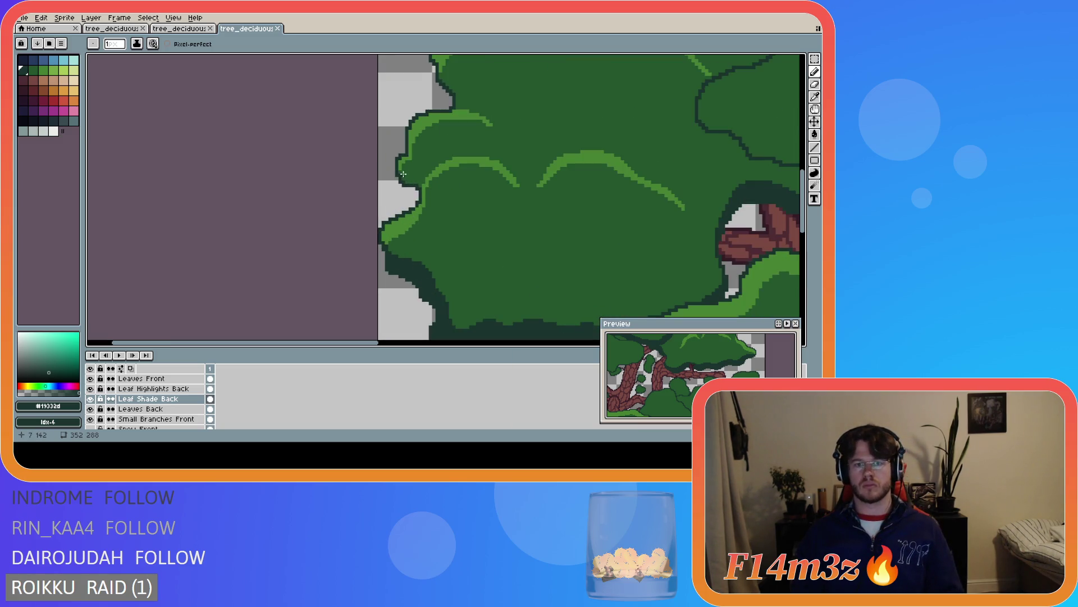
Draw, undo and redraw a short dark-green line on the left foliage edge, then save
{"action": "left_click_drag", "start_coordinate": [401, 172], "coordinate": [420, 183]}
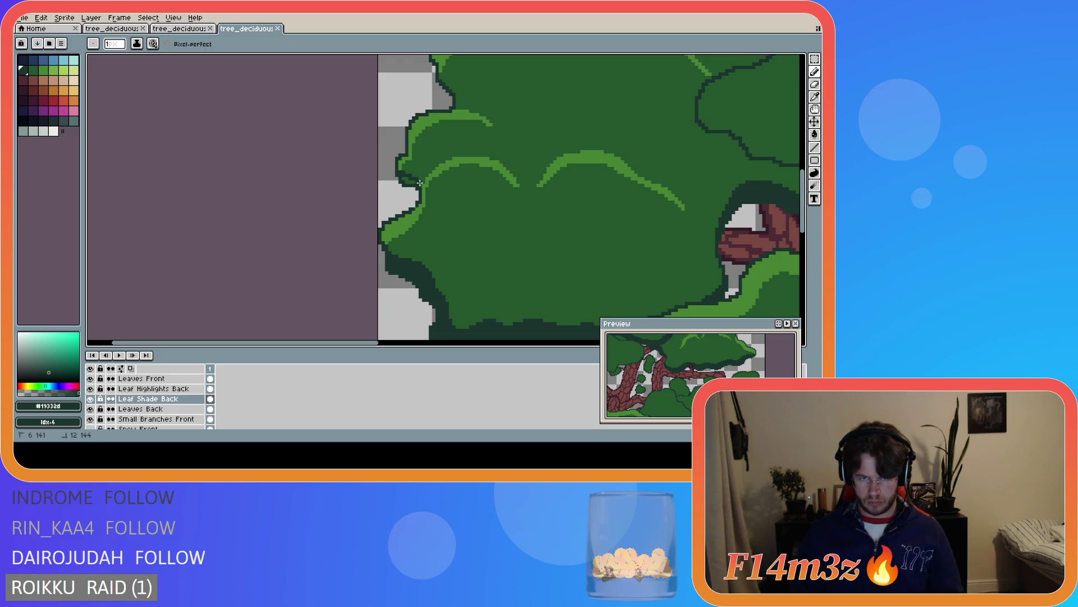
{"action": "key", "text": "ctrl+z"}
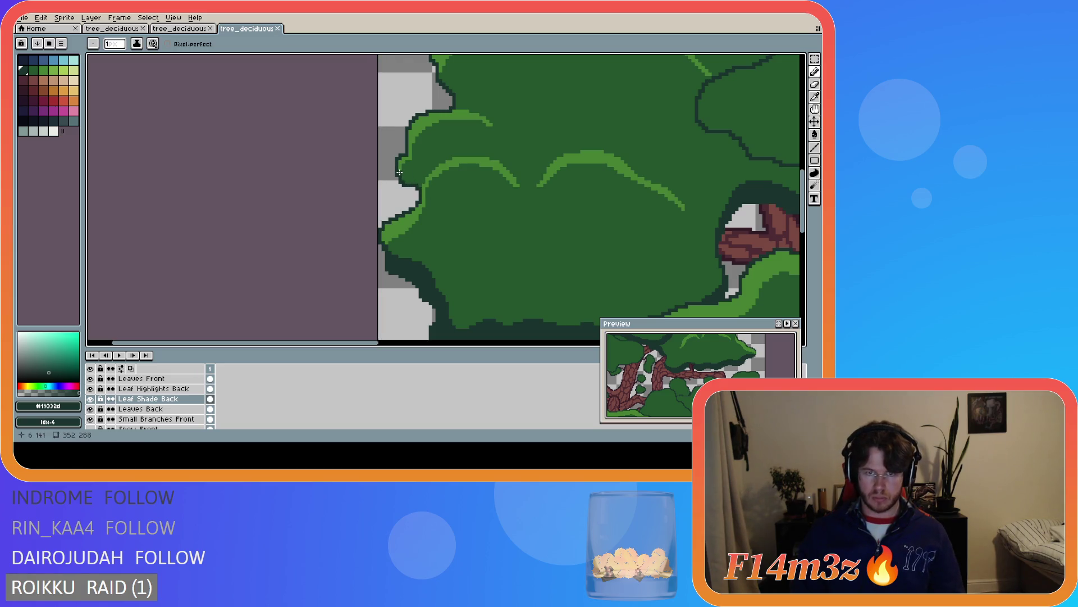
{"action": "mouse_move", "coordinate": [400, 173]}
{"action": "left_mouse_down"}
{"action": "mouse_move", "coordinate": [420, 190]}
{"action": "mouse_move", "coordinate": [400, 175]}
{"action": "left_mouse_up"}
{"action": "key", "text": "ctrl+s"}
Look over the canopy and switch to the Leaf Highlights Back layer
{"action": "scroll", "coordinate": [461, 236], "scroll_direction": "down", "scroll_amount": 3}
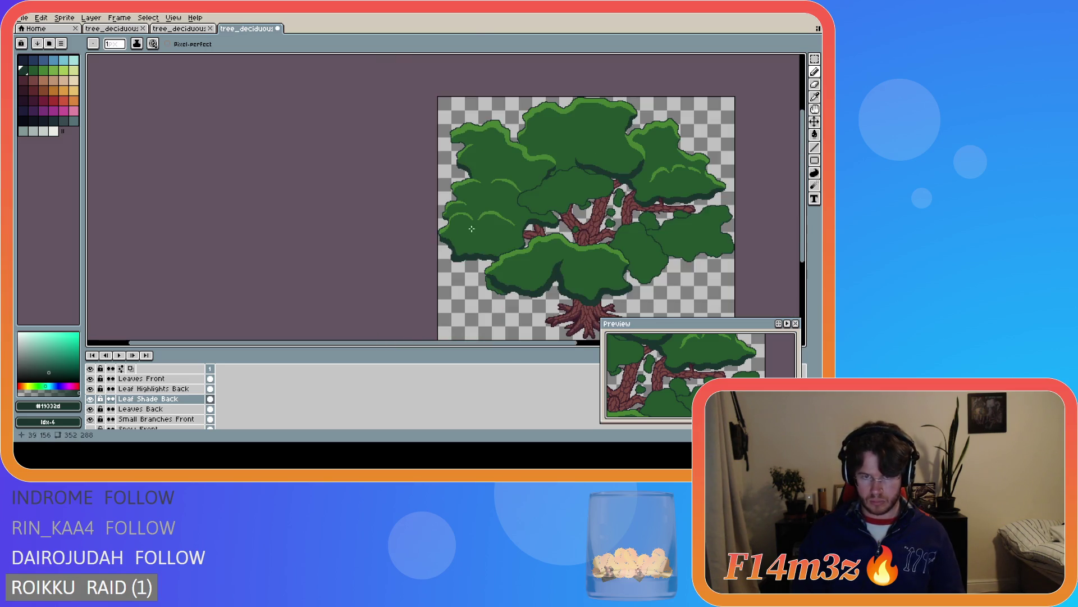
{"action": "mouse_move", "coordinate": [500, 340]}
{"action": "left_mouse_down"}
{"action": "mouse_move", "coordinate": [578, 337]}
{"action": "mouse_move", "coordinate": [597, 322]}
{"action": "left_mouse_up"}
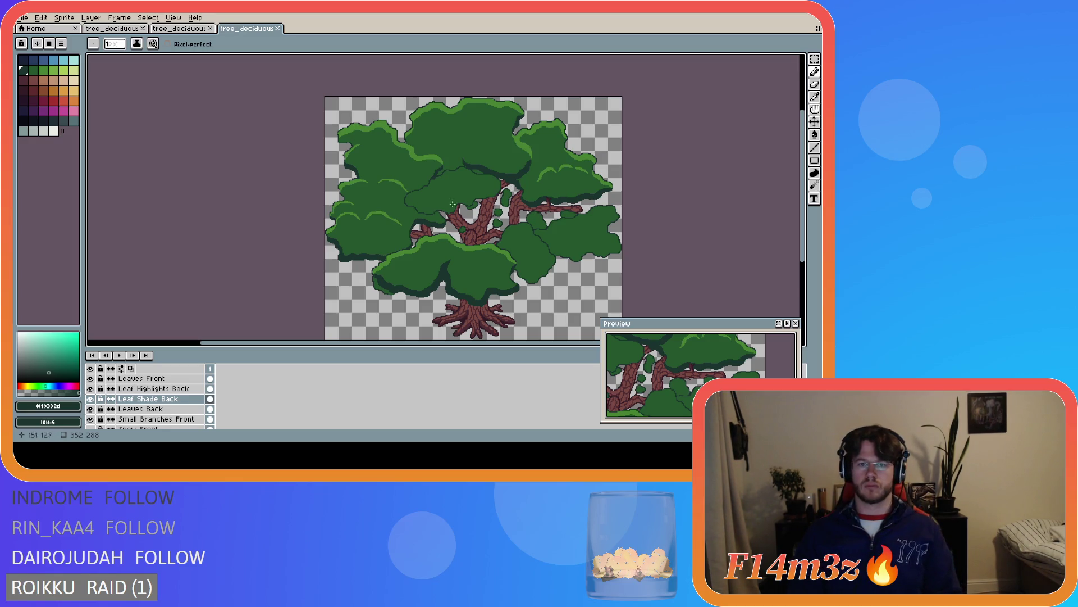
{"action": "scroll", "coordinate": [434, 188], "scroll_direction": "up", "scroll_amount": 1}
{"action": "scroll", "coordinate": [442, 193], "scroll_direction": "down", "scroll_amount": 1}
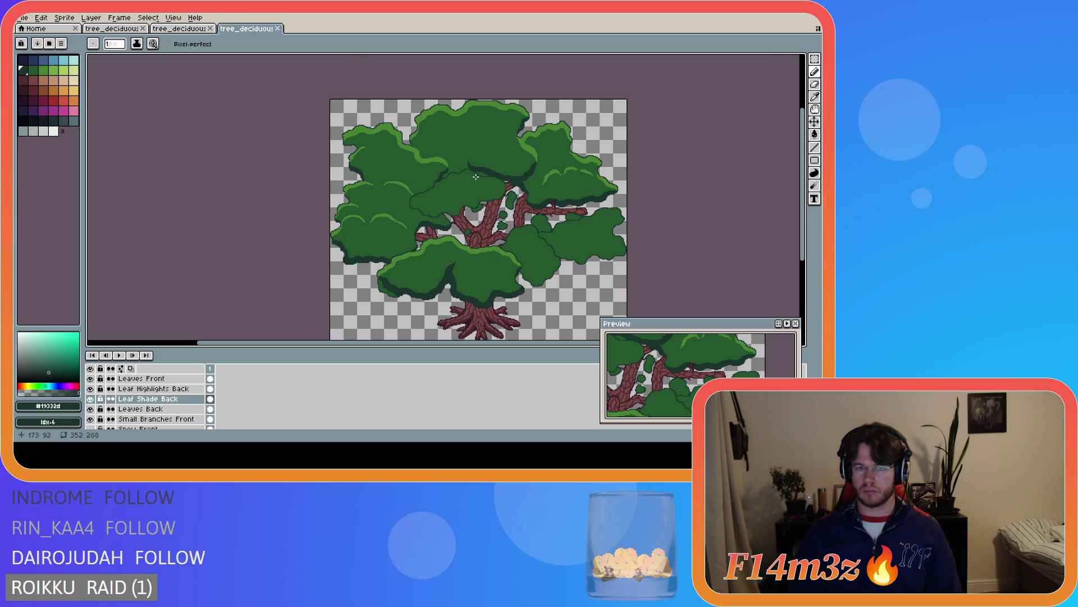
{"action": "scroll", "coordinate": [462, 177], "scroll_direction": "up", "scroll_amount": 2}
{"action": "scroll", "coordinate": [443, 173], "scroll_direction": "up", "scroll_amount": 1}
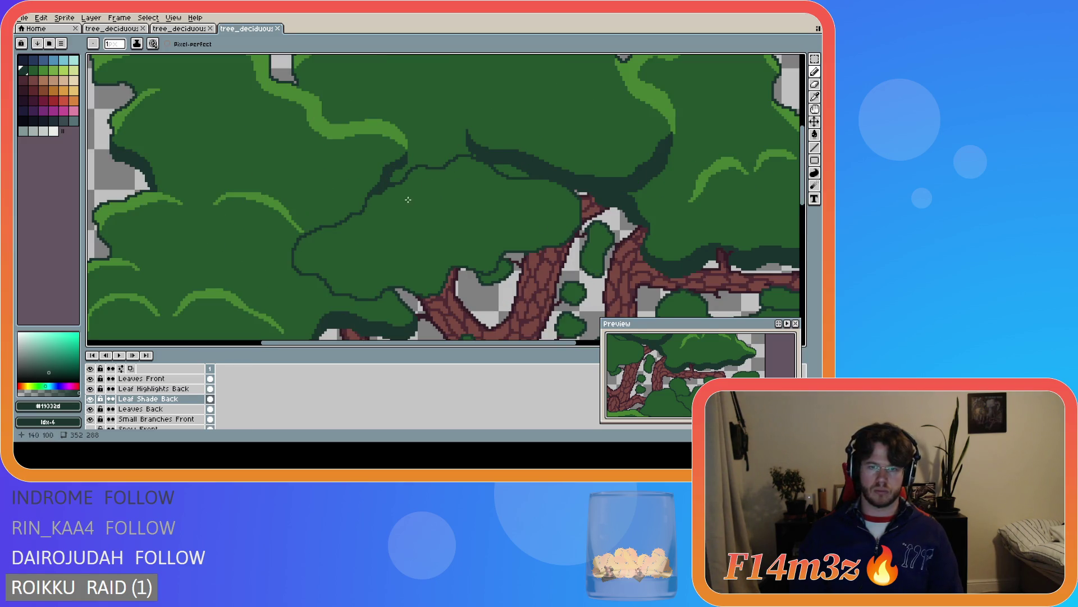
{"action": "left_click", "coordinate": [173, 389]}
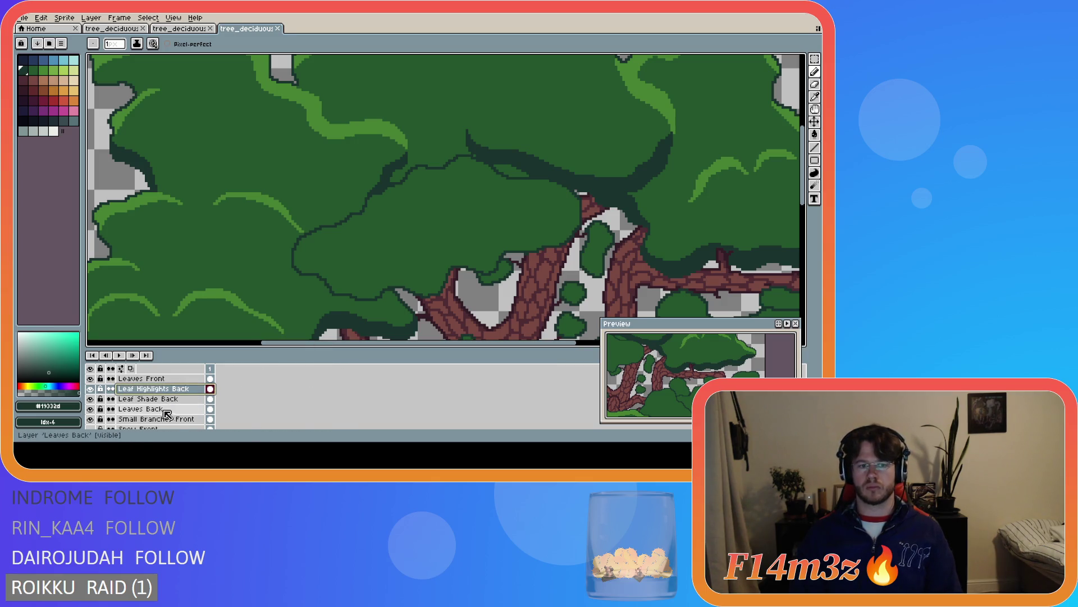
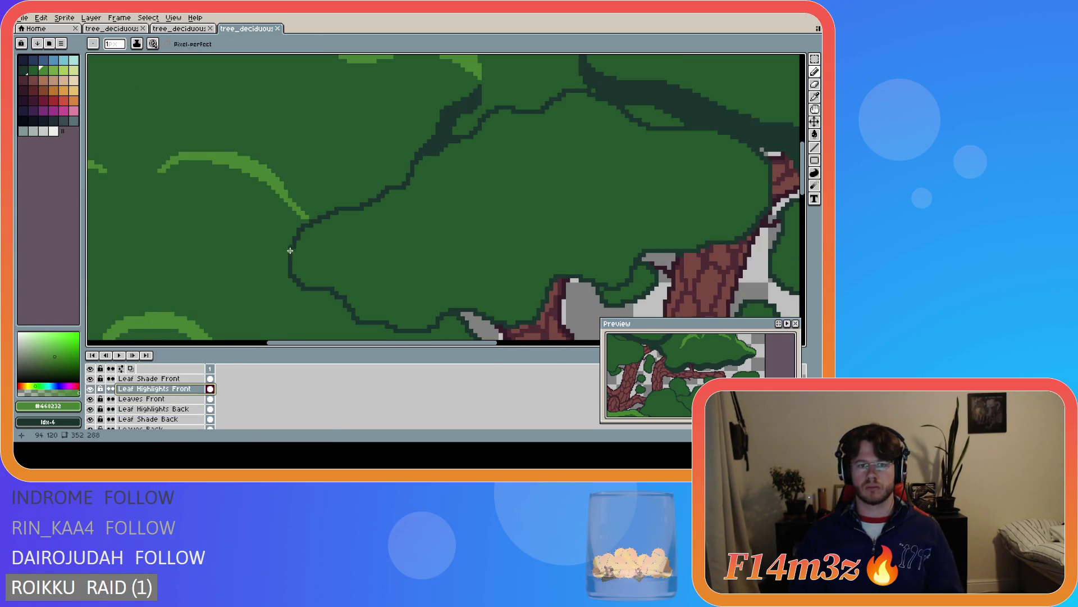
Draw a light-green highlight along the upper-left leaf outline, undoing the strokes that overshoot
{"action": "left_click_drag", "start_coordinate": [288, 252], "coordinate": [327, 216]}
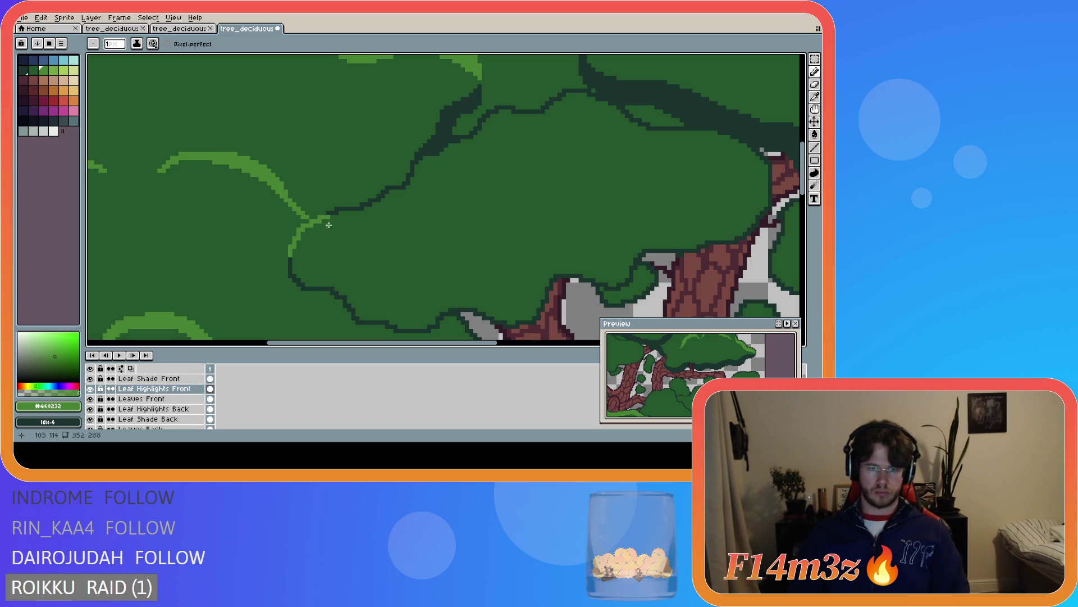
{"action": "mouse_move", "coordinate": [337, 209]}
{"action": "left_mouse_down"}
{"action": "mouse_move", "coordinate": [404, 187]}
{"action": "mouse_move", "coordinate": [410, 163]}
{"action": "left_mouse_up"}
{"action": "key", "text": "ctrl+z"}
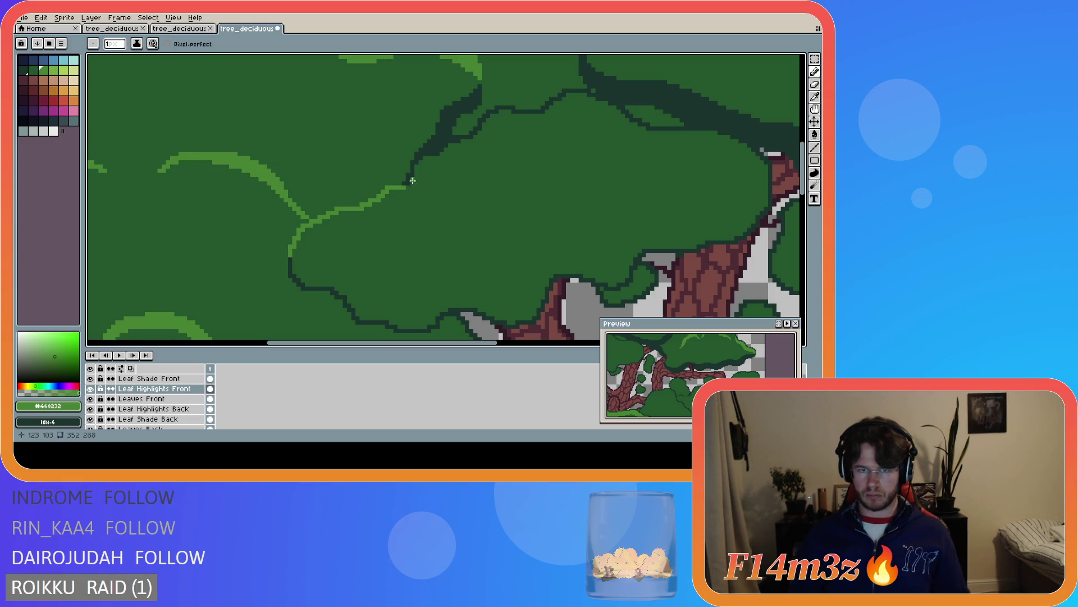
{"action": "key", "text": "ctrl+z"}
{"action": "key", "text": "v"}
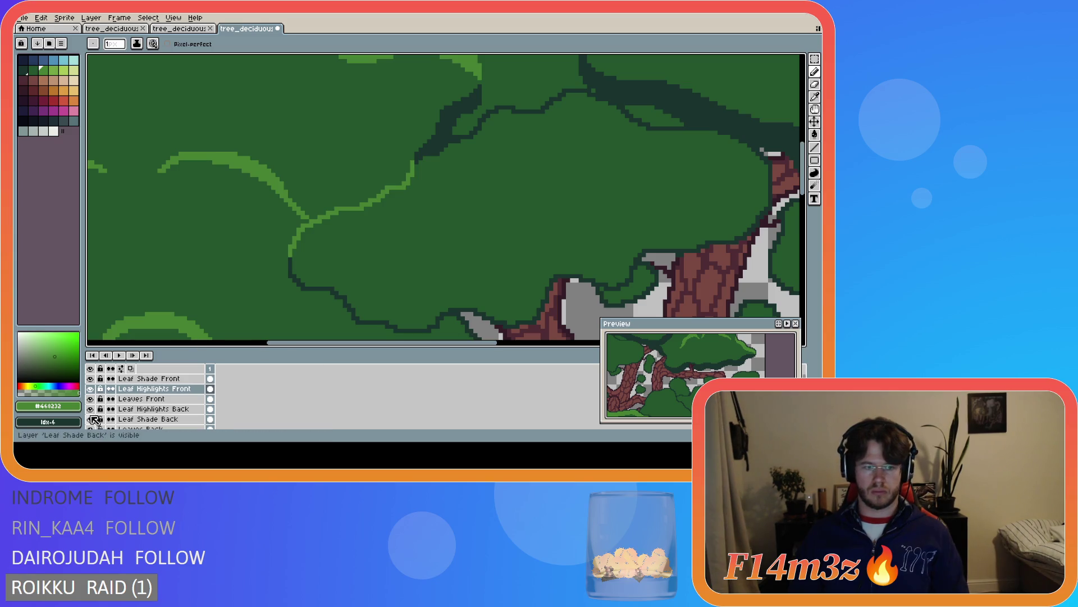
{"action": "scroll", "coordinate": [94, 419], "scroll_direction": "down", "scroll_amount": 1}
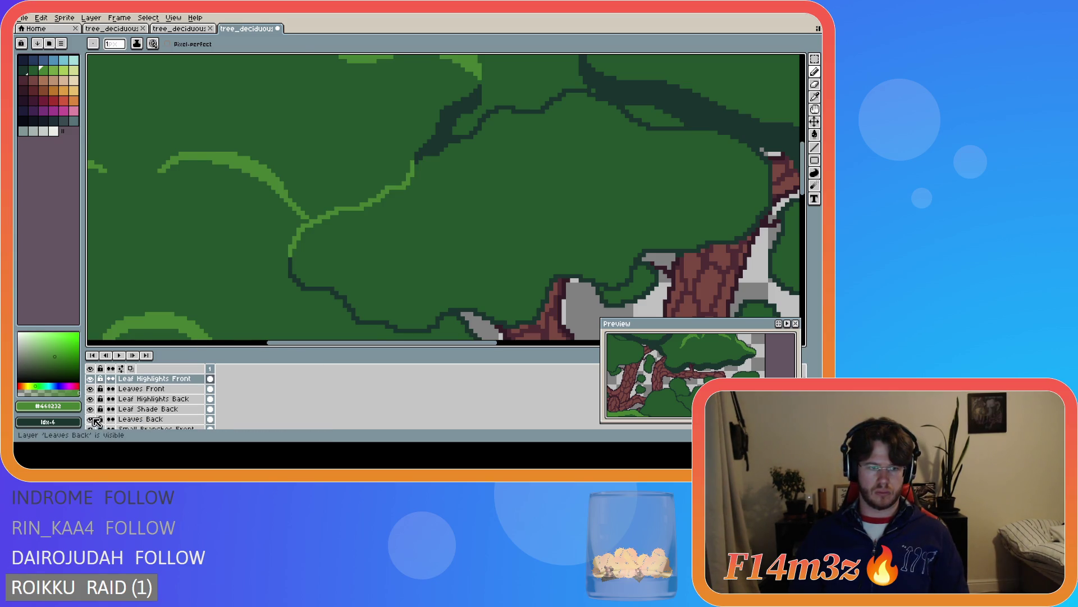
Hide the three back leaf layers and try a highlight along the leaf's top edge, undoing it
{"action": "left_click_drag", "start_coordinate": [94, 419], "coordinate": [91, 399]}
{"action": "left_click", "coordinate": [415, 163]}
{"action": "left_click_drag", "start_coordinate": [421, 154], "coordinate": [453, 140]}
{"action": "key", "text": "ctrl+z"}
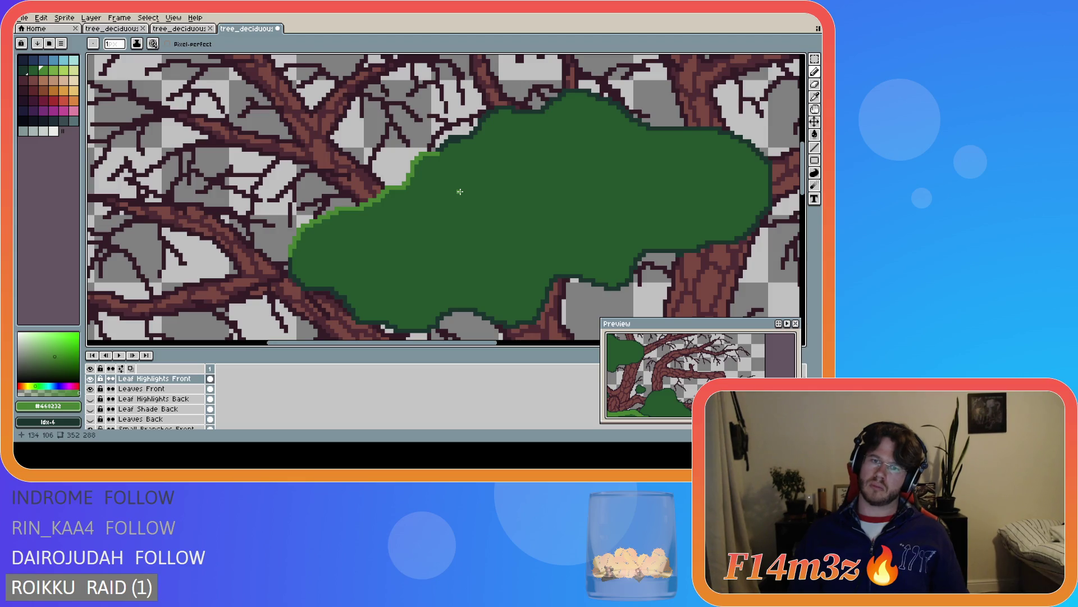
{"action": "left_click", "coordinate": [460, 188], "text": "alt"}
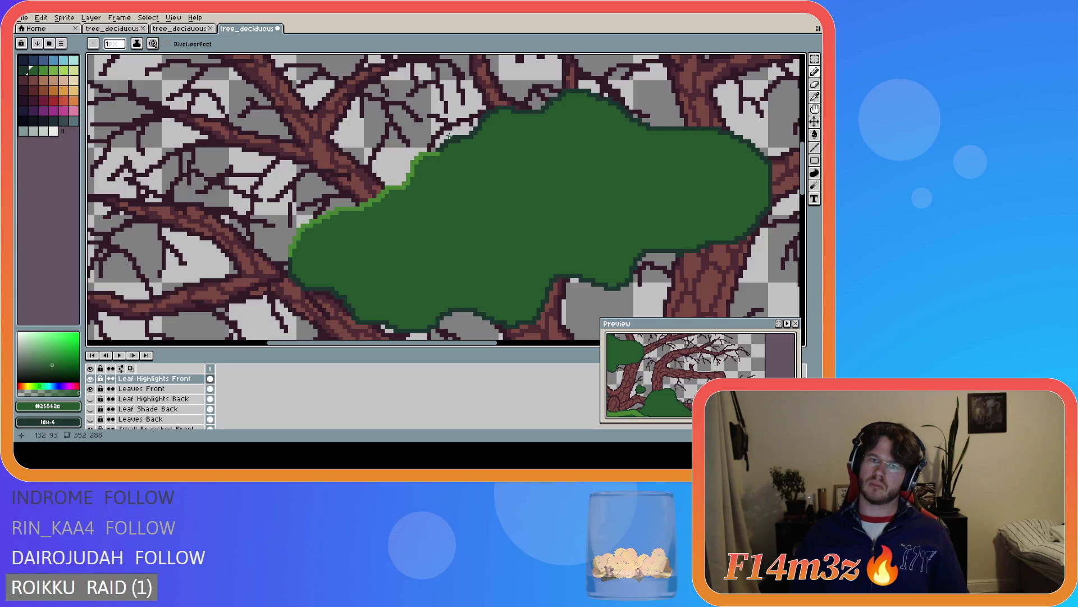
{"action": "key", "text": "e"}
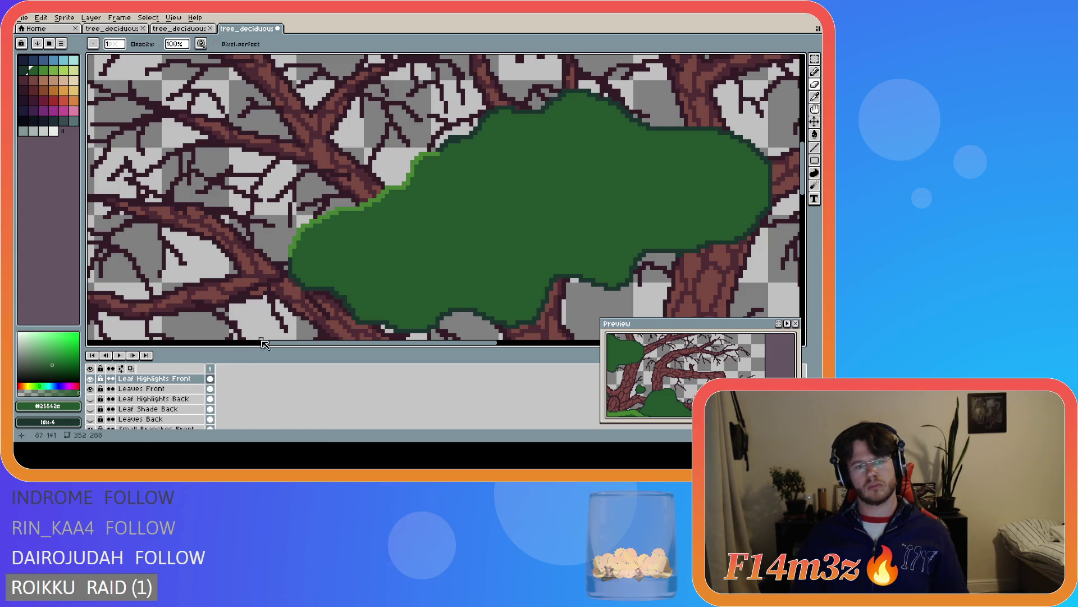
Toggle Leaves Front to compare, then make Leaf Highlights Front the active layer
{"action": "left_click", "coordinate": [90, 389]}
{"action": "left_click", "coordinate": [90, 389]}
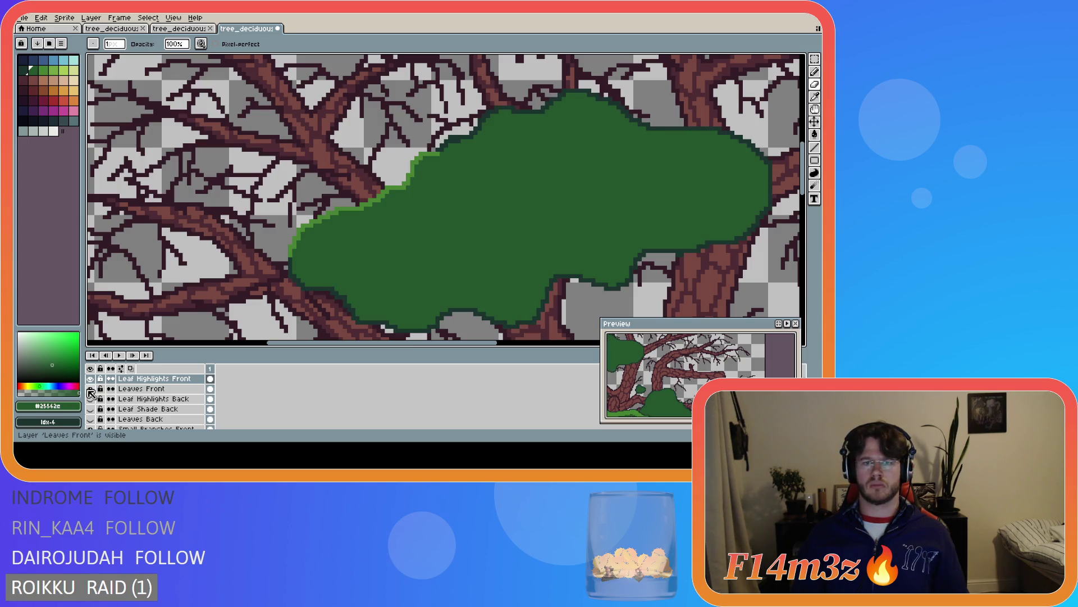
{"action": "left_click", "coordinate": [134, 389]}
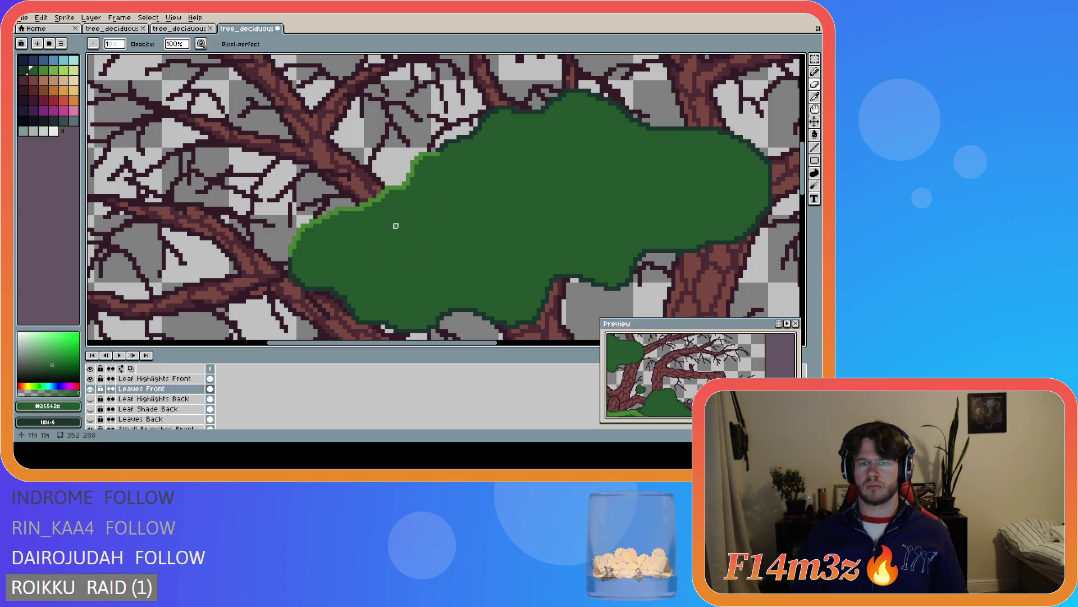
{"action": "key", "text": "ctrl"}
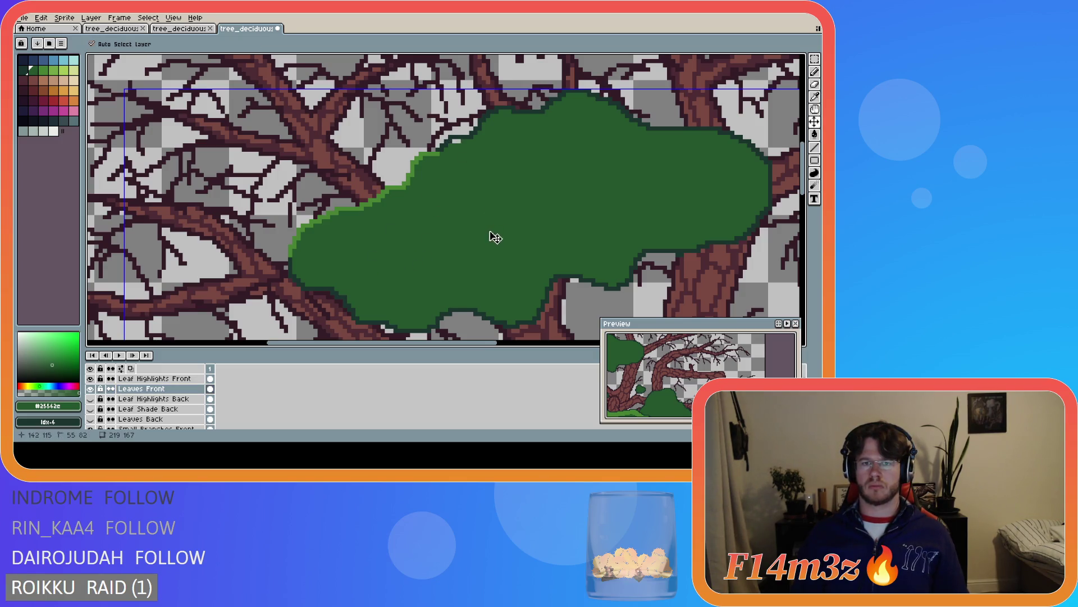
{"action": "left_click", "coordinate": [475, 242], "text": "ctrl"}
{"action": "left_click", "coordinate": [438, 137], "text": "ctrl"}
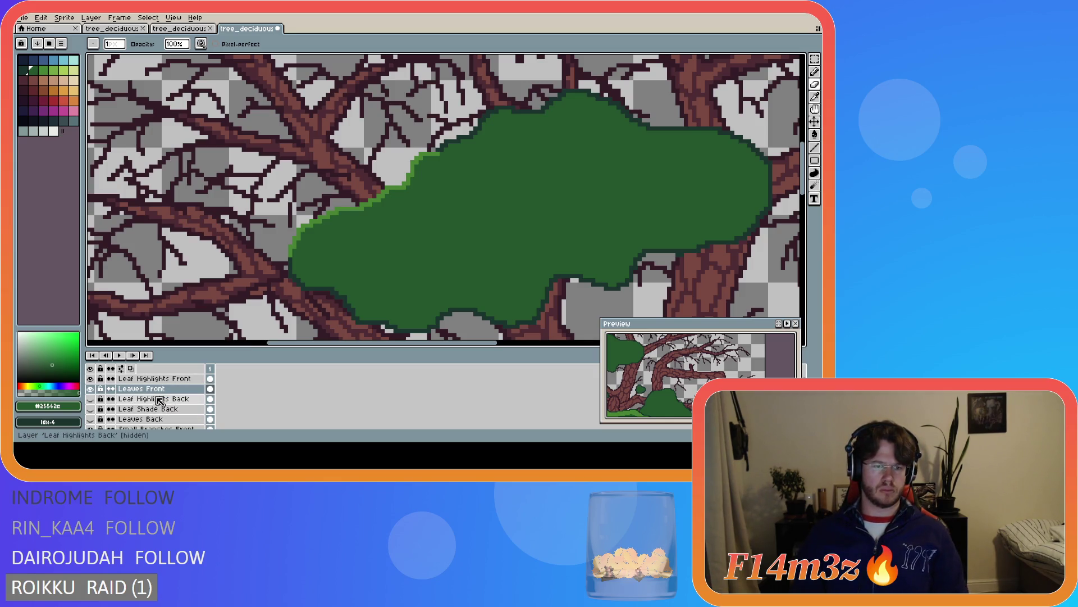
{"action": "left_click", "coordinate": [154, 378]}
{"action": "key", "text": "alt"}
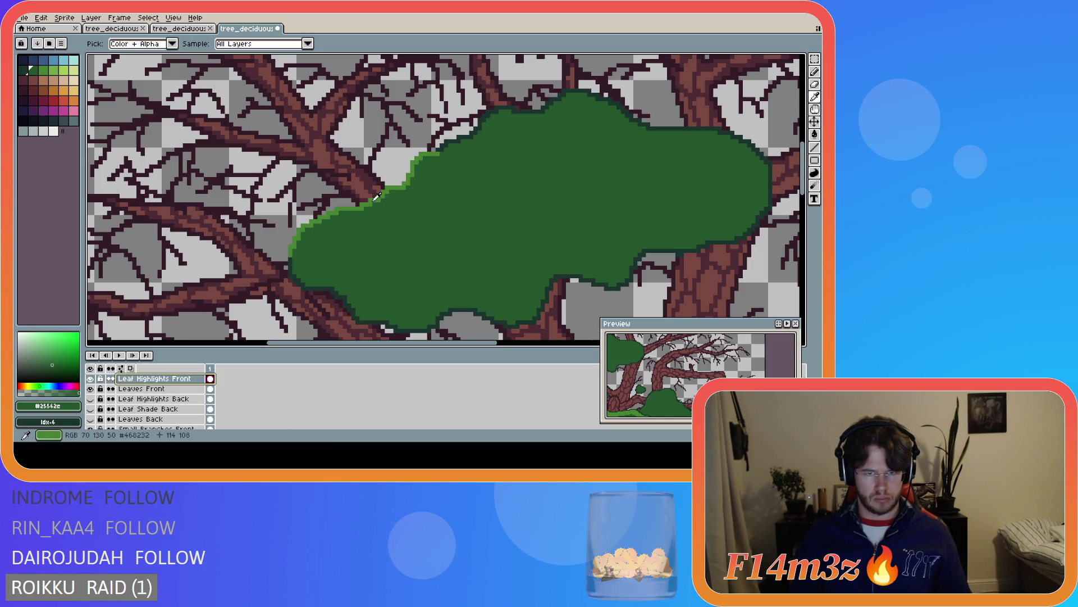
Sample the highlight green and draw a highlight line up the upper-left canopy edge
{"action": "left_click", "coordinate": [376, 196], "text": "alt"}
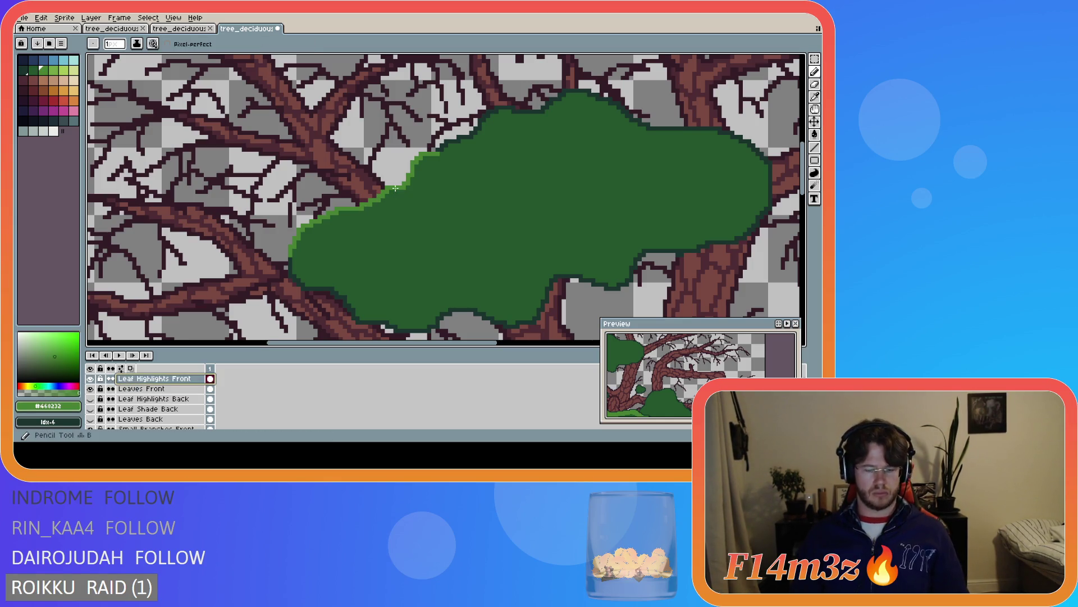
{"action": "left_click", "coordinate": [439, 148]}
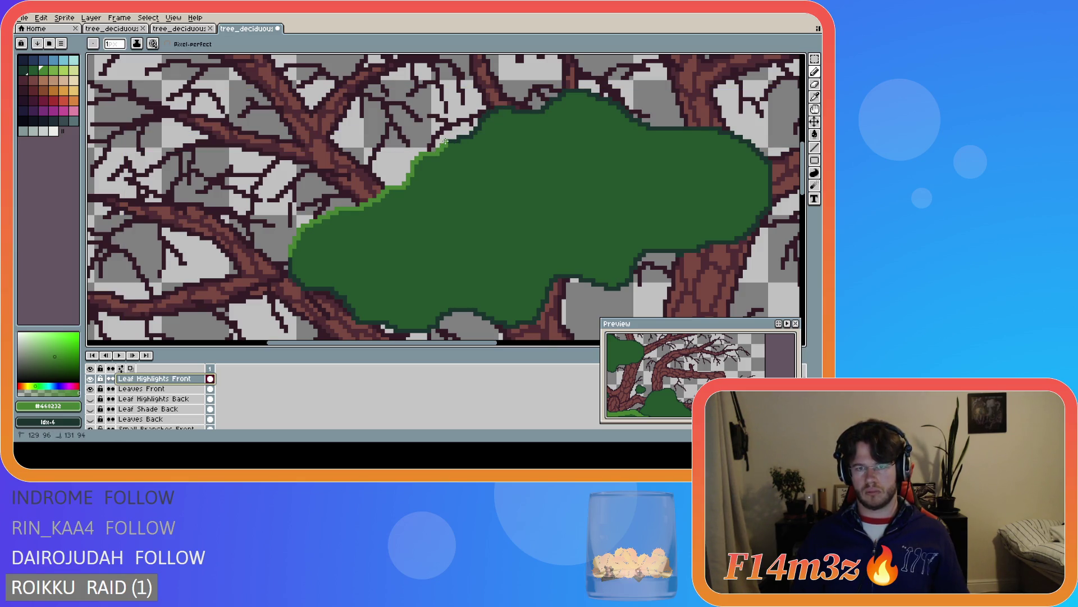
{"action": "left_click", "coordinate": [471, 136], "text": "shift"}
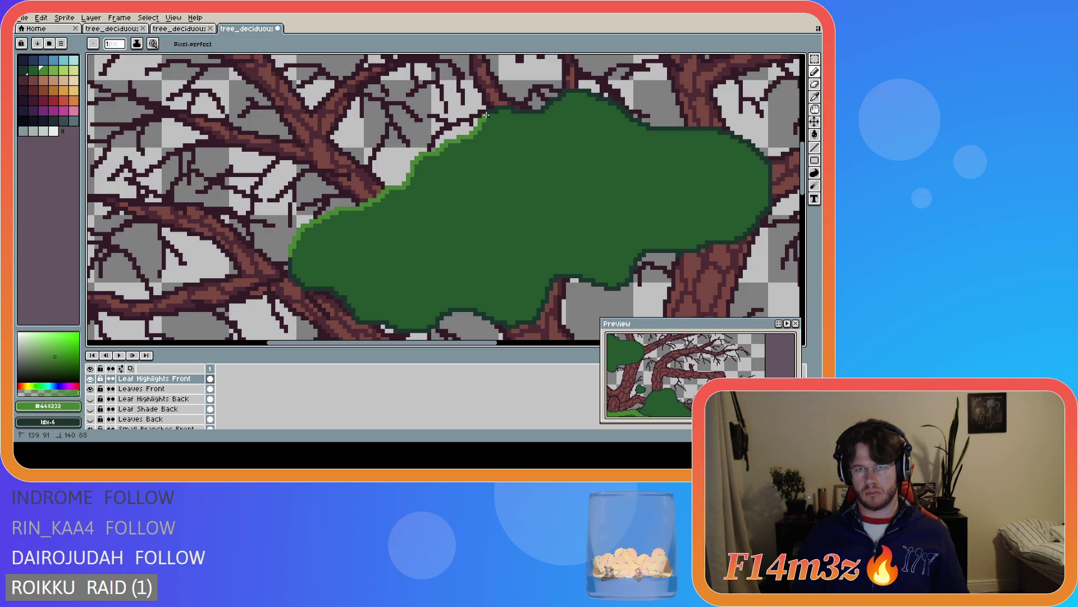
{"action": "left_click", "coordinate": [491, 110], "text": "shift"}
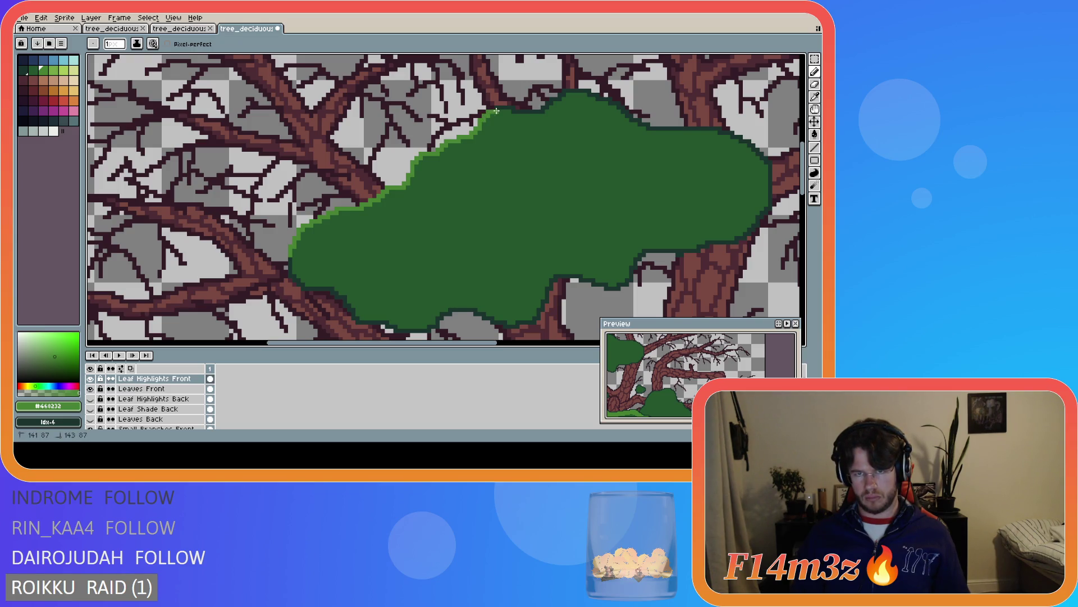
{"action": "left_click", "coordinate": [510, 108], "text": "shift"}
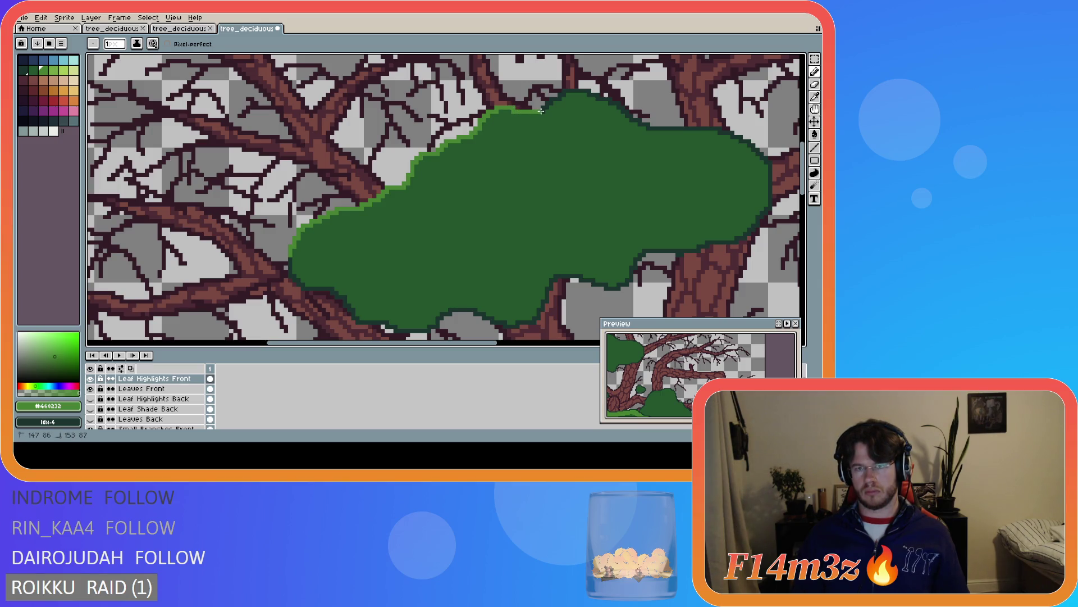
{"action": "left_click", "coordinate": [543, 111], "text": "shift"}
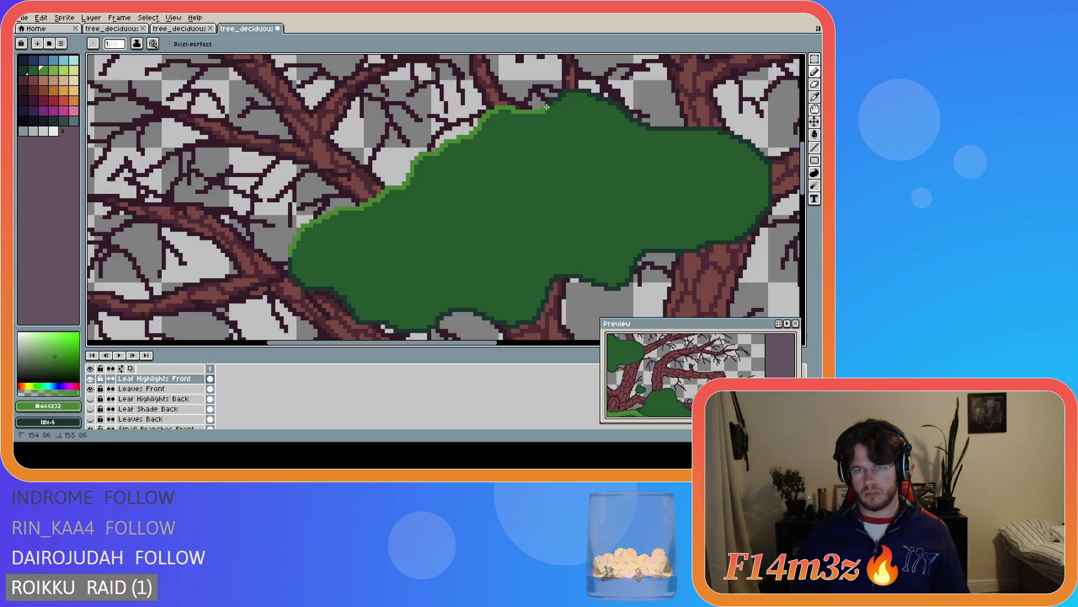
Extend the highlight across the canopy top and down toward the canopy's right end
{"action": "left_click", "coordinate": [544, 105], "text": "shift"}
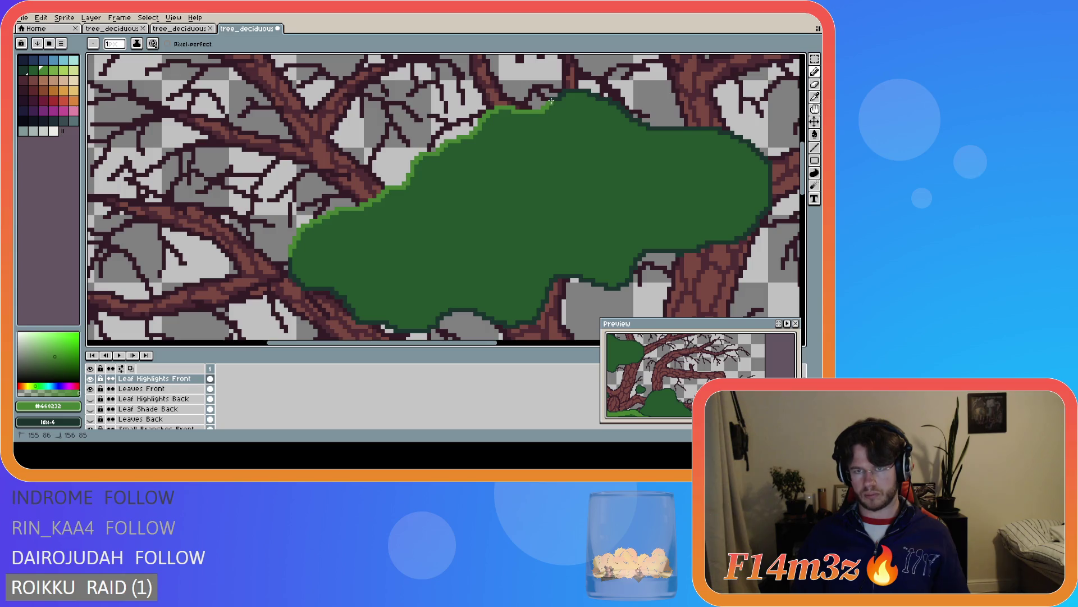
{"action": "left_click", "coordinate": [558, 96], "text": "shift"}
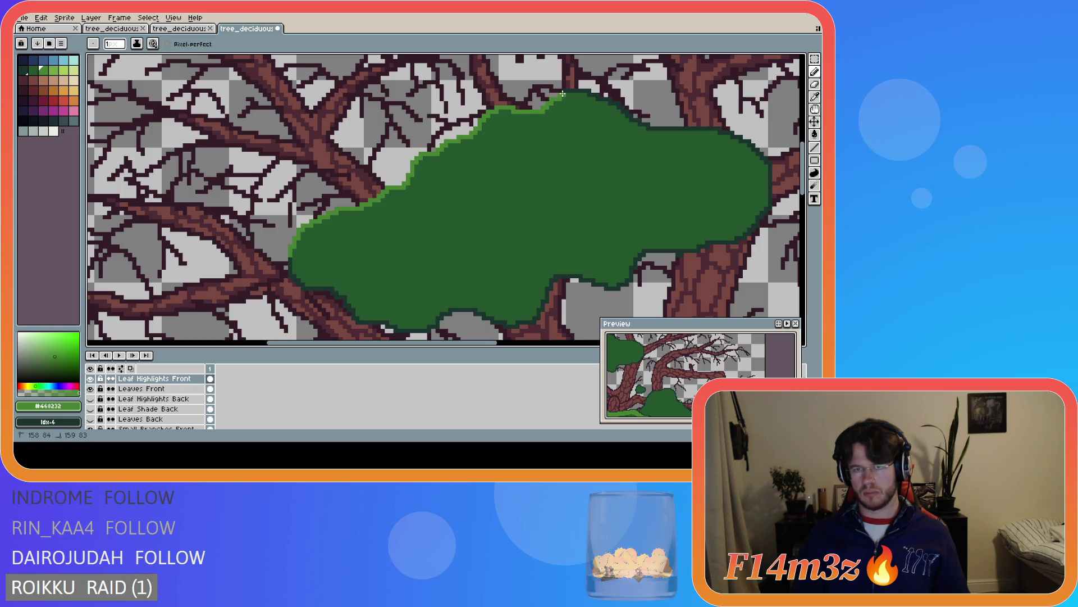
{"action": "left_click", "coordinate": [590, 91], "text": "shift"}
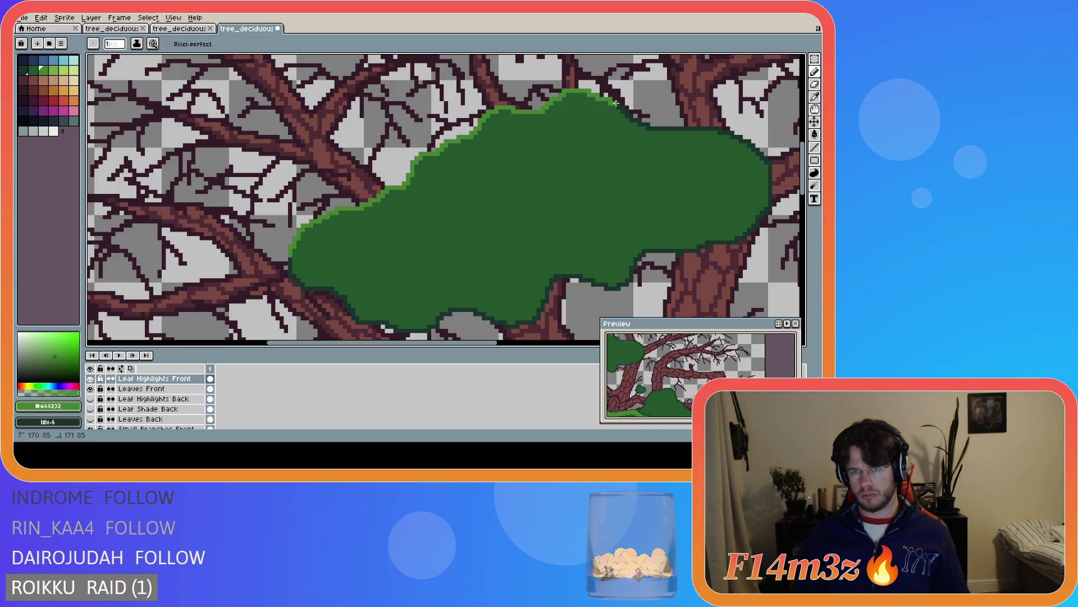
{"action": "left_click", "coordinate": [638, 121], "text": "shift"}
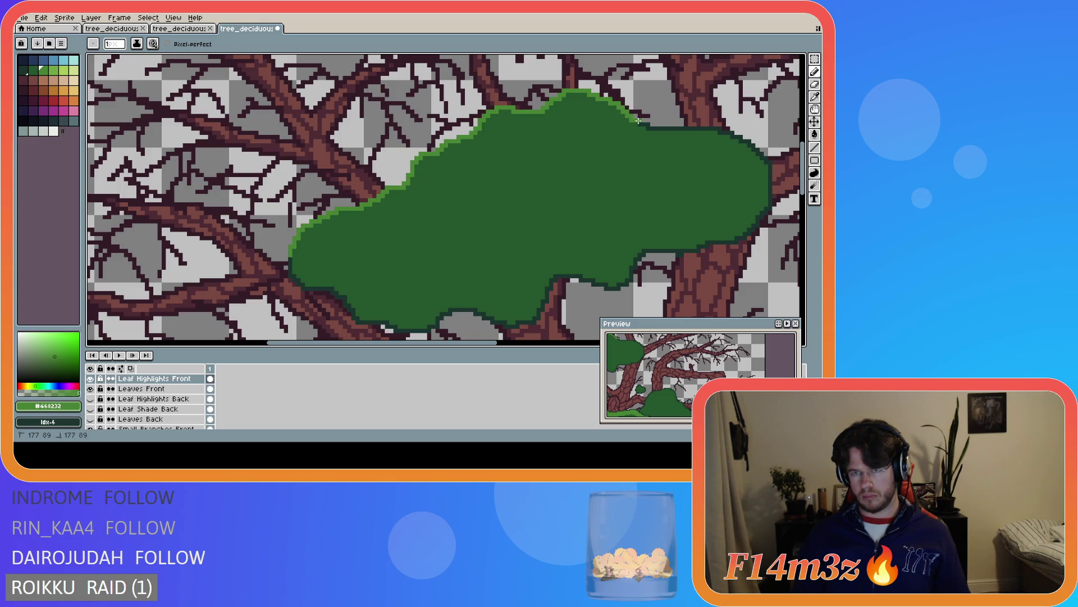
{"action": "left_click", "coordinate": [649, 128], "text": "shift"}
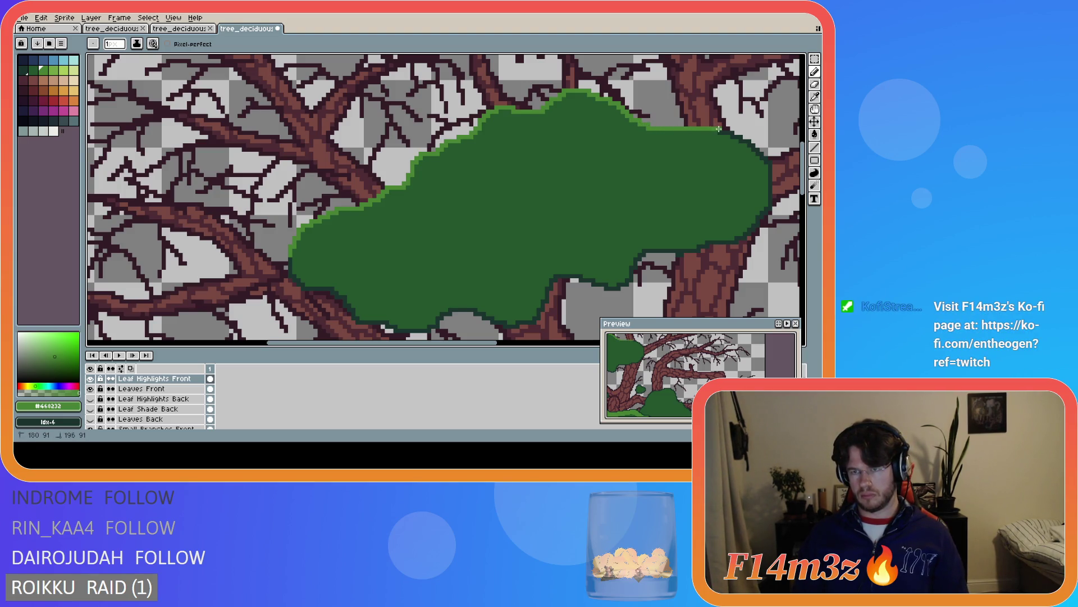
{"action": "scroll", "coordinate": [725, 134], "scroll_direction": "up", "scroll_amount": 2}
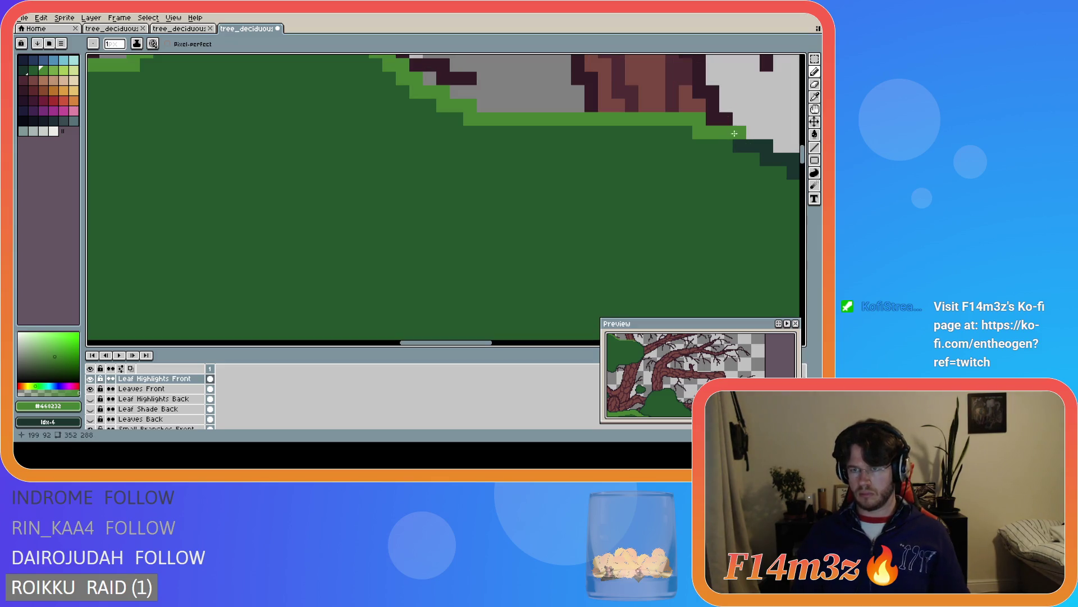
Draw an inner highlight line below the top edge and bucket-fill the band between the lines light green
{"action": "scroll", "coordinate": [739, 147], "scroll_direction": "down", "scroll_amount": 2}
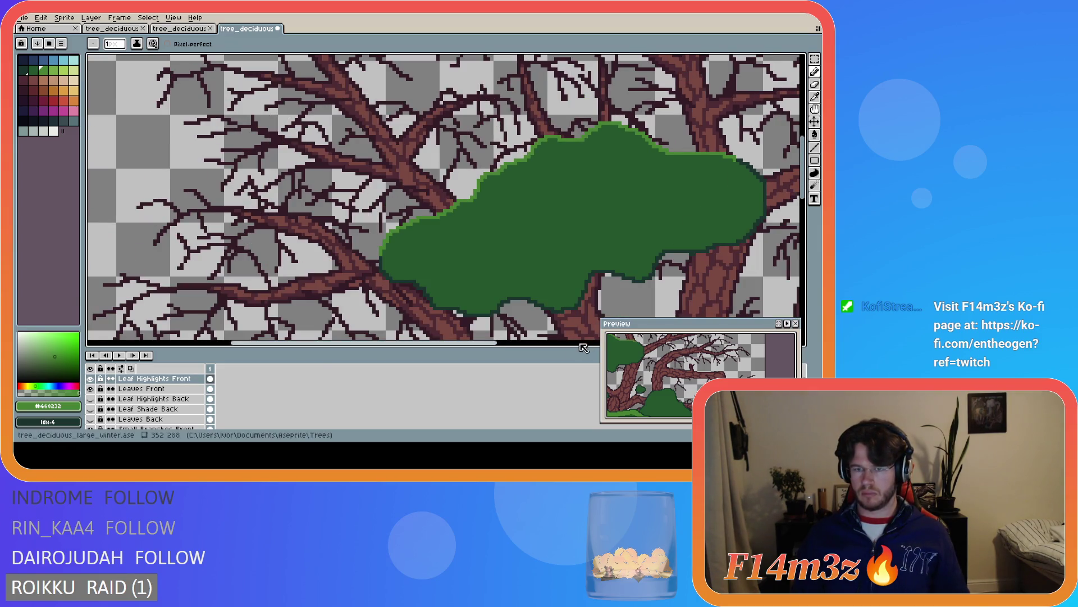
{"action": "left_click_drag", "start_coordinate": [493, 344], "coordinate": [582, 347]}
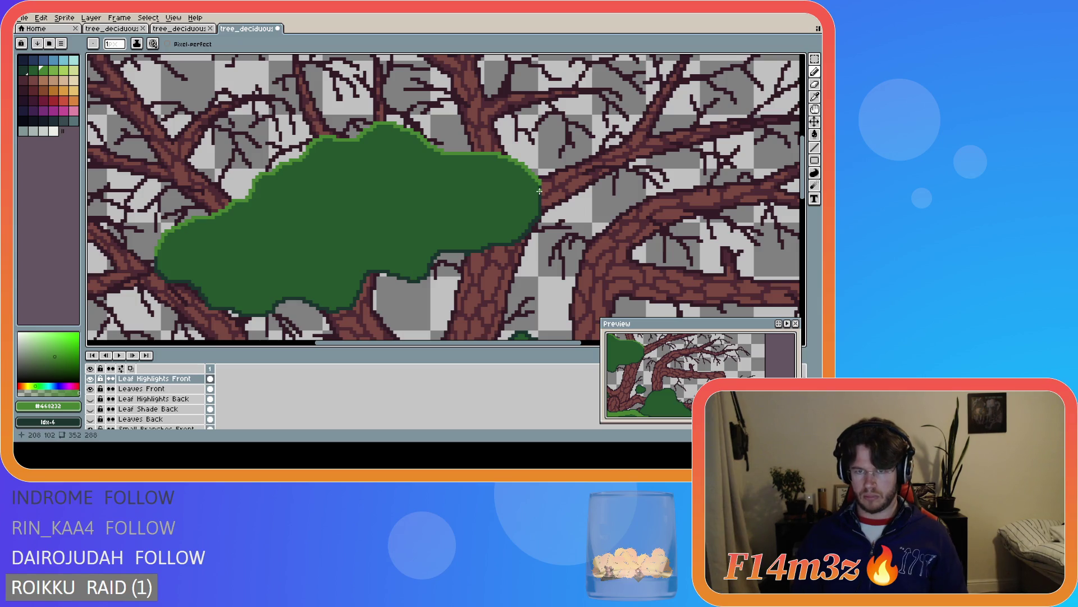
{"action": "mouse_move", "coordinate": [540, 186]}
{"action": "left_mouse_down"}
{"action": "mouse_move", "coordinate": [510, 169]}
{"action": "mouse_move", "coordinate": [430, 162]}
{"action": "mouse_move", "coordinate": [385, 143]}
{"action": "mouse_move", "coordinate": [293, 185]}
{"action": "mouse_move", "coordinate": [263, 220]}
{"action": "mouse_move", "coordinate": [155, 252]}
{"action": "left_mouse_up"}
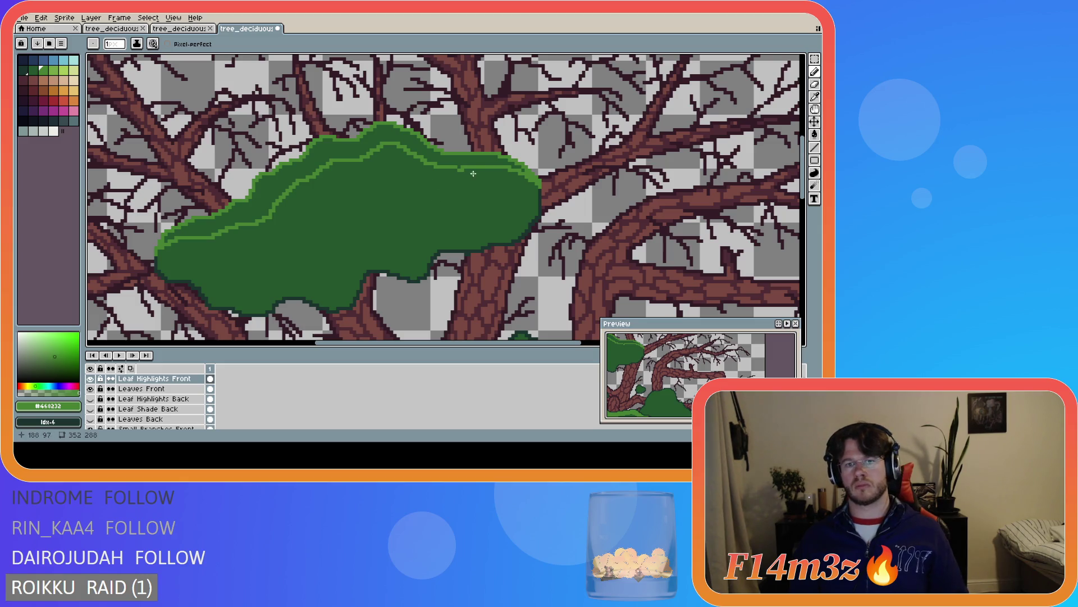
{"action": "left_click_drag", "start_coordinate": [532, 179], "coordinate": [445, 170]}
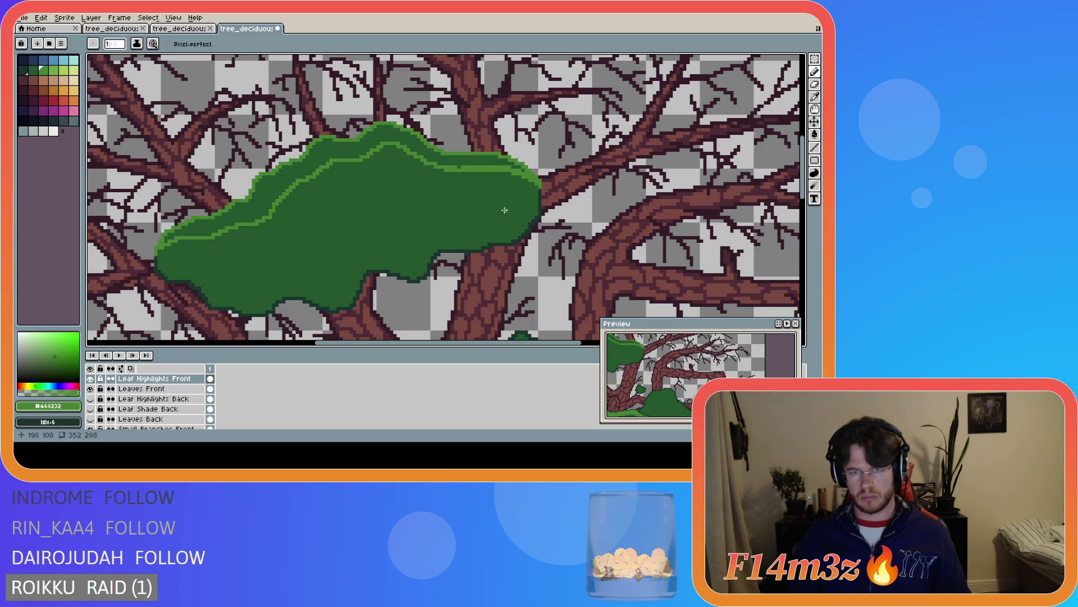
{"action": "key", "text": "g"}
{"action": "left_click", "coordinate": [448, 161]}
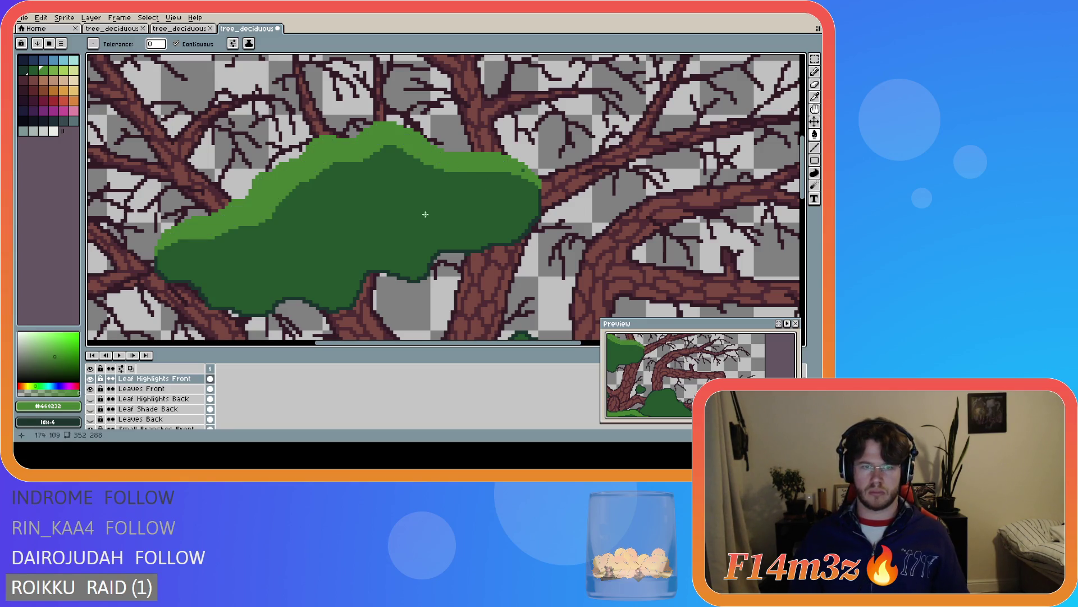
Zoom in on the left leaf clump and paint small dark-green notches into its highlight band
{"action": "key", "text": "b"}
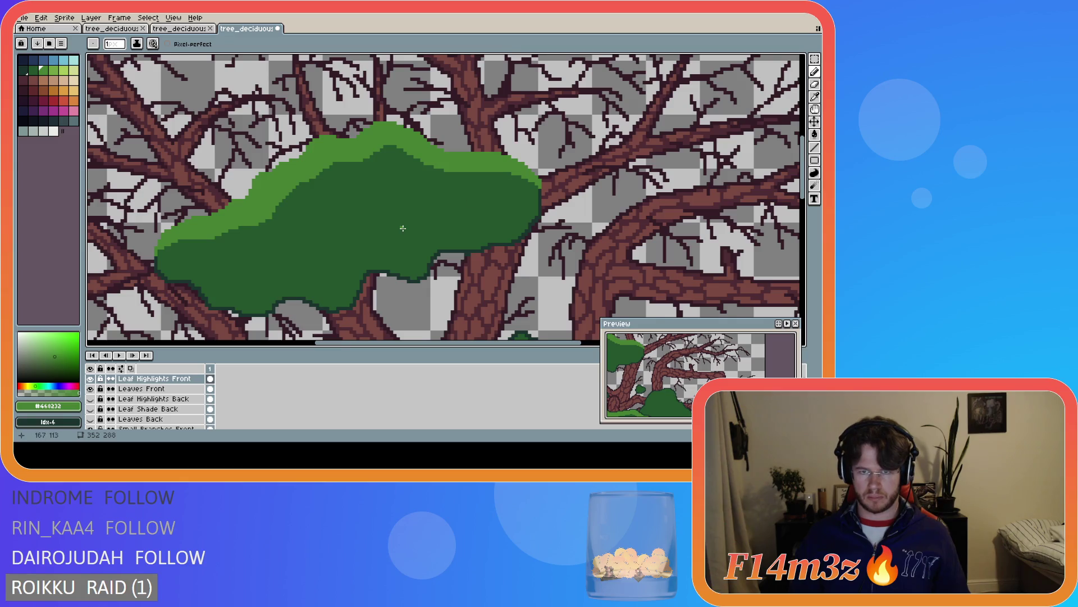
{"action": "scroll", "coordinate": [402, 228], "scroll_direction": "down", "scroll_amount": 3}
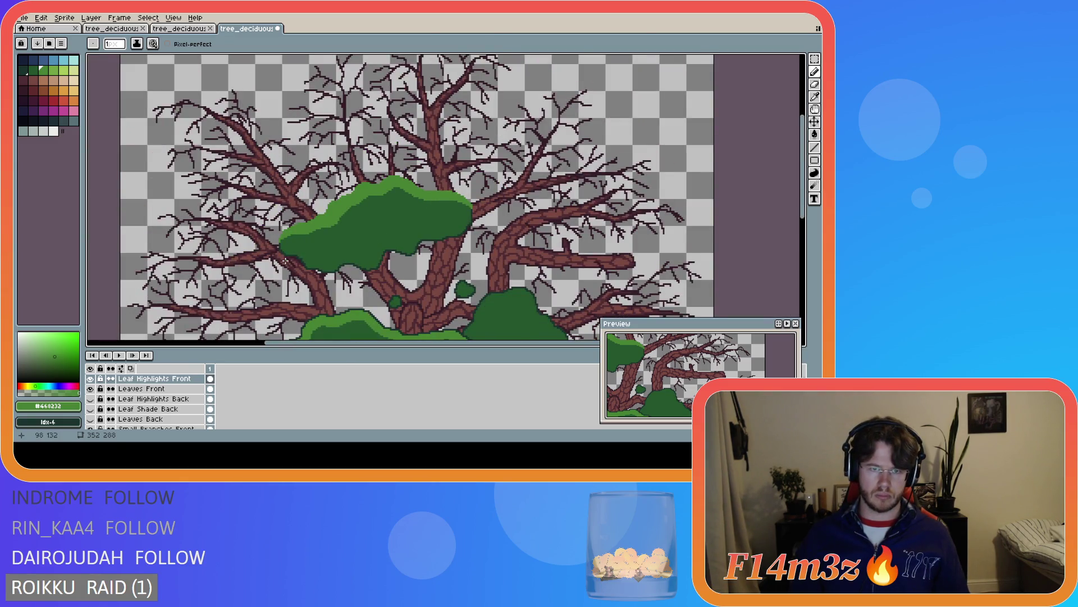
{"action": "scroll", "coordinate": [332, 236], "scroll_direction": "up", "scroll_amount": 2}
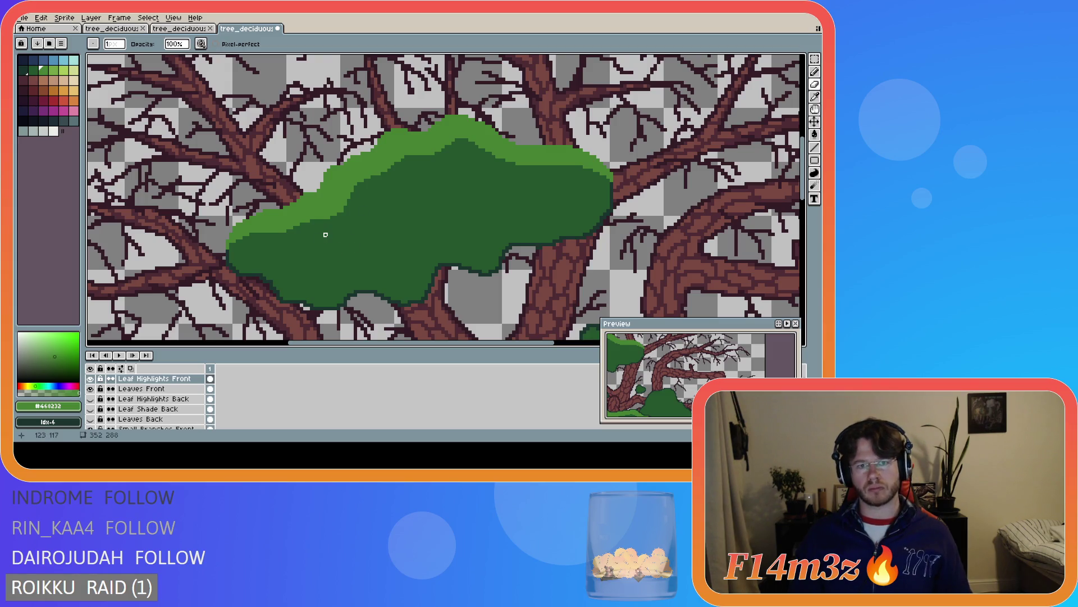
{"action": "scroll", "coordinate": [325, 234], "scroll_direction": "down", "scroll_amount": 2}
{"action": "scroll", "coordinate": [357, 231], "scroll_direction": "up", "scroll_amount": 2}
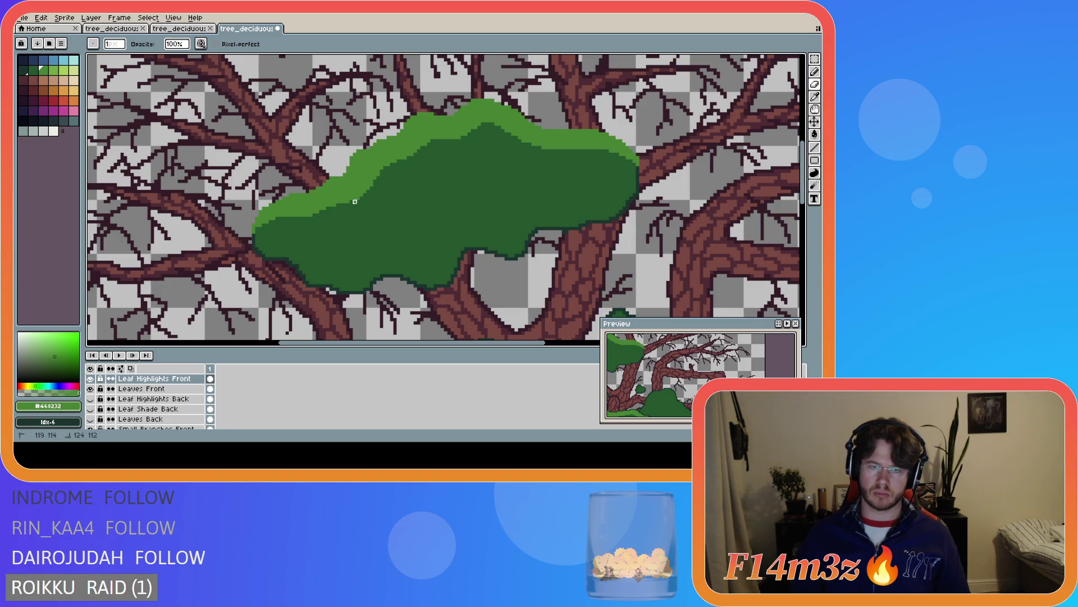
{"action": "scroll", "coordinate": [490, 222], "scroll_direction": "down", "scroll_amount": 2}
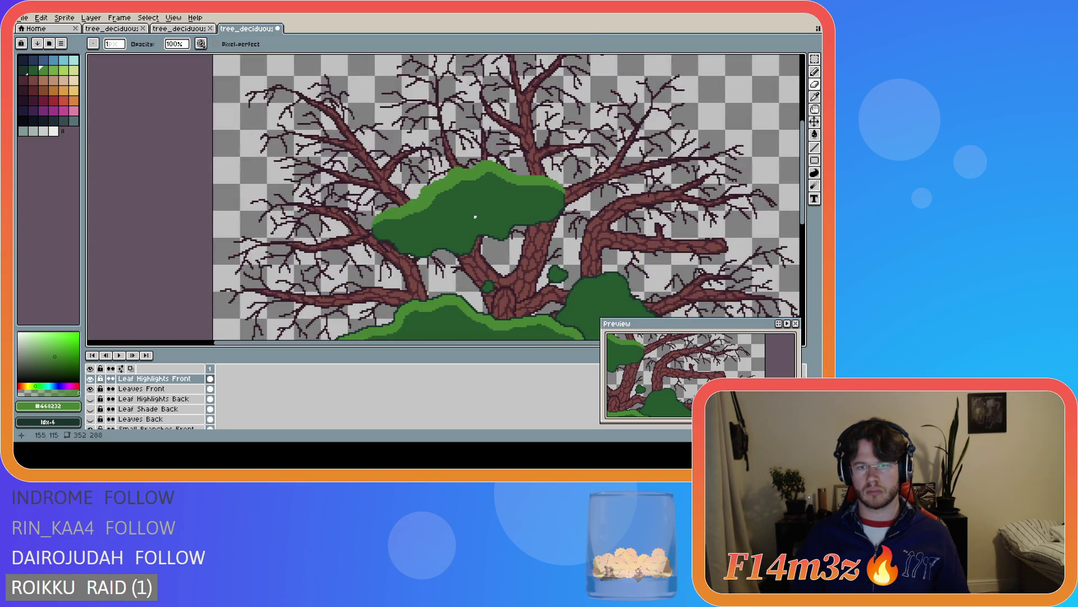
{"action": "scroll", "coordinate": [476, 217], "scroll_direction": "up", "scroll_amount": 5}
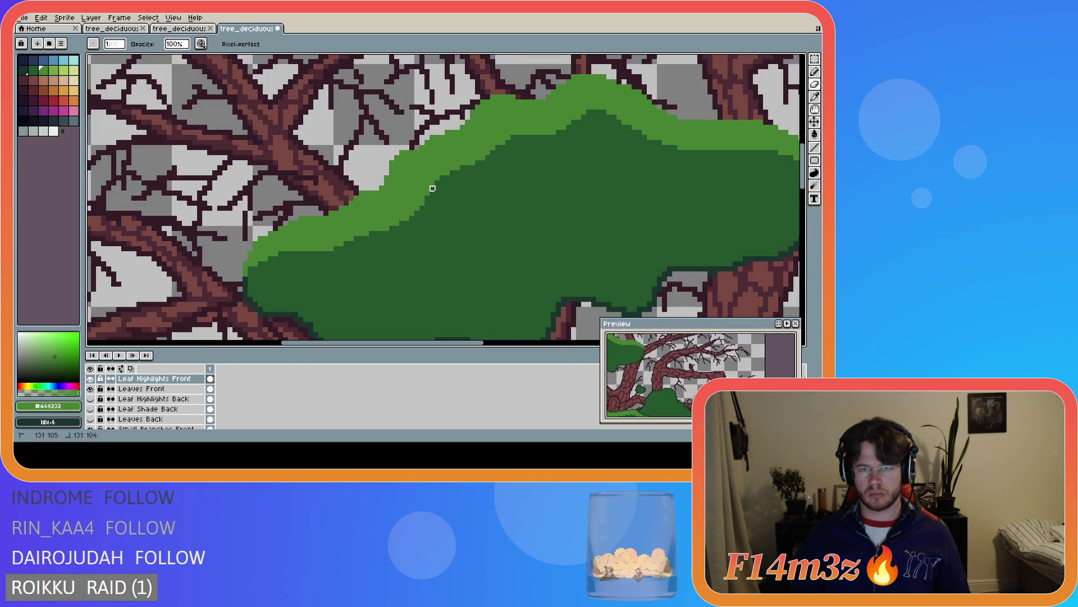
{"action": "scroll", "coordinate": [447, 214], "scroll_direction": "down", "scroll_amount": 3}
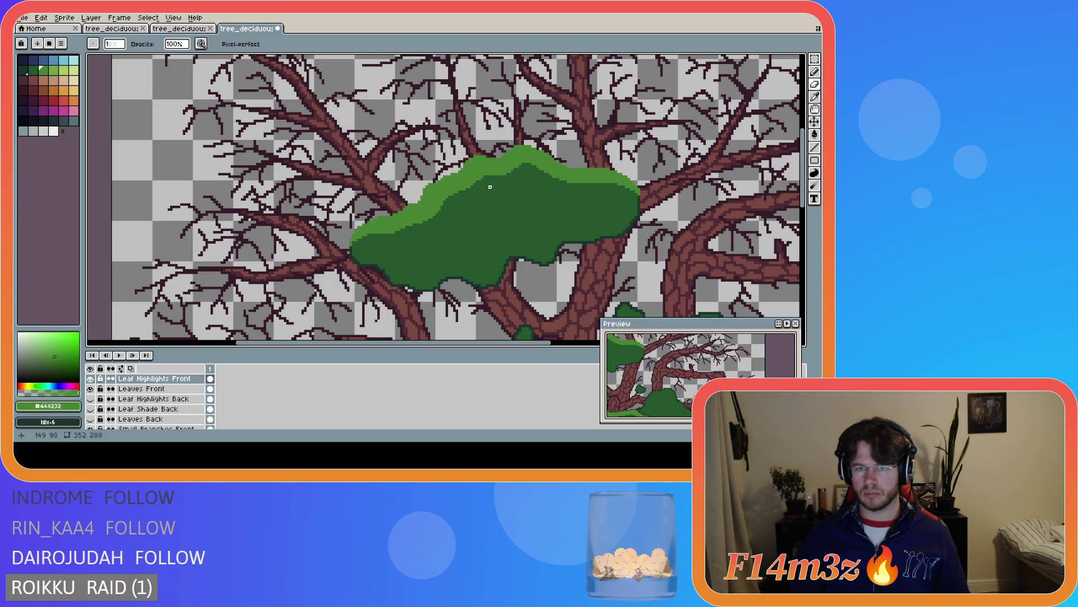
{"action": "scroll", "coordinate": [490, 187], "scroll_direction": "up", "scroll_amount": 2}
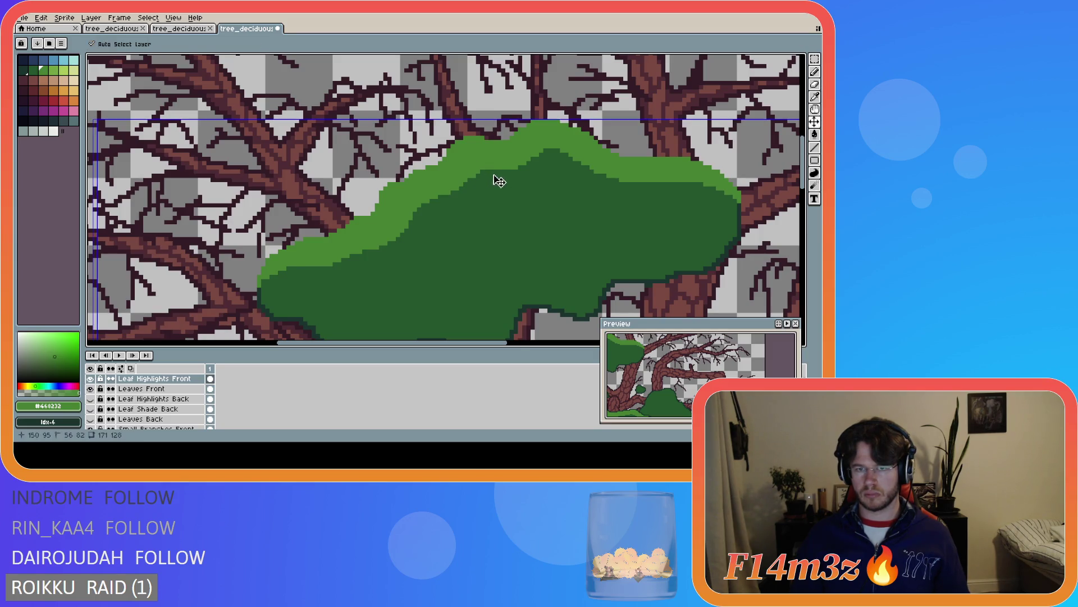
{"action": "left_click", "coordinate": [491, 171]}
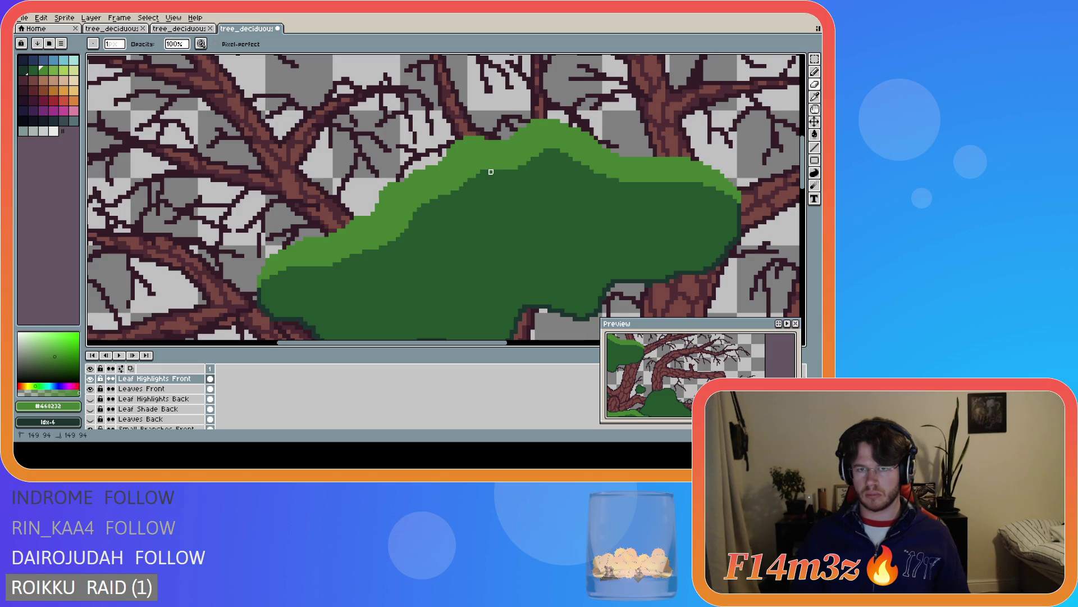
{"action": "left_click", "coordinate": [466, 184]}
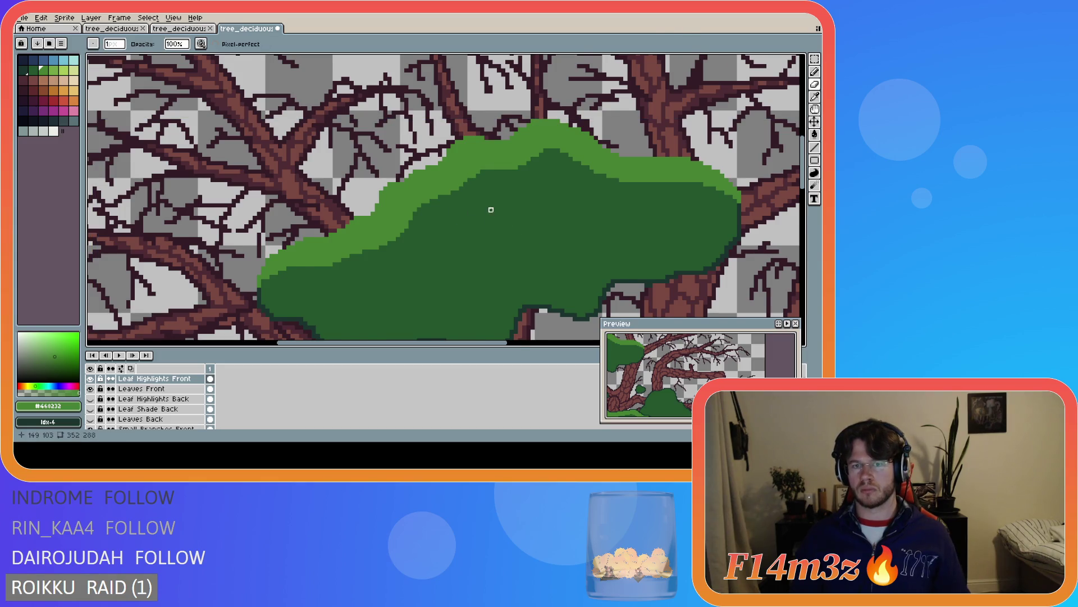
{"action": "scroll", "coordinate": [477, 196], "scroll_direction": "down", "scroll_amount": 1}
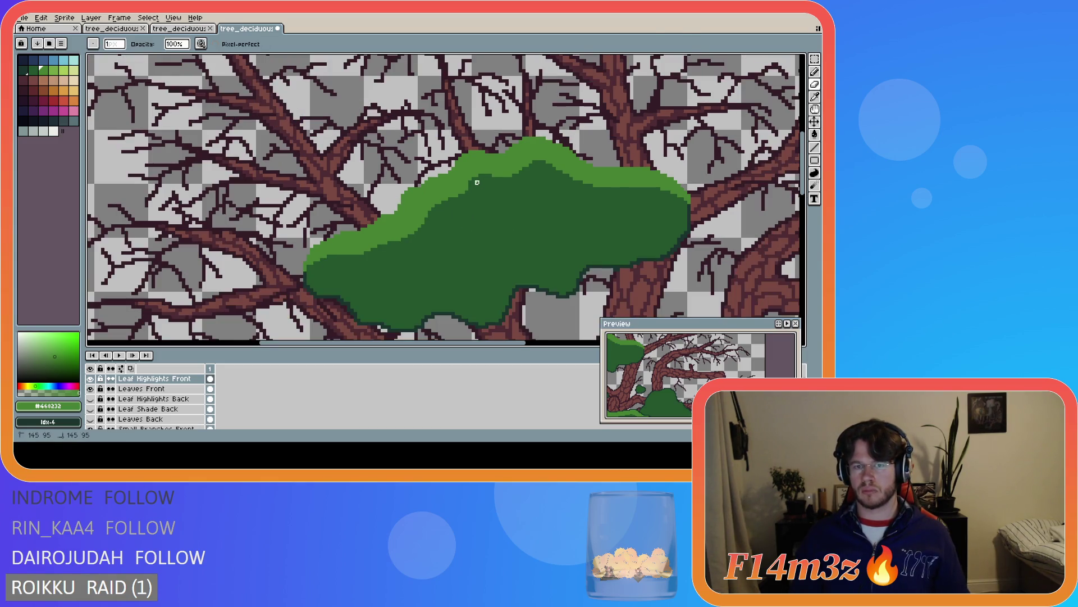
{"action": "left_click", "coordinate": [470, 191]}
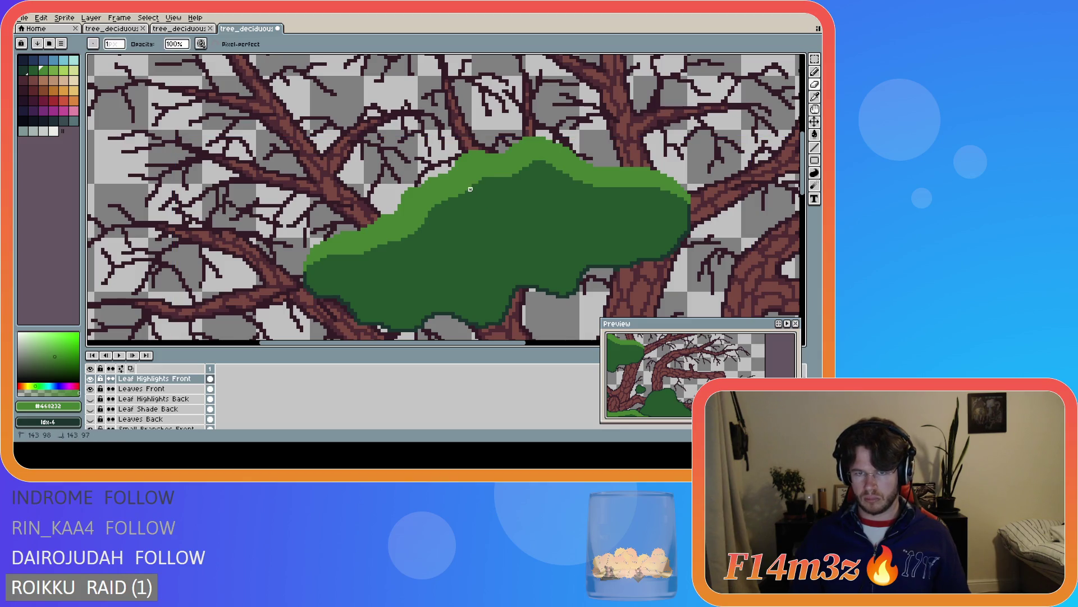
{"action": "left_click", "coordinate": [493, 178]}
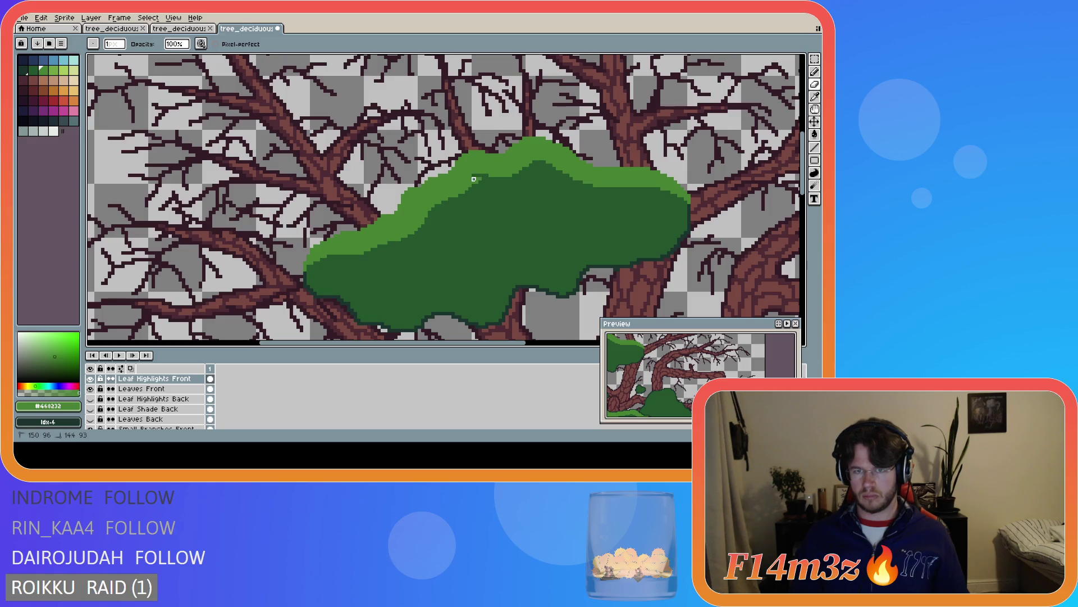
{"action": "left_click_drag", "start_coordinate": [487, 180], "coordinate": [475, 182]}
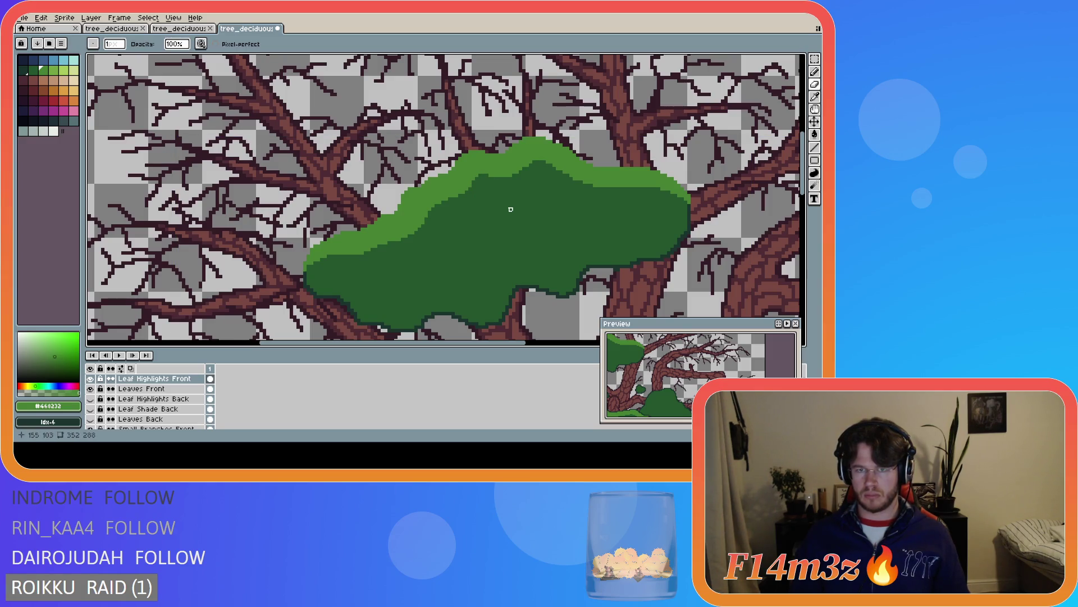
{"action": "scroll", "coordinate": [507, 202], "scroll_direction": "down", "scroll_amount": 1}
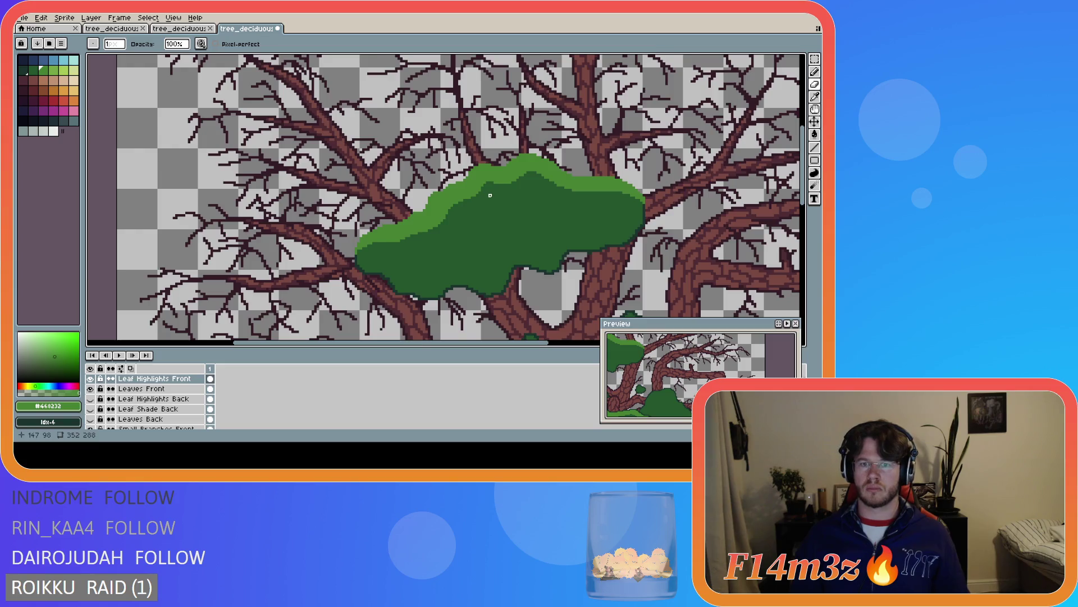
{"action": "scroll", "coordinate": [490, 195], "scroll_direction": "up", "scroll_amount": 1}
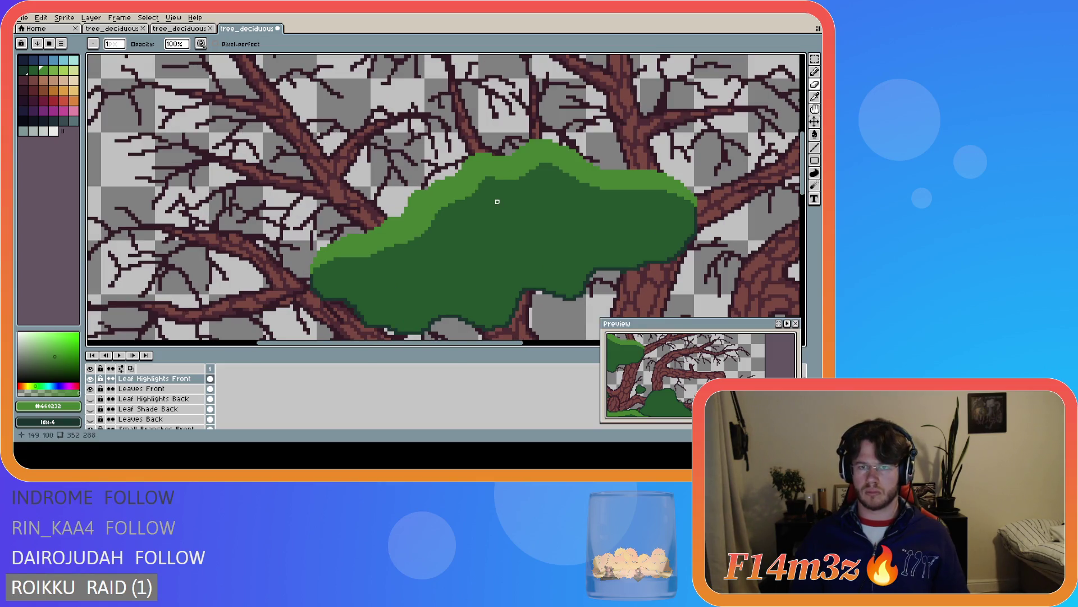
Show Leaves Back, Leaf Shade Back and Leaf Highlights Back again and zoom out to the whole tree
{"action": "scroll", "coordinate": [491, 199], "scroll_direction": "down", "scroll_amount": 1}
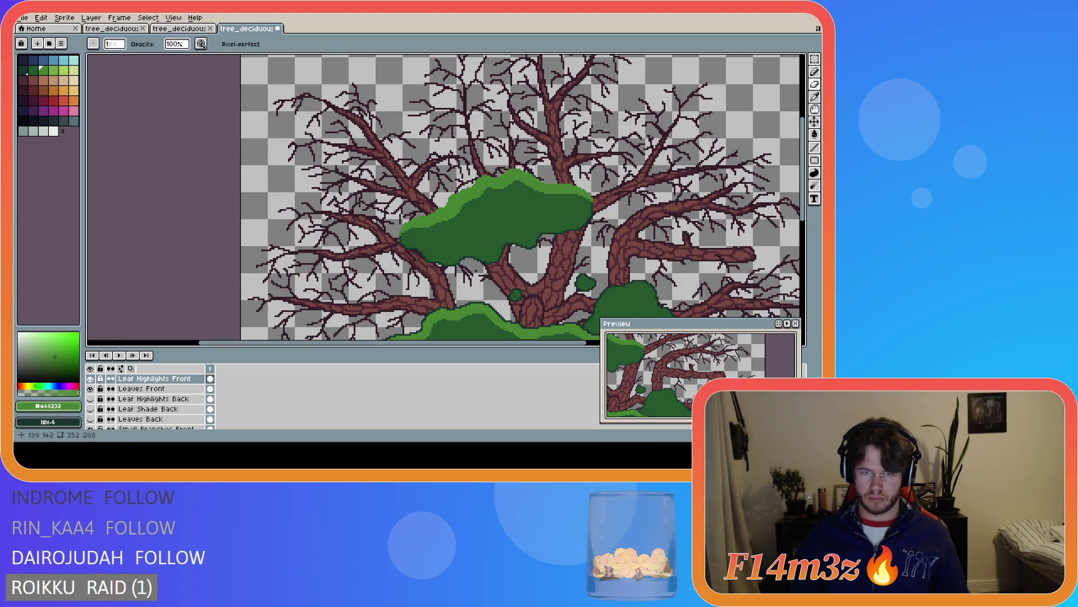
{"action": "left_click", "coordinate": [90, 419]}
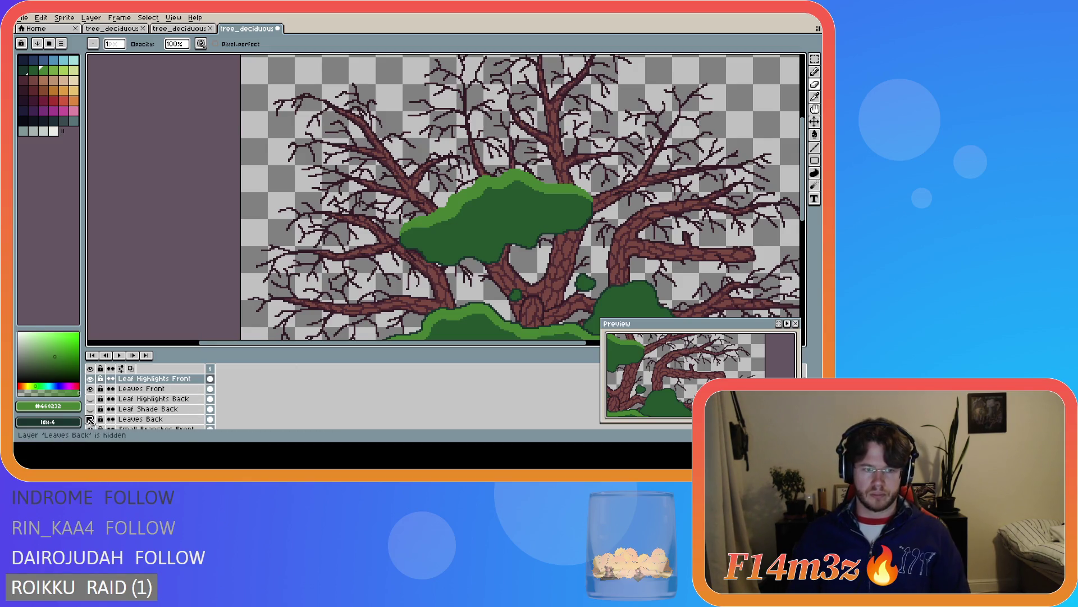
{"action": "left_click", "coordinate": [90, 419]}
{"action": "left_click", "coordinate": [90, 409]}
{"action": "left_click", "coordinate": [90, 399]}
{"action": "scroll", "coordinate": [407, 311], "scroll_direction": "down", "scroll_amount": 2}
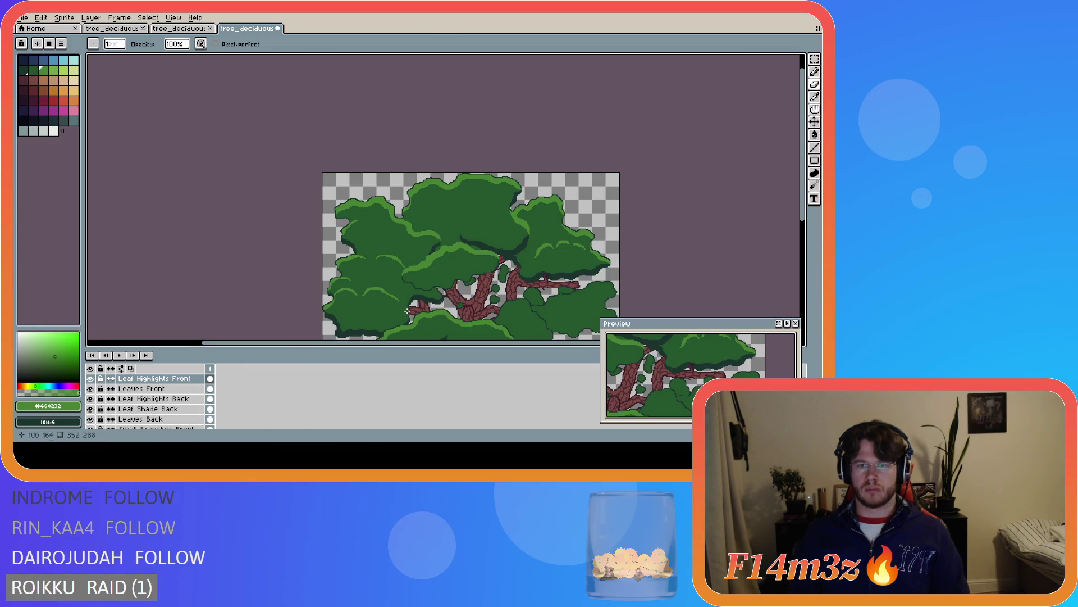
{"action": "left_click_drag", "start_coordinate": [803, 197], "coordinate": [808, 220]}
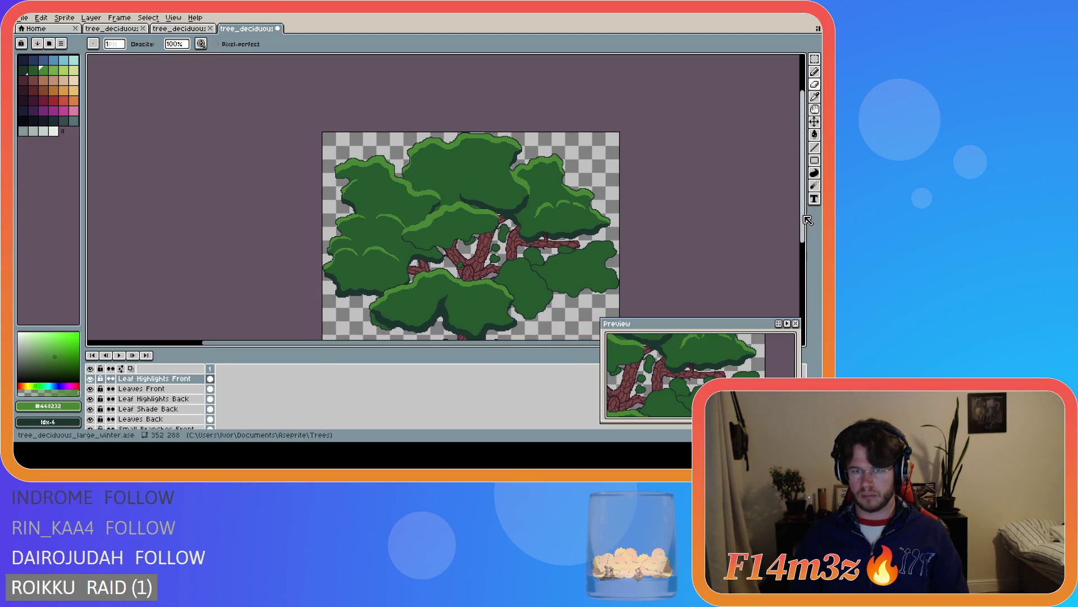
{"action": "scroll", "coordinate": [487, 243], "scroll_direction": "up", "scroll_amount": 2}
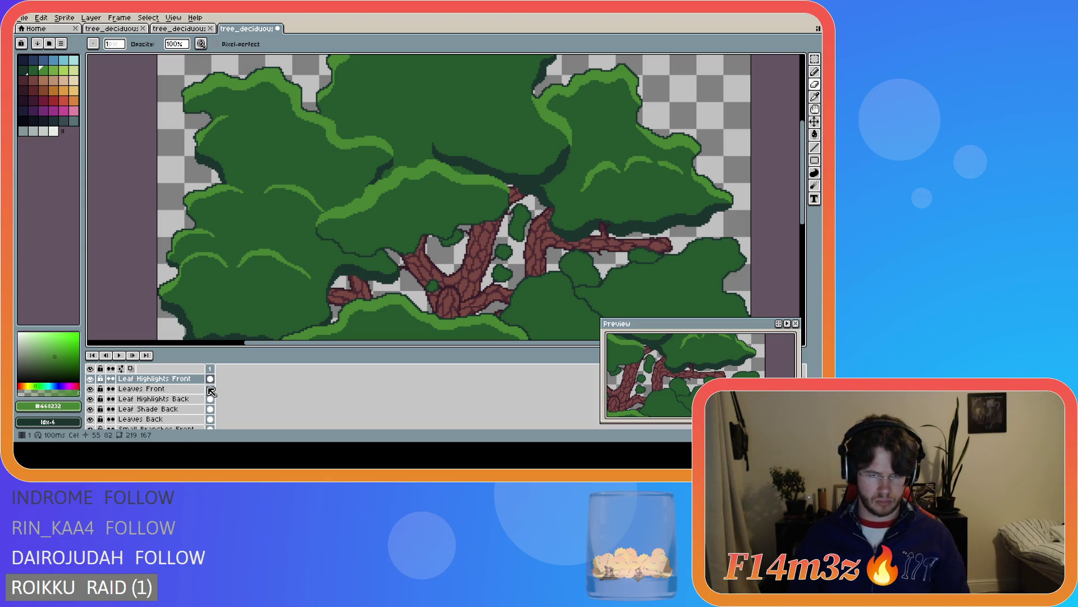
Magic-wand the front clump on Leaves Front and trim the selection down to its lower edge
{"action": "left_click", "coordinate": [141, 388]}
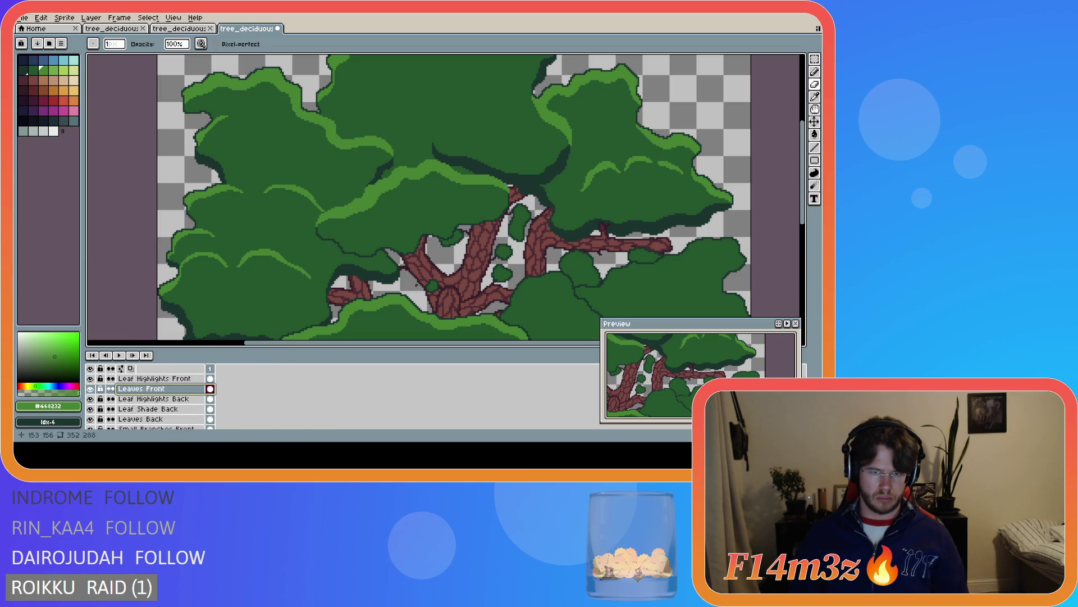
{"action": "scroll", "coordinate": [344, 252], "scroll_direction": "up", "scroll_amount": 2}
{"action": "key", "text": "w"}
{"action": "left_click", "coordinate": [359, 242]}
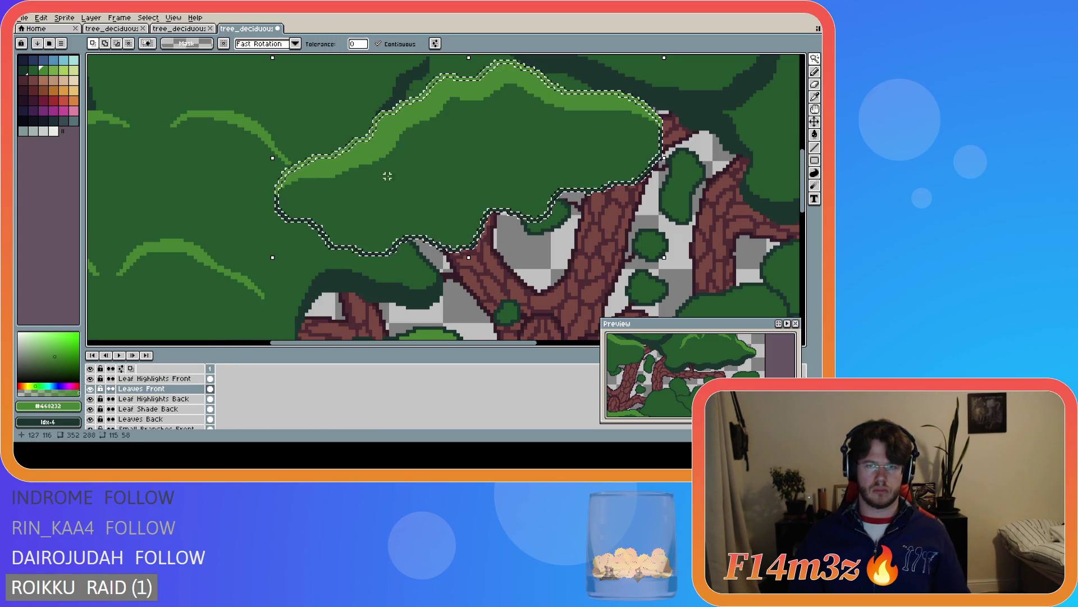
{"action": "key", "text": "m"}
{"action": "scroll", "coordinate": [617, 191], "scroll_direction": "up", "scroll_amount": 3}
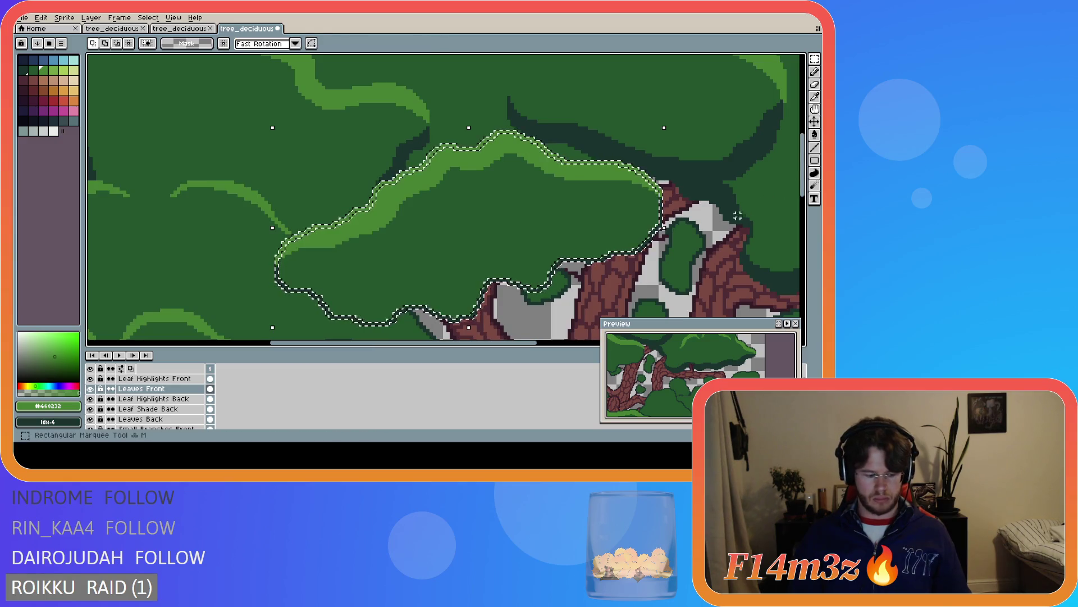
{"action": "mouse_move", "coordinate": [711, 131]}
{"action": "left_mouse_down"}
{"action": "mouse_move", "coordinate": [438, 215]}
{"action": "mouse_move", "coordinate": [222, 223]}
{"action": "left_mouse_up"}
{"action": "left_click_drag", "start_coordinate": [185, 192], "coordinate": [387, 290]}
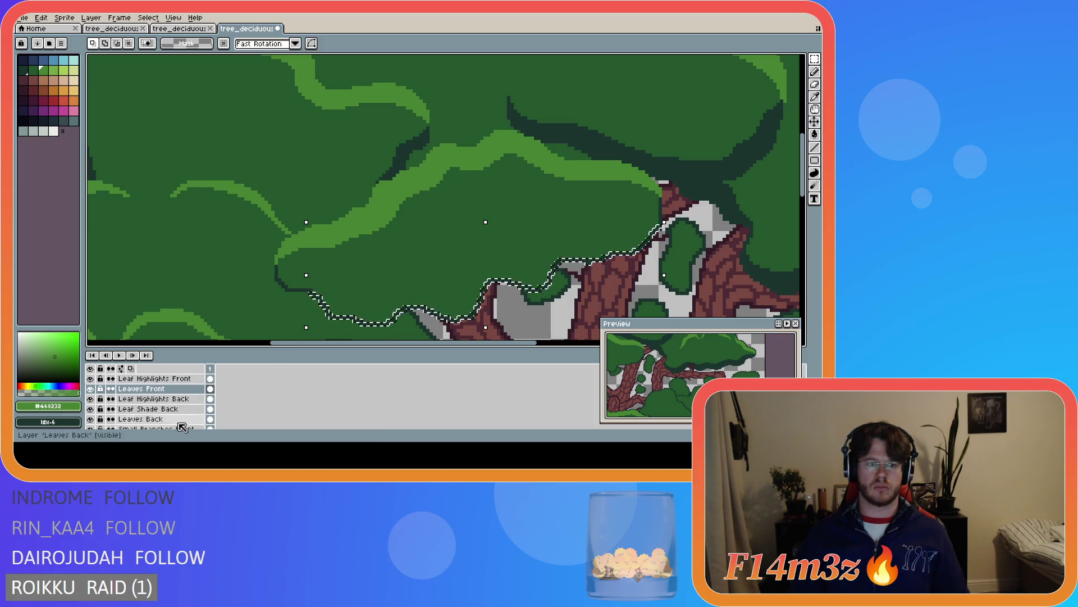
{"action": "scroll", "coordinate": [169, 399], "scroll_direction": "up", "scroll_amount": 1}
Switch to Leaf Shade Front, deselect, compare with Leaves Front toggled, and hide Leaf Highlights Front
{"action": "left_click", "coordinate": [149, 378]}
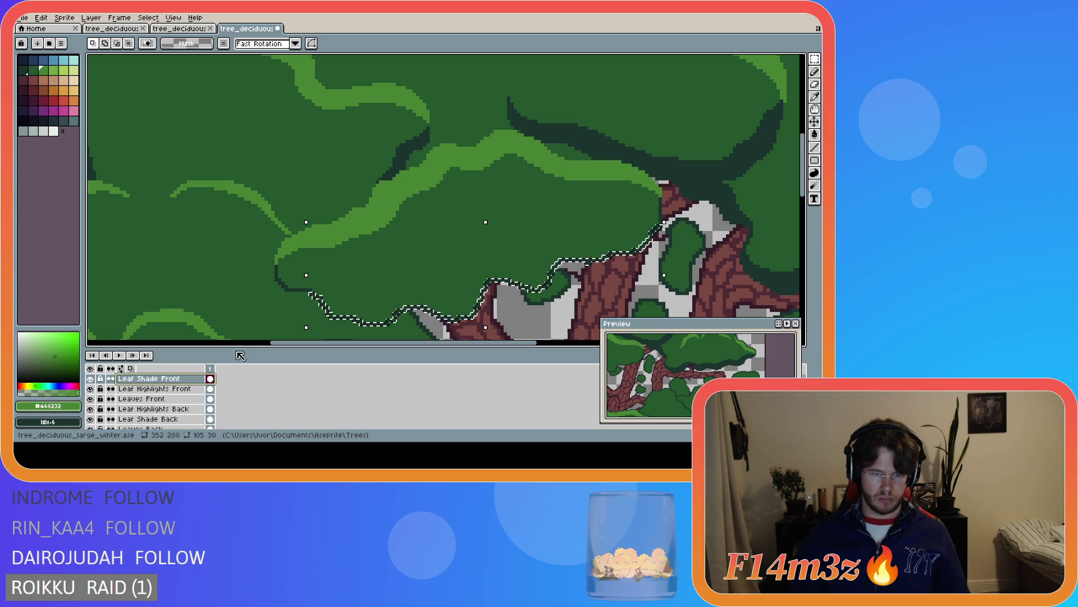
{"action": "key", "text": "ctrl+d"}
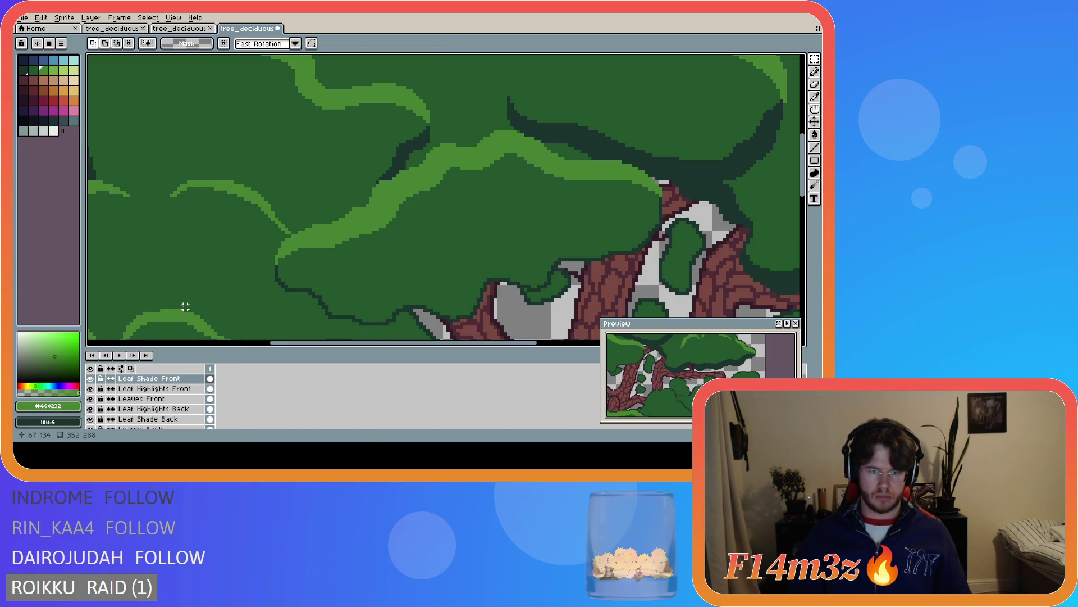
{"action": "left_click", "coordinate": [90, 399]}
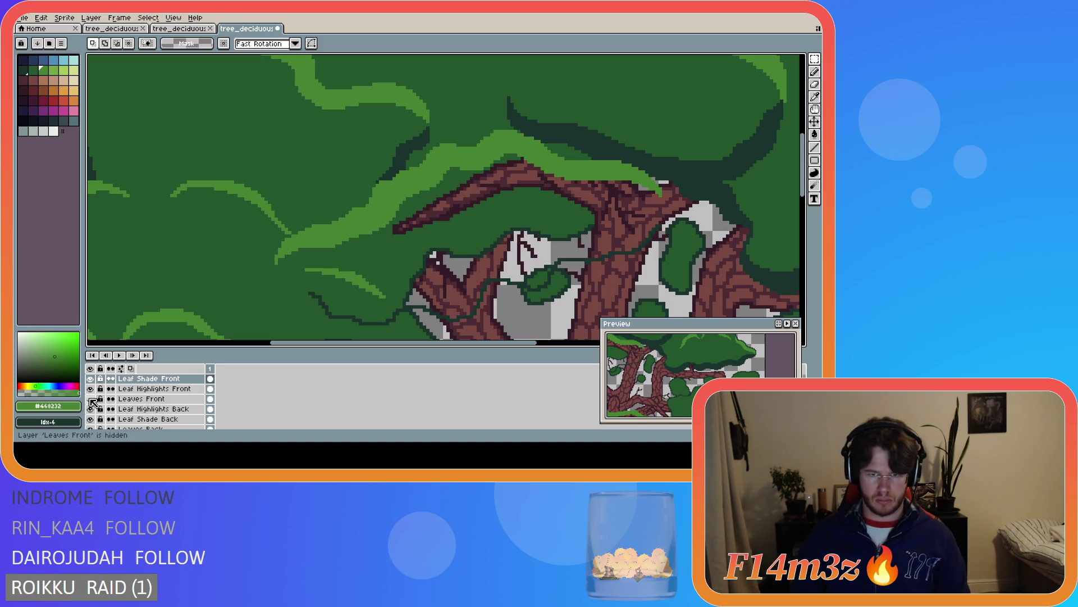
{"action": "left_click", "coordinate": [91, 399]}
{"action": "left_click", "coordinate": [90, 399]}
{"action": "left_click", "coordinate": [90, 399]}
{"action": "left_click", "coordinate": [91, 399]}
{"action": "left_click", "coordinate": [91, 399]}
{"action": "left_click", "coordinate": [90, 389]}
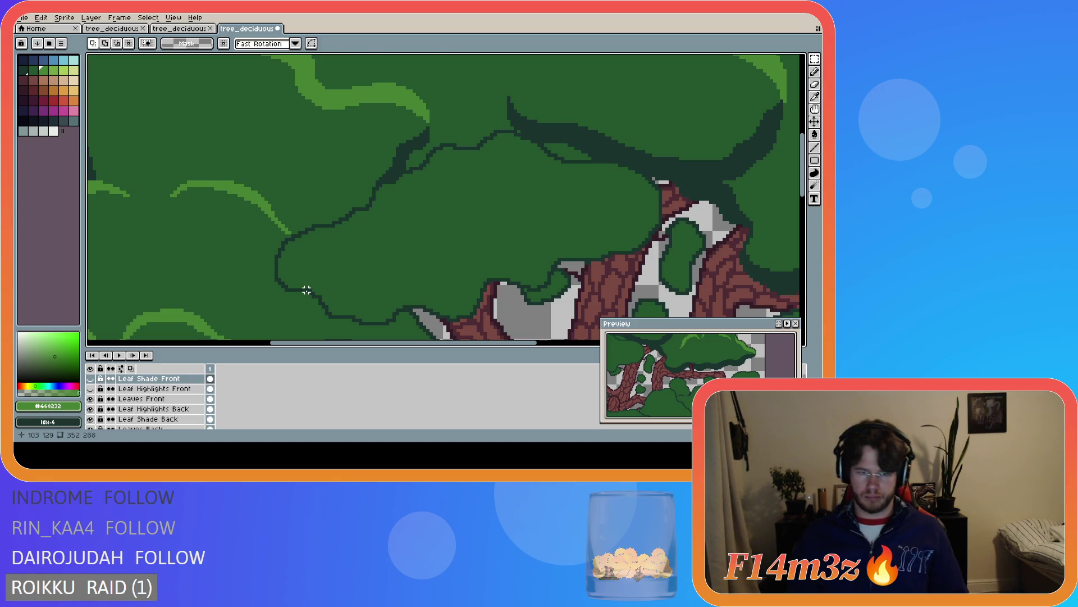
On Leaves Front, select the new clump region and fill it with leaf green #25562e
{"action": "key", "text": "w"}
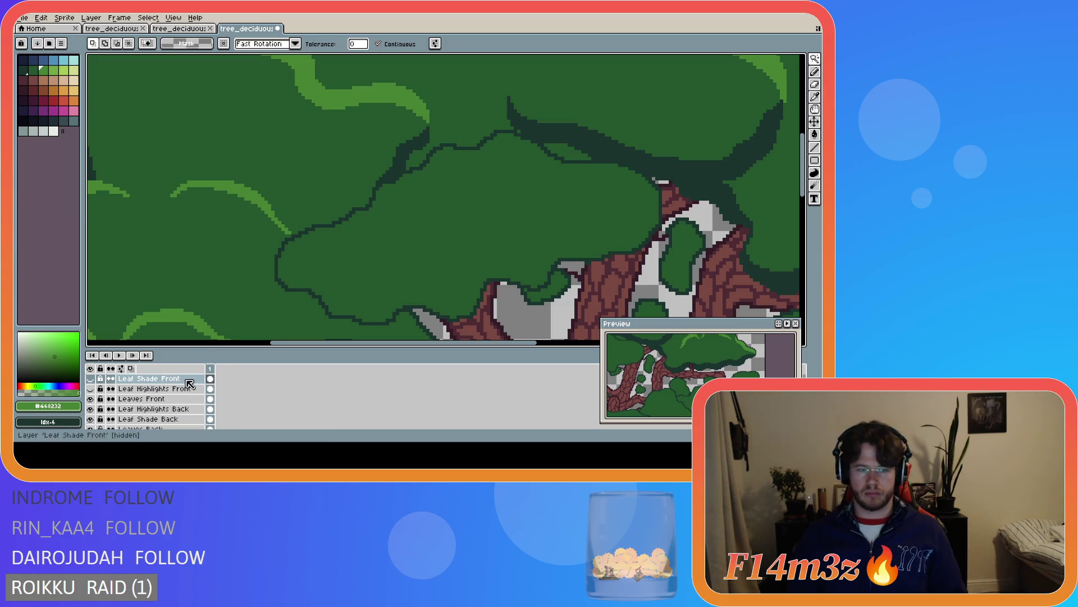
{"action": "left_click", "coordinate": [170, 400]}
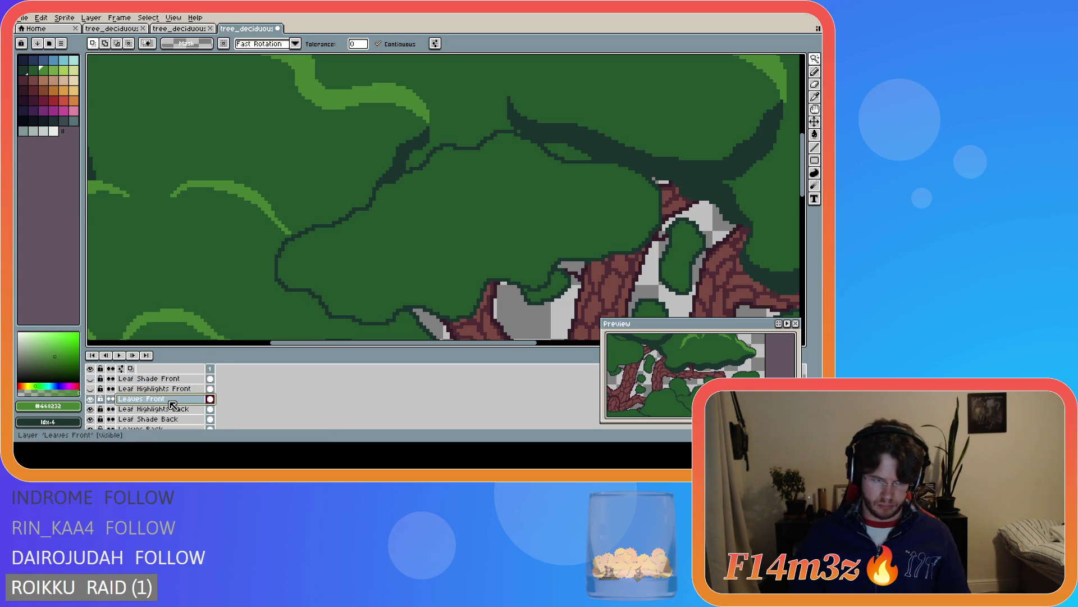
{"action": "left_click", "coordinate": [297, 290]}
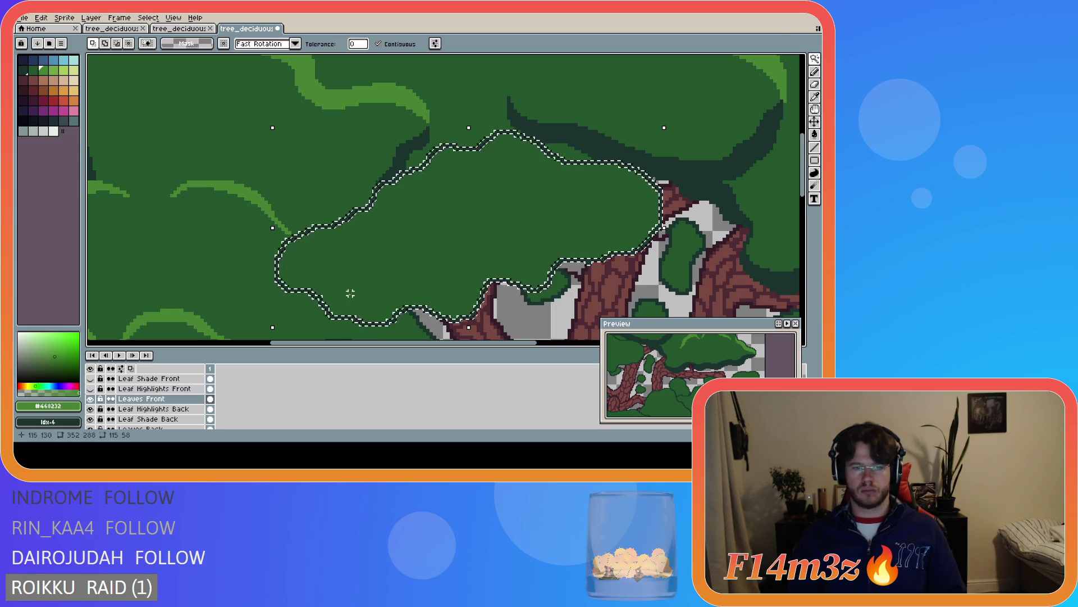
{"action": "key", "text": "i"}
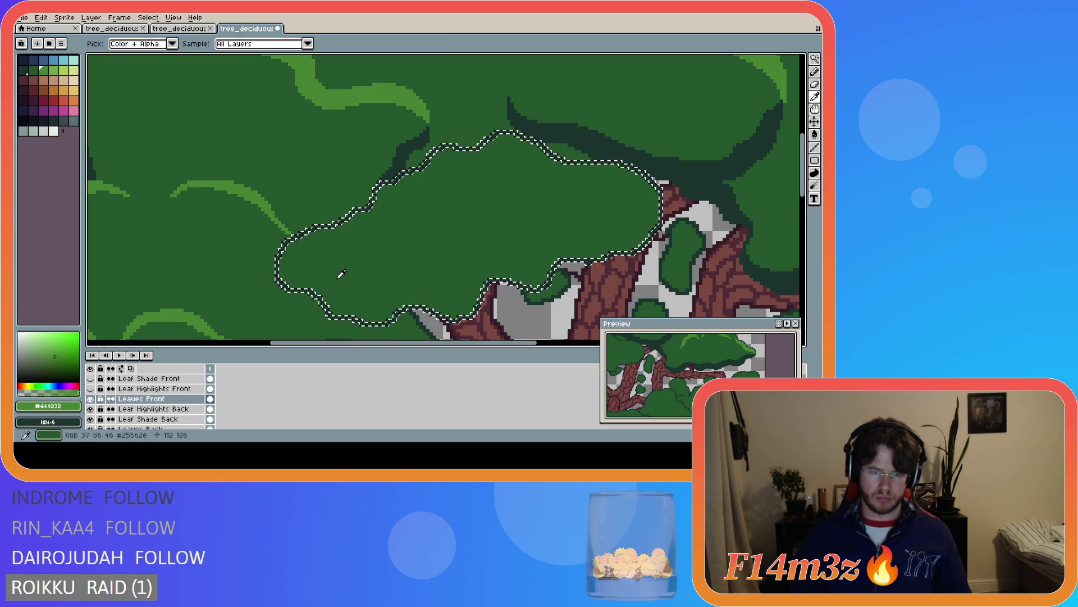
{"action": "left_click", "coordinate": [341, 274]}
{"action": "key", "text": "g"}
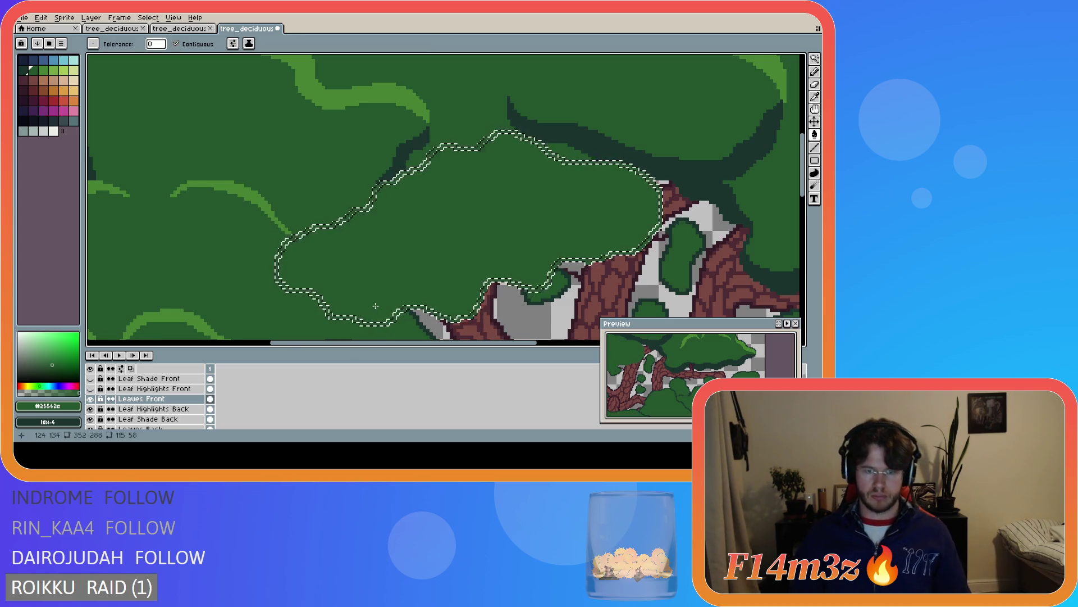
{"action": "key", "text": "ctrl+d"}
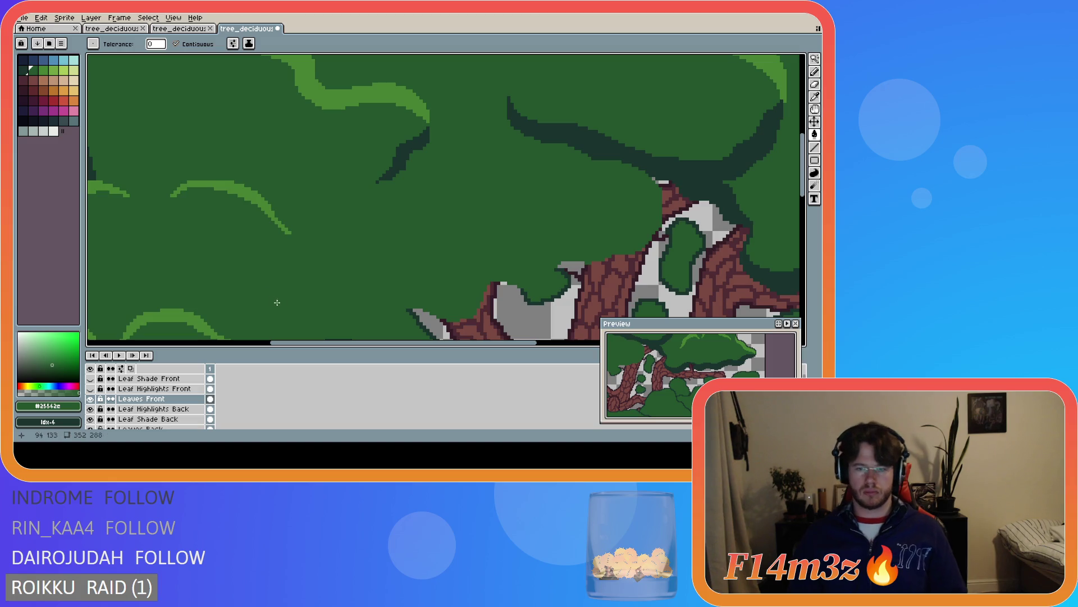
Show Leaf Shade Front, hide Leaf Highlights Front, and sample the dark outline green #19332d
{"action": "scroll", "coordinate": [531, 323], "scroll_direction": "up", "scroll_amount": 1}
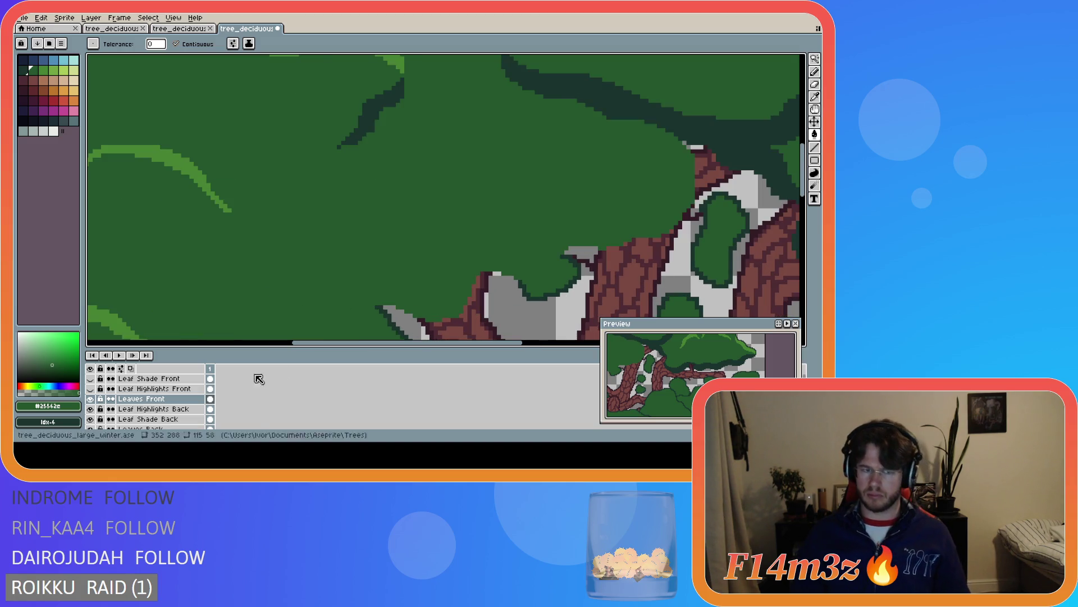
{"action": "left_click", "coordinate": [91, 398]}
{"action": "left_click", "coordinate": [91, 400]}
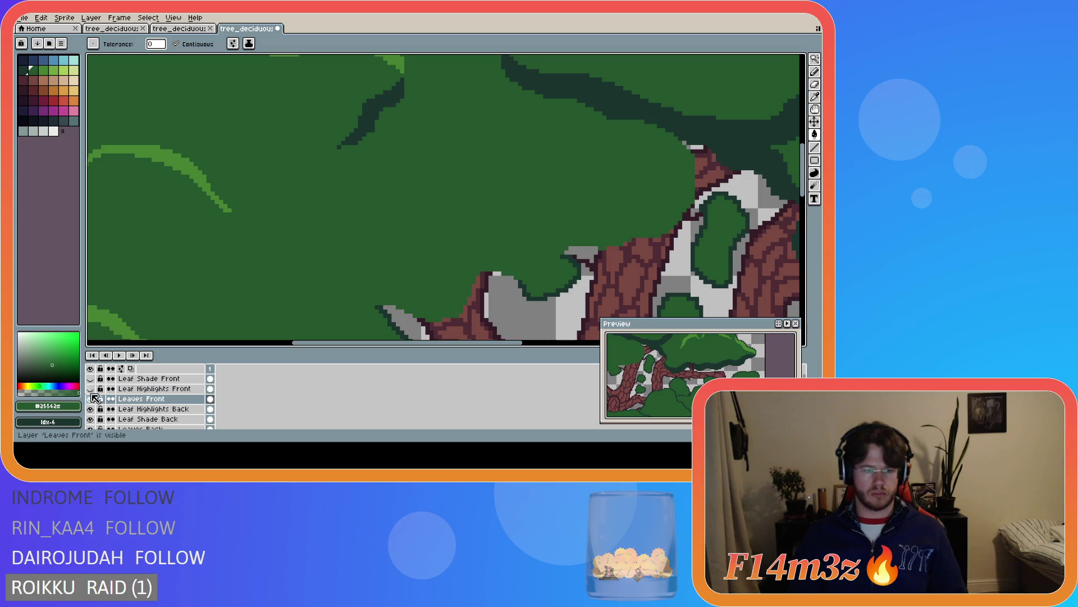
{"action": "left_click", "coordinate": [90, 379]}
{"action": "left_click", "coordinate": [90, 388]}
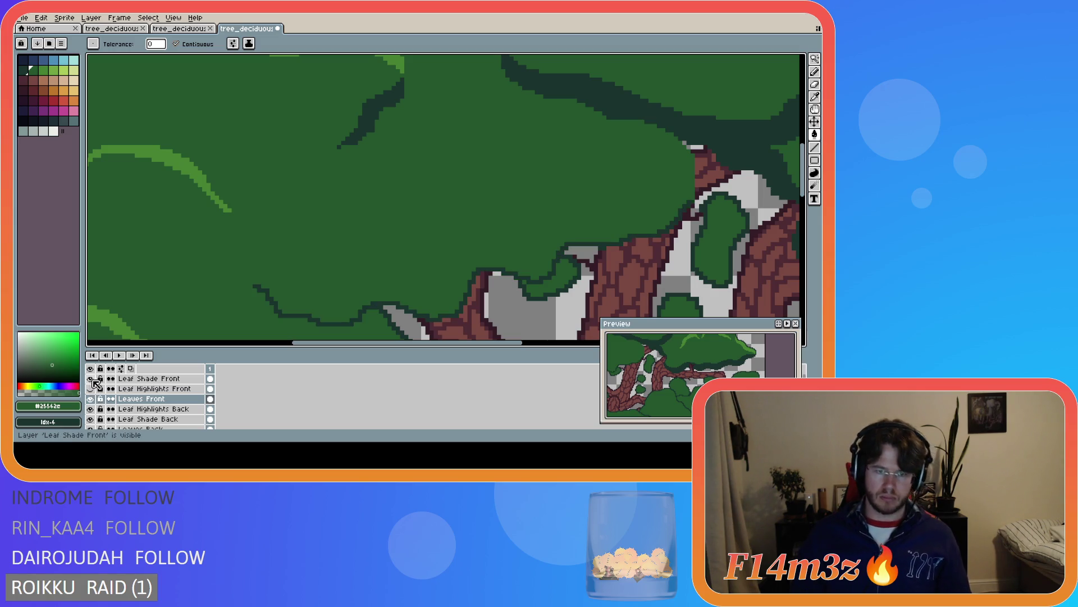
{"action": "key", "text": "i"}
{"action": "left_click", "coordinate": [263, 286]}
Draw a dark shading line under the lower-left cluster up to the trunk and fill the band dark green
{"action": "key", "text": "b"}
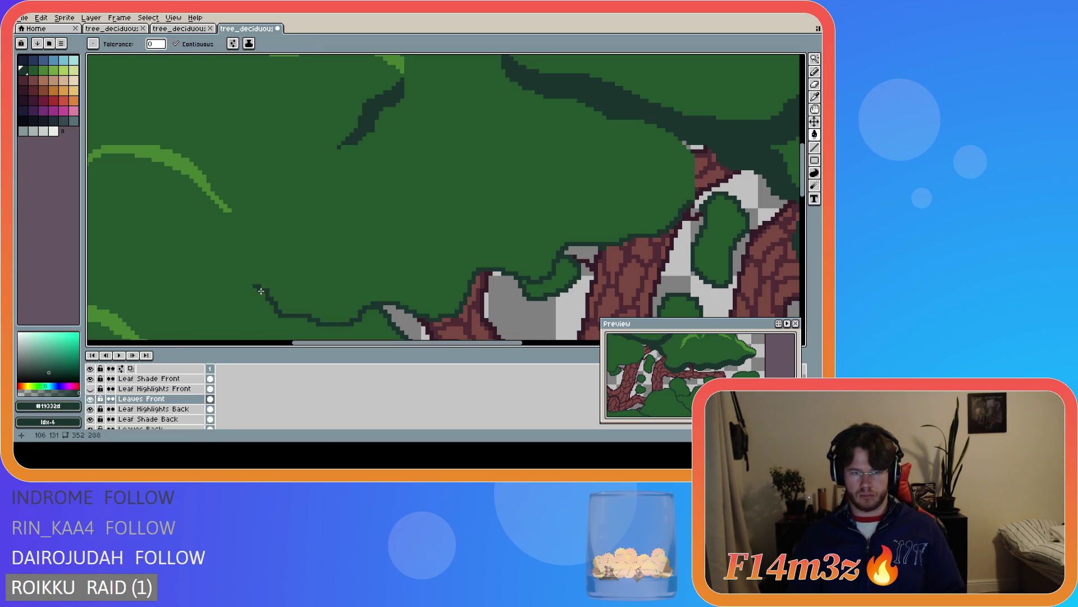
{"action": "left_click_drag", "start_coordinate": [261, 284], "coordinate": [331, 304]}
{"action": "key", "text": "ctrl+z"}
{"action": "mouse_move", "coordinate": [256, 285]}
{"action": "left_mouse_down"}
{"action": "mouse_move", "coordinate": [324, 303]}
{"action": "mouse_move", "coordinate": [346, 291]}
{"action": "left_mouse_up"}
{"action": "key", "text": "ctrl+z"}
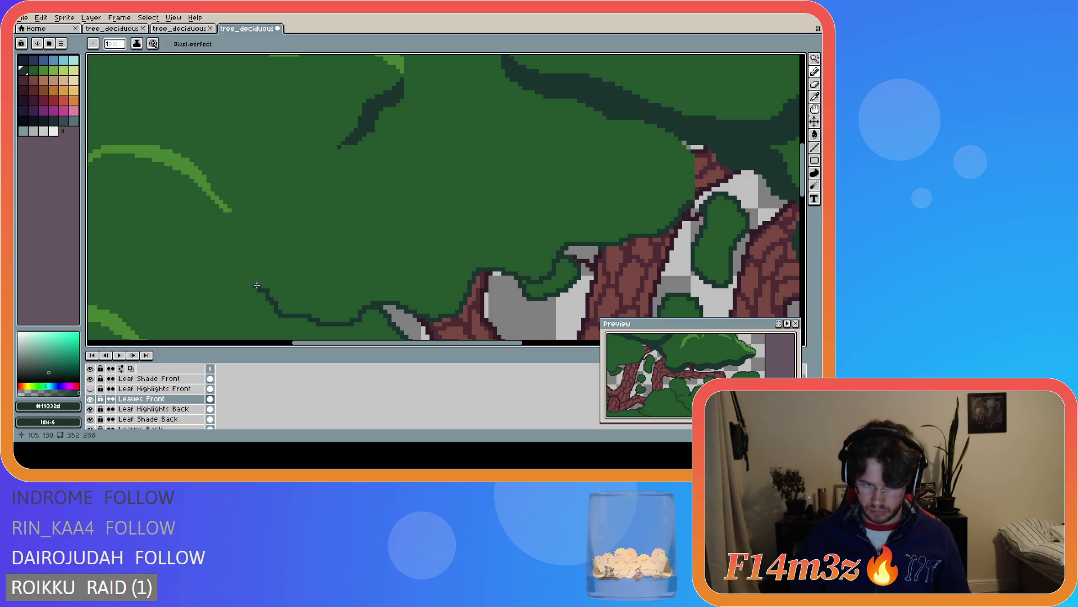
{"action": "left_click_drag", "start_coordinate": [257, 287], "coordinate": [325, 301]}
{"action": "key", "text": "ctrl+z"}
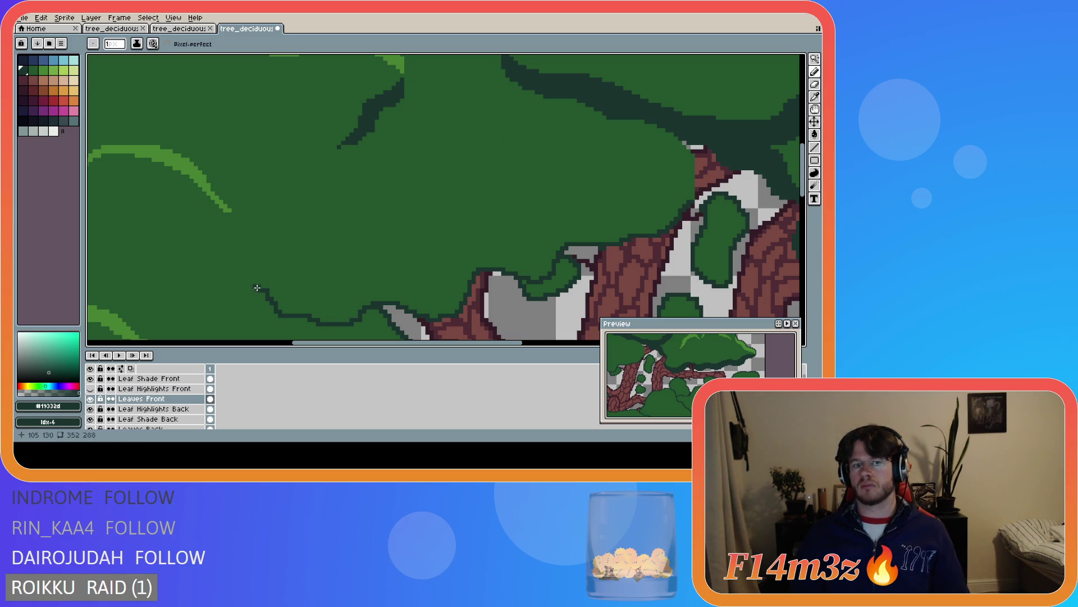
{"action": "mouse_move", "coordinate": [260, 285]}
{"action": "left_mouse_down"}
{"action": "mouse_move", "coordinate": [326, 297]}
{"action": "mouse_move", "coordinate": [391, 276]}
{"action": "mouse_move", "coordinate": [424, 288]}
{"action": "left_mouse_up"}
{"action": "mouse_move", "coordinate": [440, 278]}
{"action": "left_mouse_down"}
{"action": "mouse_move", "coordinate": [461, 247]}
{"action": "mouse_move", "coordinate": [529, 242]}
{"action": "mouse_move", "coordinate": [550, 221]}
{"action": "mouse_move", "coordinate": [658, 203]}
{"action": "mouse_move", "coordinate": [692, 172]}
{"action": "mouse_move", "coordinate": [691, 199]}
{"action": "left_mouse_up"}
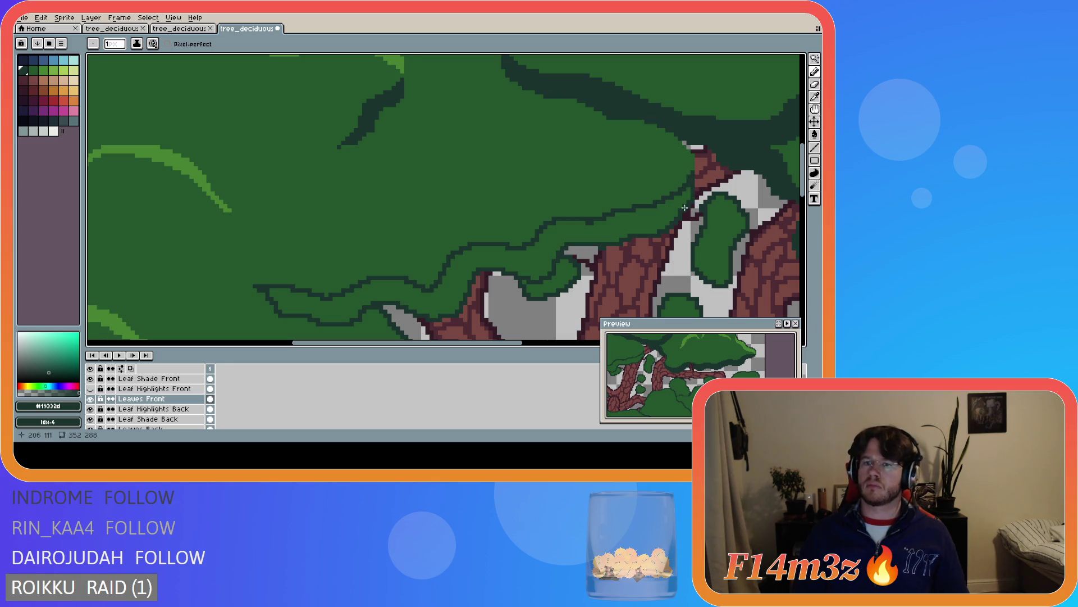
{"action": "key", "text": "g"}
{"action": "left_click", "coordinate": [392, 298]}
{"action": "scroll", "coordinate": [393, 321], "scroll_direction": "down", "scroll_amount": 2}
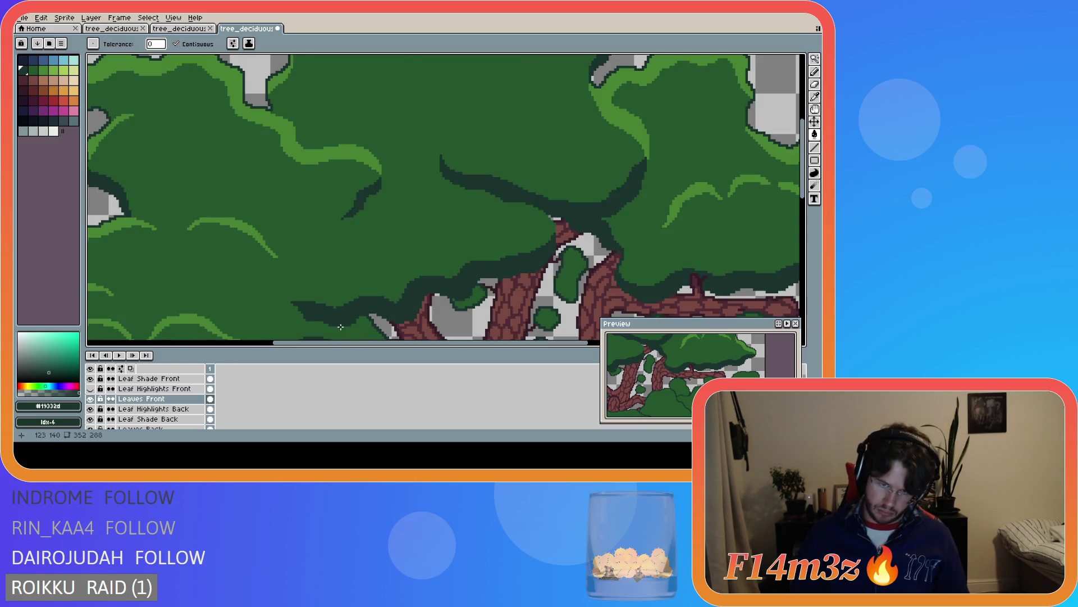
Zoom out, show Leaf Highlights Front again, and undo the stray eraser stroke on the leaves
{"action": "scroll", "coordinate": [341, 301], "scroll_direction": "up", "scroll_amount": 1}
{"action": "key", "text": "e"}
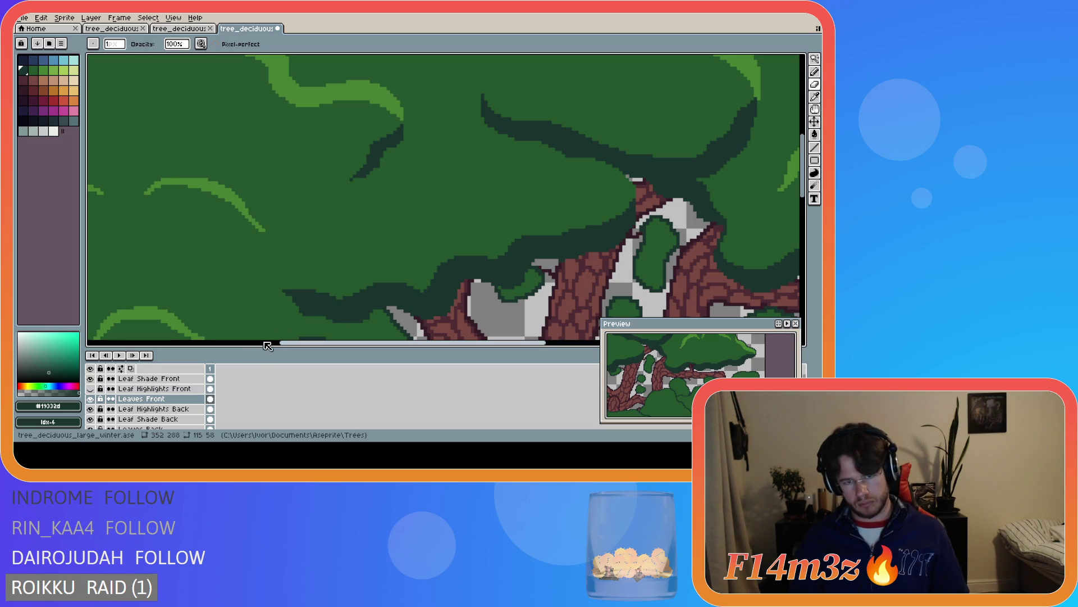
{"action": "scroll", "coordinate": [291, 325], "scroll_direction": "down", "scroll_amount": 1}
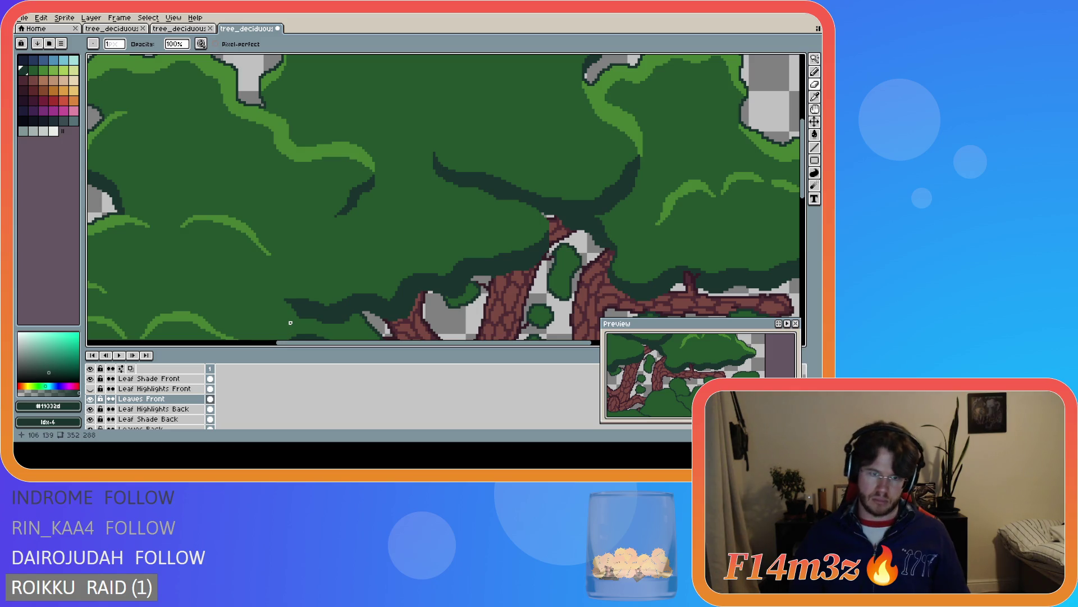
{"action": "scroll", "coordinate": [291, 315], "scroll_direction": "up", "scroll_amount": 1}
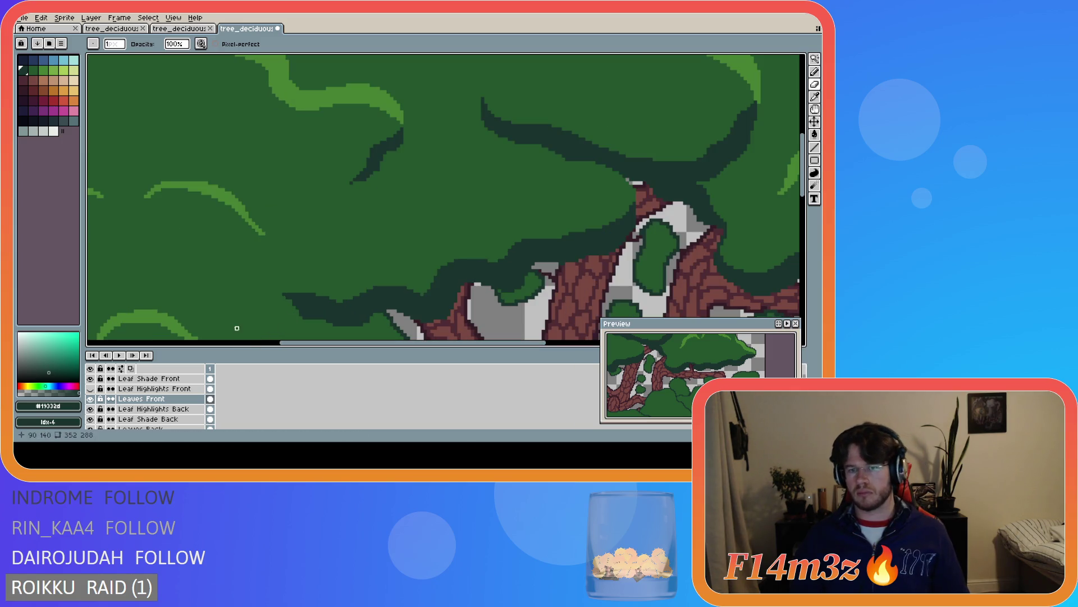
{"action": "scroll", "coordinate": [217, 315], "scroll_direction": "down", "scroll_amount": 2}
{"action": "left_click", "coordinate": [90, 388]}
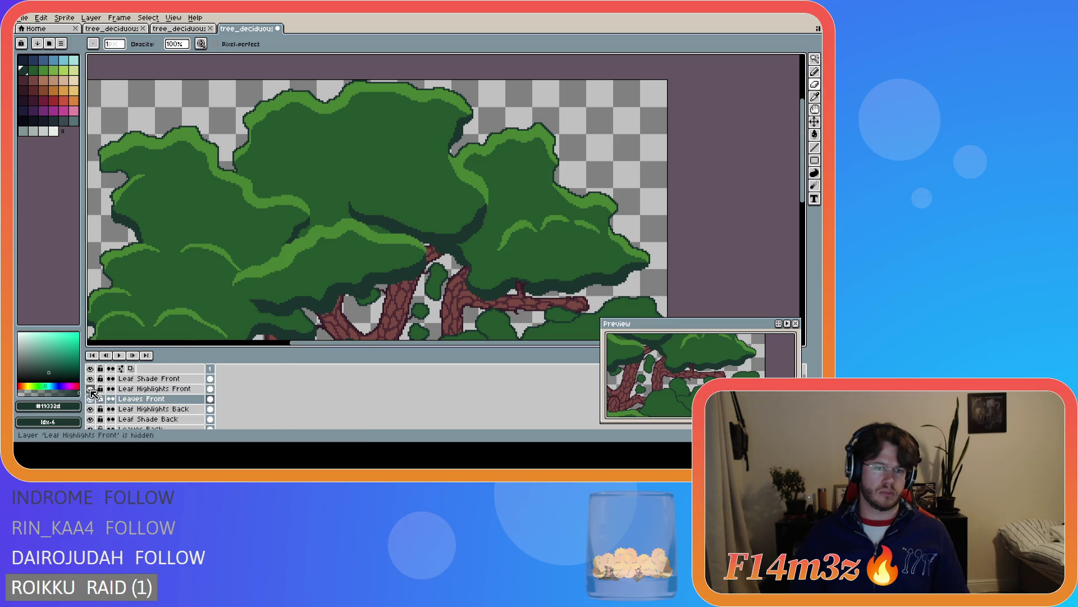
{"action": "scroll", "coordinate": [236, 326], "scroll_direction": "down", "scroll_amount": 2}
{"action": "scroll", "coordinate": [245, 326], "scroll_direction": "up", "scroll_amount": 4}
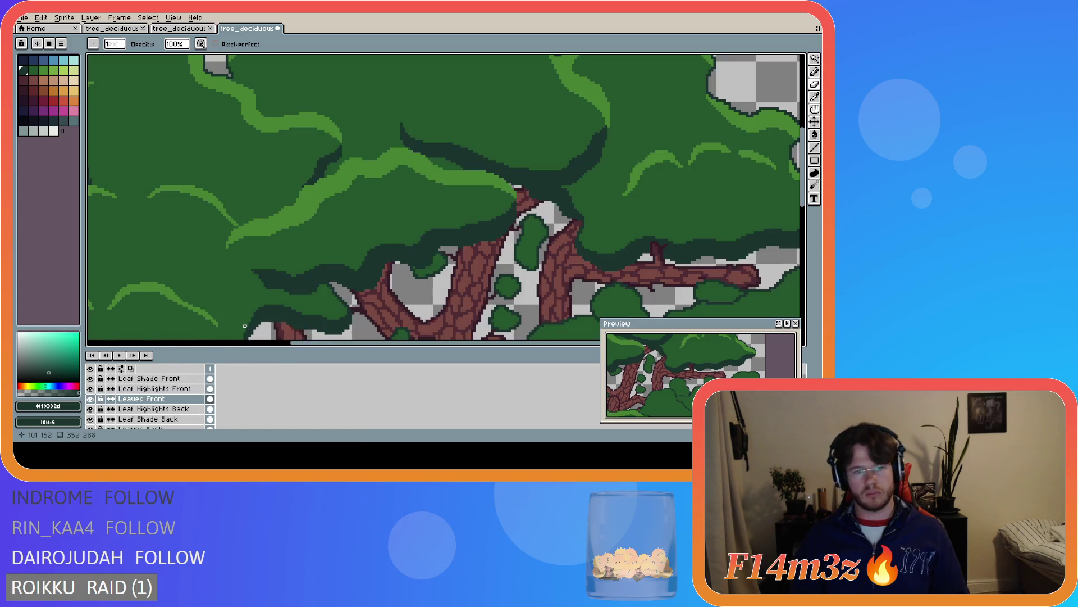
{"action": "scroll", "coordinate": [245, 326], "scroll_direction": "up", "scroll_amount": 1}
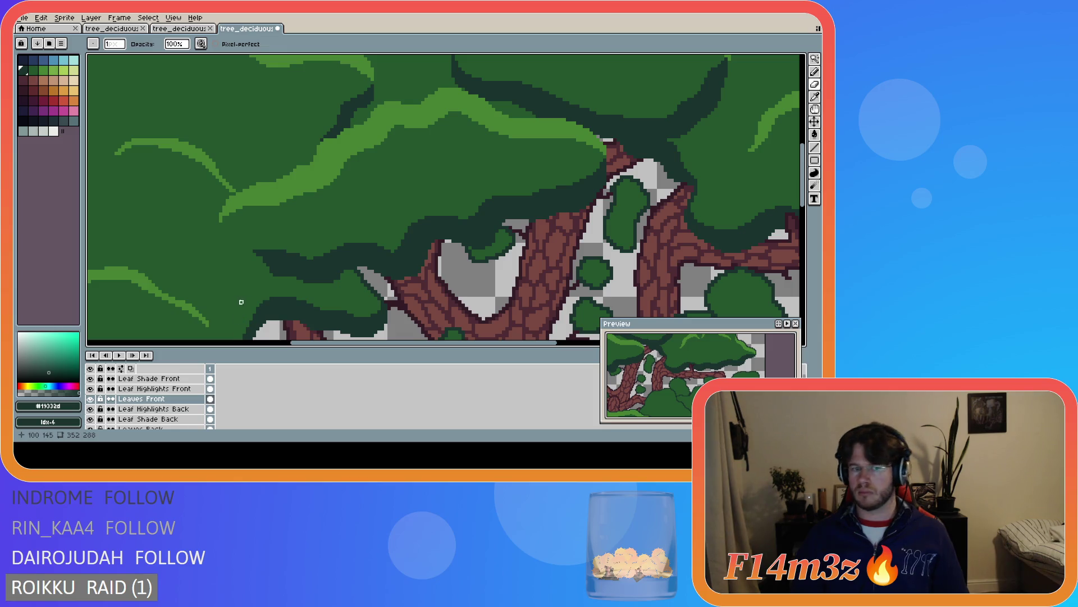
{"action": "scroll", "coordinate": [264, 292], "scroll_direction": "down", "scroll_amount": 2}
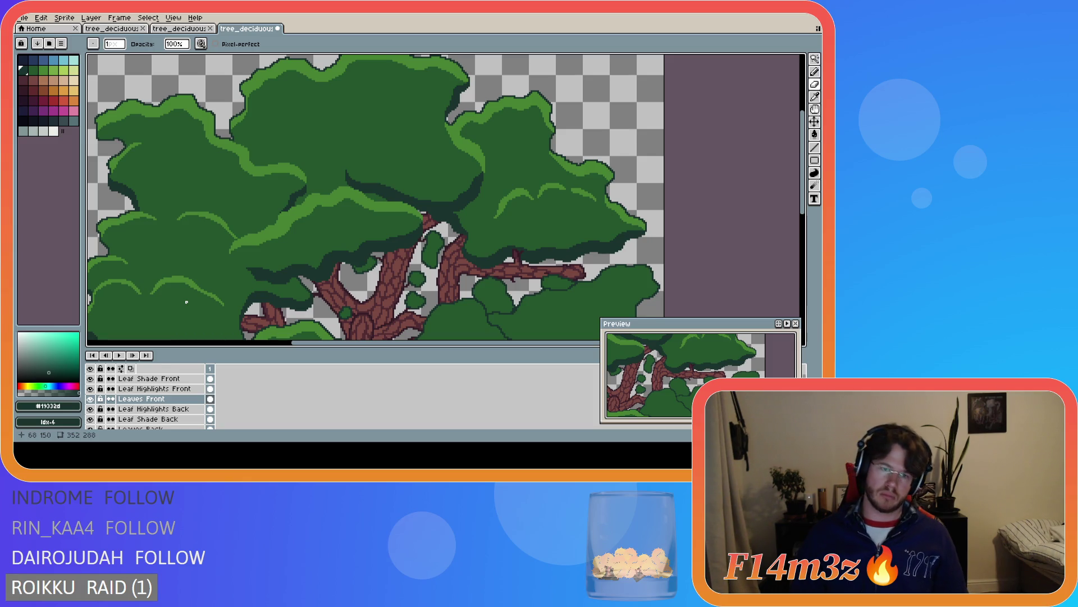
{"action": "key", "text": "ctrl+z"}
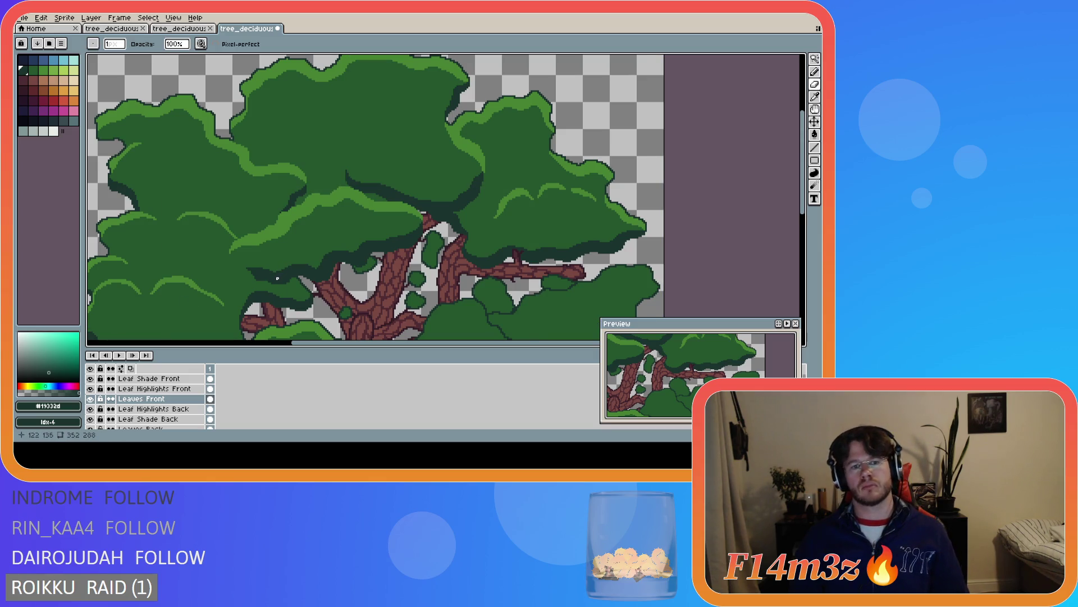
Magic-wand the dark shade band and paste it onto the Leaf Shade Front layer
{"action": "key", "text": "w"}
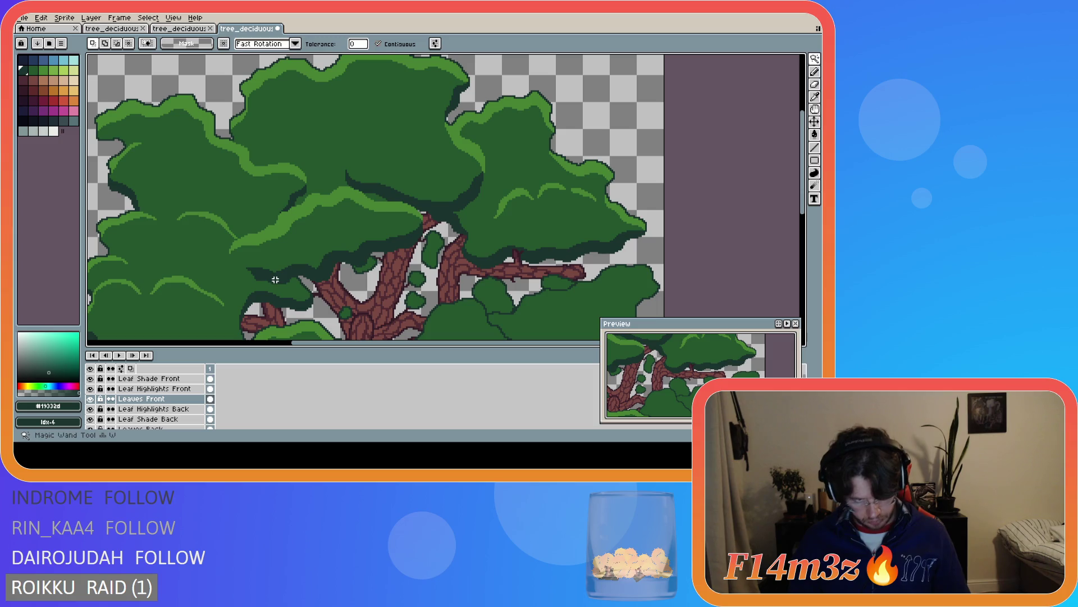
{"action": "left_click", "coordinate": [284, 280]}
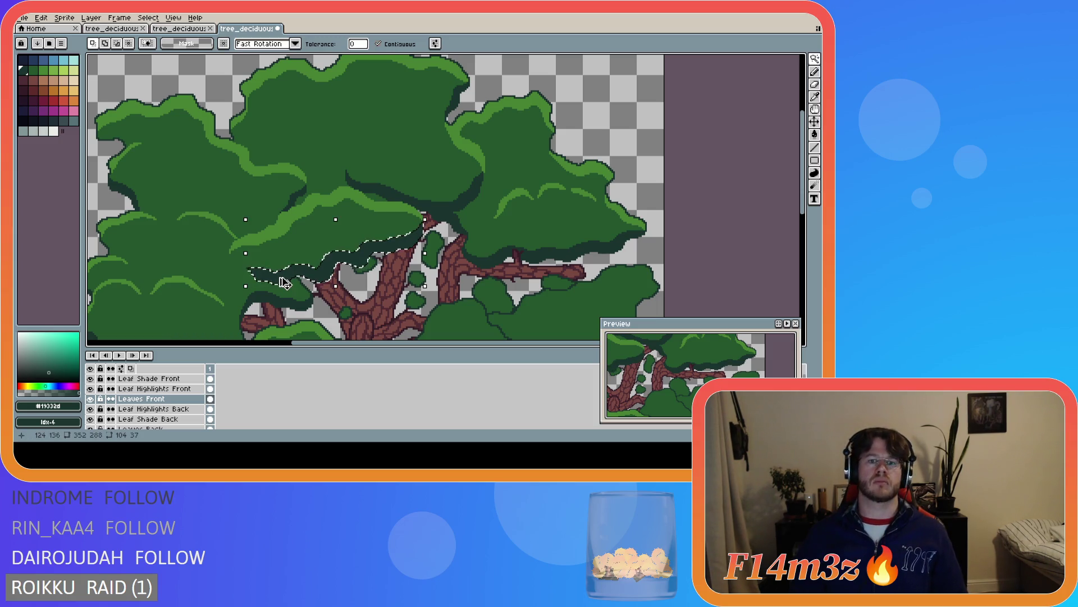
{"action": "key", "text": "ctrl+z"}
{"action": "key", "text": "ctrl+z"}
{"action": "key", "text": "ctrl+z"}
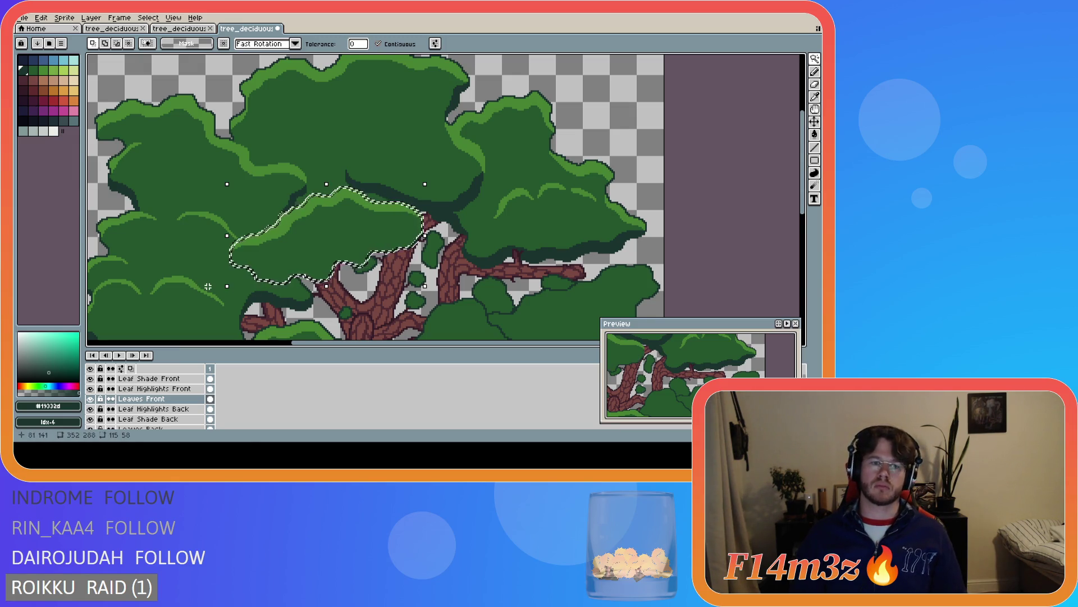
{"action": "left_click", "coordinate": [272, 298]}
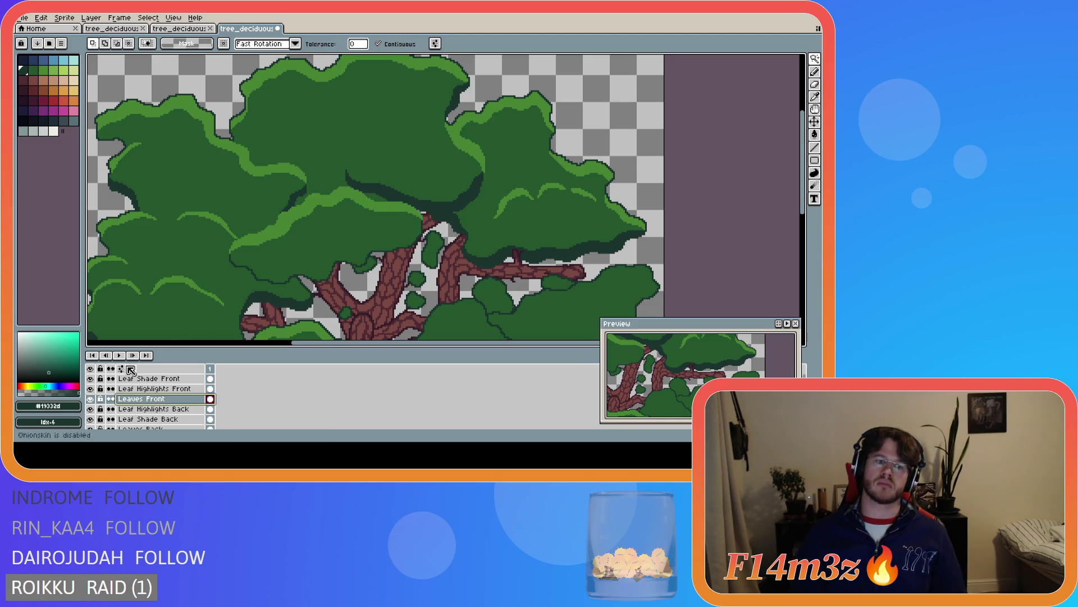
{"action": "left_click", "coordinate": [90, 400]}
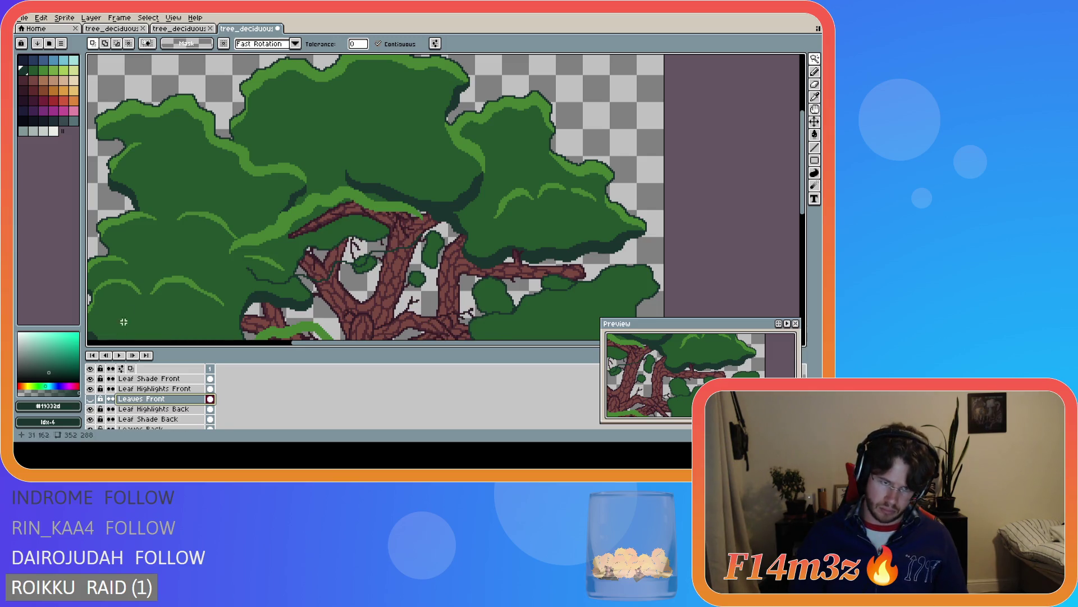
{"action": "key", "text": "ctrl+z"}
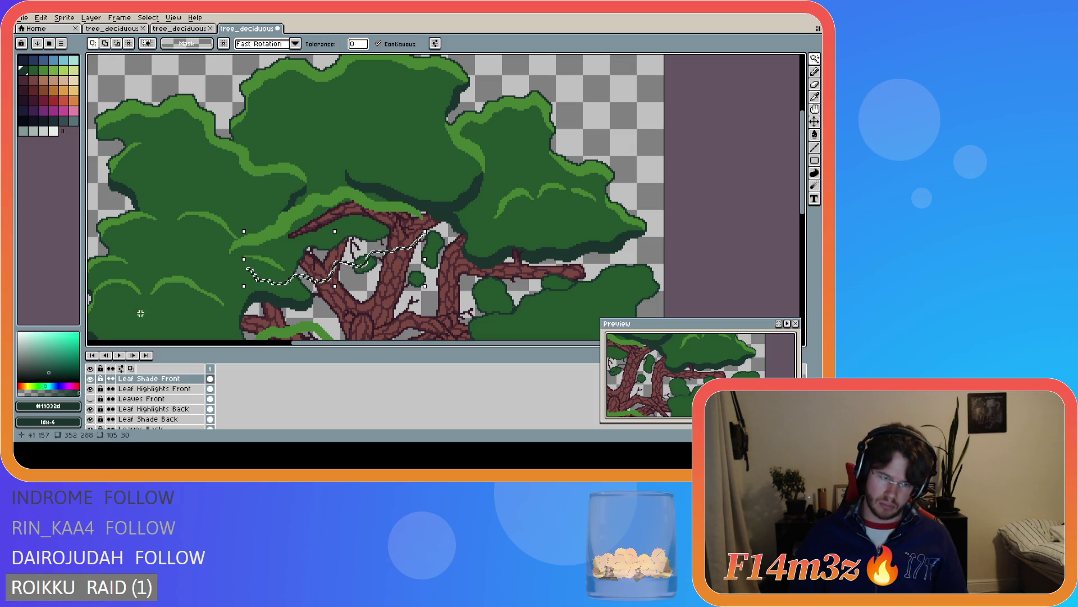
{"action": "left_click", "coordinate": [170, 382]}
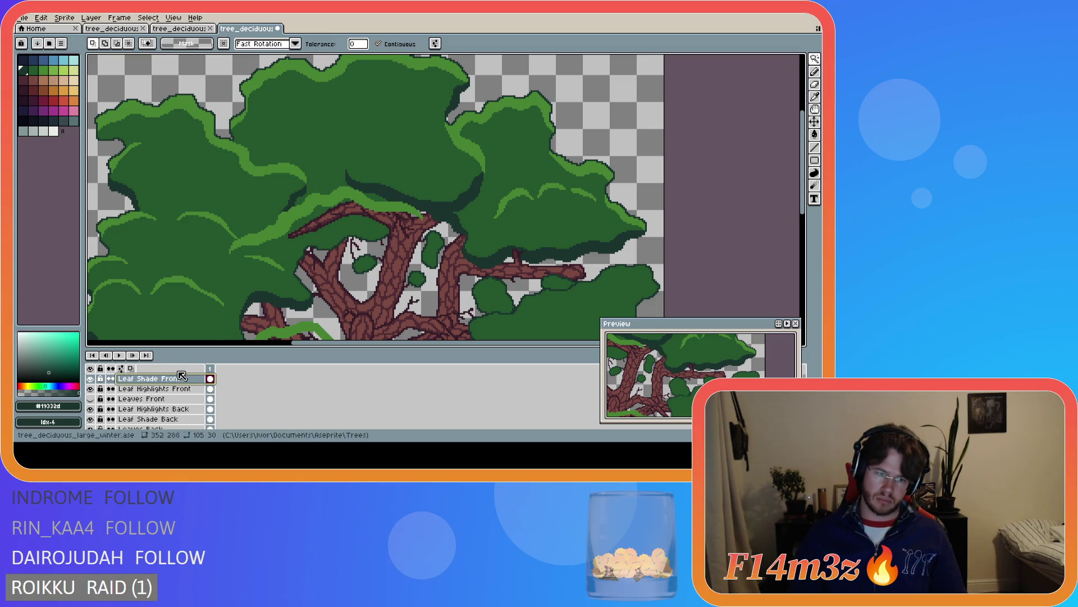
{"action": "key", "text": "ctrl+v"}
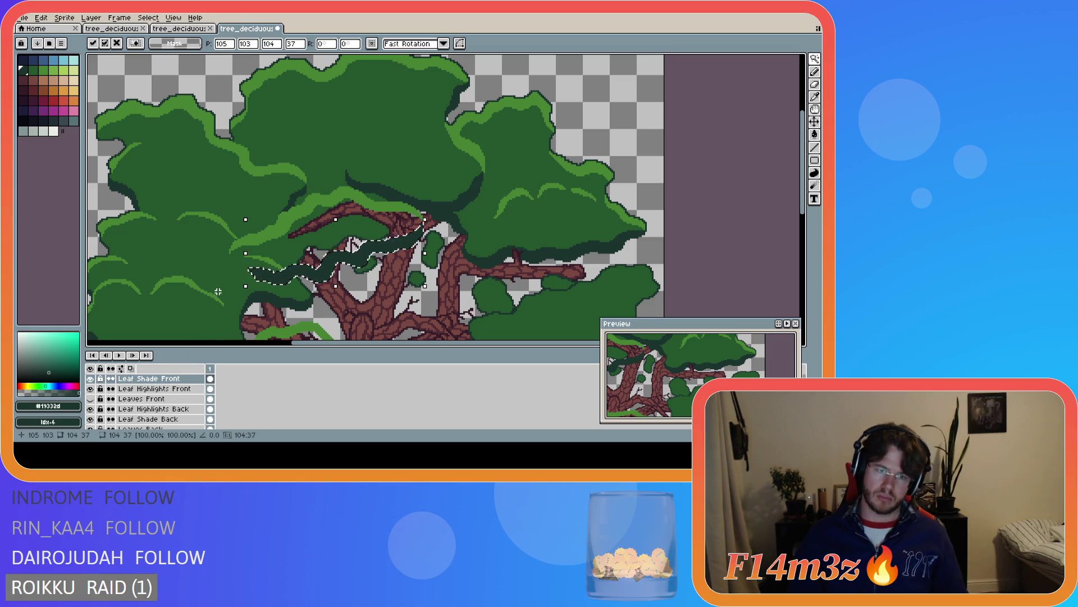
Redo clearing the shade from Leaves Front and re-paste it onto Leaf Shade Front
{"action": "key", "text": "ctrl+z"}
{"action": "key", "text": "ctrl+z"}
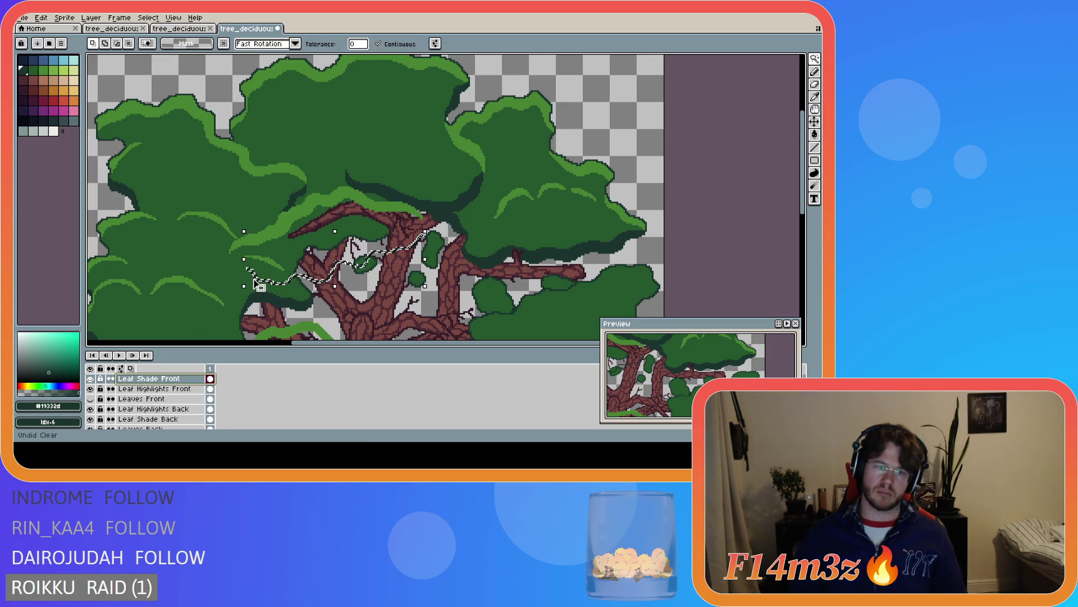
{"action": "key", "text": "alt+Down"}
{"action": "key", "text": "alt+Down"}
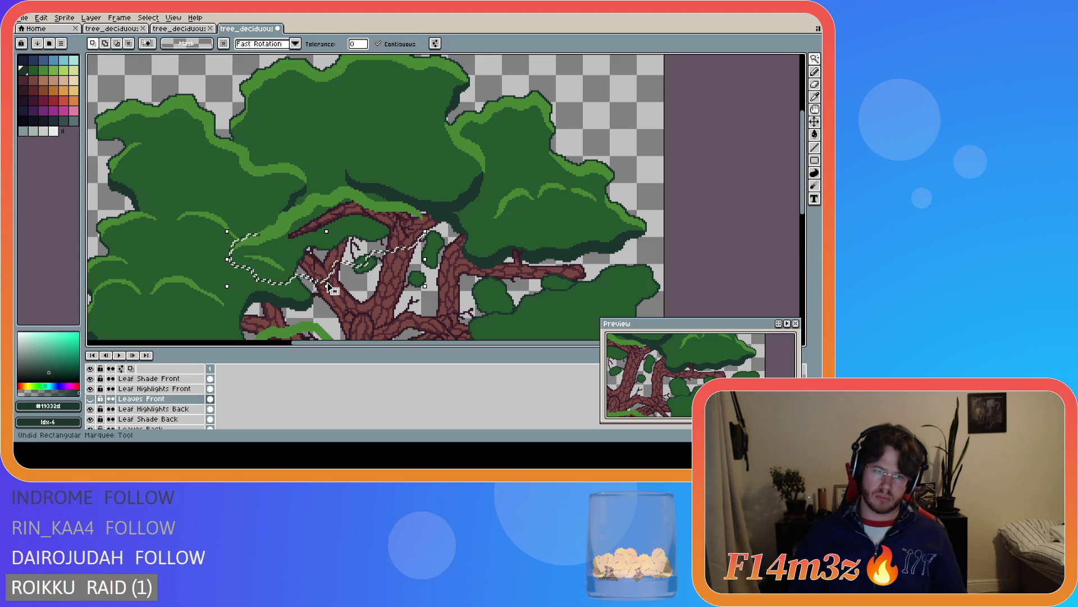
{"action": "scroll", "coordinate": [290, 245], "scroll_direction": "up", "scroll_amount": 2}
{"action": "key", "text": "ctrl+d"}
{"action": "key", "text": "ctrl+y"}
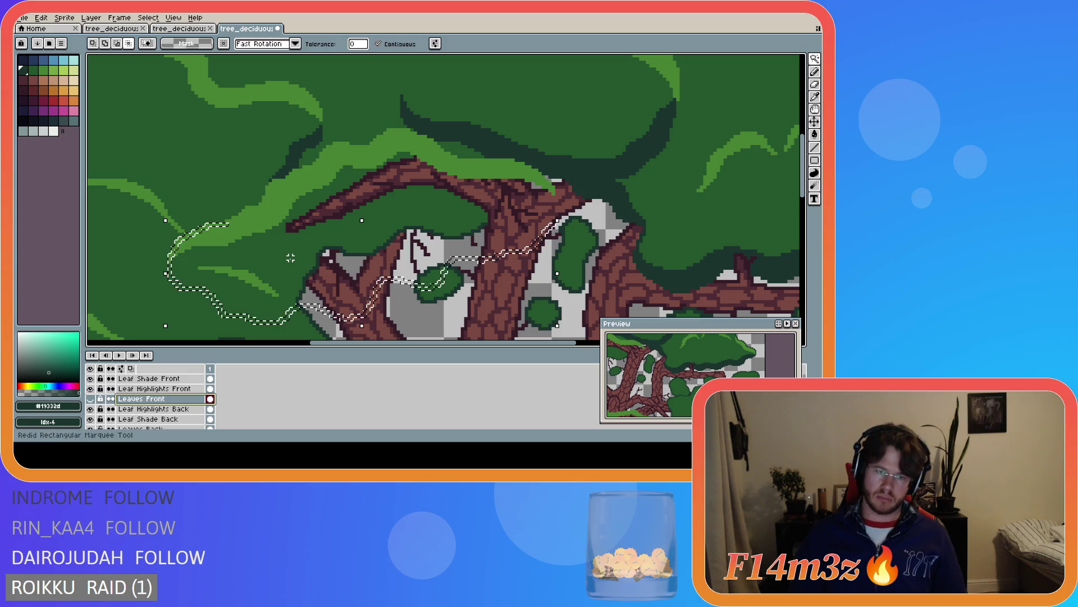
{"action": "key", "text": "ctrl+y"}
{"action": "key", "text": "ctrl+y"}
{"action": "key", "text": "ctrl+y"}
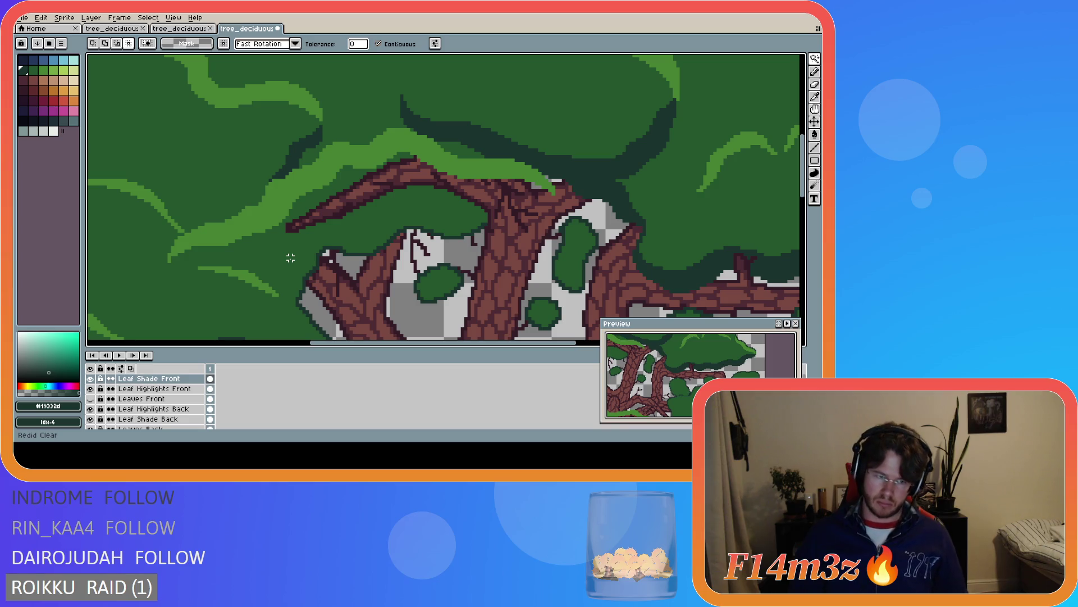
{"action": "left_click", "coordinate": [210, 379]}
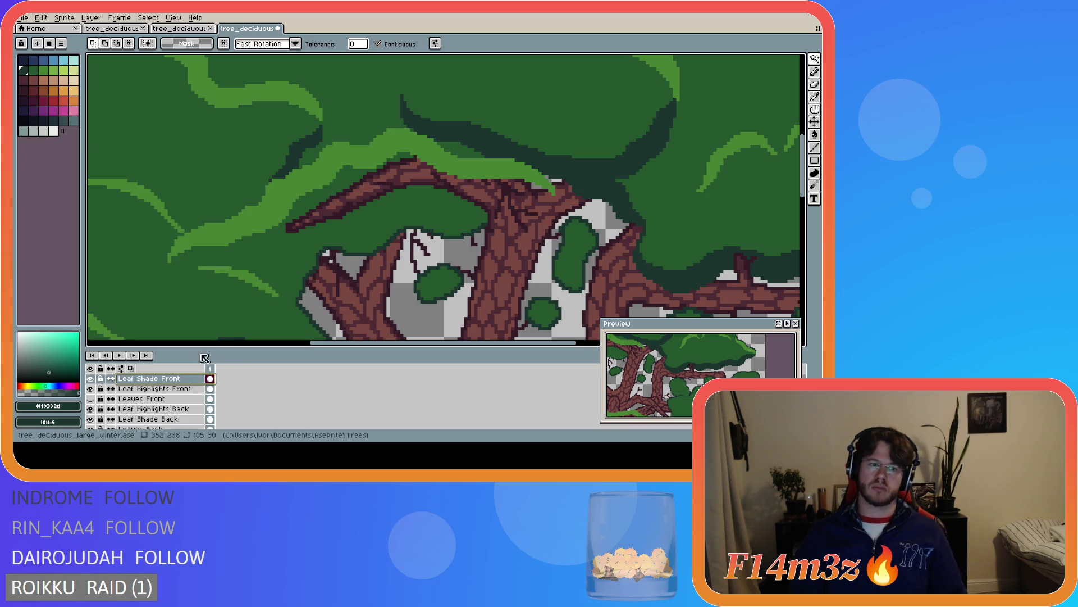
{"action": "key", "text": "ctrl+y"}
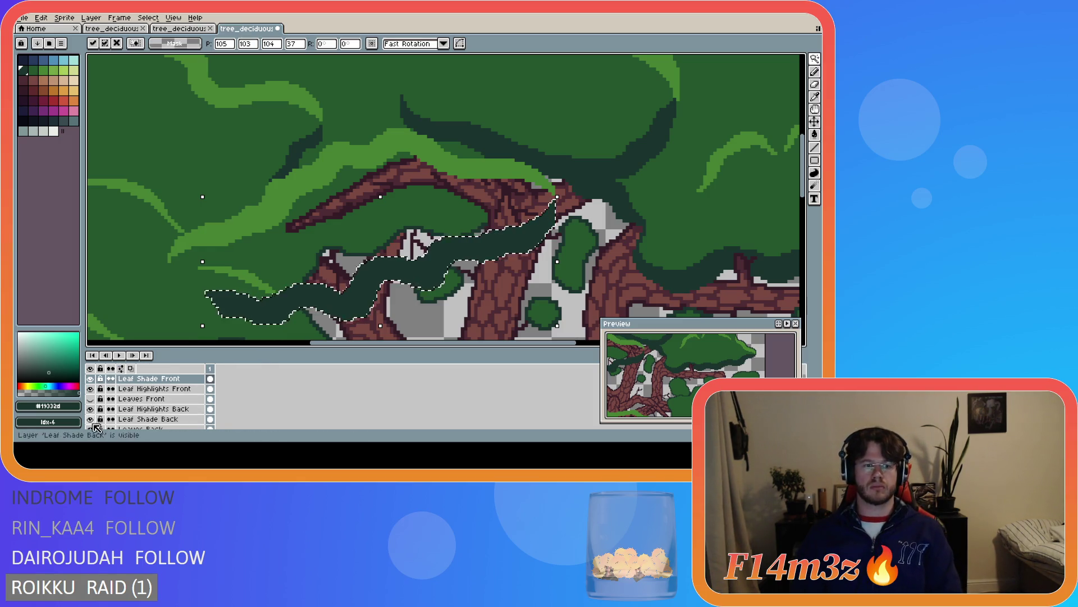
Hide Leaves Back, show Leaves Front again, and commit the pasted shading
{"action": "scroll", "coordinate": [93, 413], "scroll_direction": "down", "scroll_amount": 1}
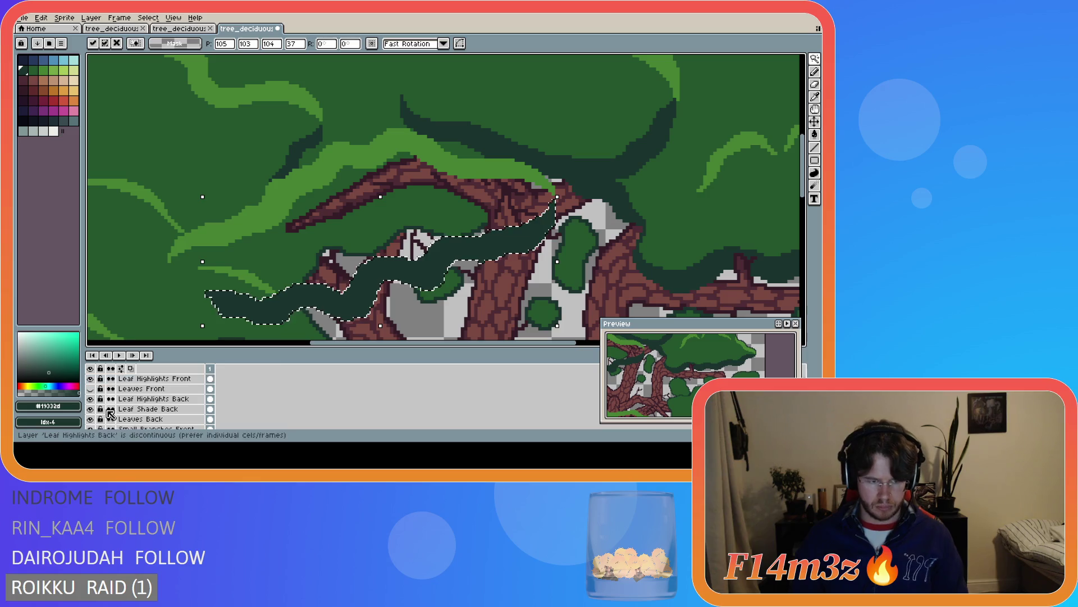
{"action": "left_click", "coordinate": [91, 419]}
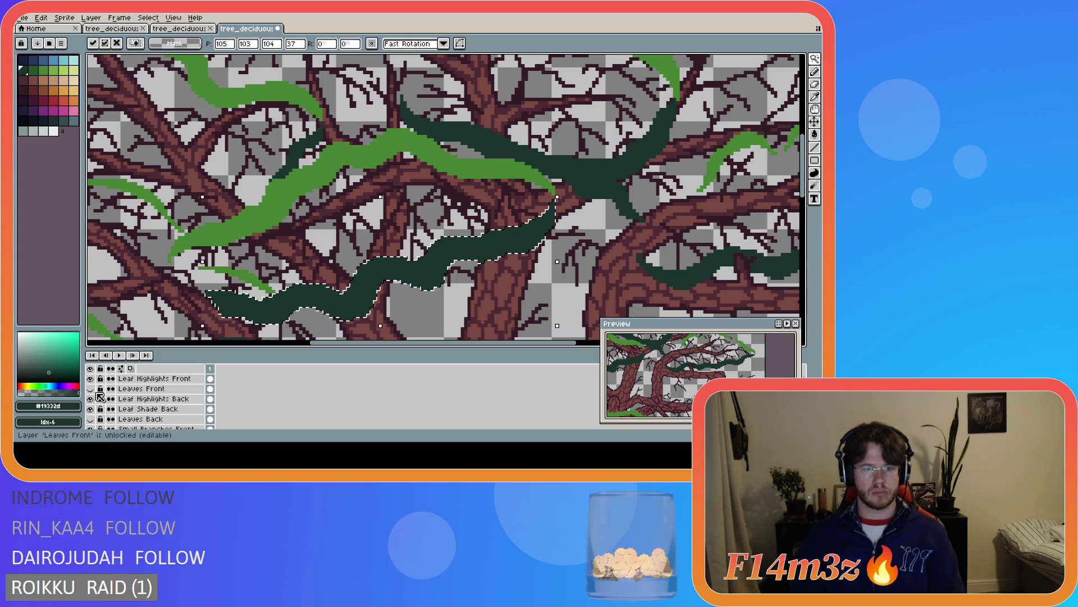
{"action": "left_click", "coordinate": [90, 389]}
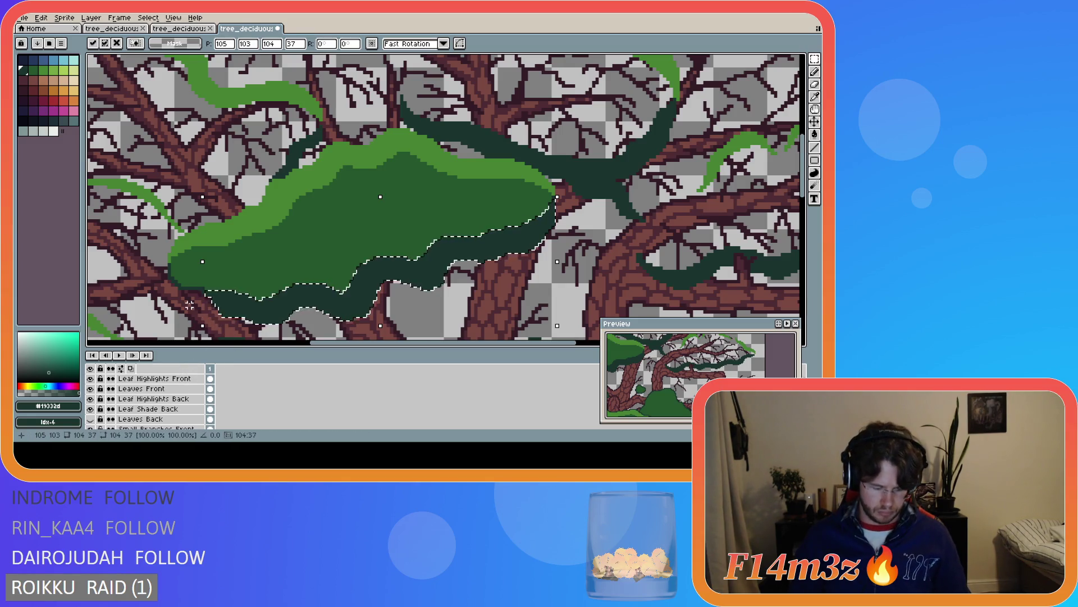
{"action": "key", "text": "ctrl+d"}
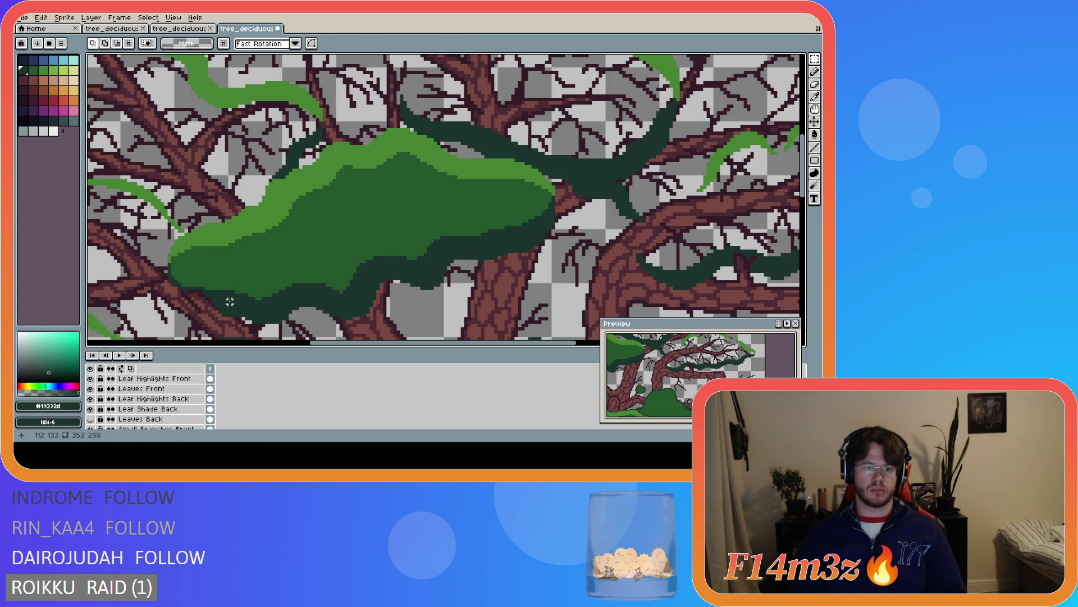
With the Pencil on Leaf Shade Front, extend dark shading along the cluster's lower and left edges
{"action": "key", "text": "b"}
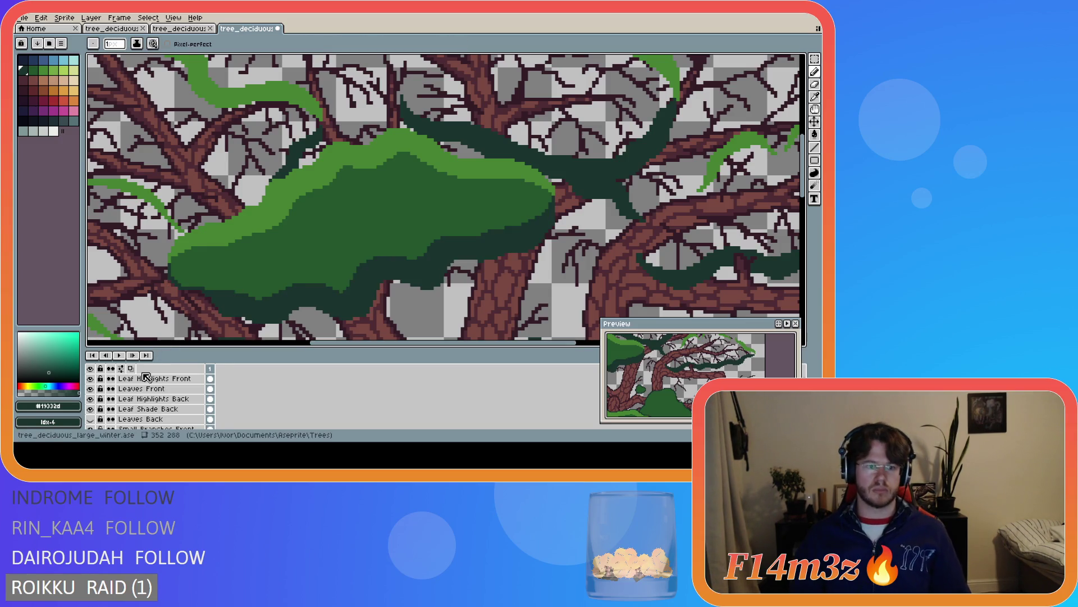
{"action": "left_click", "coordinate": [144, 378]}
{"action": "scroll", "coordinate": [149, 393], "scroll_direction": "up", "scroll_amount": 1}
{"action": "left_click", "coordinate": [149, 378]}
{"action": "scroll", "coordinate": [206, 292], "scroll_direction": "up", "scroll_amount": 1}
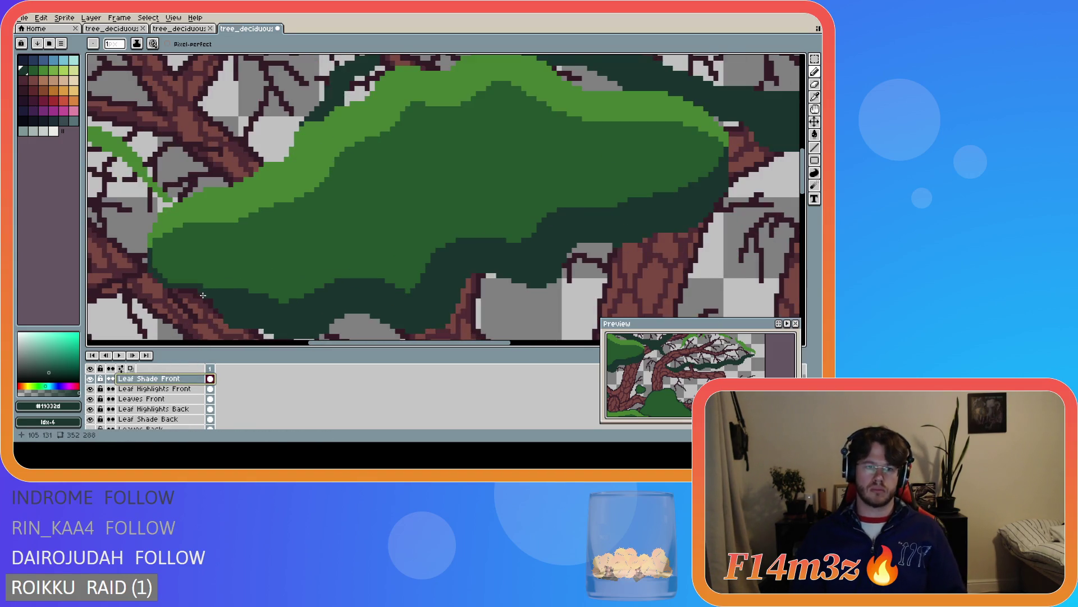
{"action": "left_click", "coordinate": [200, 291]}
{"action": "left_click_drag", "start_coordinate": [188, 288], "coordinate": [170, 285]}
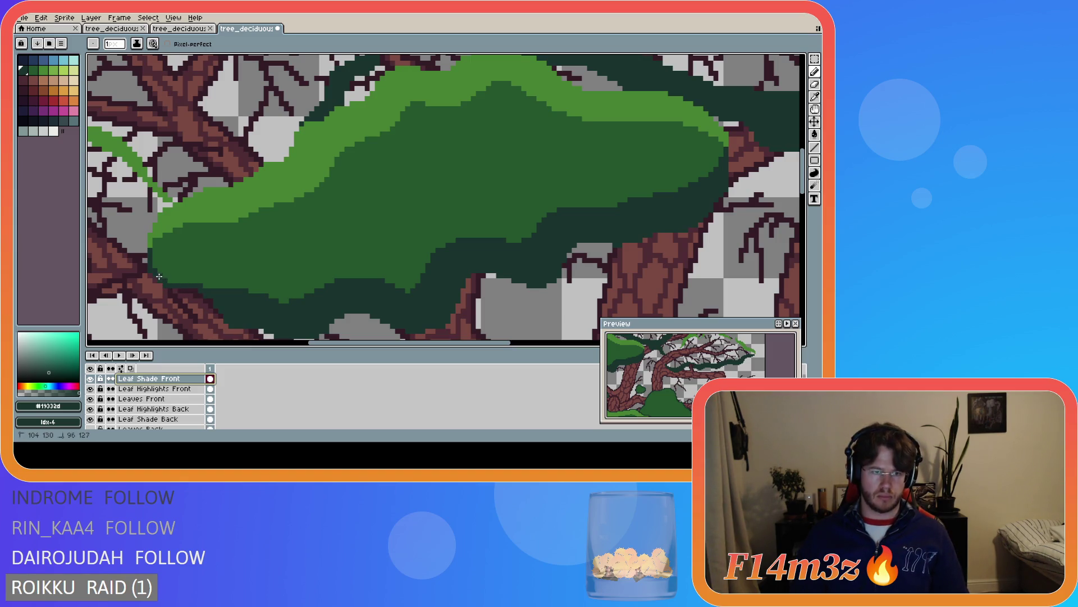
{"action": "left_click_drag", "start_coordinate": [157, 275], "coordinate": [163, 307]}
Zoom out to the whole tree and save tree_deciduous_large_winter.ase
{"action": "scroll", "coordinate": [395, 185], "scroll_direction": "down", "scroll_amount": 2}
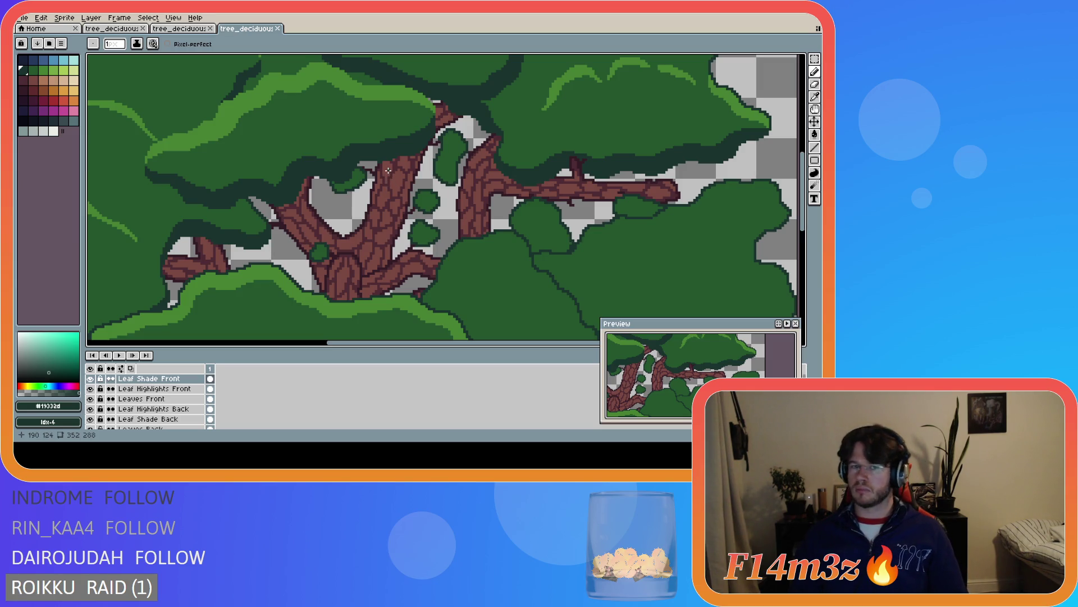
{"action": "scroll", "coordinate": [388, 169], "scroll_direction": "down", "scroll_amount": 2}
{"action": "key", "text": "ctrl"}
{"action": "key", "text": "ctrl+s"}
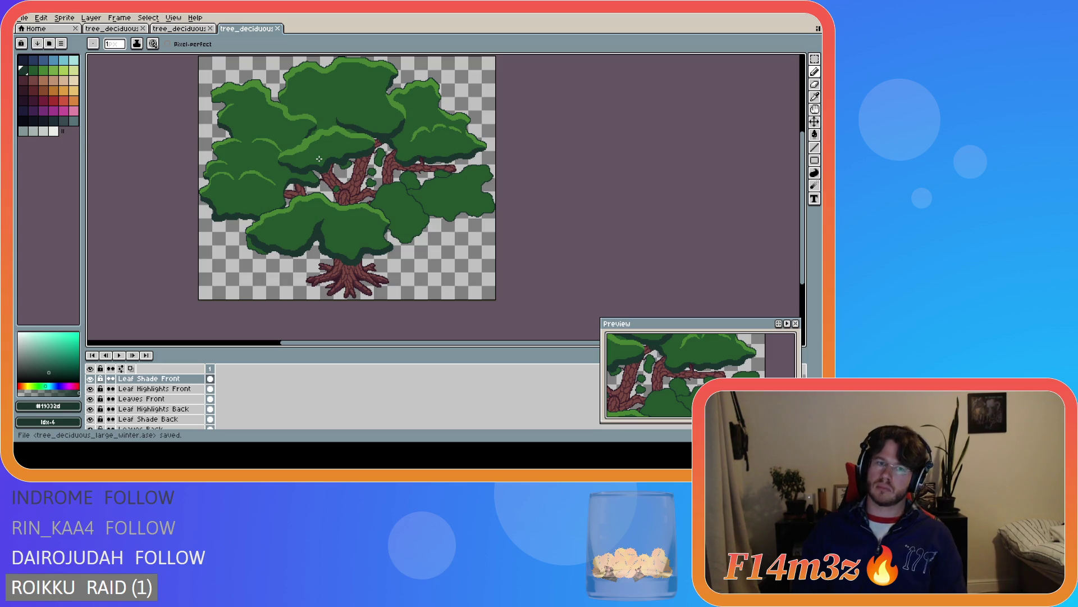
Sample the light leaf green #468232 and add highlight pixels on the central cluster's edge
{"action": "scroll", "coordinate": [292, 145], "scroll_direction": "up", "scroll_amount": 2}
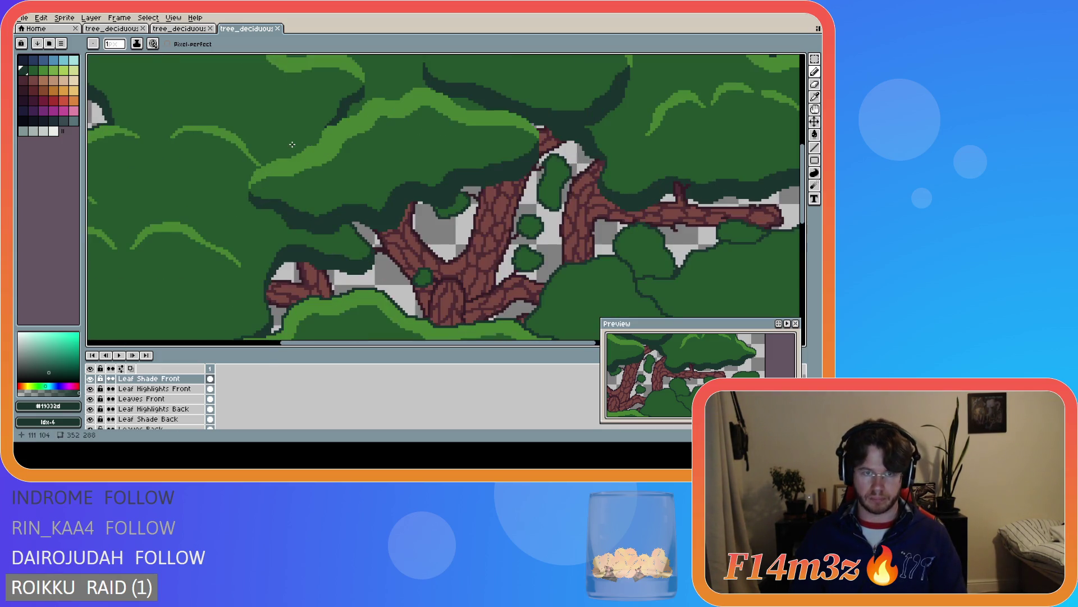
{"action": "scroll", "coordinate": [293, 145], "scroll_direction": "up", "scroll_amount": 2}
{"action": "left_click", "coordinate": [310, 162], "text": "alt"}
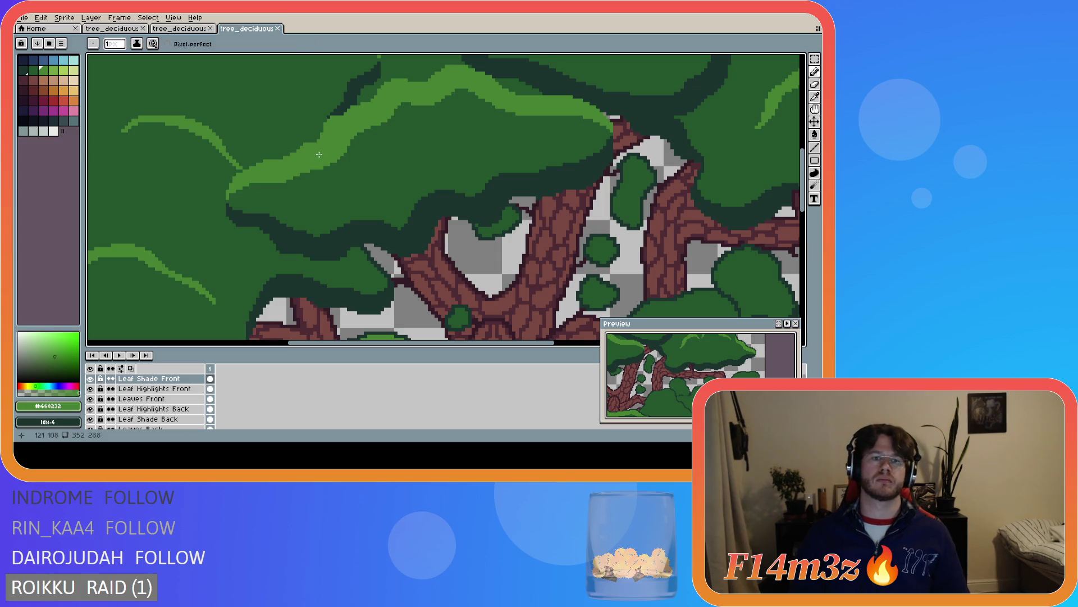
{"action": "left_click", "coordinate": [317, 143]}
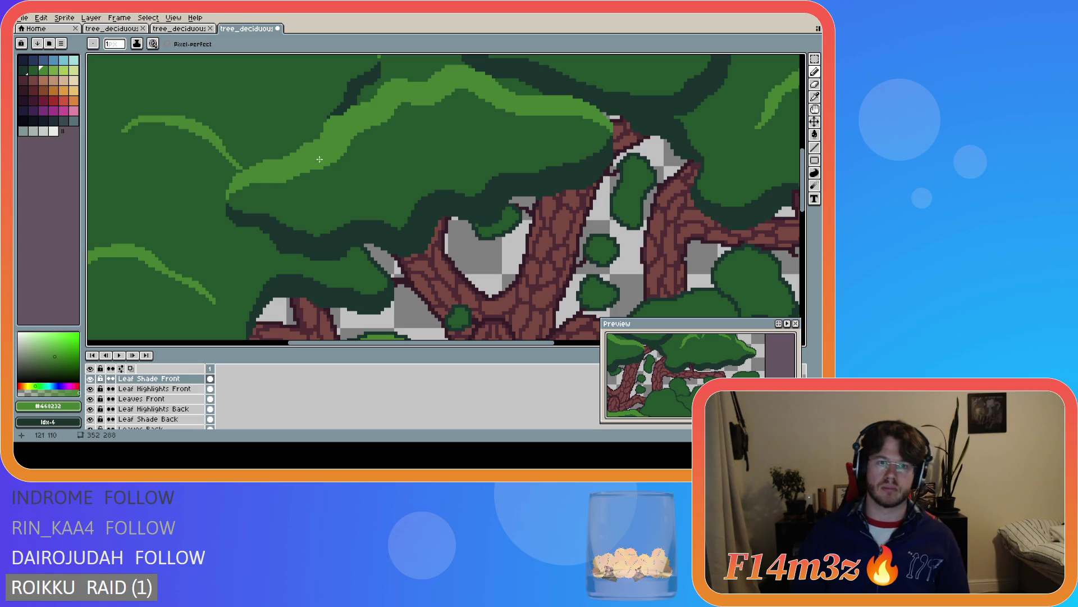
{"action": "scroll", "coordinate": [346, 174], "scroll_direction": "down", "scroll_amount": 3}
{"action": "key", "text": "ctrl+s"}
Zoom in and out to check the highlights, saving the tree file several times
{"action": "scroll", "coordinate": [337, 160], "scroll_direction": "up", "scroll_amount": 3}
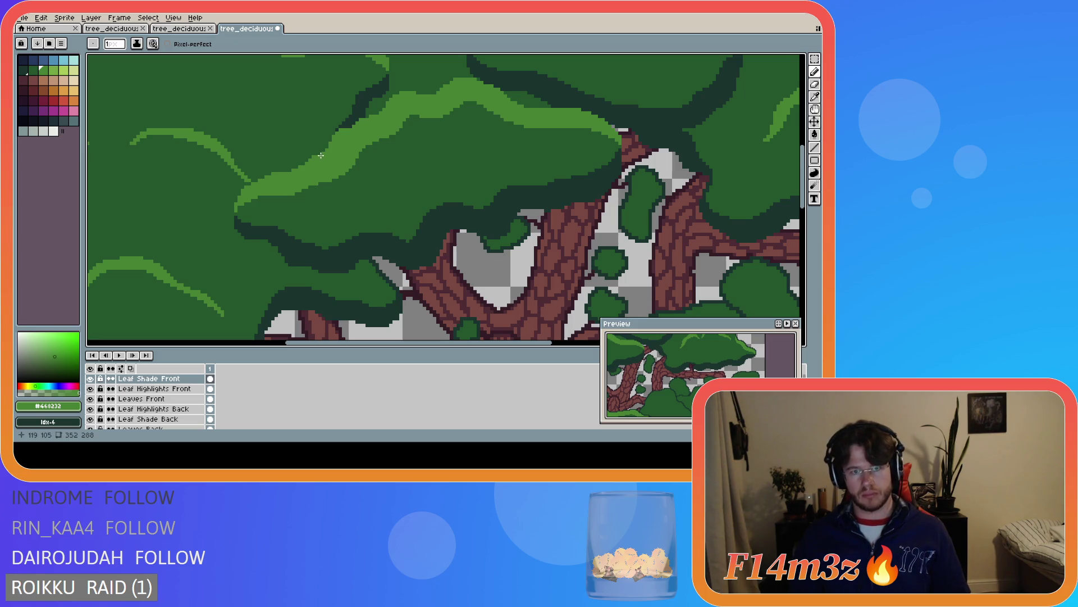
{"action": "key", "text": "ctrl+s"}
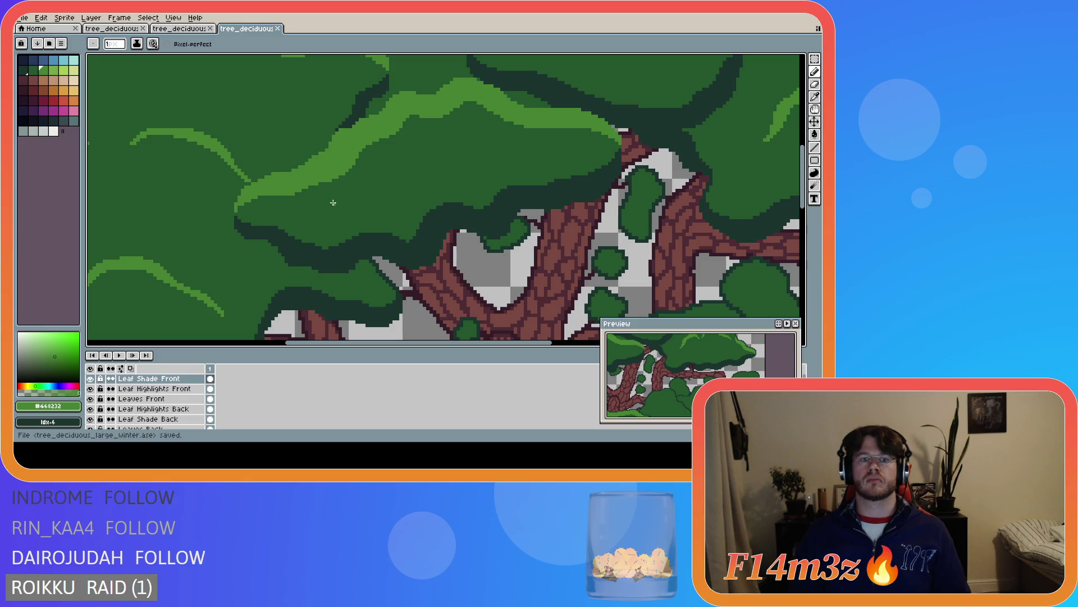
{"action": "scroll", "coordinate": [336, 198], "scroll_direction": "down", "scroll_amount": 1}
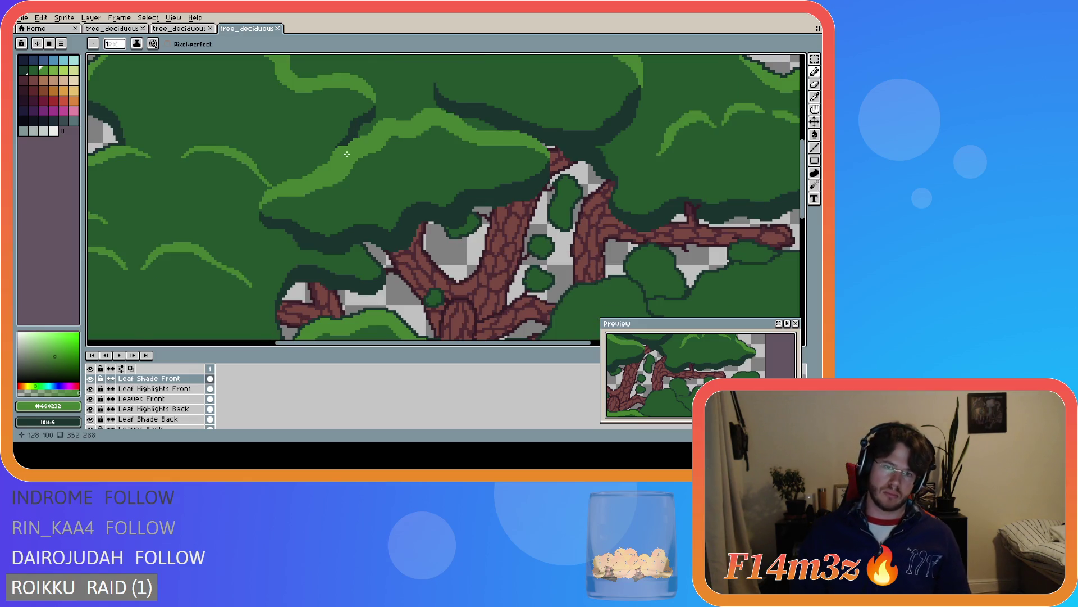
{"action": "scroll", "coordinate": [348, 154], "scroll_direction": "up", "scroll_amount": 2}
{"action": "scroll", "coordinate": [385, 168], "scroll_direction": "down", "scroll_amount": 2}
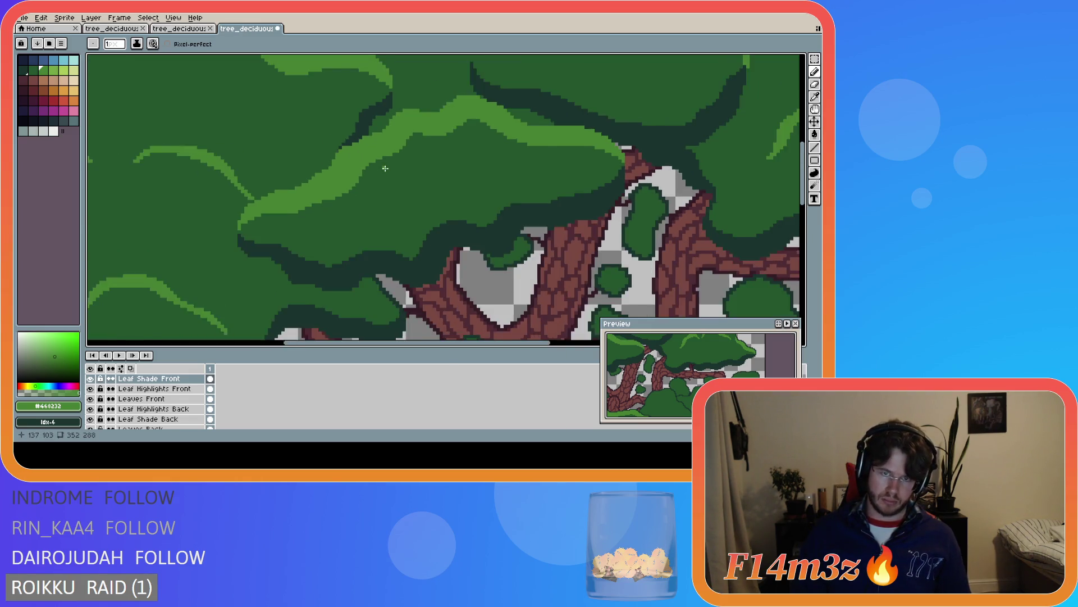
{"action": "key", "text": "ctrl+s"}
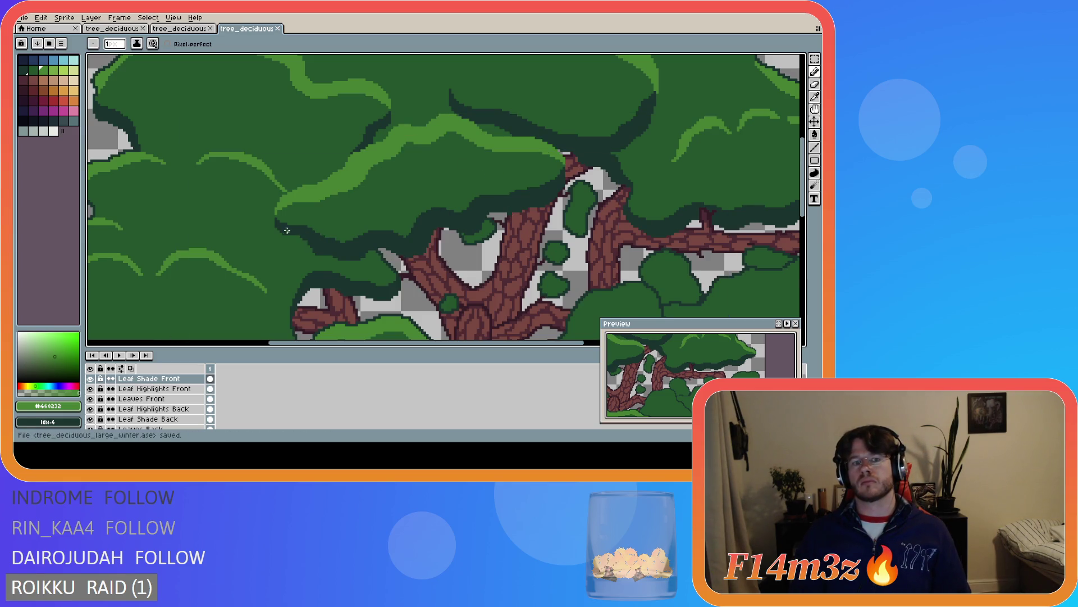
{"action": "scroll", "coordinate": [275, 208], "scroll_direction": "up", "scroll_amount": 2}
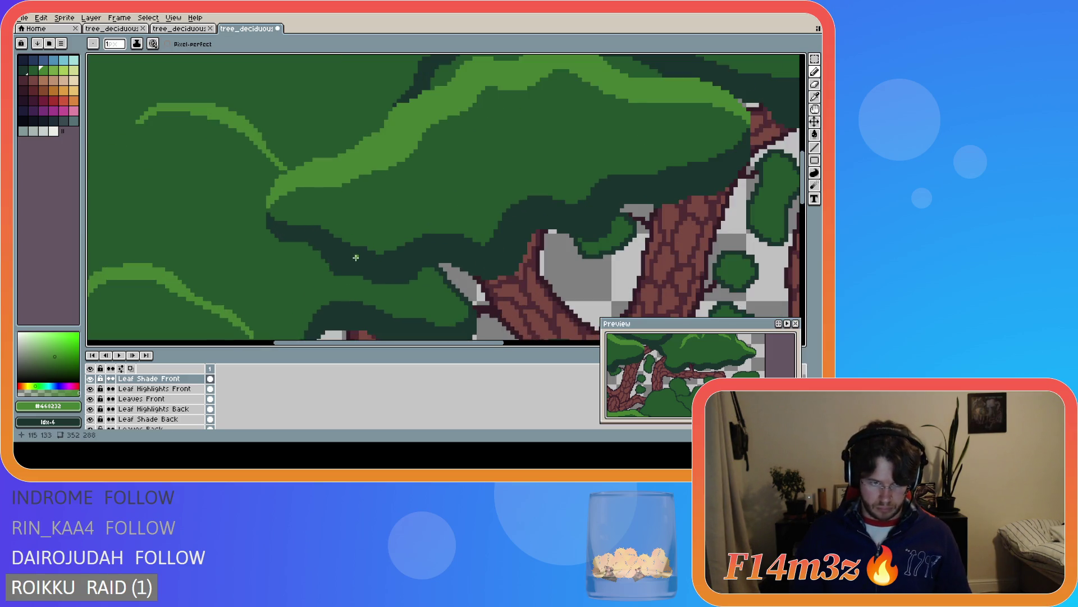
{"action": "scroll", "coordinate": [360, 259], "scroll_direction": "down", "scroll_amount": 4}
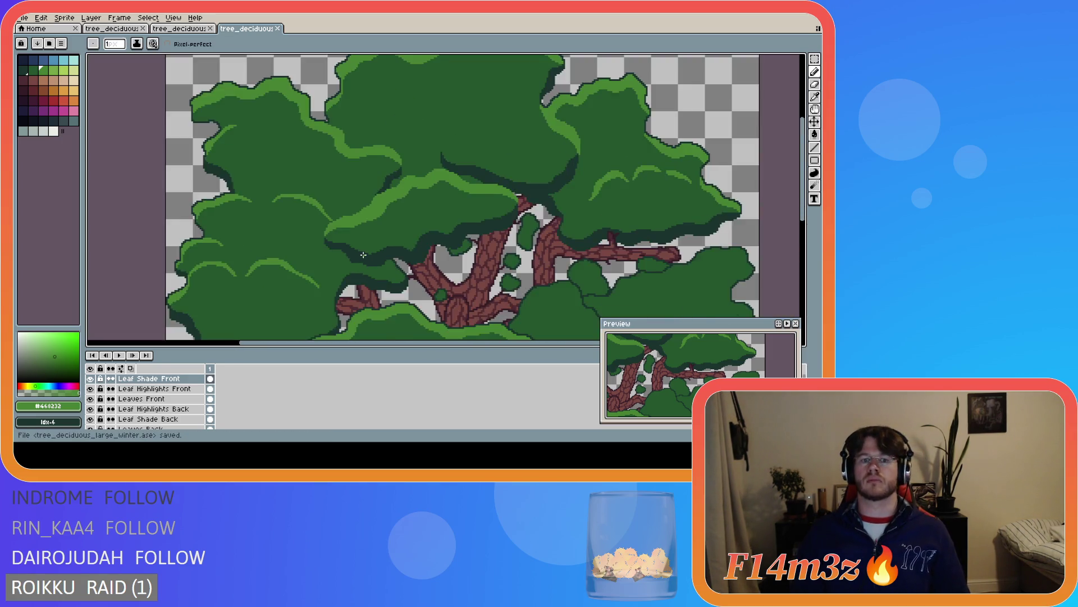
{"action": "key", "text": "ctrl+s"}
{"action": "key", "text": "b"}
{"action": "scroll", "coordinate": [338, 253], "scroll_direction": "up", "scroll_amount": 4}
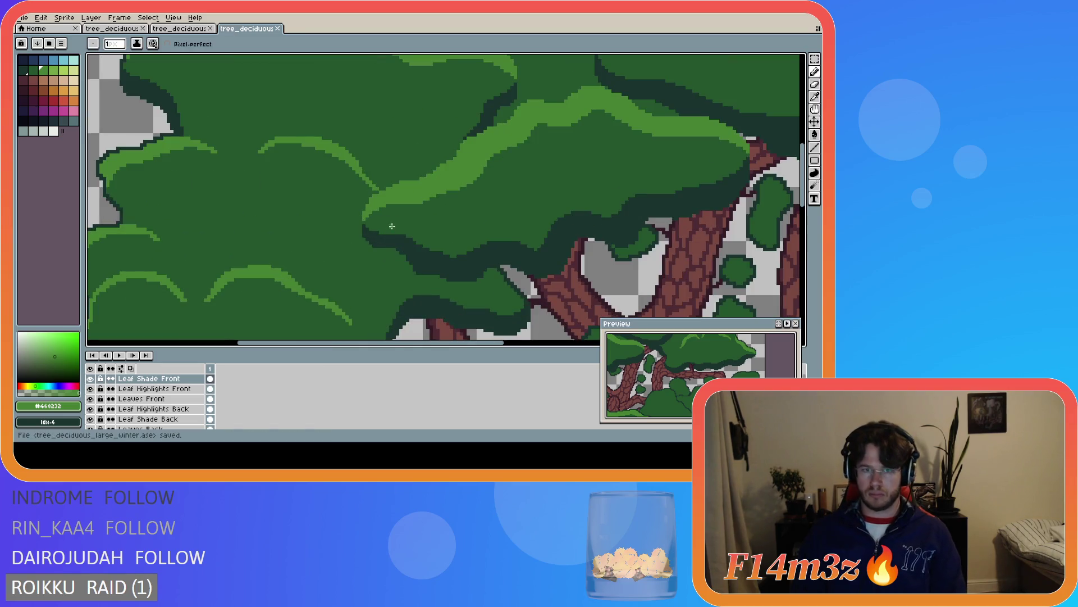
{"action": "scroll", "coordinate": [493, 316], "scroll_direction": "down", "scroll_amount": 4}
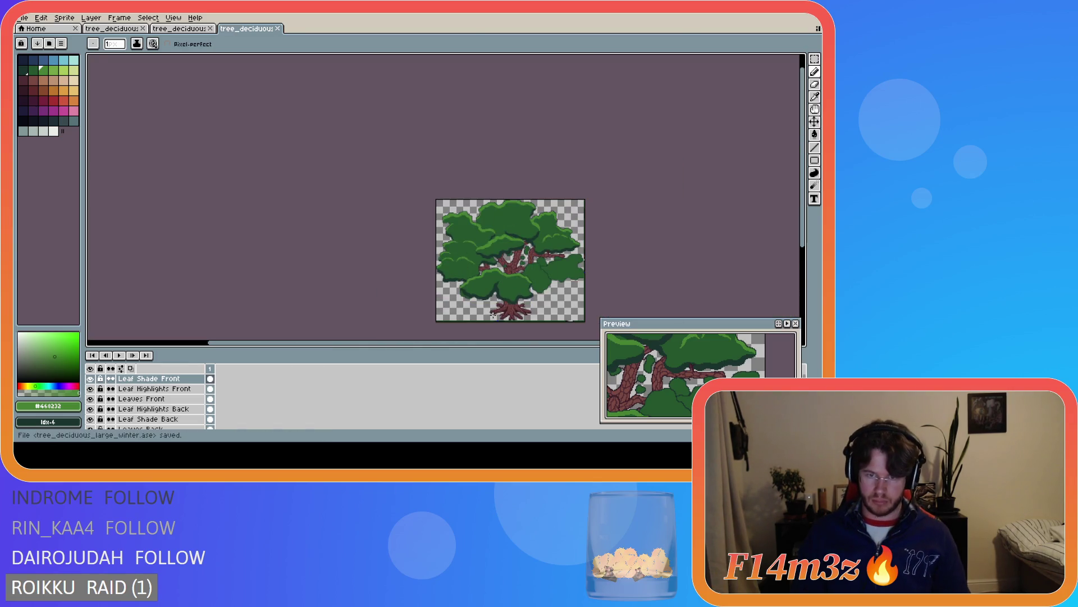
{"action": "scroll", "coordinate": [483, 337], "scroll_direction": "right", "scroll_amount": 2}
{"action": "scroll", "coordinate": [485, 293], "scroll_direction": "up", "scroll_amount": 2}
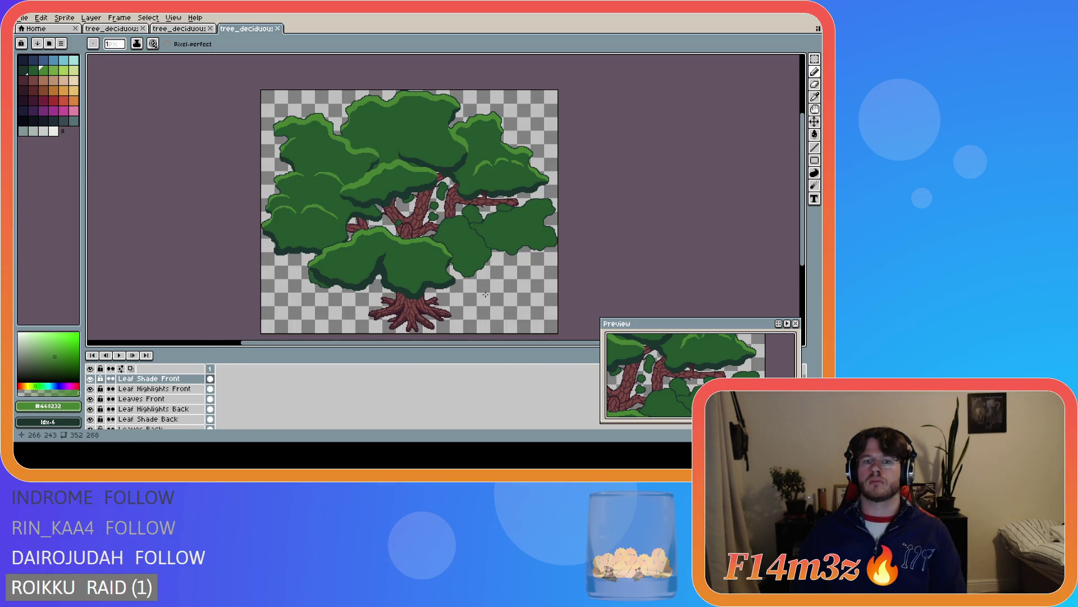
{"action": "key", "text": "ctrl+s"}
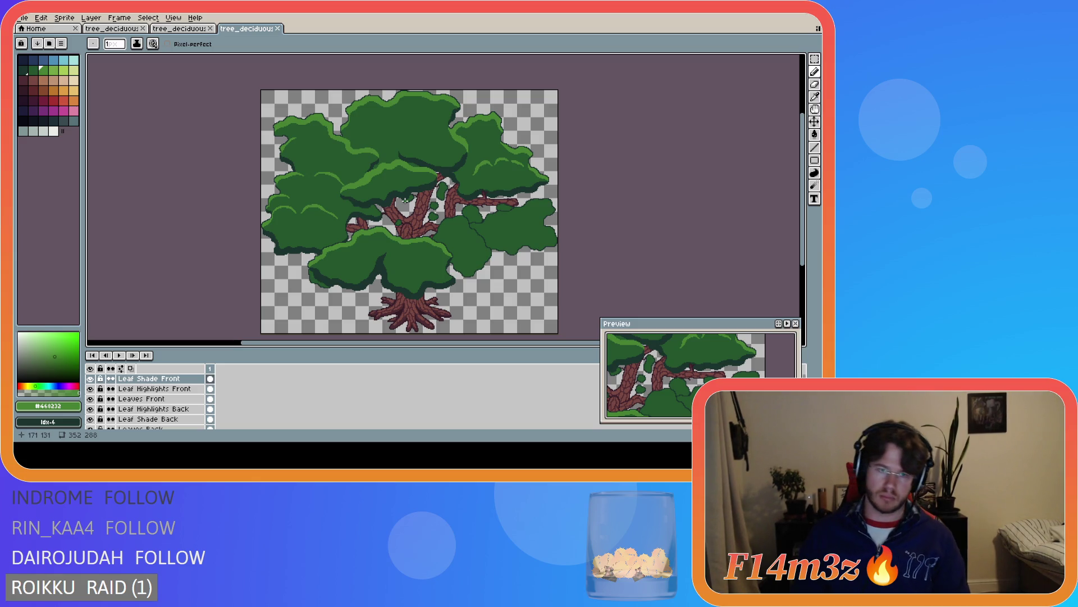
{"action": "scroll", "coordinate": [297, 129], "scroll_direction": "up", "scroll_amount": 3}
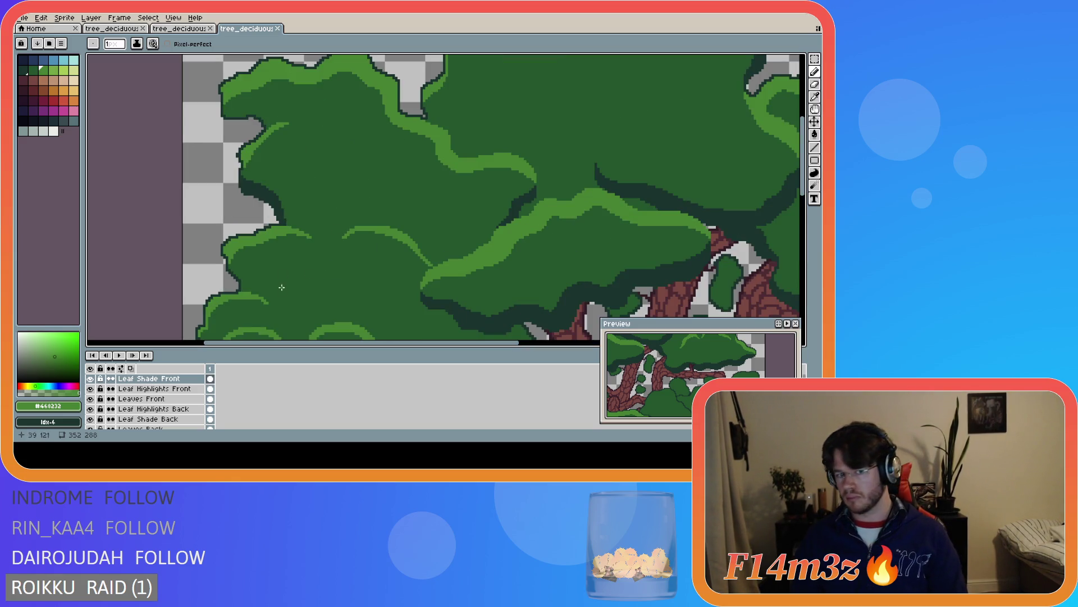
On Leaf Highlights Back, draw light-green highlight lines across the left back foliage
{"action": "left_click", "coordinate": [174, 410]}
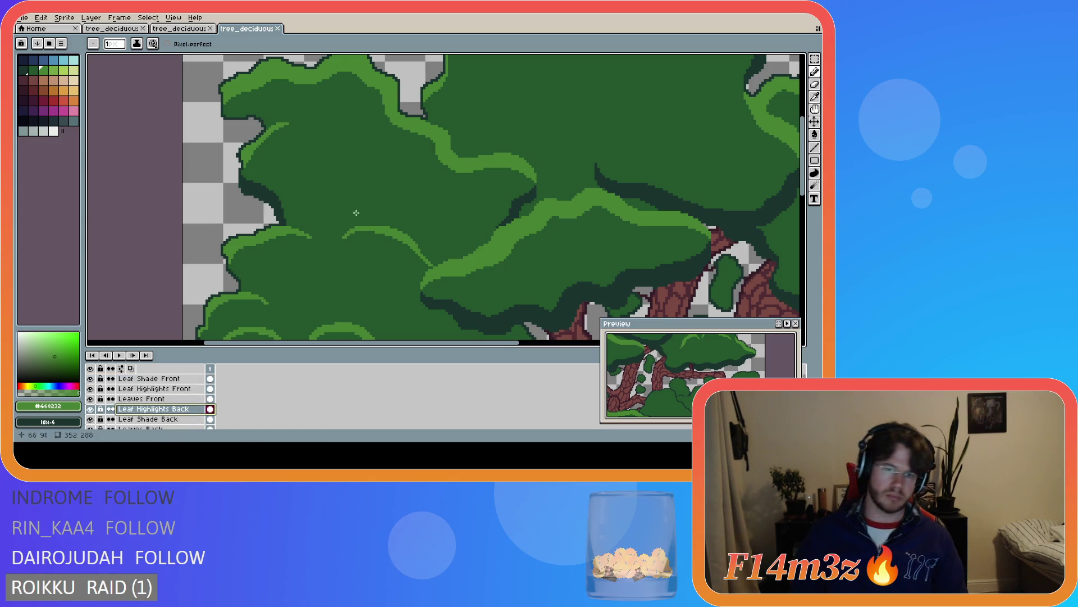
{"action": "left_click", "coordinate": [346, 236]}
{"action": "mouse_move", "coordinate": [345, 236]}
{"action": "left_mouse_down"}
{"action": "mouse_move", "coordinate": [418, 253]}
{"action": "mouse_move", "coordinate": [364, 233]}
{"action": "mouse_move", "coordinate": [377, 234]}
{"action": "left_mouse_up"}
{"action": "scroll", "coordinate": [396, 277], "scroll_direction": "down", "scroll_amount": 5}
{"action": "scroll", "coordinate": [351, 303], "scroll_direction": "up", "scroll_amount": 5}
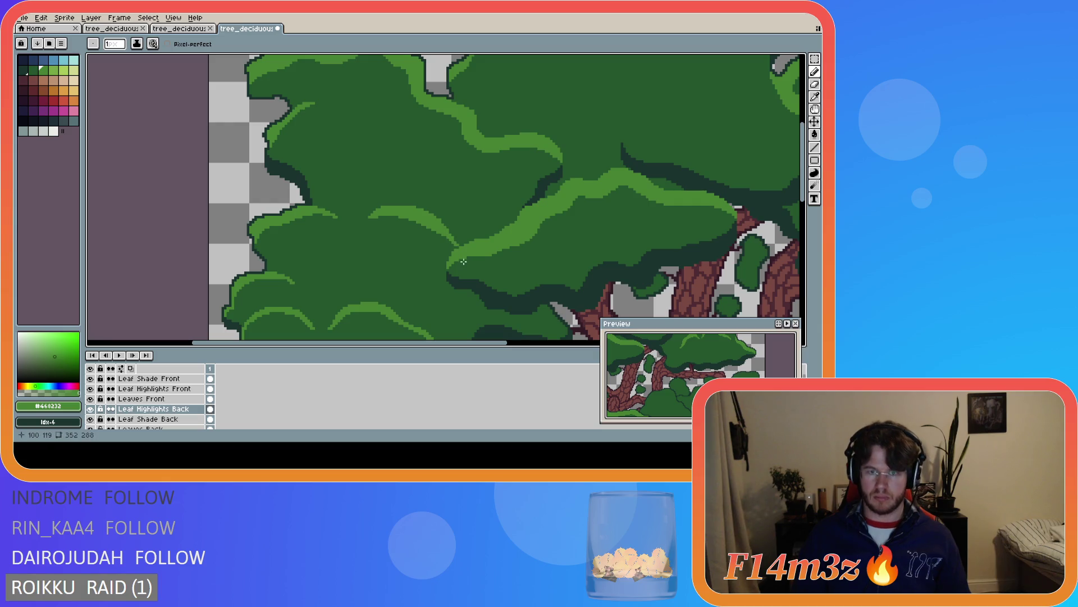
{"action": "left_click_drag", "start_coordinate": [439, 223], "coordinate": [447, 232]}
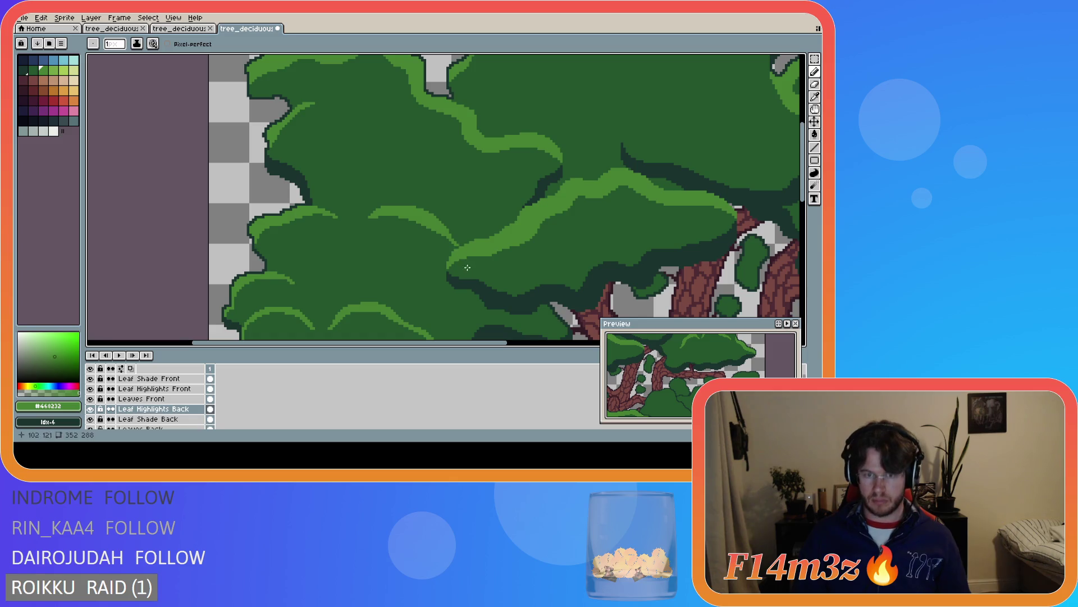
{"action": "scroll", "coordinate": [474, 286], "scroll_direction": "down", "scroll_amount": 3}
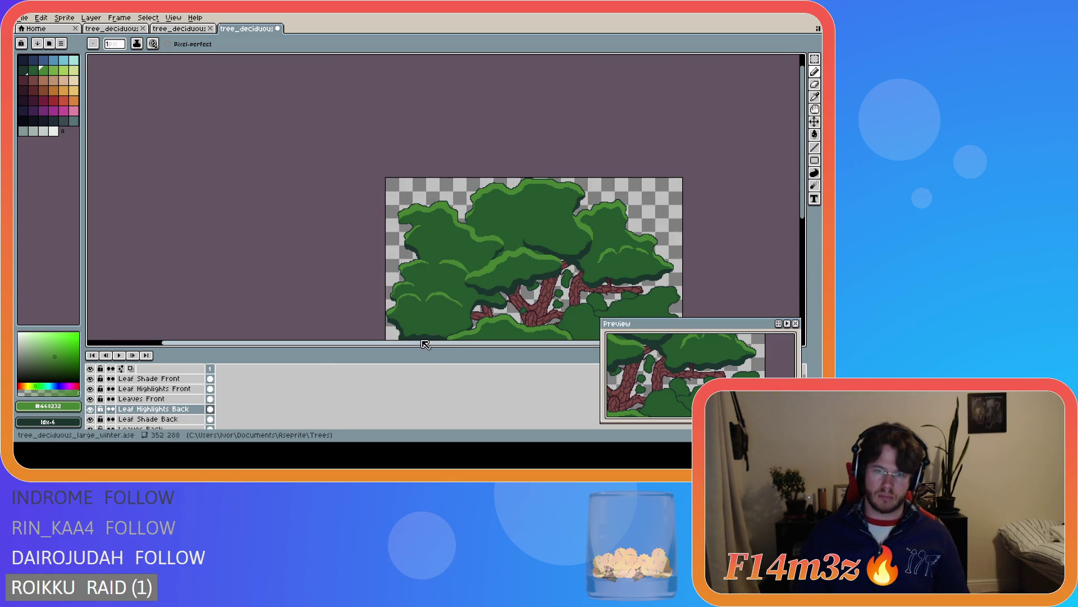
{"action": "scroll", "coordinate": [408, 316], "scroll_direction": "up", "scroll_amount": 2}
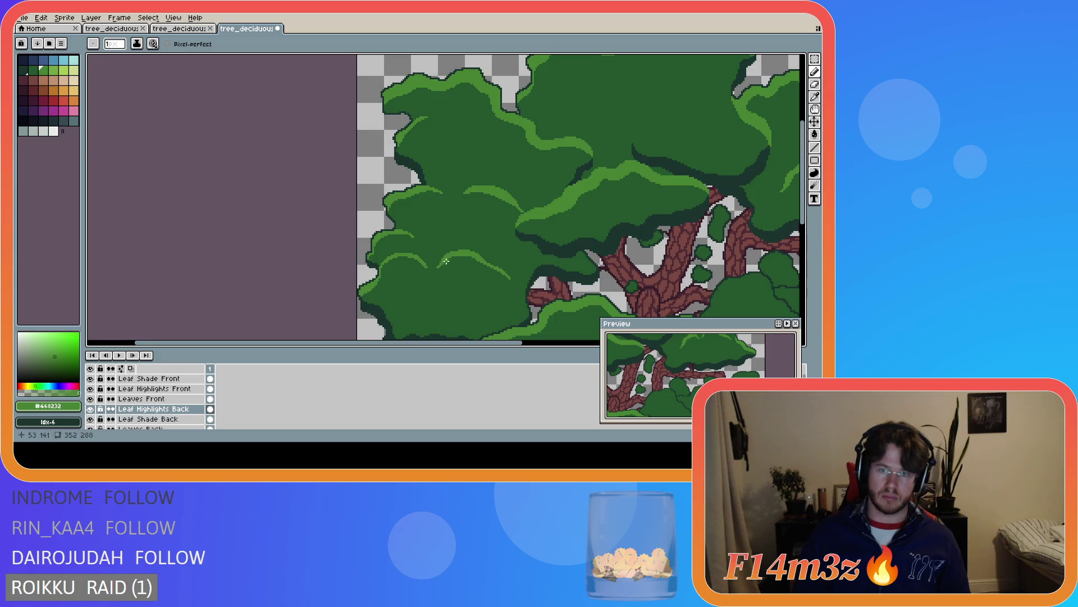
{"action": "scroll", "coordinate": [446, 261], "scroll_direction": "down", "scroll_amount": 3}
{"action": "scroll", "coordinate": [446, 270], "scroll_direction": "up", "scroll_amount": 3}
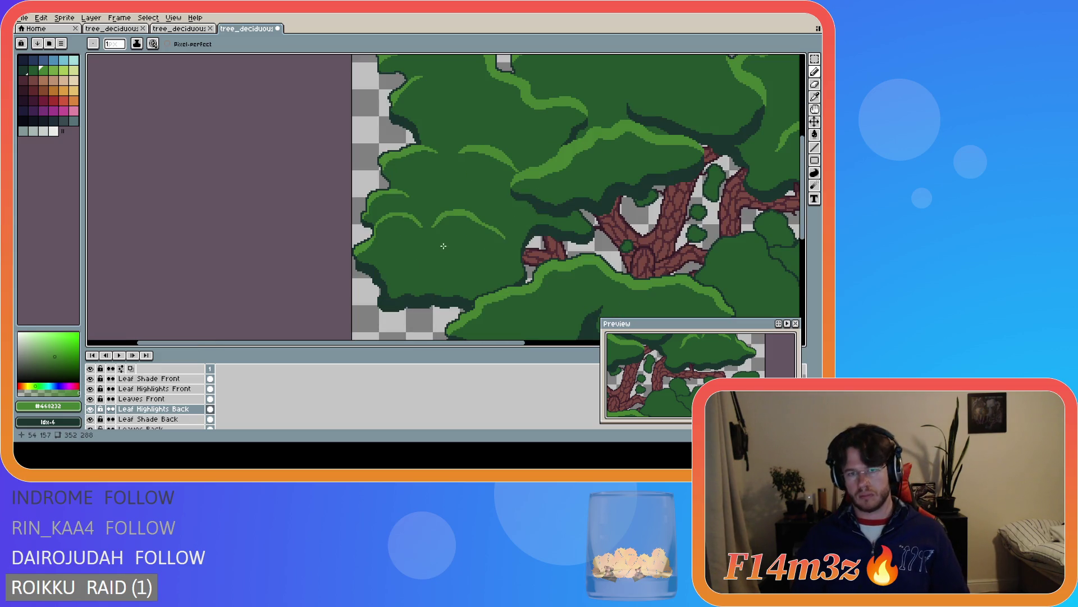
{"action": "left_click_drag", "start_coordinate": [435, 225], "coordinate": [472, 220]}
Paint a light-green highlight arc with a second stroke inside it, then save
{"action": "scroll", "coordinate": [476, 227], "scroll_direction": "up", "scroll_amount": 2}
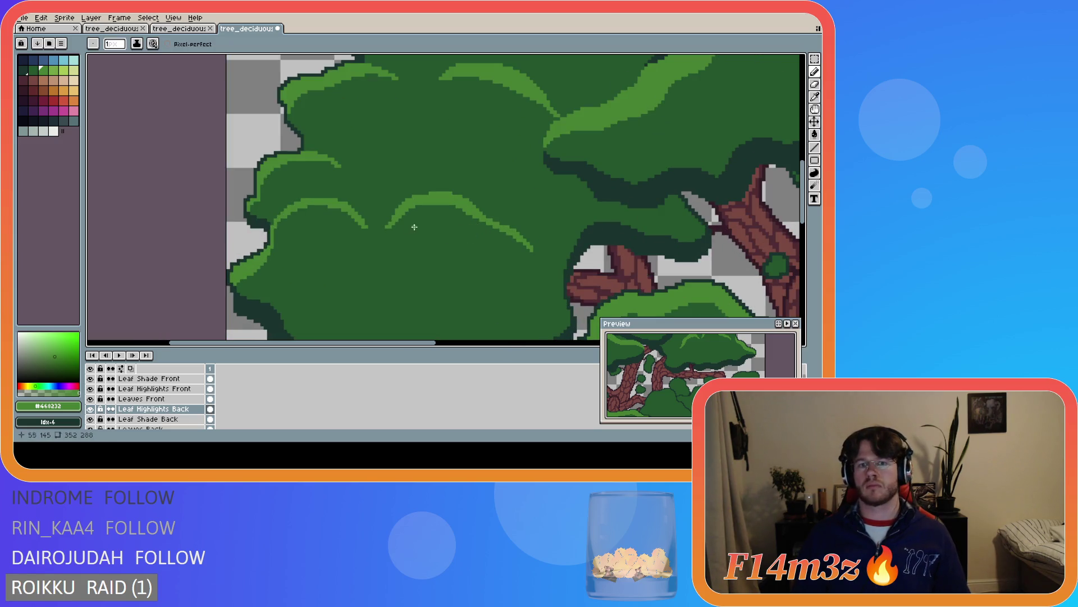
{"action": "mouse_move", "coordinate": [391, 224]}
{"action": "left_mouse_down"}
{"action": "mouse_move", "coordinate": [455, 204]}
{"action": "mouse_move", "coordinate": [476, 223]}
{"action": "left_mouse_up"}
{"action": "left_click_drag", "start_coordinate": [394, 224], "coordinate": [467, 213]}
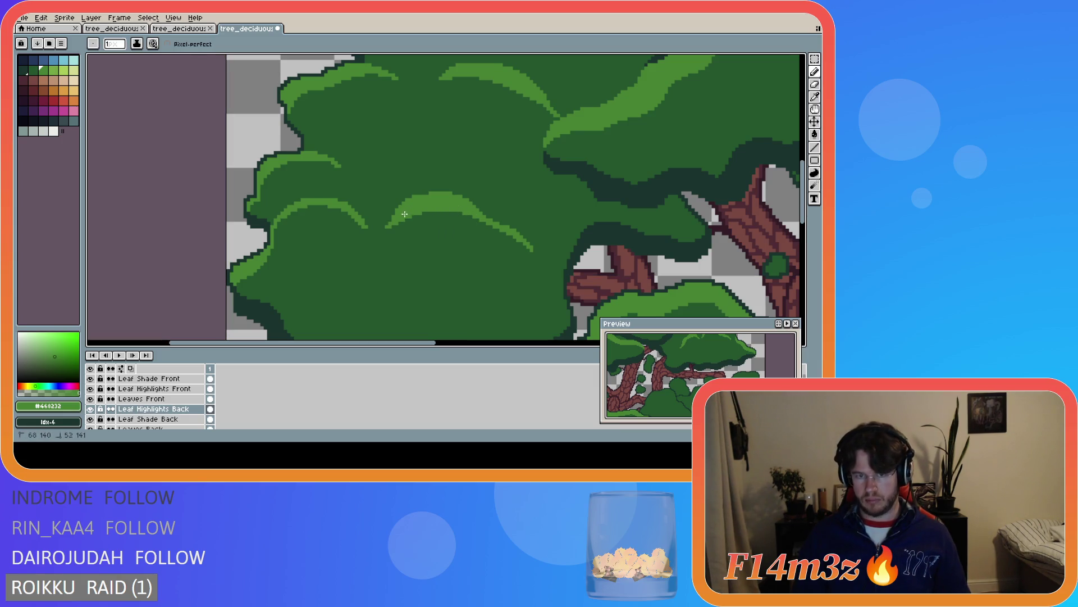
{"action": "scroll", "coordinate": [423, 272], "scroll_direction": "down", "scroll_amount": 2}
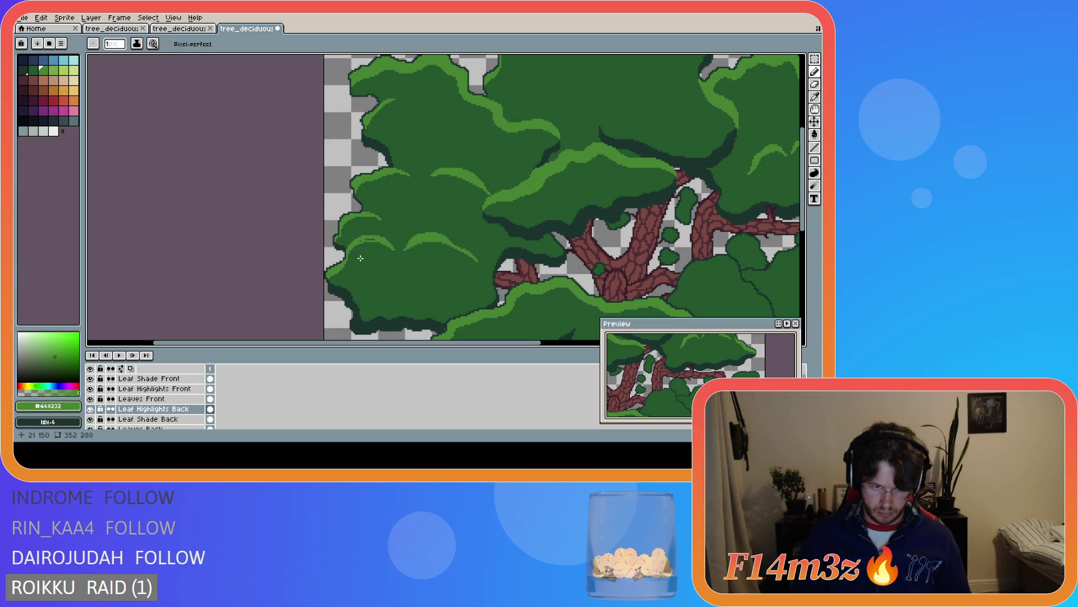
{"action": "scroll", "coordinate": [430, 259], "scroll_direction": "up", "scroll_amount": 1}
{"action": "scroll", "coordinate": [430, 264], "scroll_direction": "down", "scroll_amount": 1}
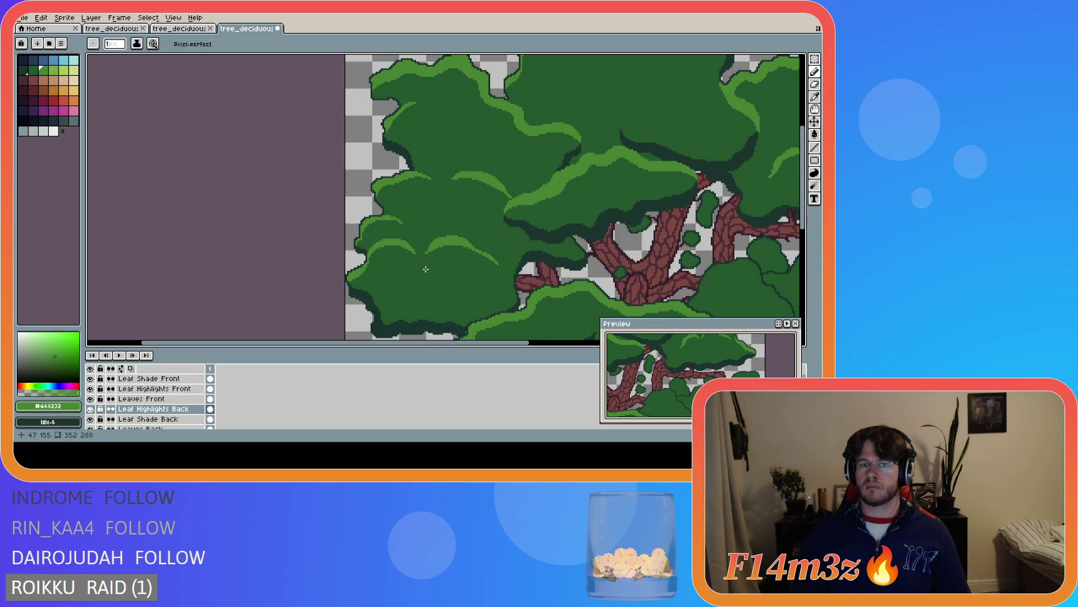
{"action": "scroll", "coordinate": [405, 261], "scroll_direction": "up", "scroll_amount": 2}
{"action": "scroll", "coordinate": [398, 255], "scroll_direction": "down", "scroll_amount": 1}
{"action": "scroll", "coordinate": [414, 291], "scroll_direction": "down", "scroll_amount": 1}
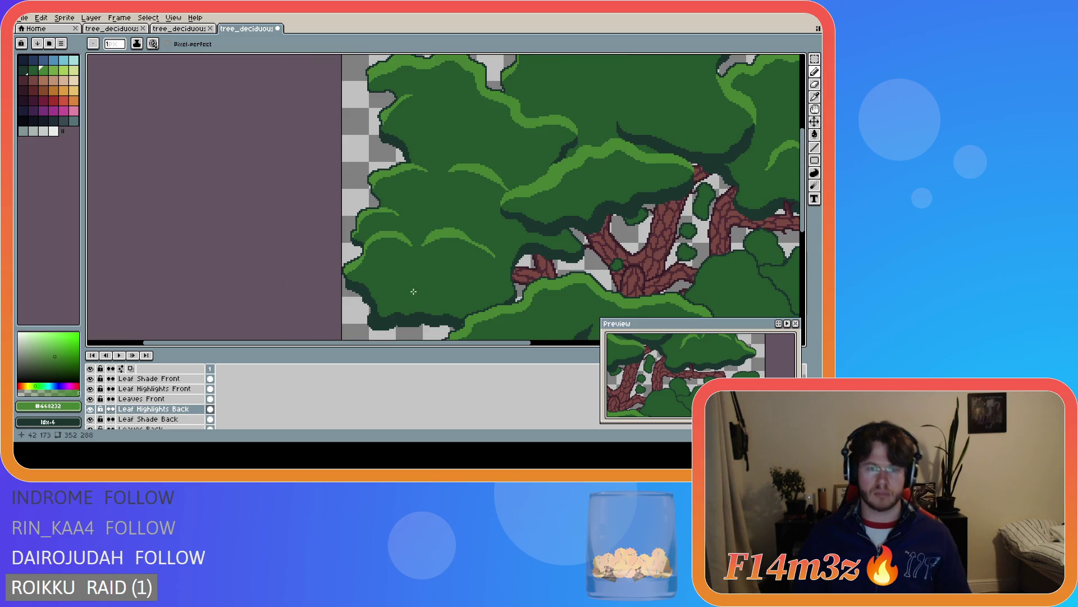
{"action": "key", "text": "ctrl+s"}
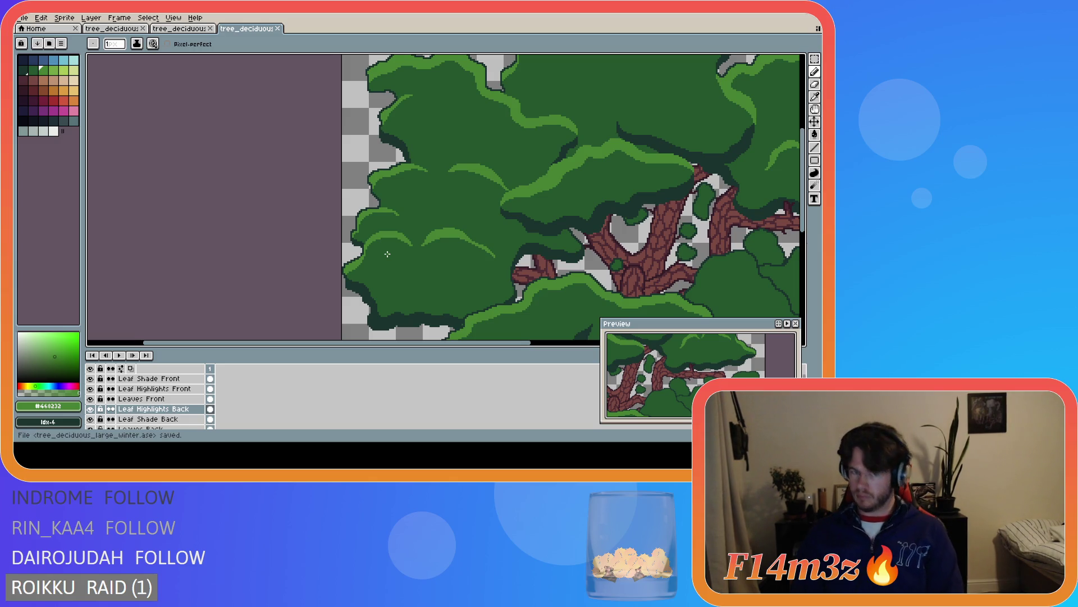
Extend the highlight toward the cluster's left edge, recentre the tree, and save
{"action": "scroll", "coordinate": [382, 247], "scroll_direction": "down", "scroll_amount": 5}
{"action": "scroll", "coordinate": [401, 242], "scroll_direction": "up", "scroll_amount": 4}
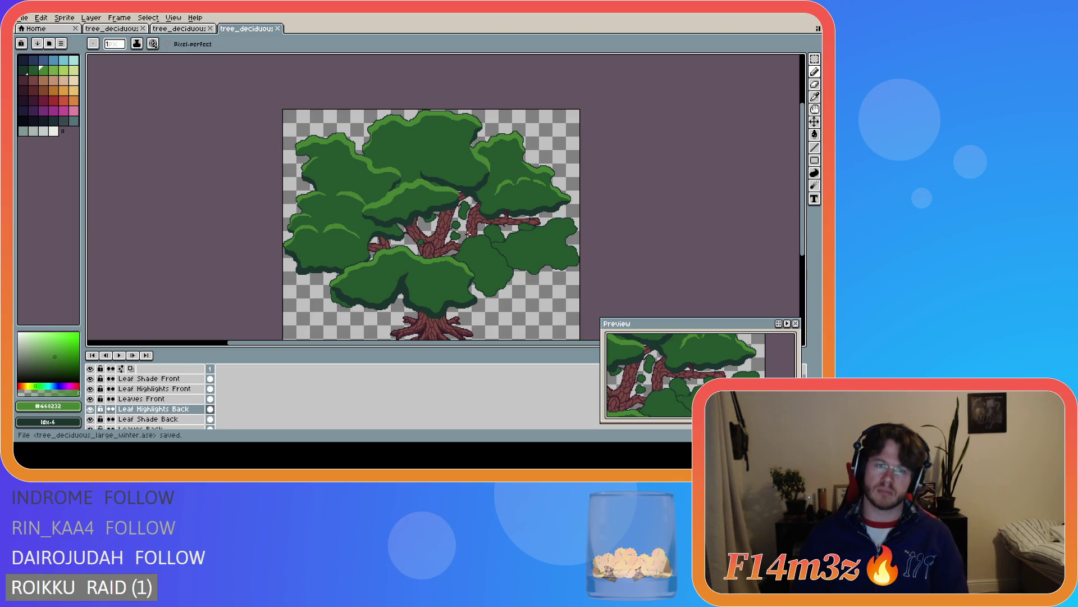
{"action": "scroll", "coordinate": [281, 242], "scroll_direction": "up", "scroll_amount": 3}
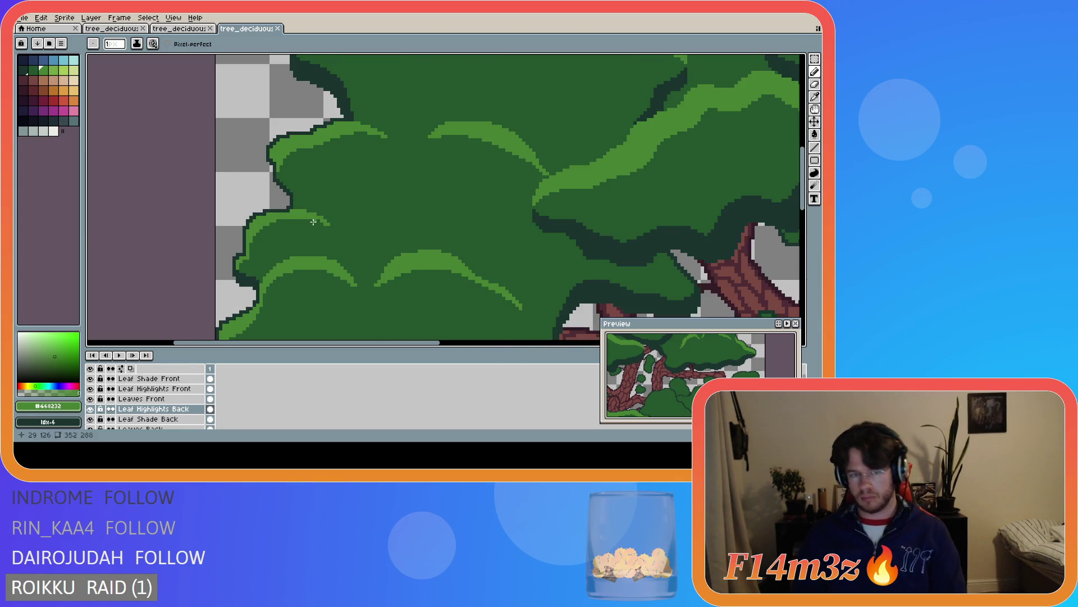
{"action": "mouse_move", "coordinate": [324, 225]}
{"action": "left_mouse_down"}
{"action": "mouse_move", "coordinate": [293, 221]}
{"action": "mouse_move", "coordinate": [250, 242]}
{"action": "left_mouse_up"}
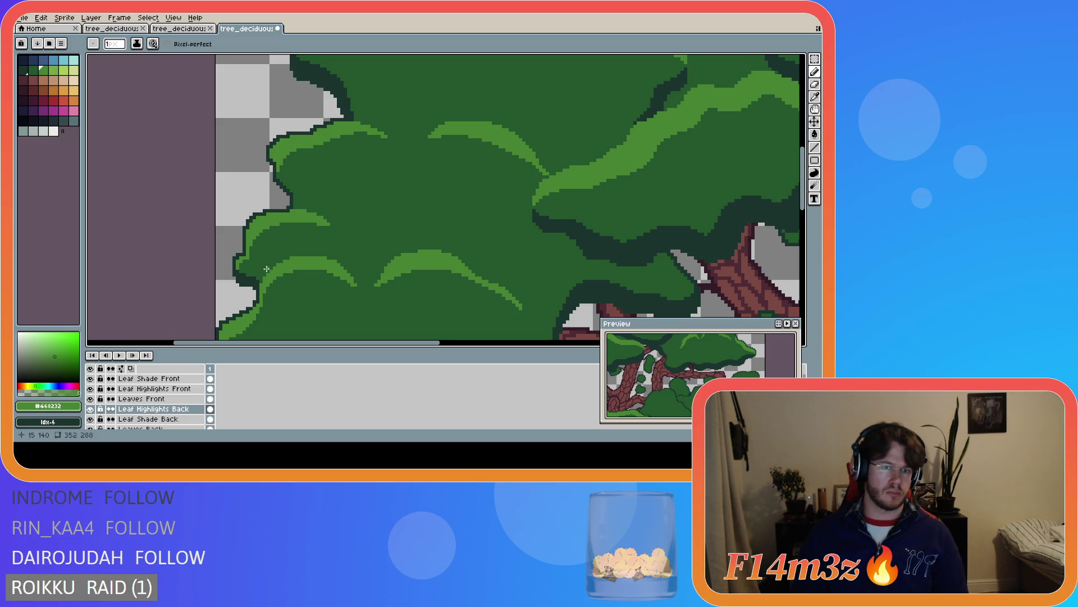
{"action": "key", "text": "ctrl+s"}
{"action": "scroll", "coordinate": [413, 236], "scroll_direction": "down", "scroll_amount": 2}
{"action": "scroll", "coordinate": [331, 246], "scroll_direction": "up", "scroll_amount": 2}
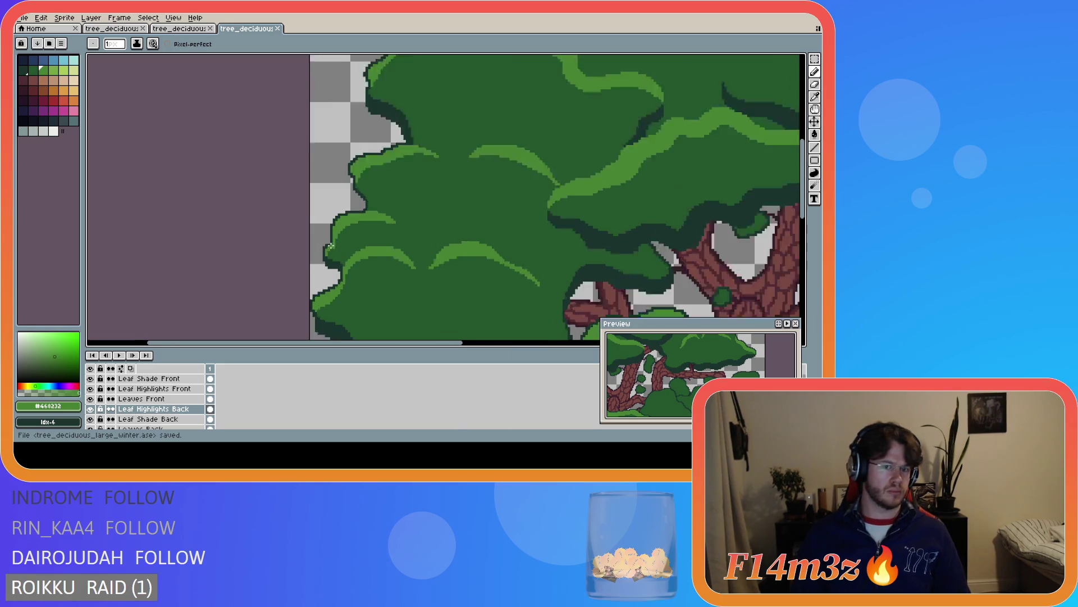
{"action": "scroll", "coordinate": [331, 246], "scroll_direction": "up", "scroll_amount": 1}
{"action": "scroll", "coordinate": [366, 261], "scroll_direction": "up", "scroll_amount": 1}
{"action": "key", "text": "e"}
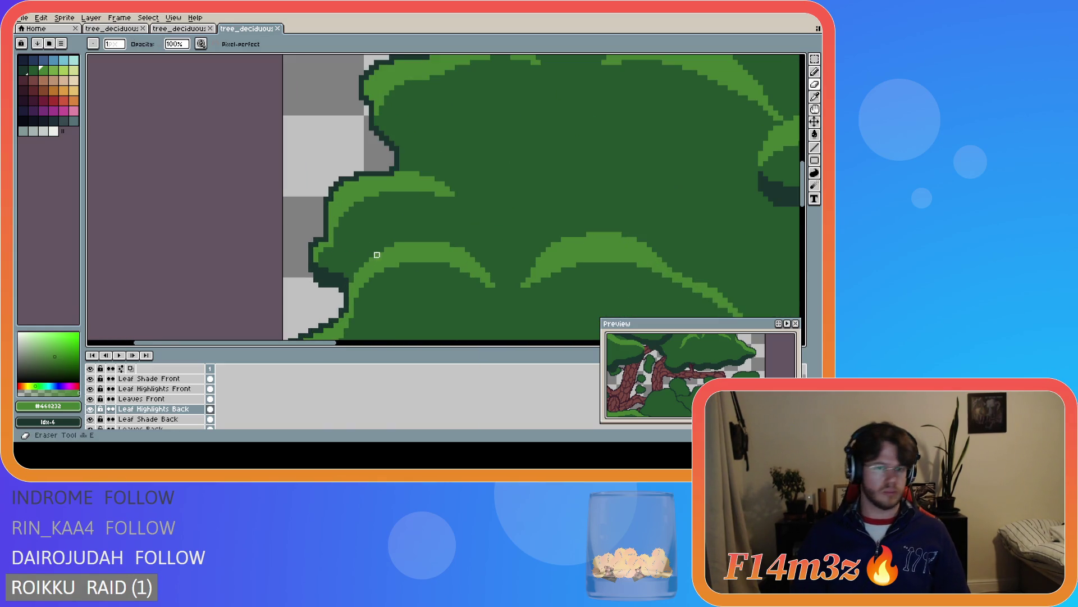
{"action": "key", "text": "v"}
{"action": "scroll", "coordinate": [463, 239], "scroll_direction": "down", "scroll_amount": 3}
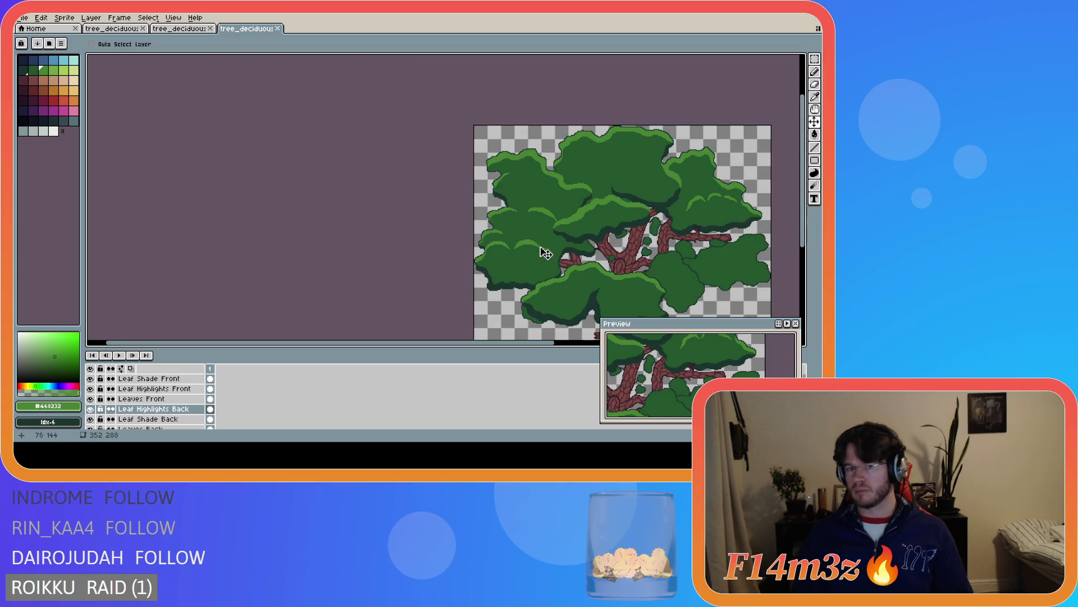
{"action": "left_click_drag", "start_coordinate": [466, 342], "coordinate": [591, 342]}
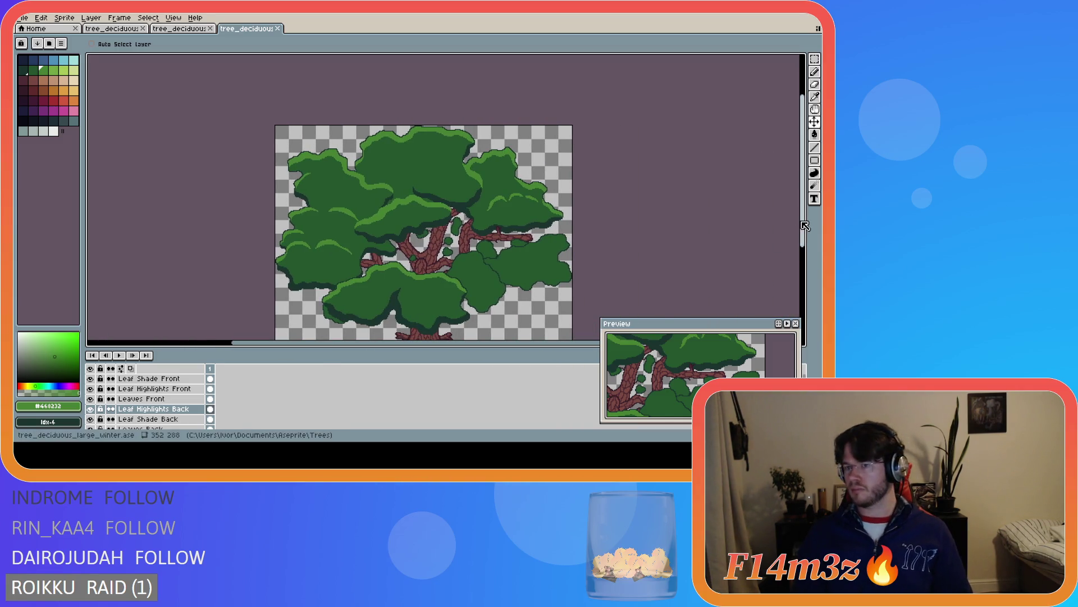
{"action": "scroll", "coordinate": [545, 203], "scroll_direction": "down", "scroll_amount": 1}
{"action": "key", "text": "ctrl+s"}
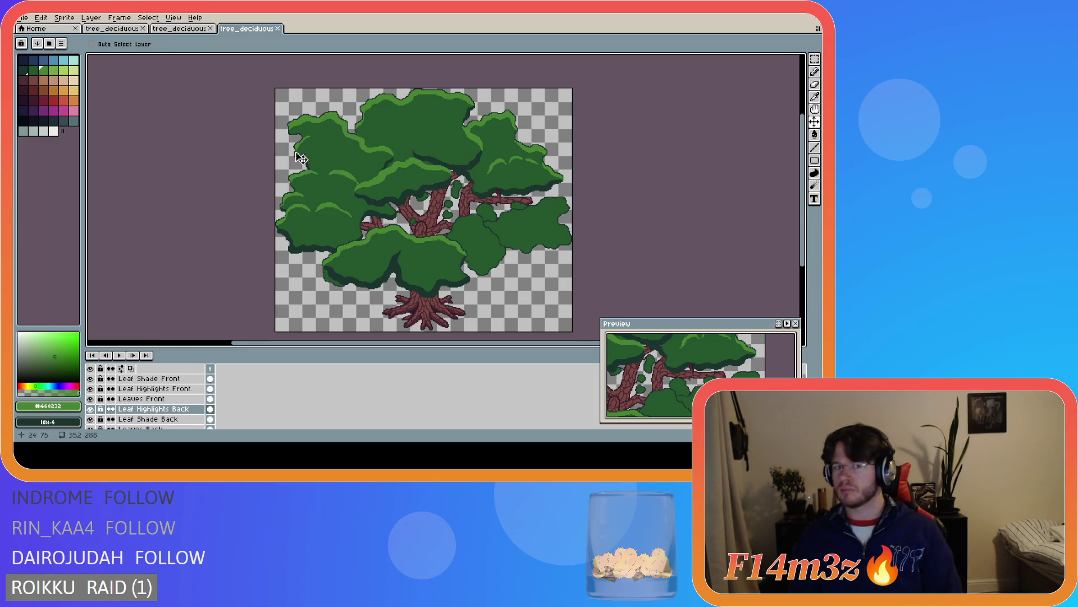
Draw a light-green highlight along the leaf's left edge with the Pencil and save
{"action": "scroll", "coordinate": [306, 158], "scroll_direction": "up", "scroll_amount": 5}
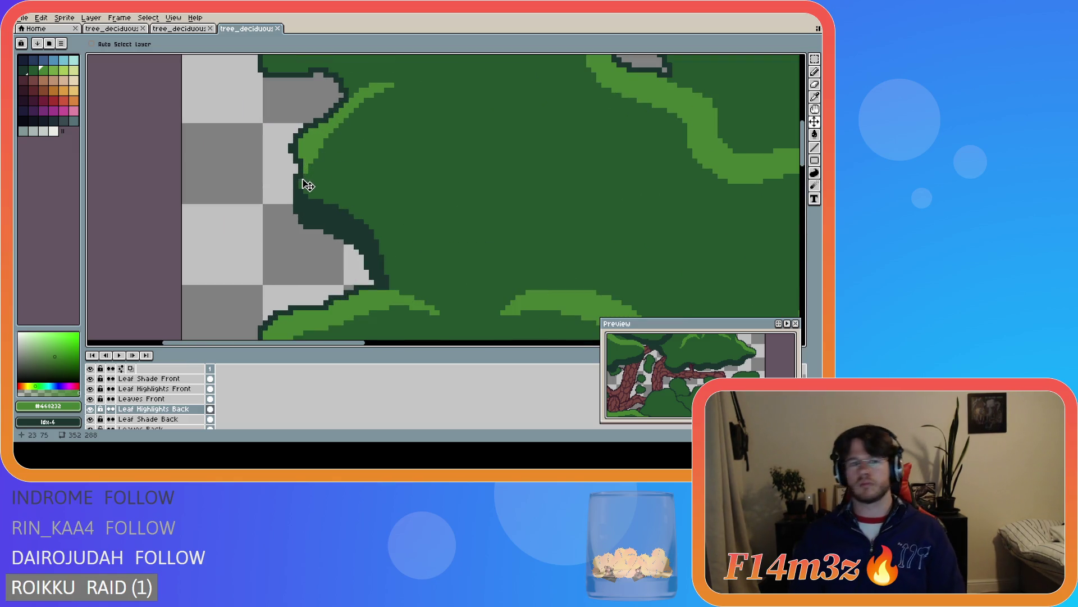
{"action": "key", "text": "v"}
{"action": "key", "text": "b"}
{"action": "left_click_drag", "start_coordinate": [300, 186], "coordinate": [375, 92]}
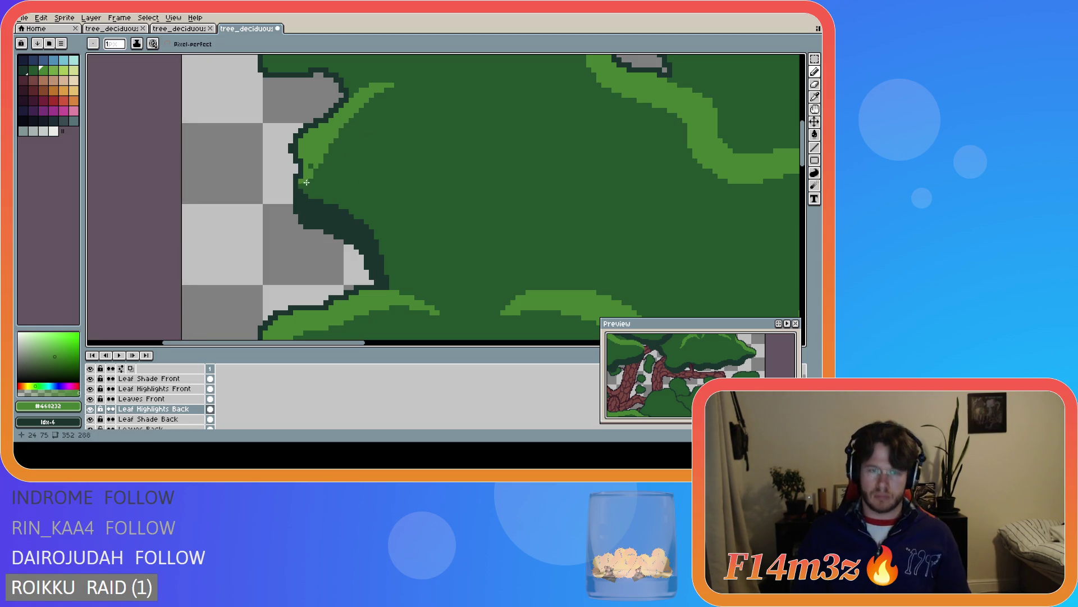
{"action": "scroll", "coordinate": [356, 184], "scroll_direction": "down", "scroll_amount": 3}
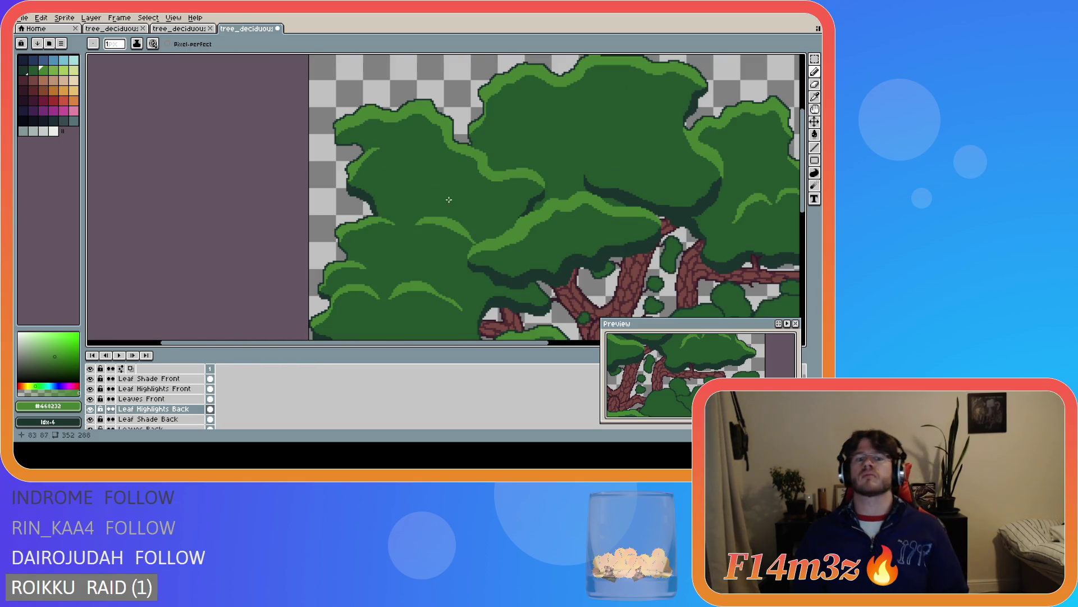
{"action": "scroll", "coordinate": [373, 192], "scroll_direction": "down", "scroll_amount": 1}
{"action": "scroll", "coordinate": [354, 169], "scroll_direction": "up", "scroll_amount": 3}
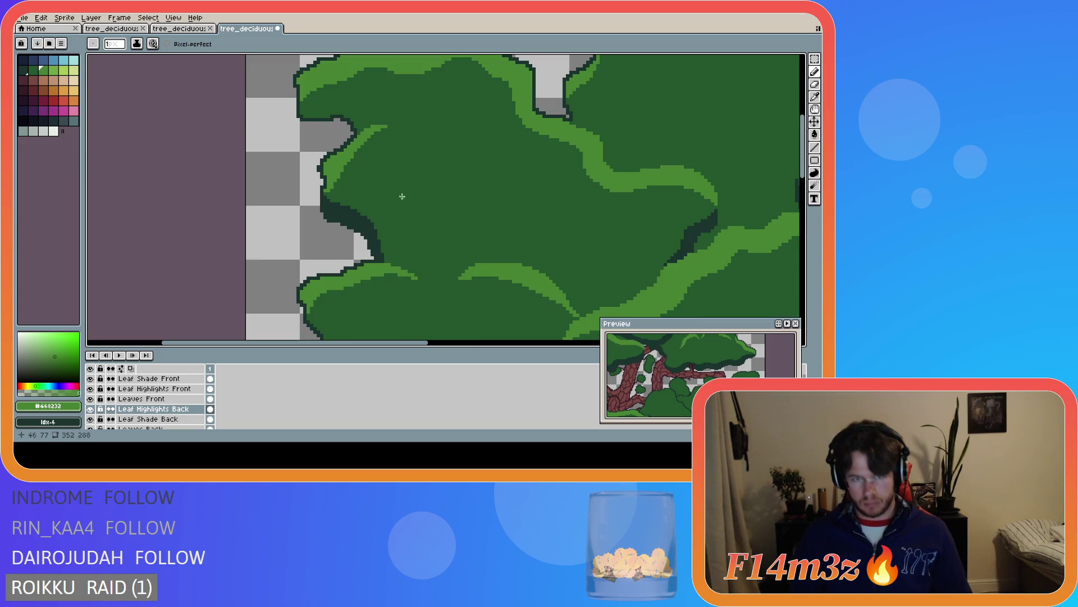
{"action": "scroll", "coordinate": [376, 167], "scroll_direction": "down", "scroll_amount": 4}
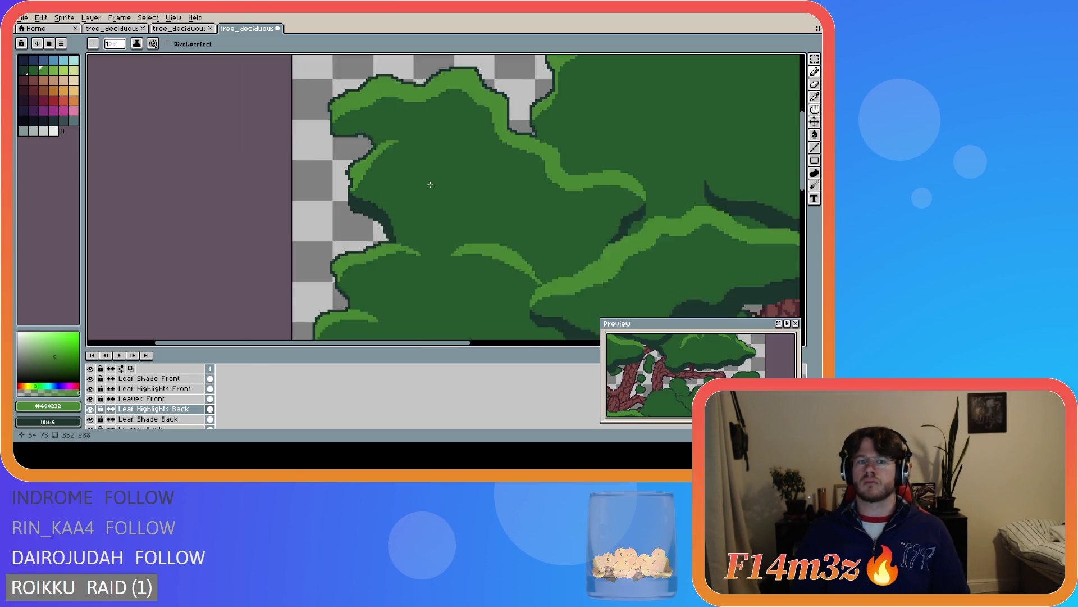
{"action": "key", "text": "ctrl+s"}
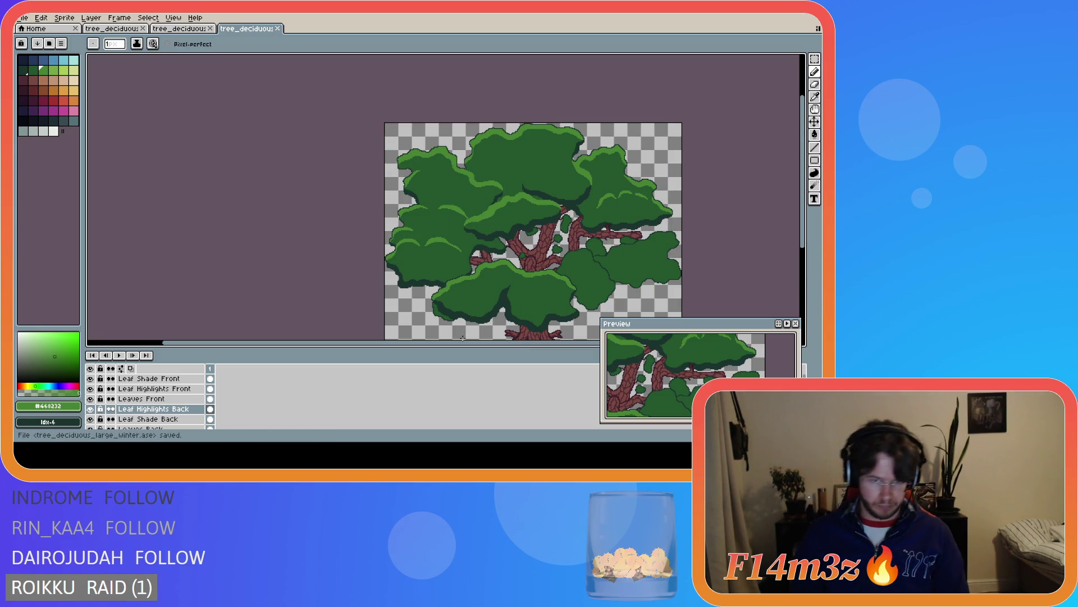
Add a short highlight to the leaf edge and save the tree file
{"action": "scroll", "coordinate": [411, 254], "scroll_direction": "up", "scroll_amount": 3}
{"action": "left_click_drag", "start_coordinate": [382, 223], "coordinate": [368, 239]}
{"action": "key", "text": "ctrl+s"}
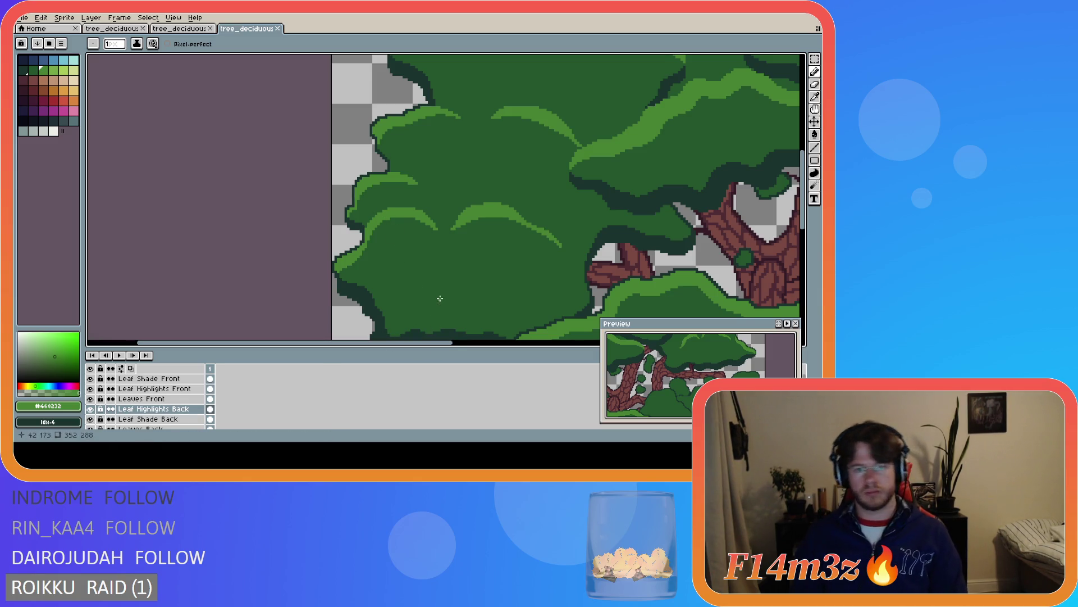
{"action": "scroll", "coordinate": [614, 210], "scroll_direction": "down", "scroll_amount": 5}
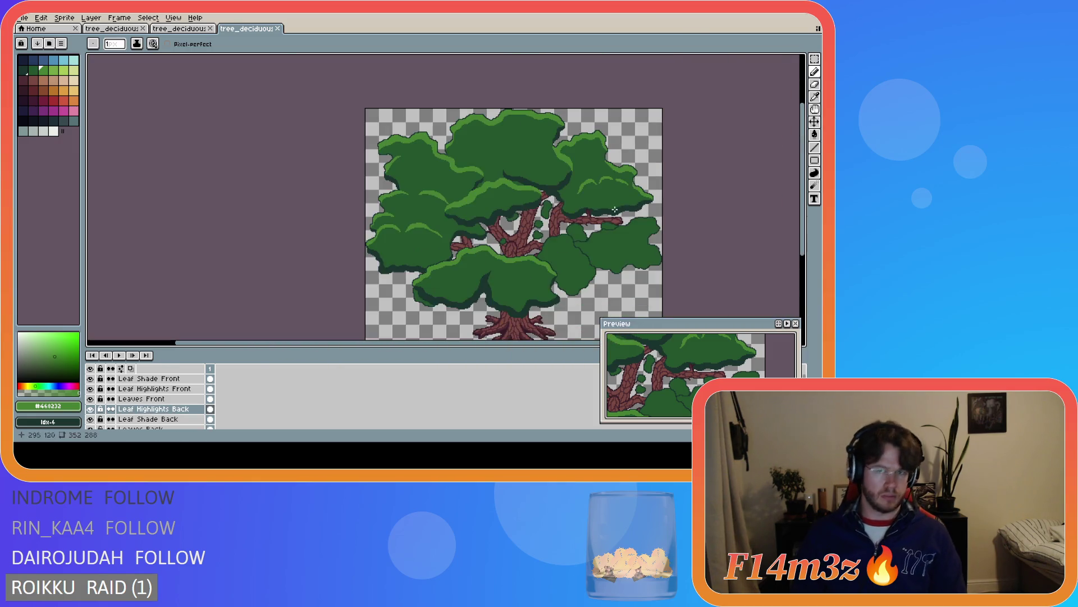
{"action": "scroll", "coordinate": [668, 165], "scroll_direction": "up", "scroll_amount": 3}
{"action": "scroll", "coordinate": [602, 206], "scroll_direction": "down", "scroll_amount": 3}
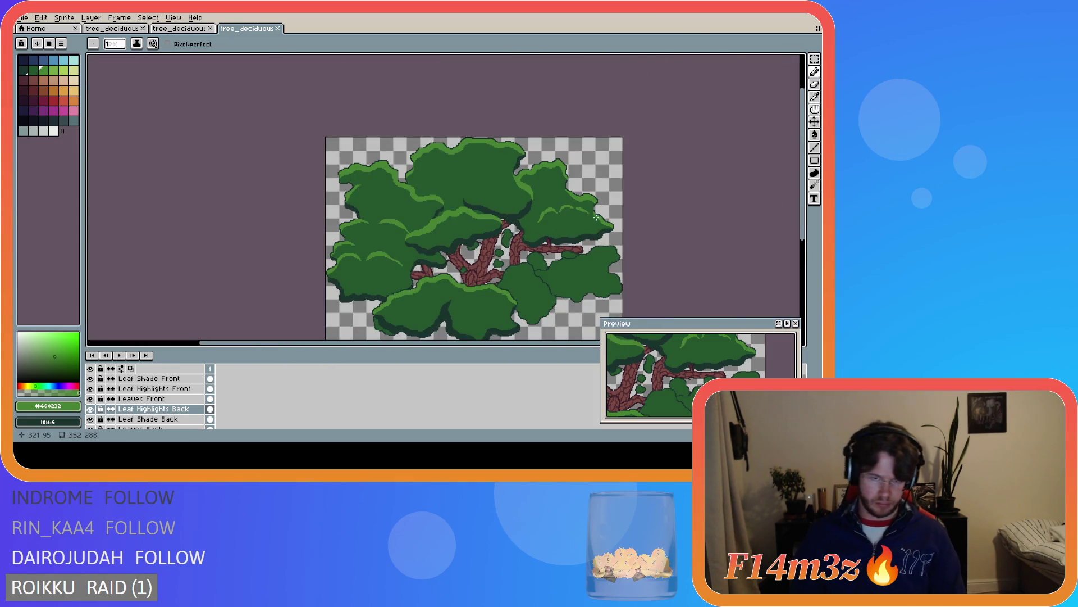
{"action": "scroll", "coordinate": [529, 205], "scroll_direction": "up", "scroll_amount": 4}
Paint three light-green highlight strokes along the right-hand leaf cluster
{"action": "mouse_move", "coordinate": [437, 174]}
{"action": "left_mouse_down"}
{"action": "mouse_move", "coordinate": [393, 185]}
{"action": "mouse_move", "coordinate": [390, 207]}
{"action": "left_mouse_up"}
{"action": "scroll", "coordinate": [438, 207], "scroll_direction": "down", "scroll_amount": 3}
{"action": "scroll", "coordinate": [487, 213], "scroll_direction": "up", "scroll_amount": 3}
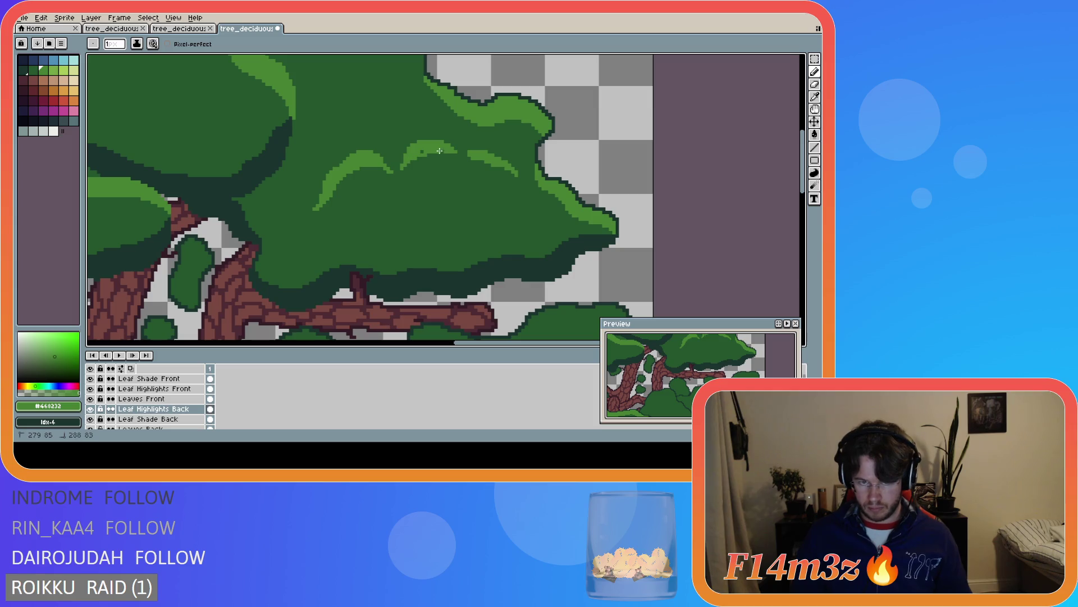
{"action": "left_click_drag", "start_coordinate": [474, 158], "coordinate": [503, 168]}
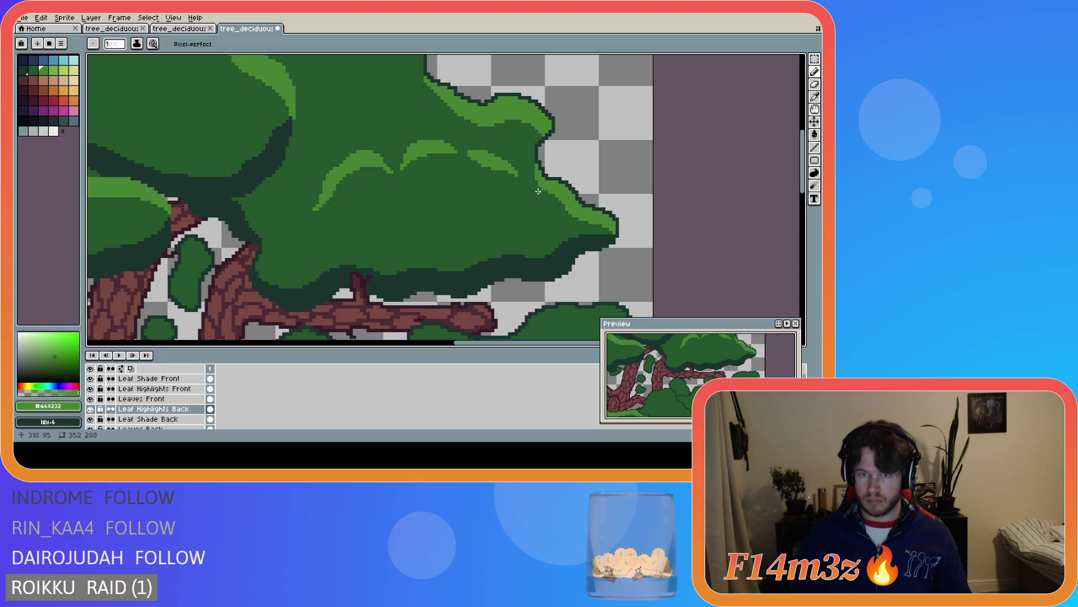
{"action": "scroll", "coordinate": [575, 221], "scroll_direction": "down", "scroll_amount": 3}
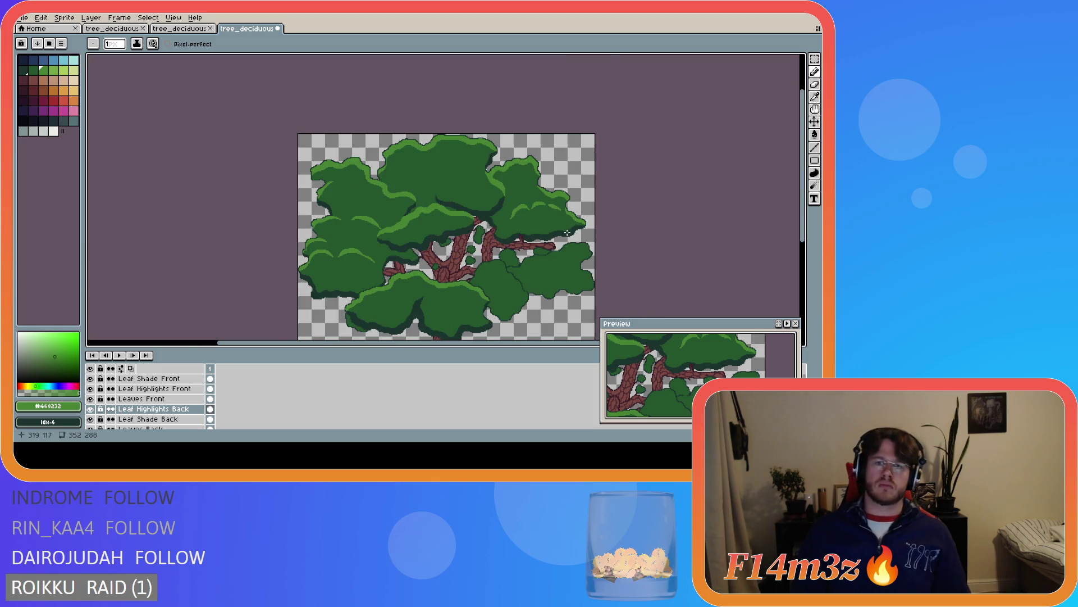
{"action": "scroll", "coordinate": [564, 222], "scroll_direction": "up", "scroll_amount": 3}
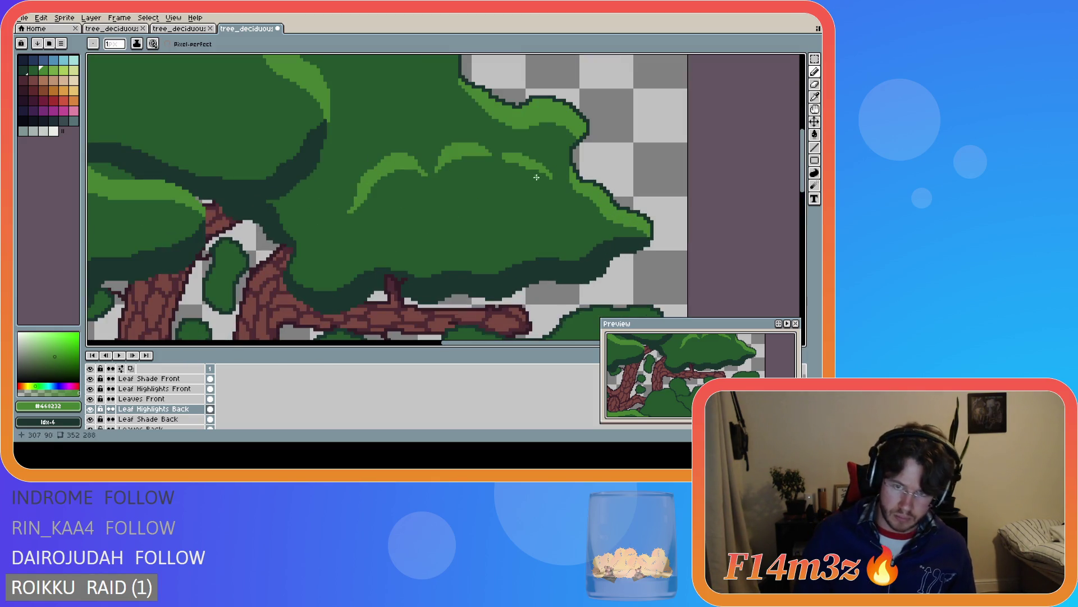
{"action": "left_click_drag", "start_coordinate": [507, 160], "coordinate": [537, 170]}
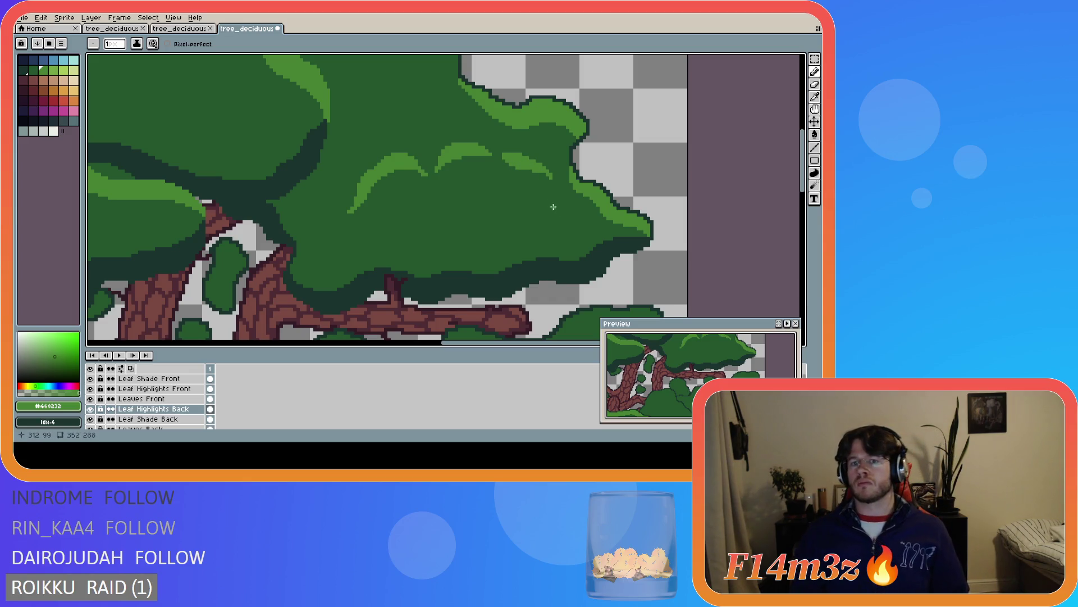
{"action": "scroll", "coordinate": [553, 207], "scroll_direction": "down", "scroll_amount": 2}
{"action": "scroll", "coordinate": [546, 197], "scroll_direction": "up", "scroll_amount": 2}
{"action": "scroll", "coordinate": [547, 200], "scroll_direction": "down", "scroll_amount": 2}
Return to the Pencil and save tree_deciduous_large_winter.ase
{"action": "key", "text": "v"}
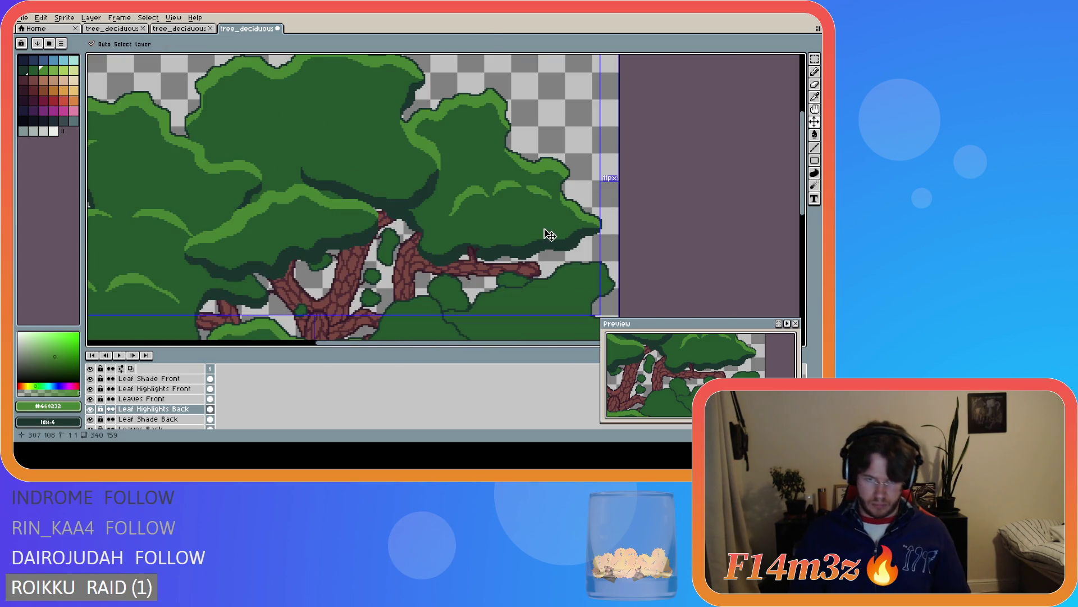
{"action": "key", "text": "b"}
{"action": "scroll", "coordinate": [548, 231], "scroll_direction": "down", "scroll_amount": 3}
{"action": "scroll", "coordinate": [542, 228], "scroll_direction": "up", "scroll_amount": 1}
{"action": "key", "text": "ctrl+s"}
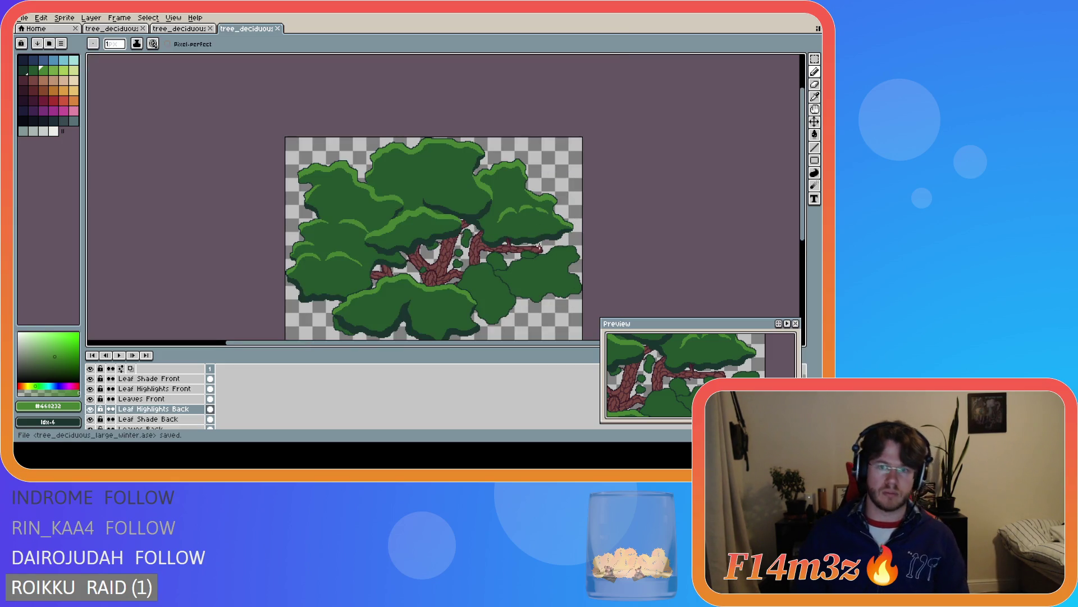
Zoom into the upper-left canopy and make Leaf Shade Back the active layer
{"action": "left_click_drag", "start_coordinate": [797, 218], "coordinate": [774, 233]}
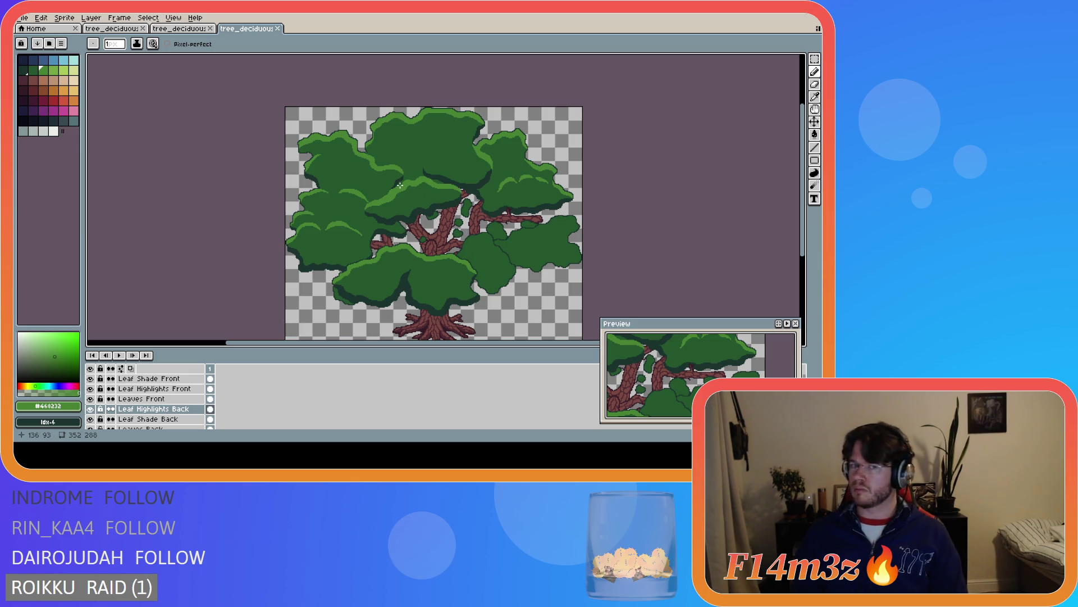
{"action": "scroll", "coordinate": [381, 177], "scroll_direction": "up", "scroll_amount": 3}
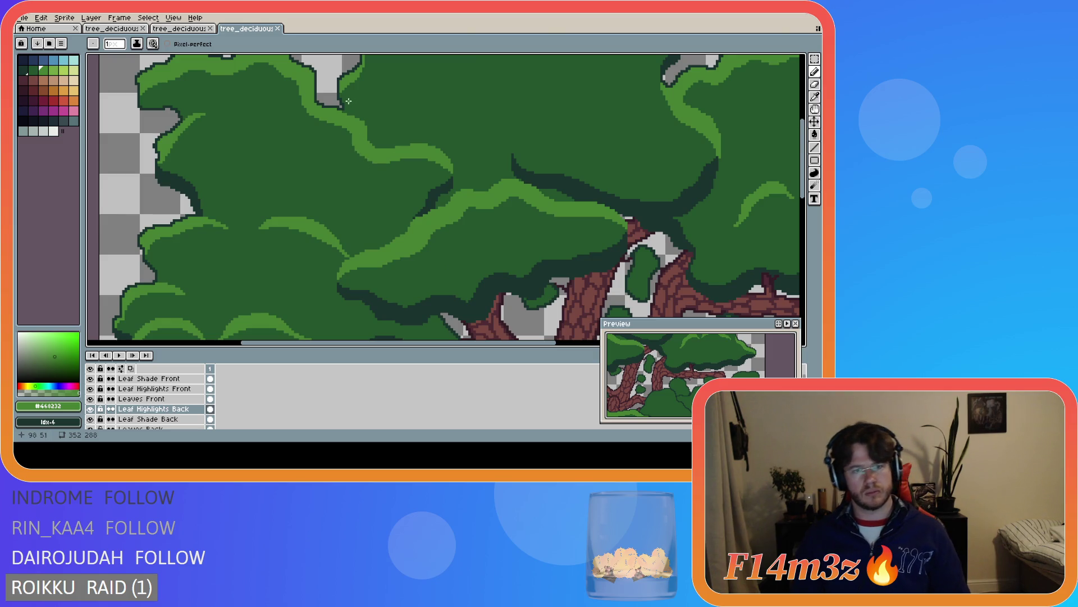
{"action": "left_click", "coordinate": [163, 419]}
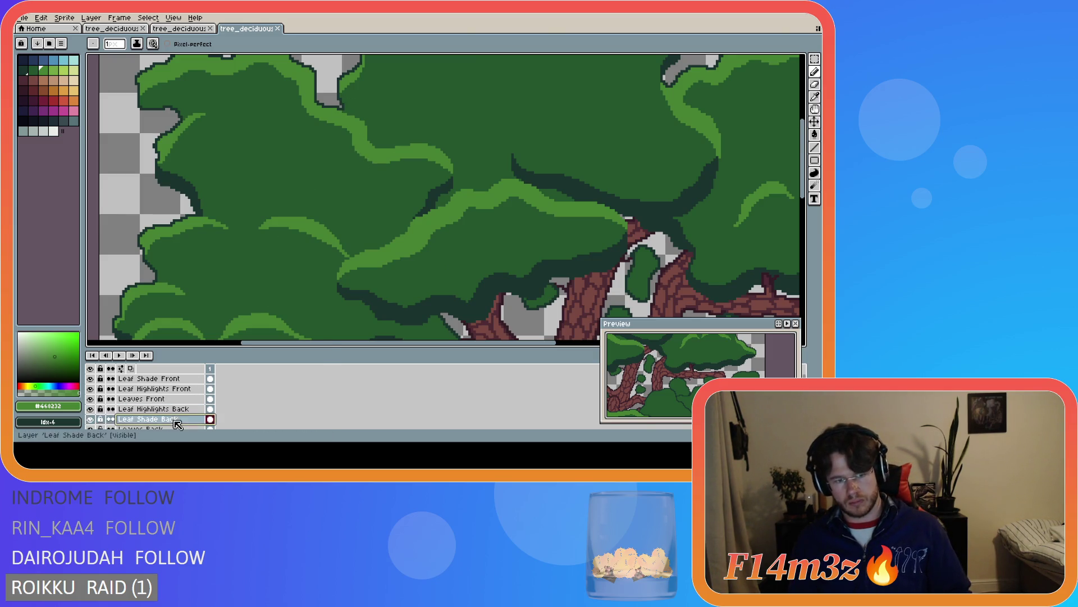
Sample dark green #19332d from the canopy and paint a short shade stroke near the canopy gap
{"action": "key", "text": "i"}
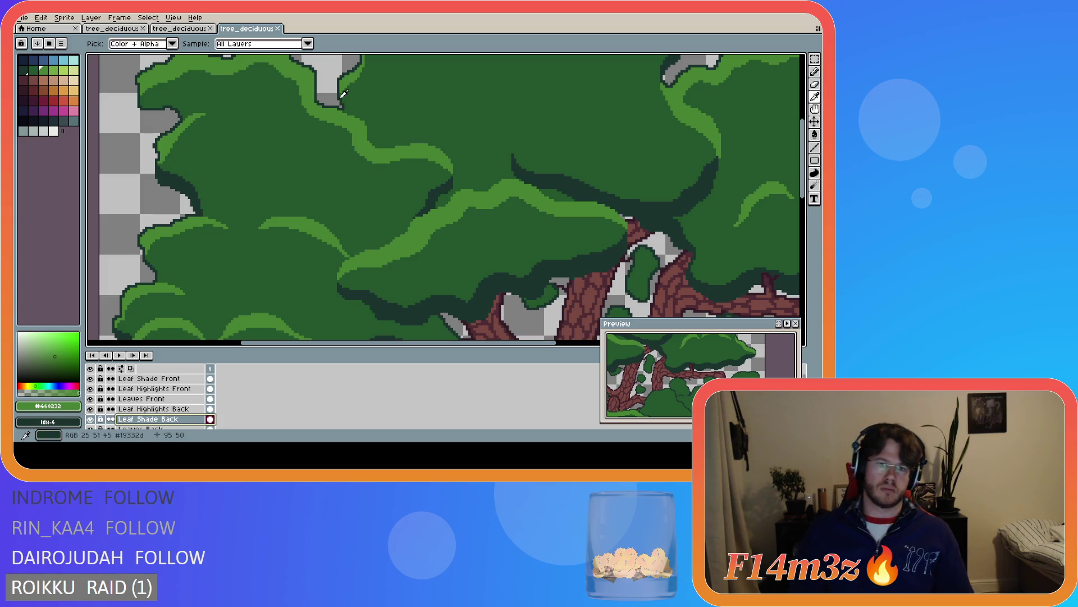
{"action": "left_click", "coordinate": [343, 98]}
{"action": "key", "text": "b"}
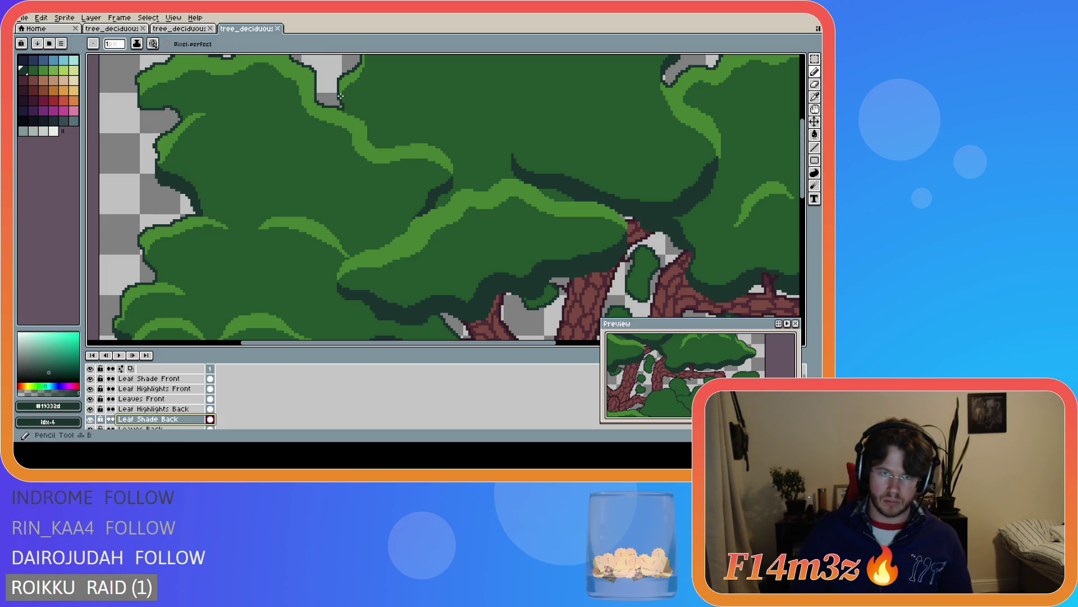
{"action": "left_click", "coordinate": [352, 113]}
{"action": "key", "text": "ctrl+z"}
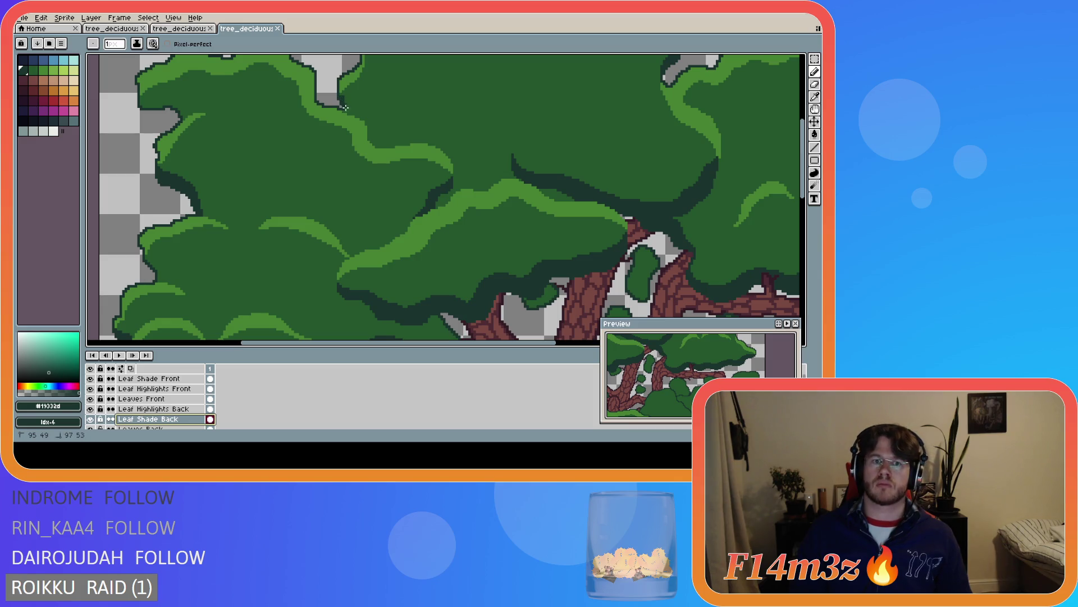
{"action": "left_click_drag", "start_coordinate": [340, 96], "coordinate": [346, 111]}
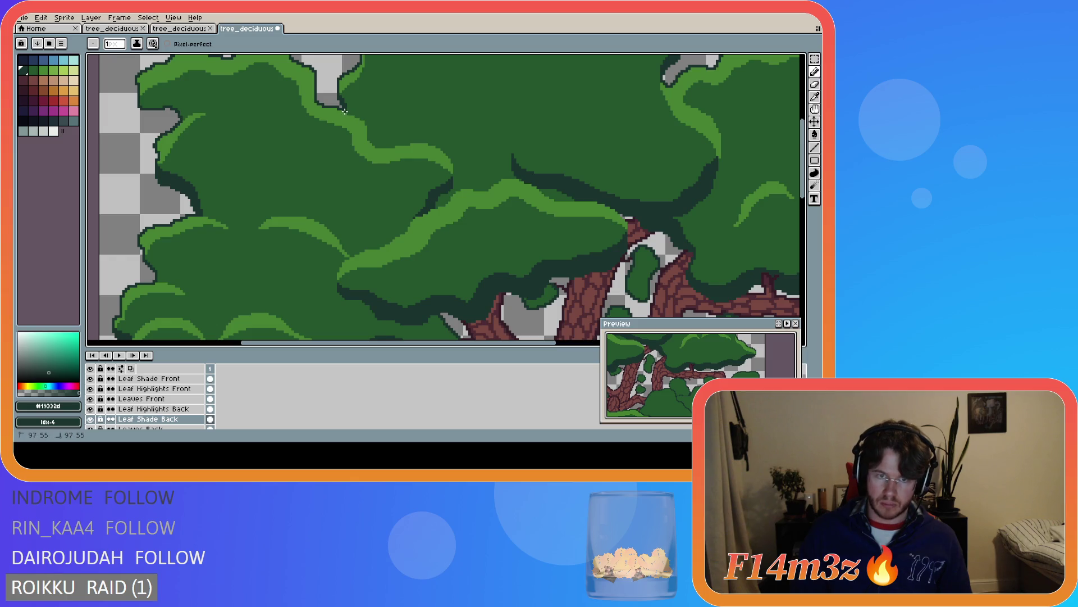
Check the new canopy shading and save the tree file
{"action": "scroll", "coordinate": [344, 110], "scroll_direction": "down", "scroll_amount": 4}
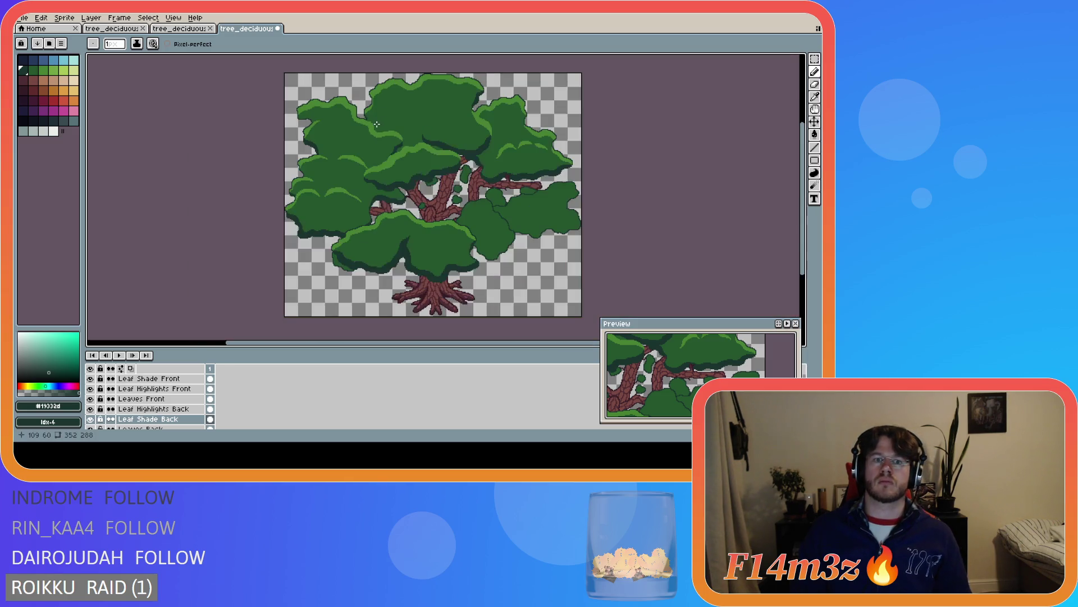
{"action": "scroll", "coordinate": [351, 115], "scroll_direction": "up", "scroll_amount": 5}
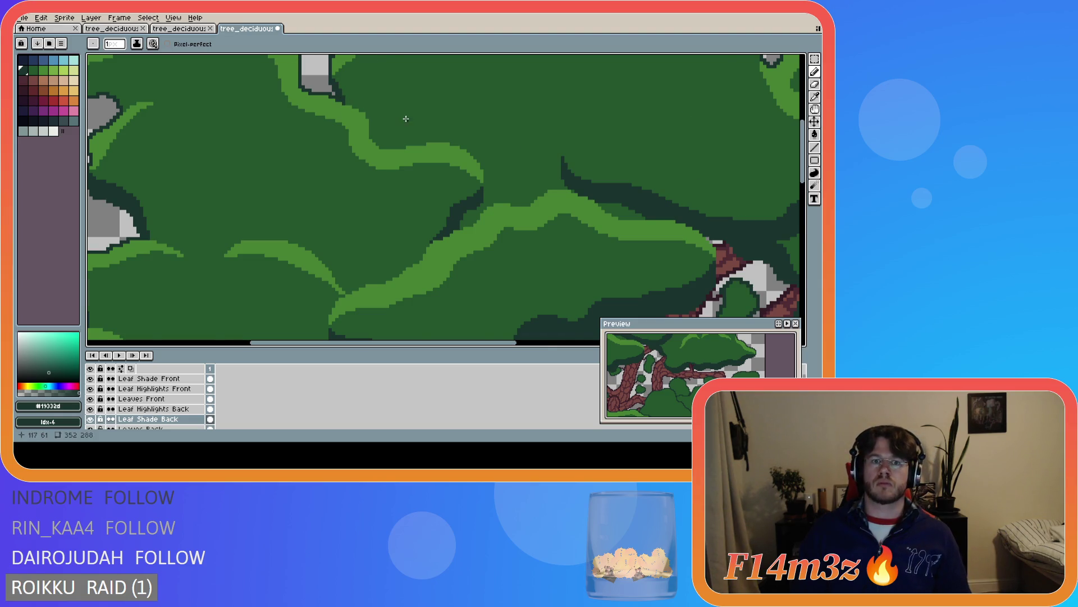
{"action": "scroll", "coordinate": [404, 113], "scroll_direction": "down", "scroll_amount": 4}
{"action": "key", "text": "ctrl+s"}
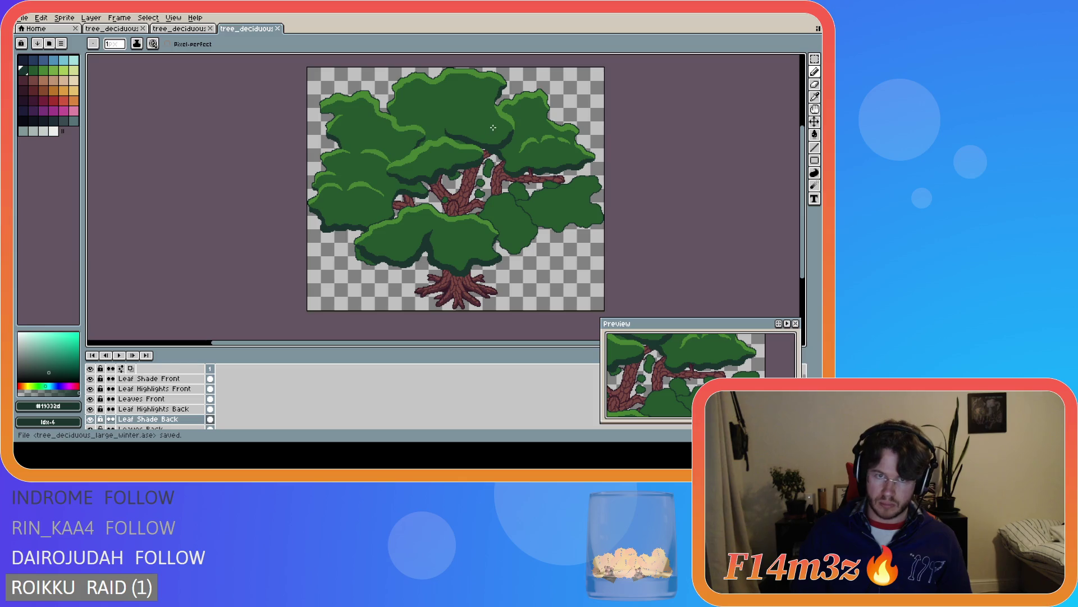
{"action": "scroll", "coordinate": [491, 120], "scroll_direction": "up", "scroll_amount": 3}
{"action": "scroll", "coordinate": [423, 119], "scroll_direction": "down", "scroll_amount": 3}
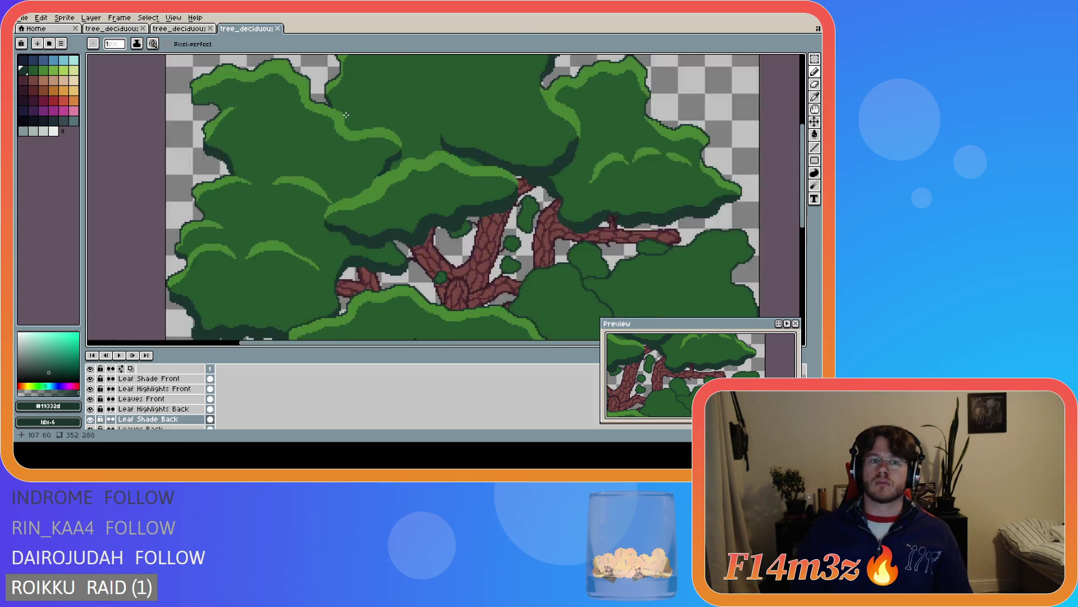
{"action": "key", "text": "ctrl+s"}
Add dark #19332d outline pixels at the canopy's right edge and save again
{"action": "scroll", "coordinate": [361, 105], "scroll_direction": "up", "scroll_amount": 2}
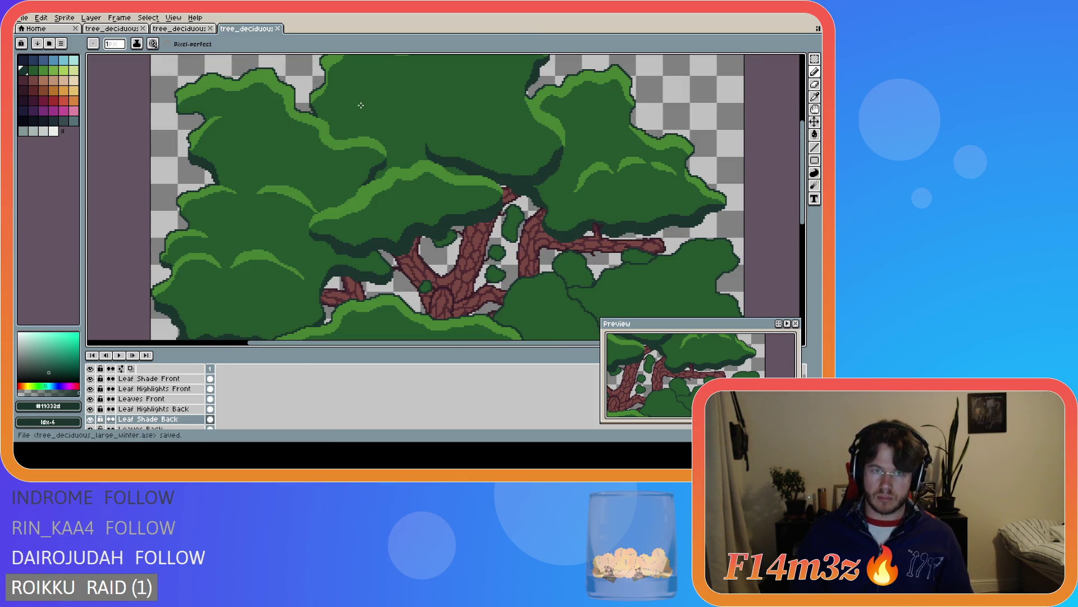
{"action": "scroll", "coordinate": [308, 109], "scroll_direction": "up", "scroll_amount": 1}
{"action": "scroll", "coordinate": [354, 113], "scroll_direction": "down", "scroll_amount": 3}
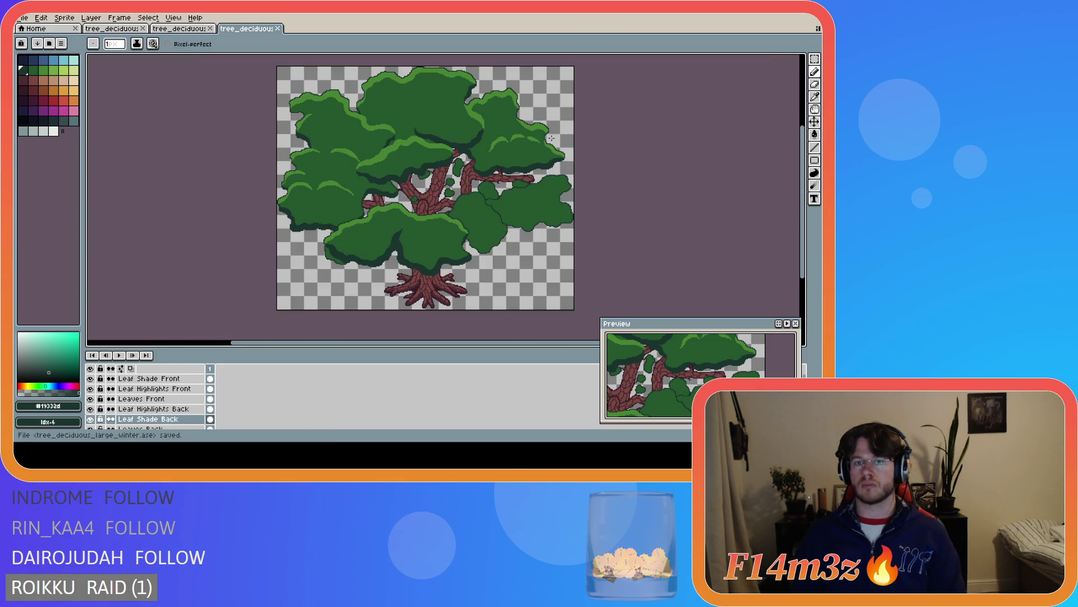
{"action": "scroll", "coordinate": [515, 110], "scroll_direction": "up", "scroll_amount": 2}
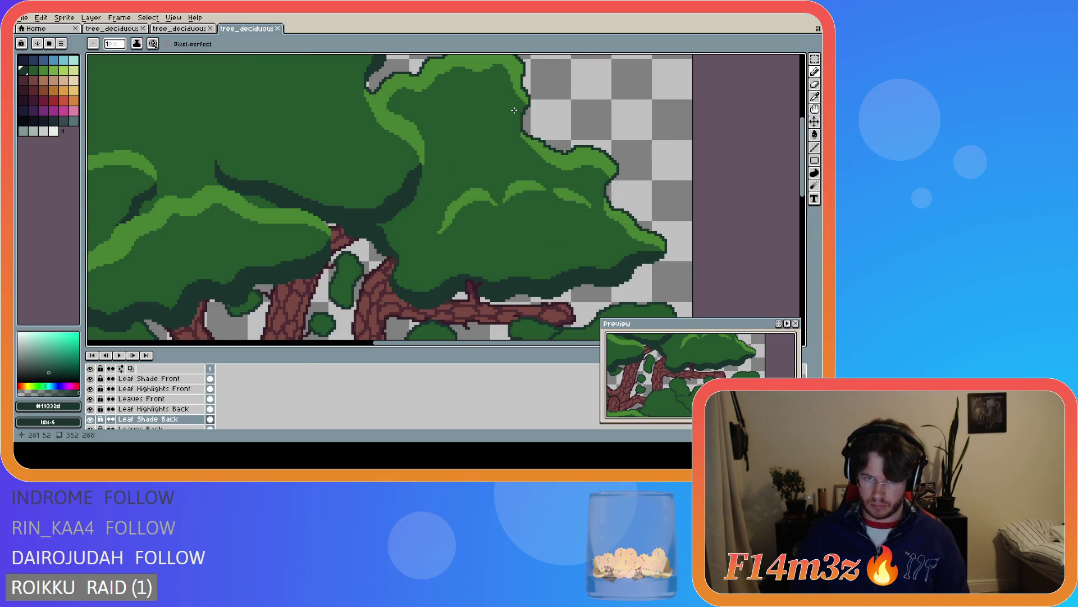
{"action": "scroll", "coordinate": [510, 118], "scroll_direction": "up", "scroll_amount": 2}
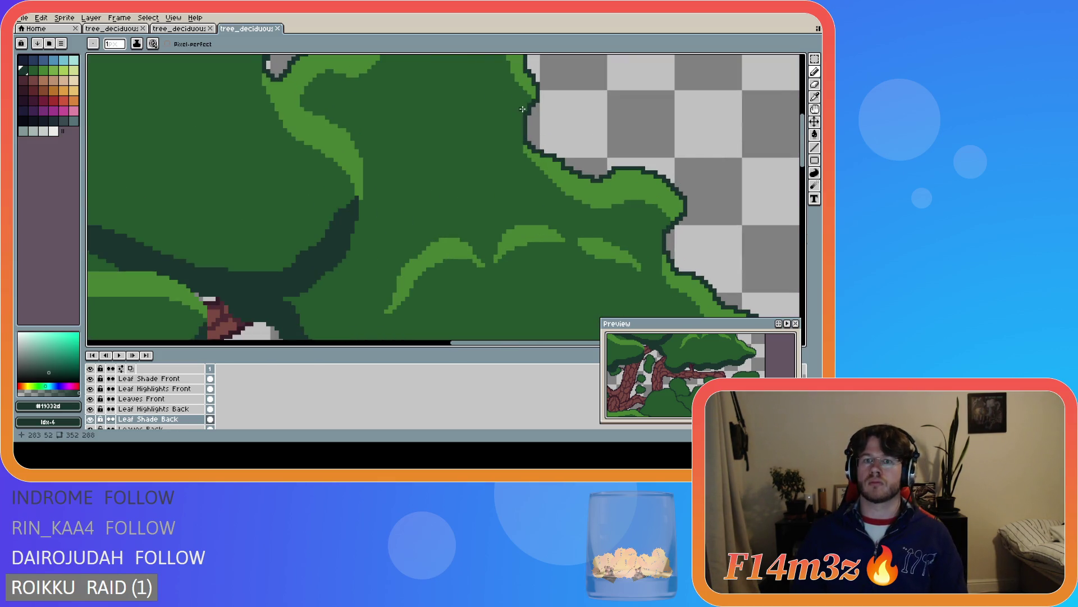
{"action": "left_click", "coordinate": [528, 105]}
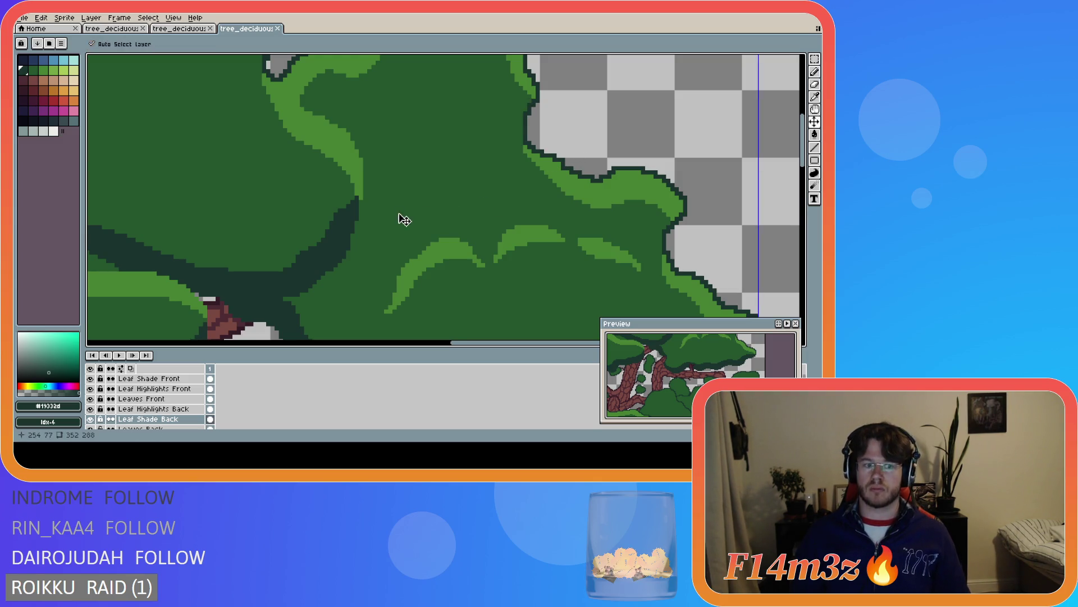
{"action": "scroll", "coordinate": [474, 181], "scroll_direction": "down", "scroll_amount": 1}
{"action": "scroll", "coordinate": [475, 183], "scroll_direction": "down", "scroll_amount": 4}
{"action": "key", "text": "ctrl+s"}
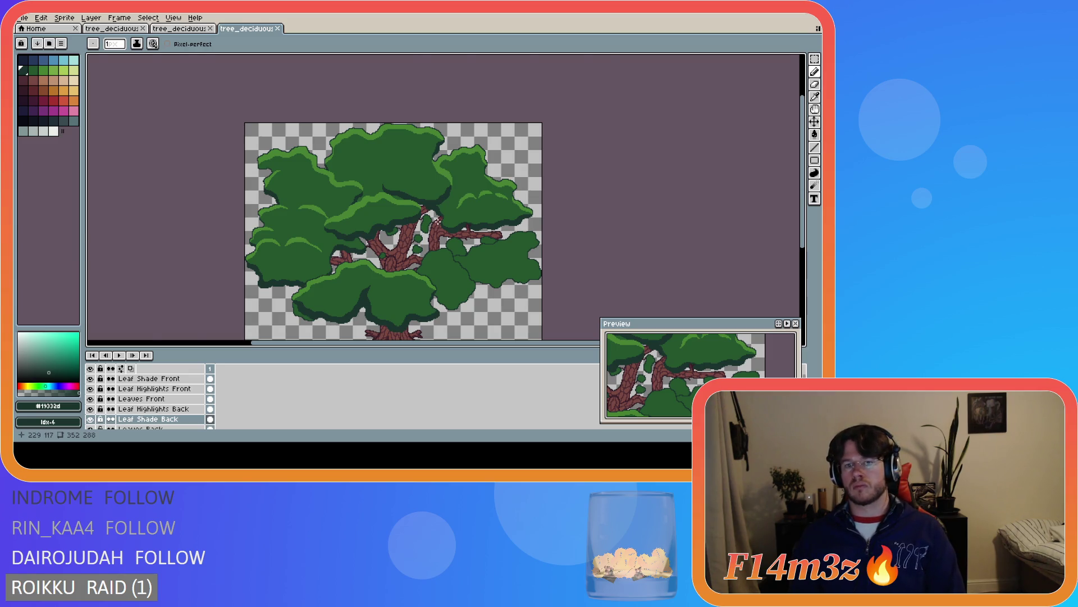
{"action": "scroll", "coordinate": [474, 220], "scroll_direction": "up", "scroll_amount": 2}
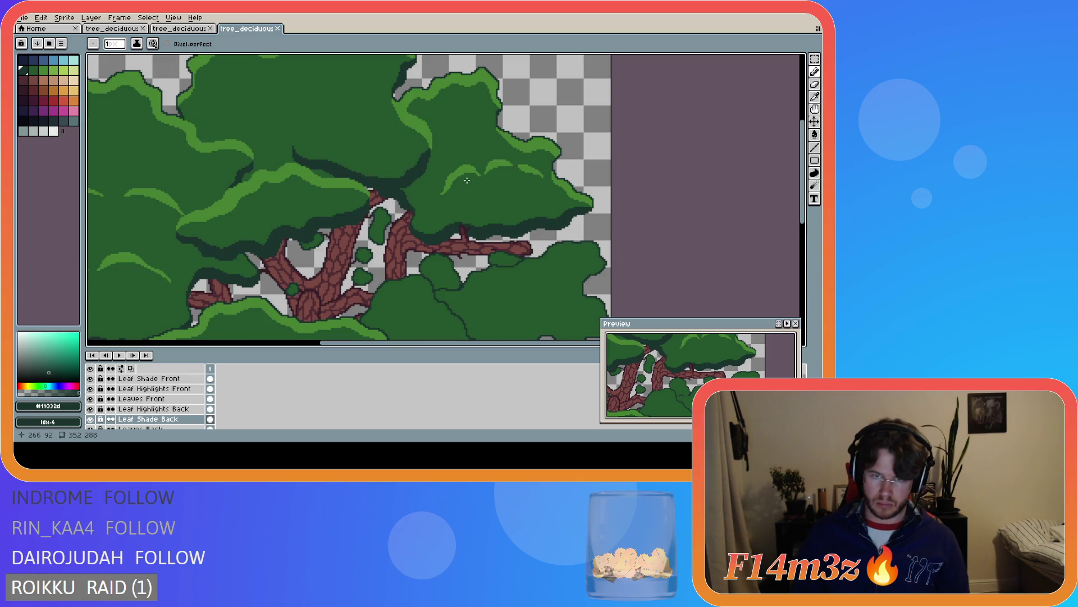
Undo the last pencil stroke on the foliage and save the tree file
{"action": "scroll", "coordinate": [467, 181], "scroll_direction": "down", "scroll_amount": 5}
{"action": "scroll", "coordinate": [361, 178], "scroll_direction": "up", "scroll_amount": 2}
{"action": "key", "text": "ctrl"}
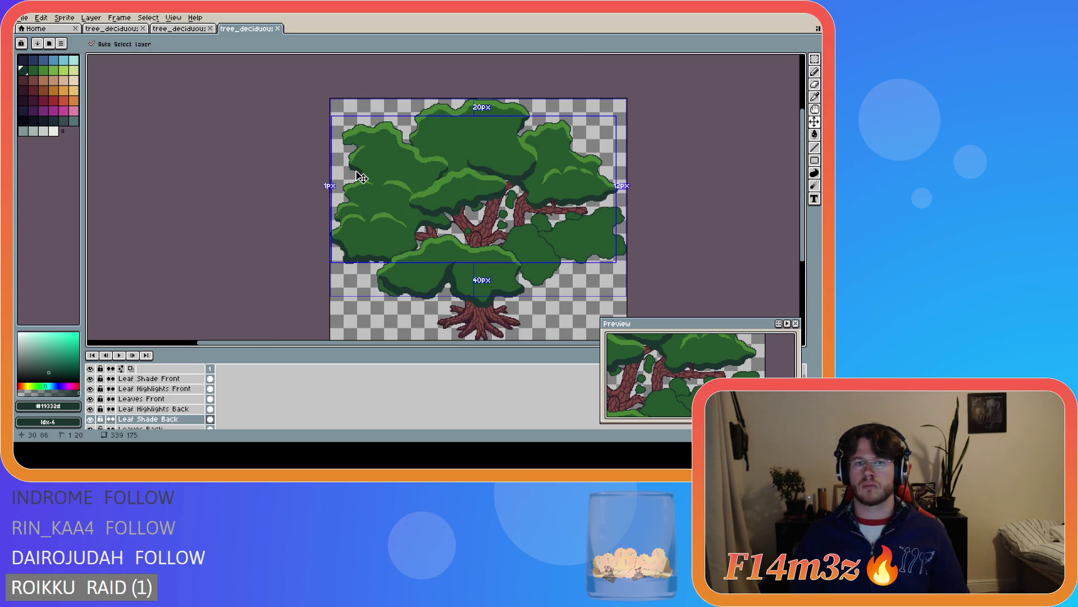
{"action": "key", "text": "ctrl+z"}
{"action": "key", "text": "ctrl+s"}
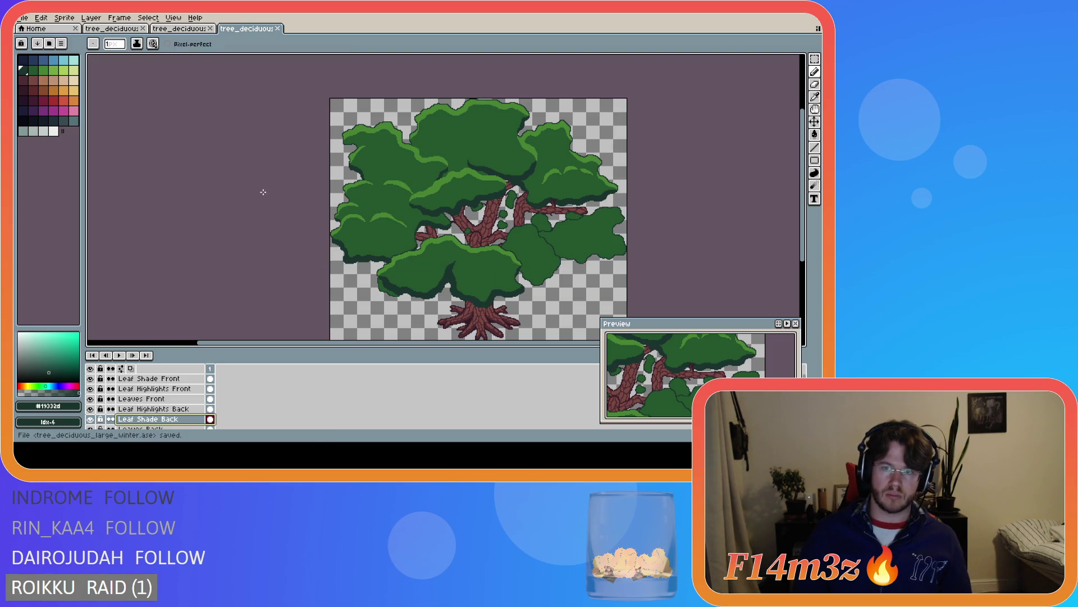
Make a rectangular selection near the treetop, deselect it, and save again
{"action": "scroll", "coordinate": [279, 186], "scroll_direction": "down", "scroll_amount": 1}
{"action": "scroll", "coordinate": [453, 199], "scroll_direction": "up", "scroll_amount": 1}
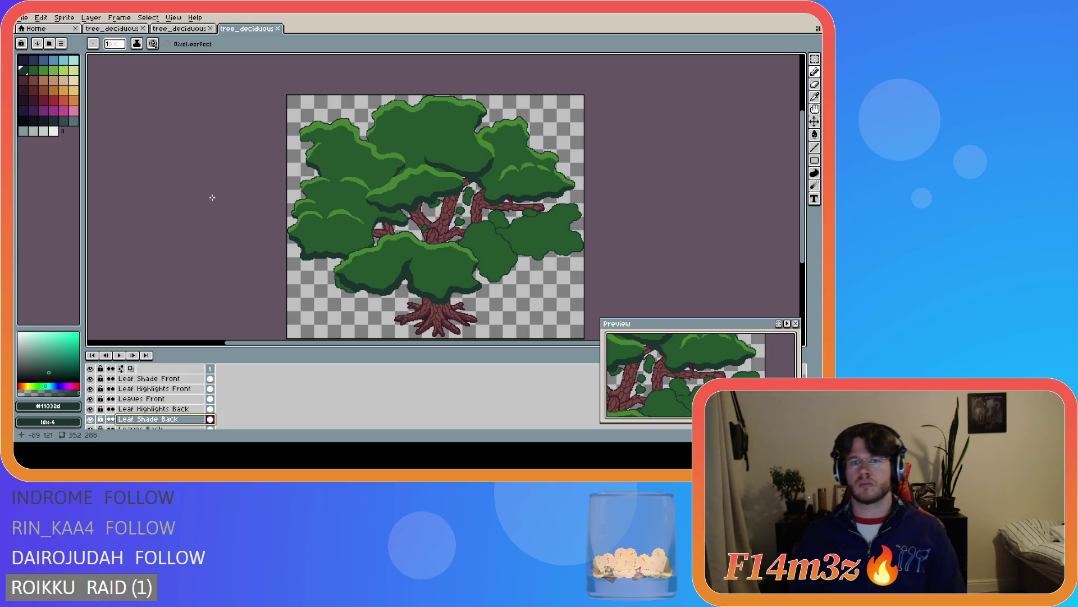
{"action": "key", "text": "m"}
{"action": "left_click_drag", "start_coordinate": [493, 135], "coordinate": [428, 98]}
{"action": "key", "text": "ctrl+d"}
{"action": "key", "text": "ctrl+s"}
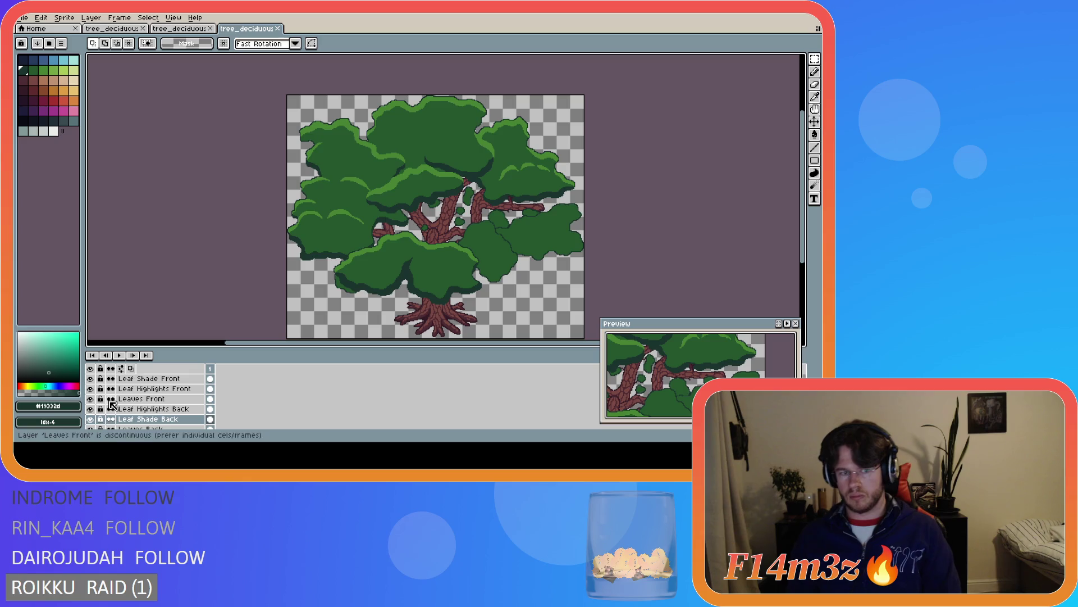
Hide Leaves Front, Leaf Highlights Front and Leaf Shade Front, pick #468232, and select Leaf Highlights Back
{"action": "left_click_drag", "start_coordinate": [90, 399], "coordinate": [91, 381]}
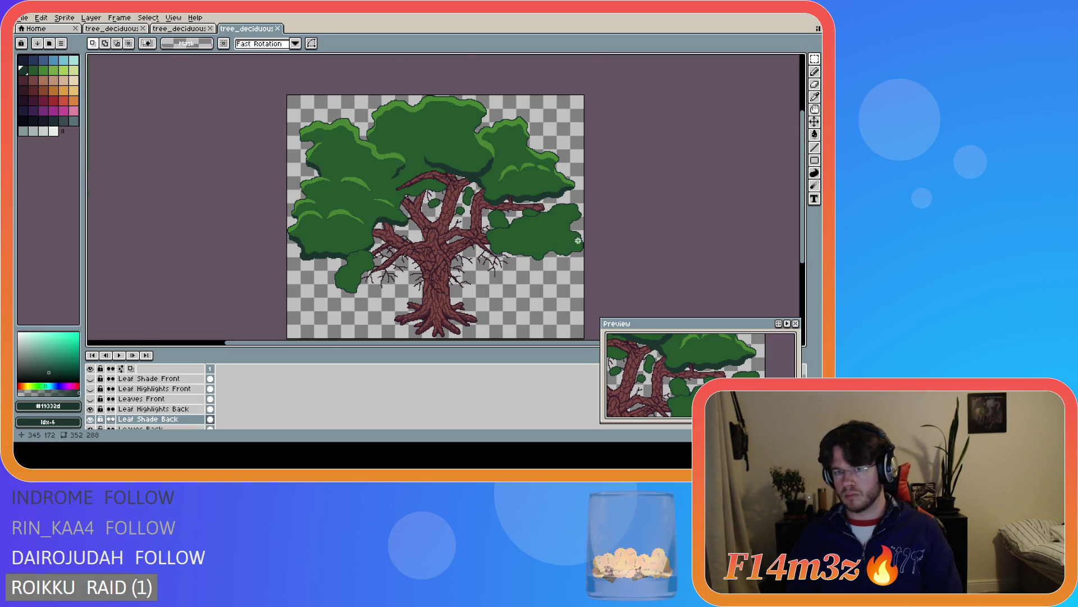
{"action": "scroll", "coordinate": [578, 241], "scroll_direction": "up", "scroll_amount": 2}
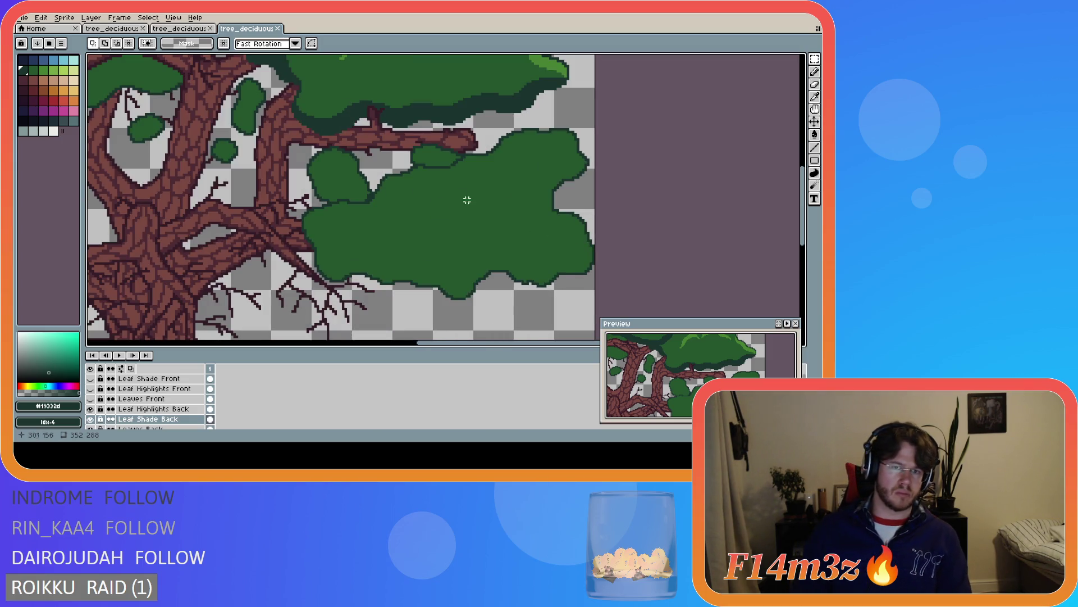
{"action": "left_click", "coordinate": [559, 62], "text": "alt"}
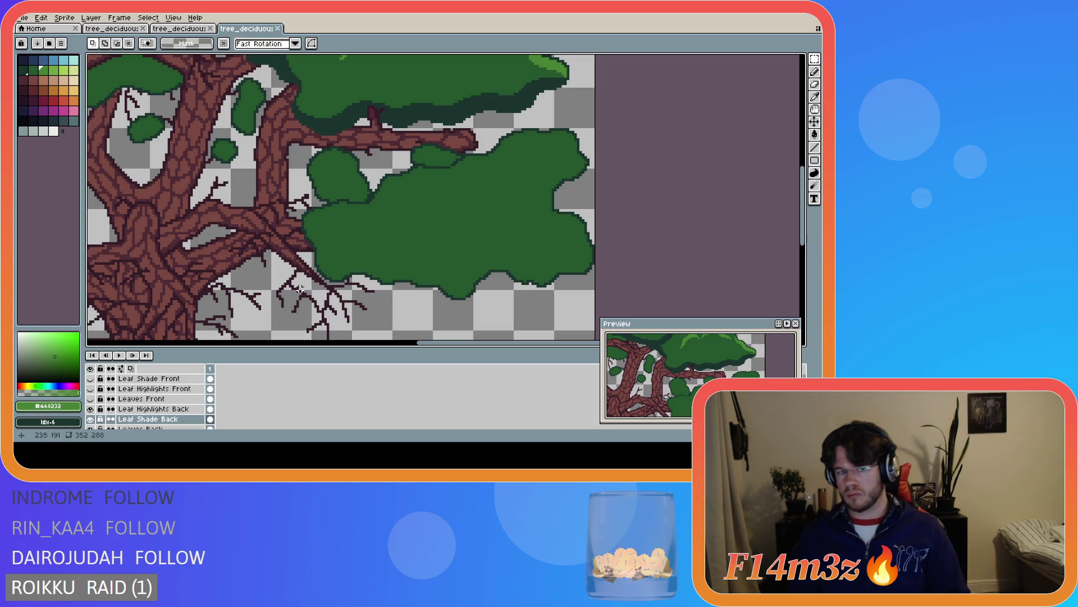
{"action": "left_click", "coordinate": [163, 412]}
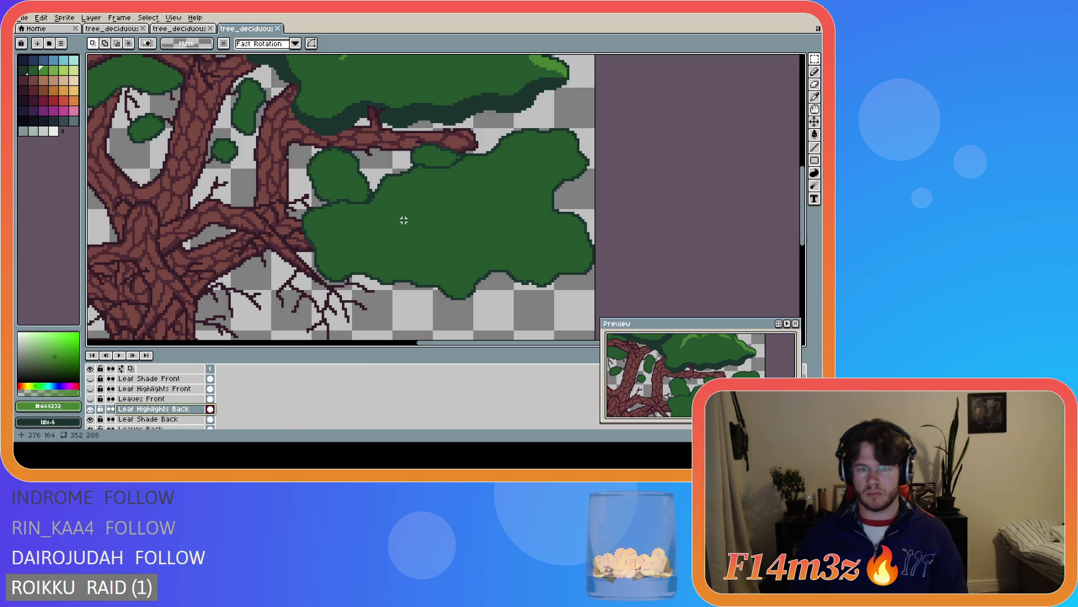
Draw a light-green pencil line along the leaf clump's top edge
{"action": "key", "text": "b"}
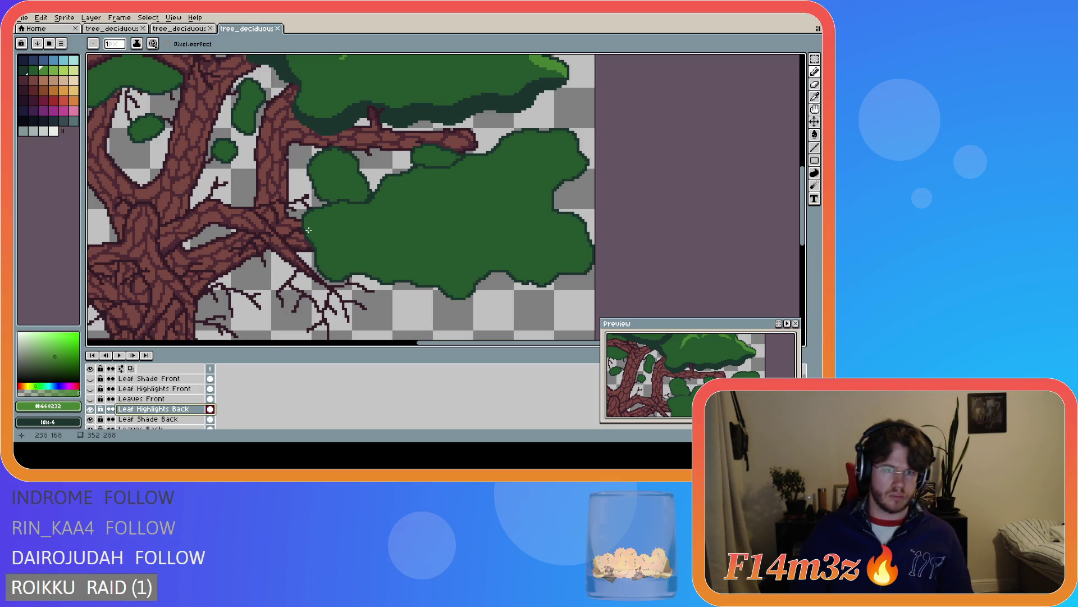
{"action": "mouse_move", "coordinate": [309, 232]}
{"action": "left_mouse_down"}
{"action": "mouse_move", "coordinate": [372, 216]}
{"action": "mouse_move", "coordinate": [403, 188]}
{"action": "mouse_move", "coordinate": [442, 178]}
{"action": "left_mouse_up"}
{"action": "key", "text": "v"}
{"action": "key", "text": "ctrl+z"}
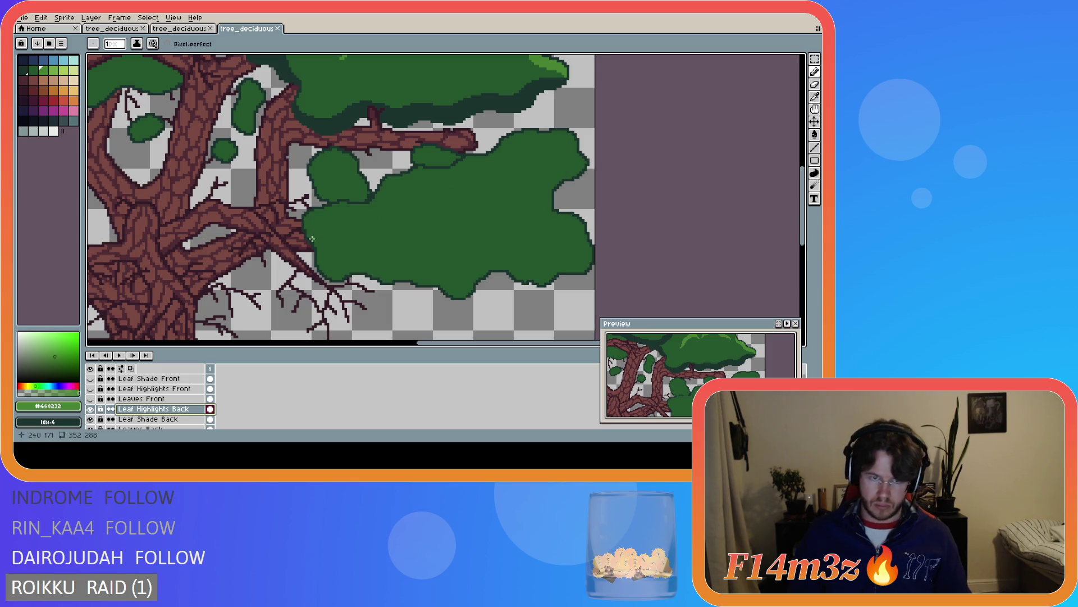
{"action": "key", "text": "ctrl+y"}
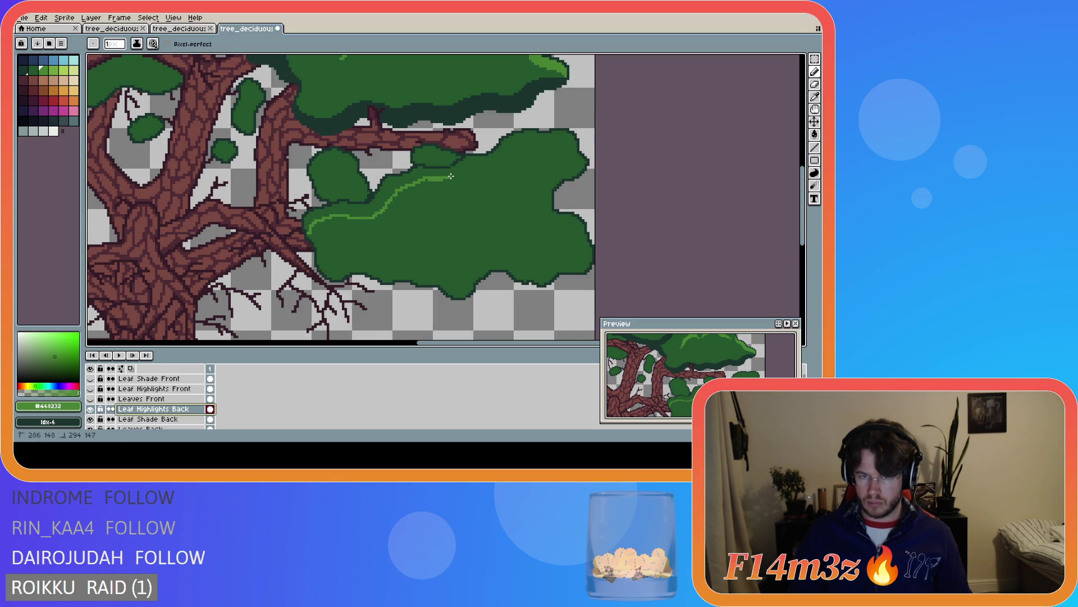
{"action": "key", "text": "v"}
{"action": "key", "text": "b"}
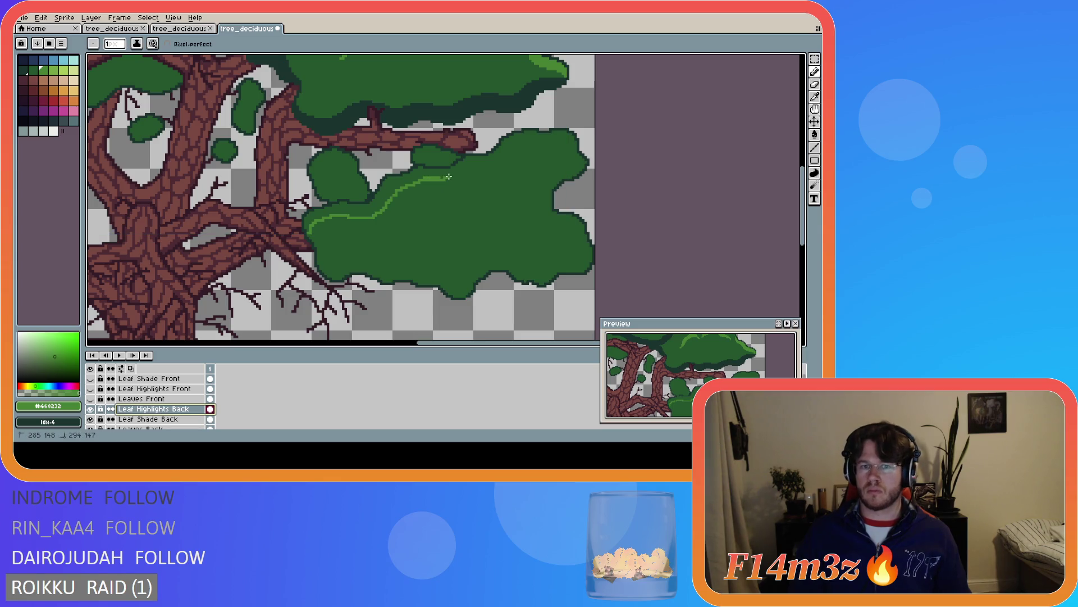
Extend the highlight line up the cluster's top and right edge and along its left edge
{"action": "mouse_move", "coordinate": [428, 180]}
{"action": "left_mouse_down"}
{"action": "mouse_move", "coordinate": [532, 145]}
{"action": "mouse_move", "coordinate": [574, 151]}
{"action": "left_mouse_up"}
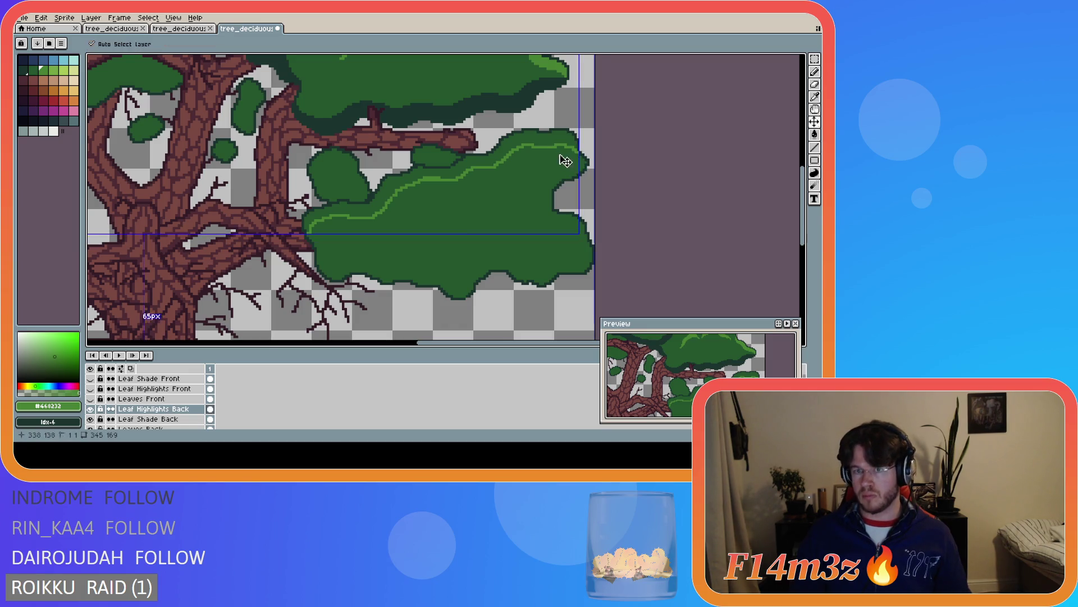
{"action": "left_click_drag", "start_coordinate": [551, 148], "coordinate": [584, 163]}
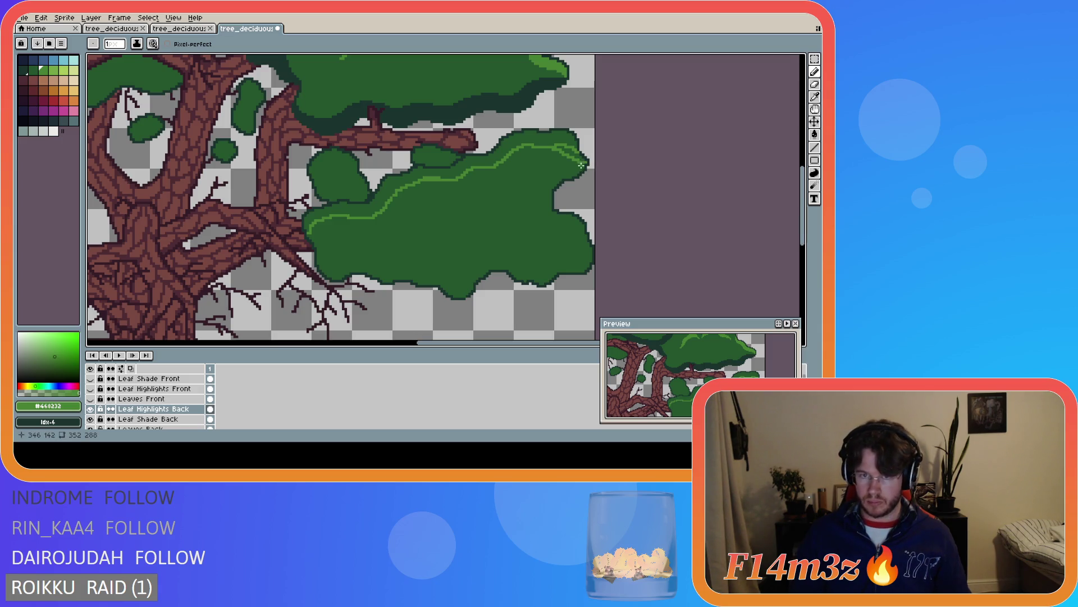
{"action": "mouse_move", "coordinate": [583, 159]}
{"action": "left_mouse_down"}
{"action": "mouse_move", "coordinate": [556, 142]}
{"action": "mouse_move", "coordinate": [584, 165]}
{"action": "mouse_move", "coordinate": [571, 139]}
{"action": "left_mouse_up"}
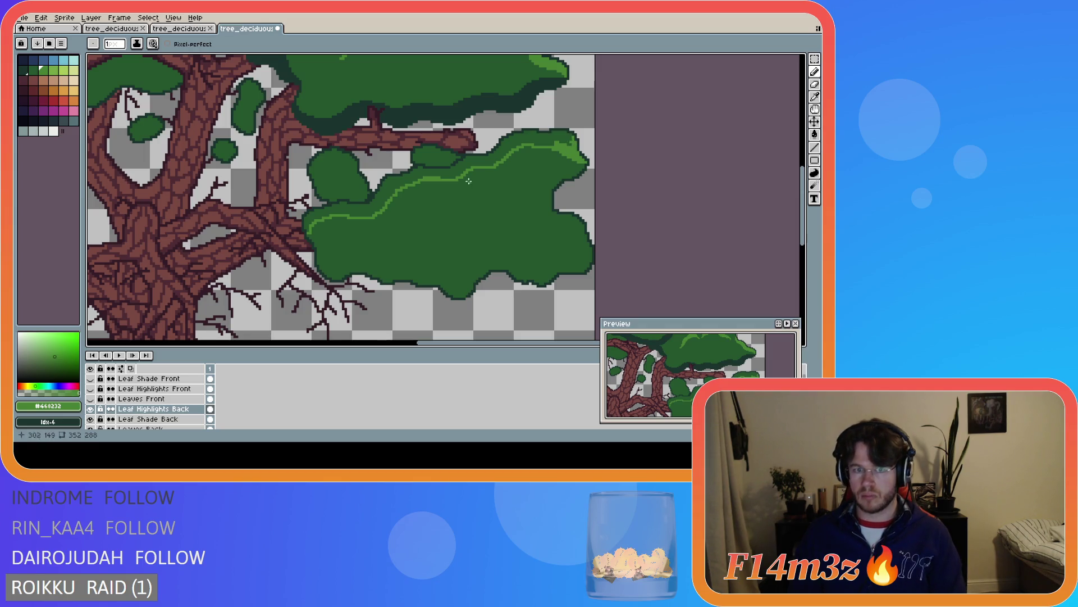
{"action": "mouse_move", "coordinate": [308, 235]}
{"action": "left_mouse_down"}
{"action": "mouse_move", "coordinate": [319, 211]}
{"action": "mouse_move", "coordinate": [372, 203]}
{"action": "mouse_move", "coordinate": [398, 161]}
{"action": "mouse_move", "coordinate": [448, 146]}
{"action": "mouse_move", "coordinate": [509, 151]}
{"action": "left_mouse_up"}
{"action": "scroll", "coordinate": [375, 204], "scroll_direction": "up", "scroll_amount": 2}
Extend the edge highlight slightly and re-pick light green #468232 on Leaf Highlights Back
{"action": "left_click", "coordinate": [452, 149]}
{"action": "left_click", "coordinate": [146, 428]}
{"action": "key", "text": "i"}
{"action": "left_click", "coordinate": [489, 166]}
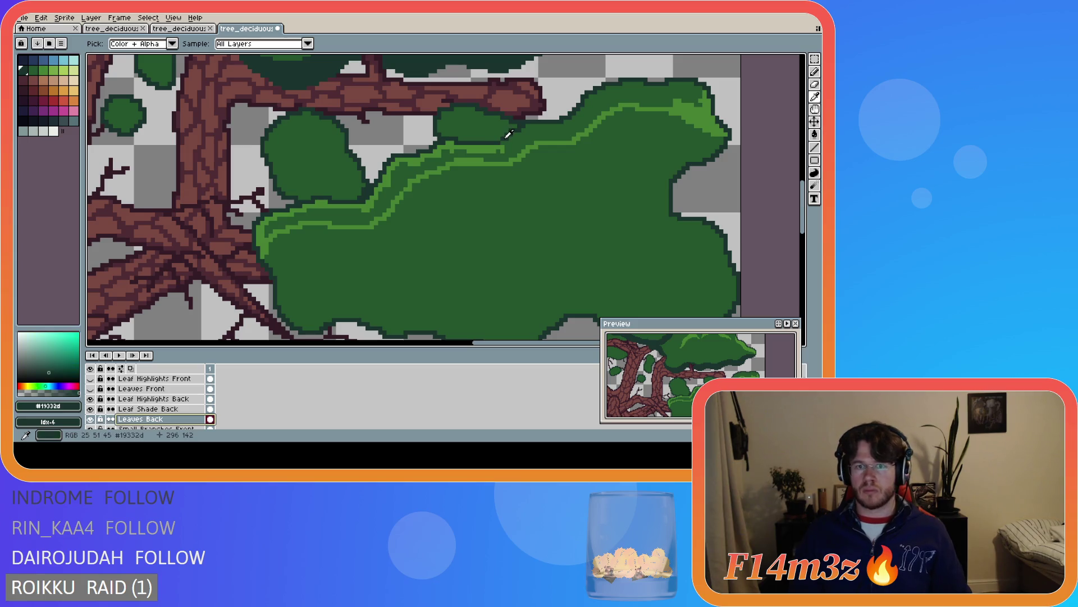
{"action": "key", "text": "b"}
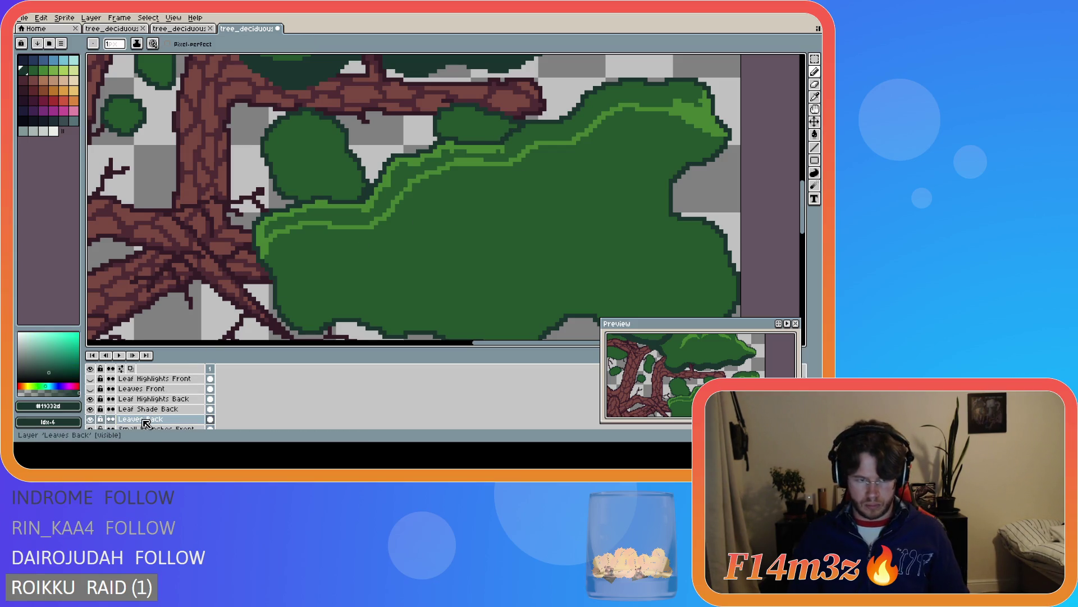
{"action": "left_click", "coordinate": [152, 399]}
{"action": "left_click", "coordinate": [570, 121], "text": "alt"}
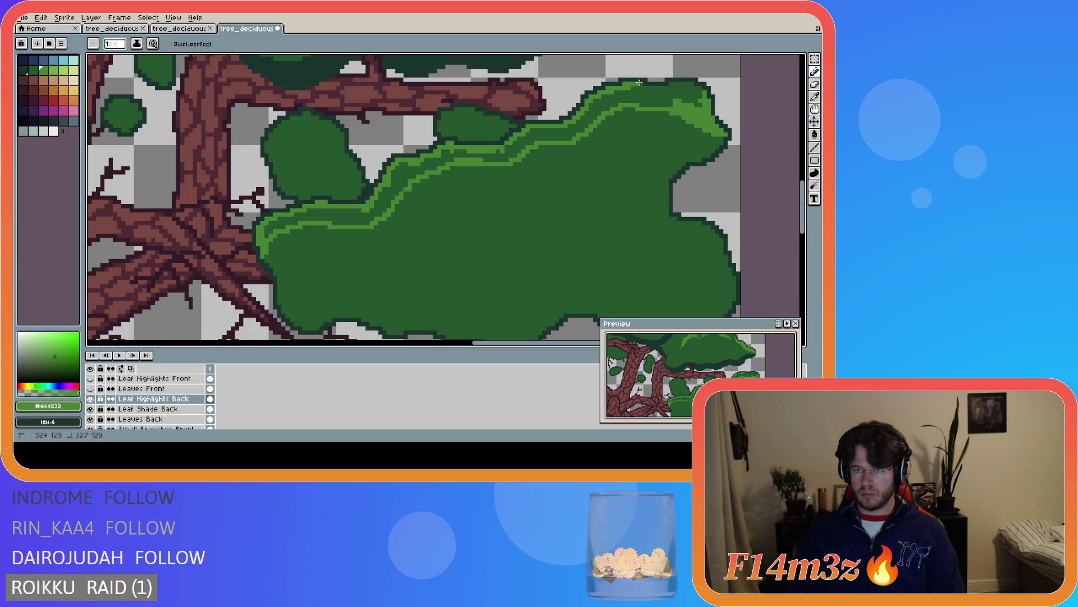
Close the highlight outline gap and bucket-fill the band with light green
{"action": "left_click_drag", "start_coordinate": [639, 85], "coordinate": [702, 91]}
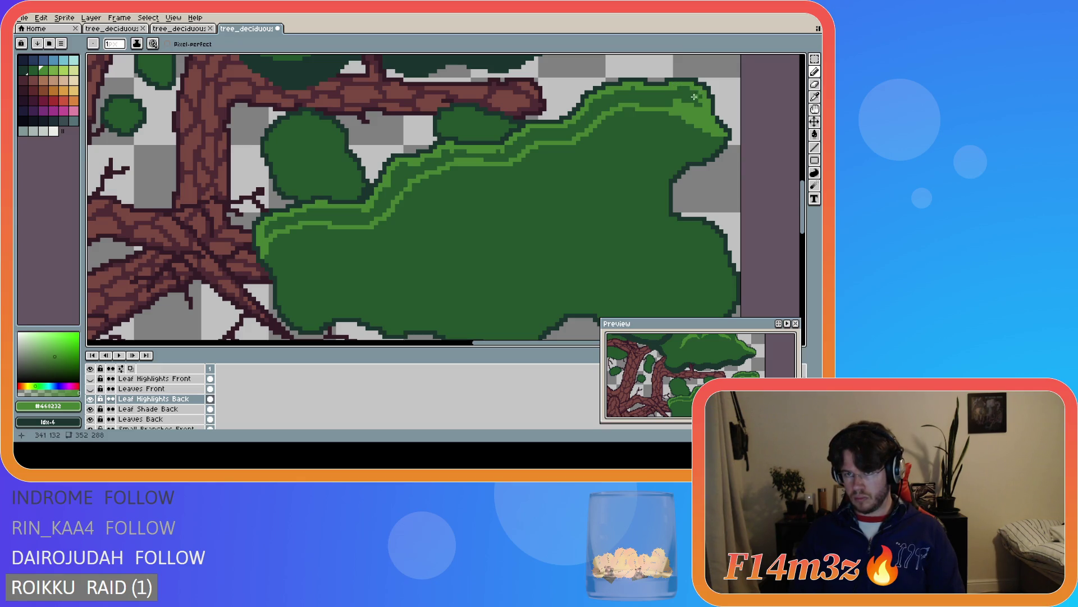
{"action": "key", "text": "g"}
{"action": "left_click", "coordinate": [662, 105]}
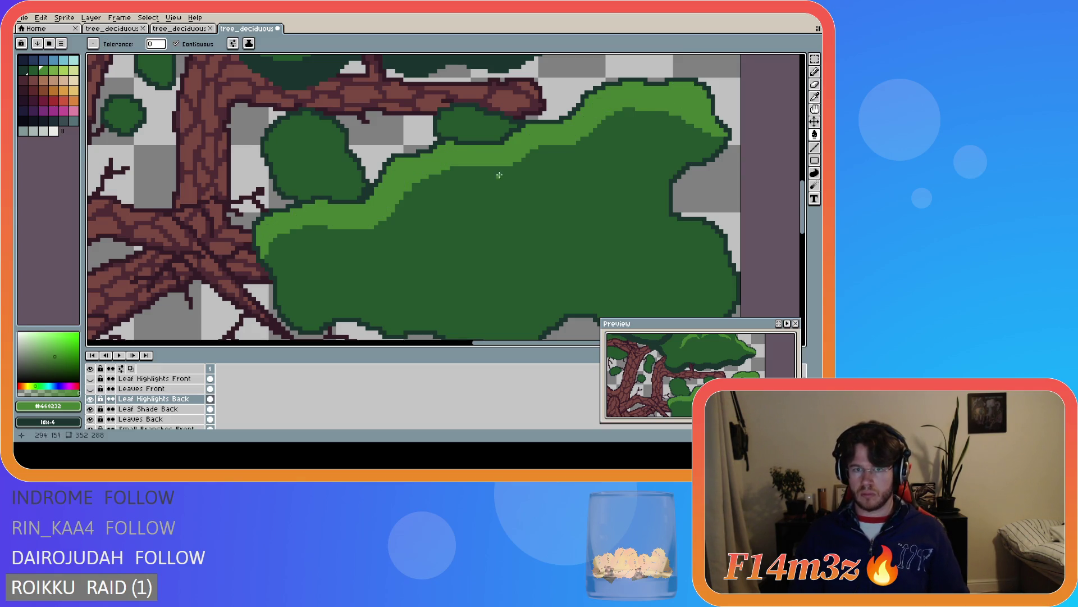
Zoom out and in to review the light-green band, then save the tree file
{"action": "scroll", "coordinate": [366, 242], "scroll_direction": "down", "scroll_amount": 3}
{"action": "scroll", "coordinate": [367, 242], "scroll_direction": "down", "scroll_amount": 2}
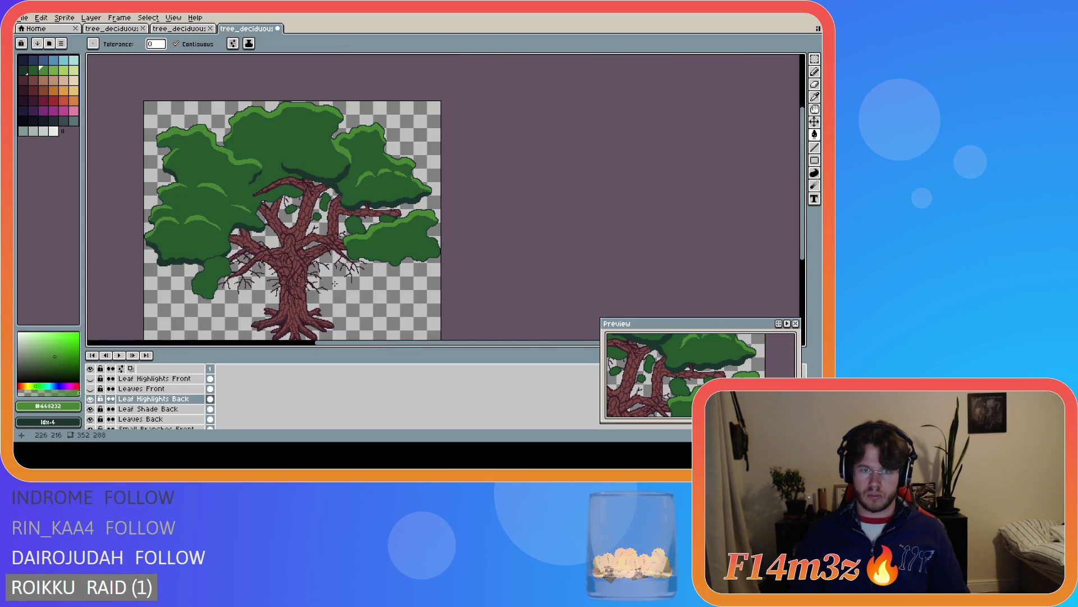
{"action": "scroll", "coordinate": [332, 281], "scroll_direction": "up", "scroll_amount": 2}
{"action": "key", "text": "b"}
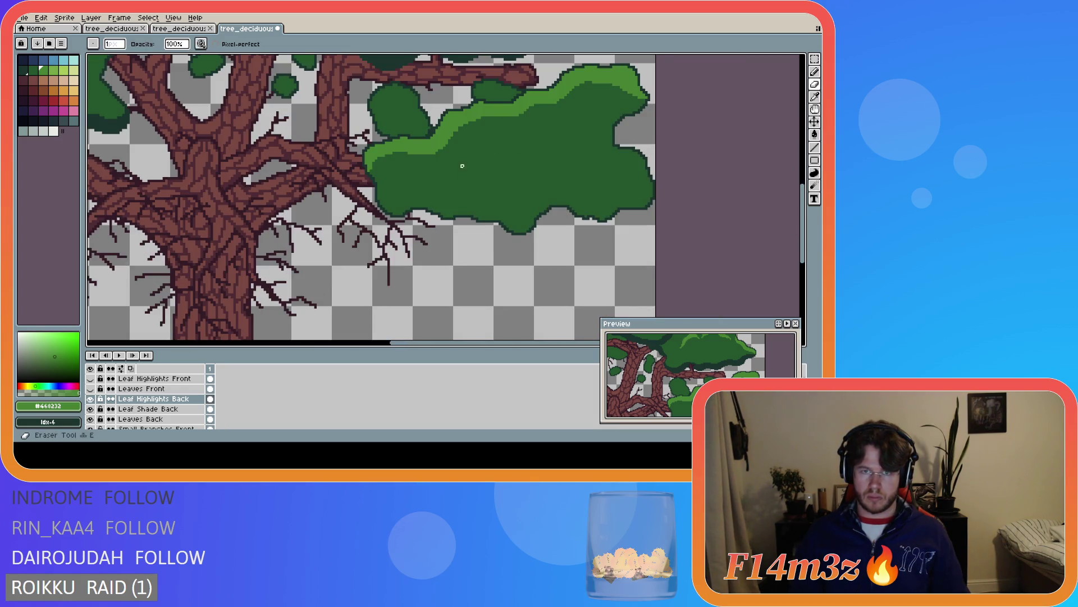
{"action": "scroll", "coordinate": [459, 166], "scroll_direction": "up", "scroll_amount": 2}
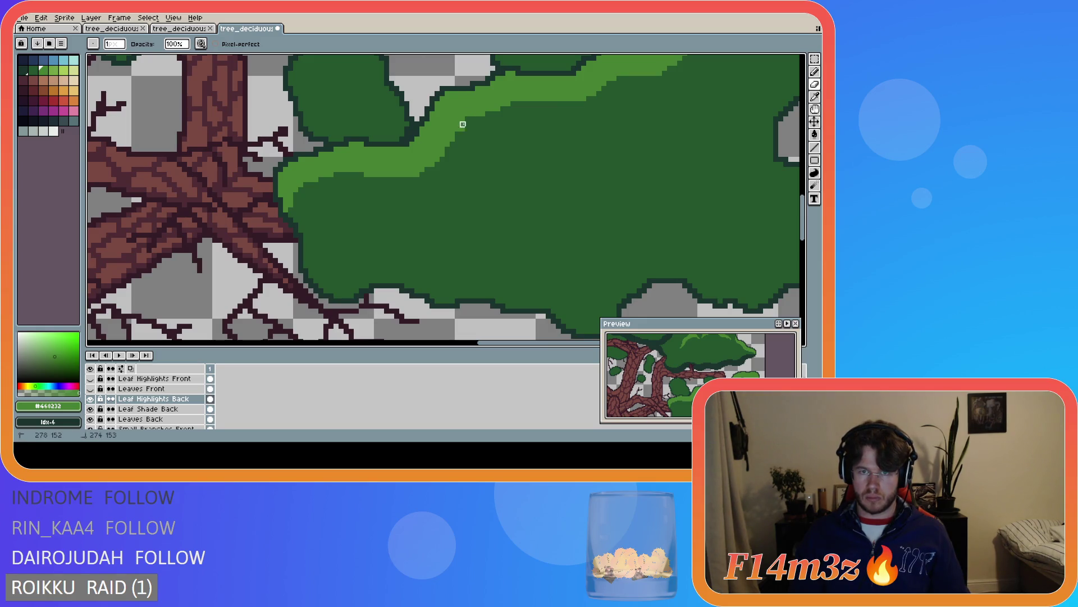
{"action": "scroll", "coordinate": [458, 210], "scroll_direction": "down", "scroll_amount": 3}
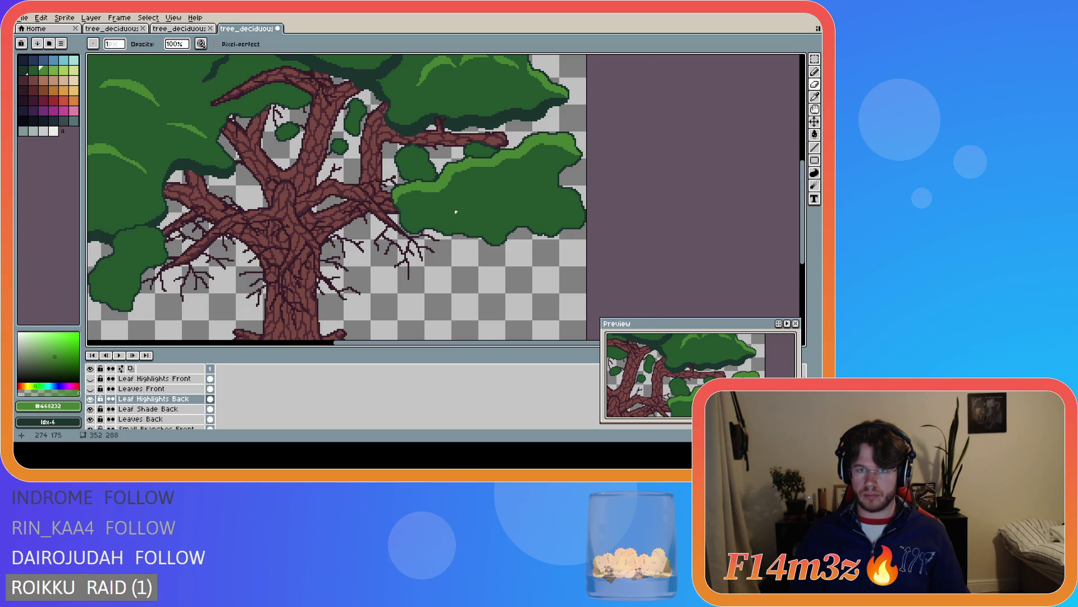
{"action": "scroll", "coordinate": [440, 170], "scroll_direction": "up", "scroll_amount": 3}
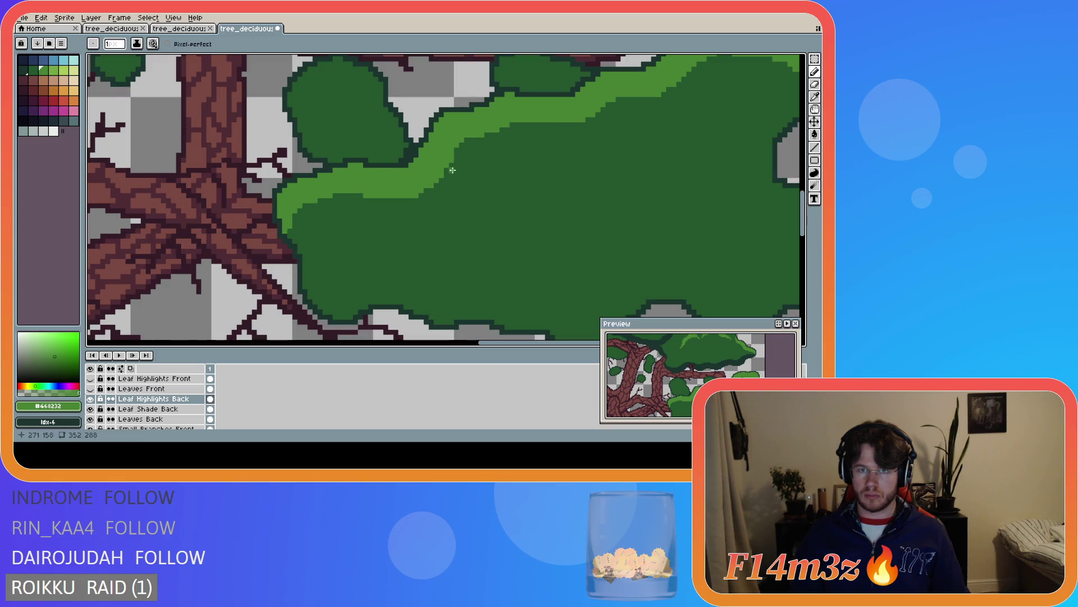
{"action": "scroll", "coordinate": [534, 207], "scroll_direction": "down", "scroll_amount": 2}
{"action": "scroll", "coordinate": [534, 207], "scroll_direction": "down", "scroll_amount": 1}
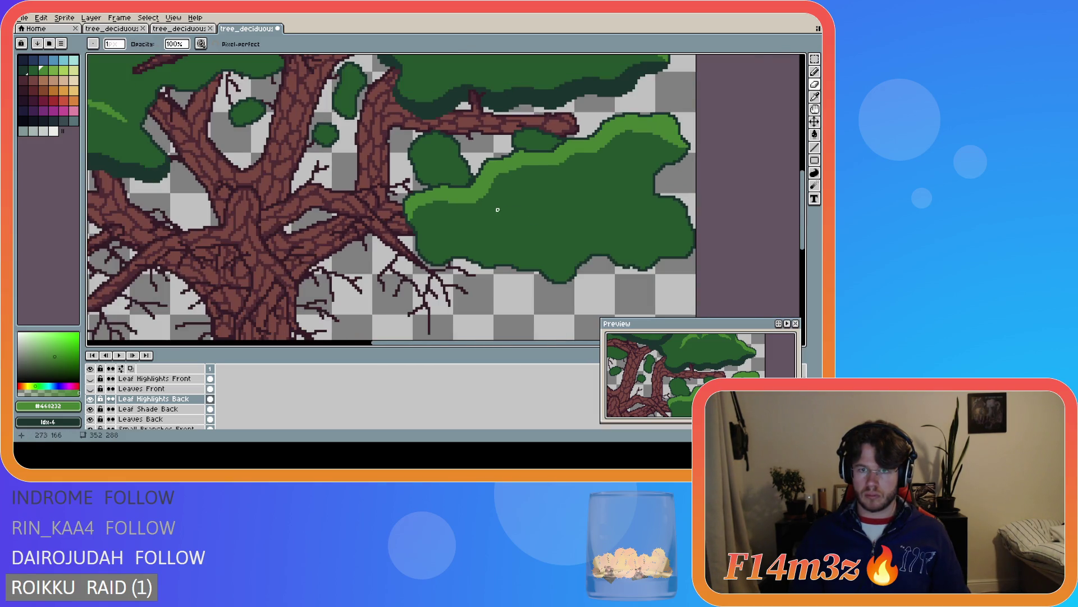
{"action": "scroll", "coordinate": [520, 205], "scroll_direction": "up", "scroll_amount": 1}
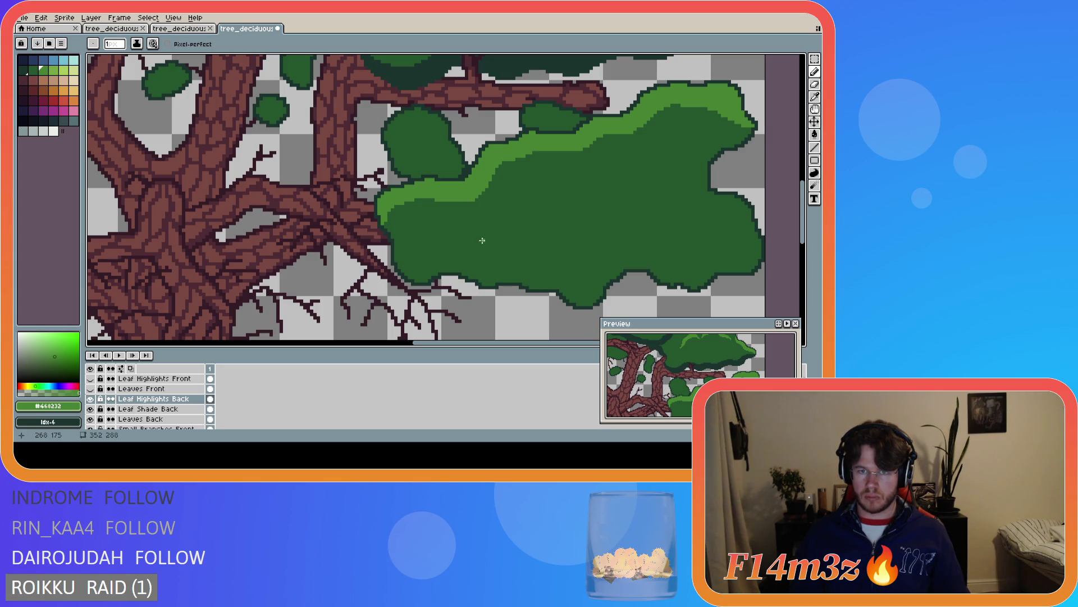
{"action": "scroll", "coordinate": [508, 241], "scroll_direction": "down", "scroll_amount": 1}
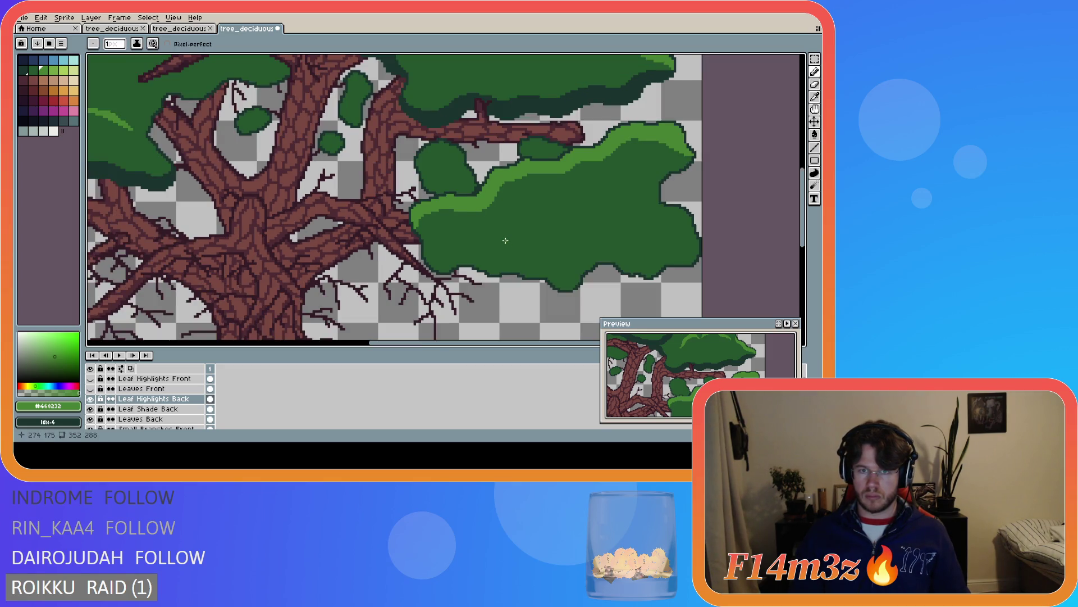
{"action": "key", "text": "ctrl+s"}
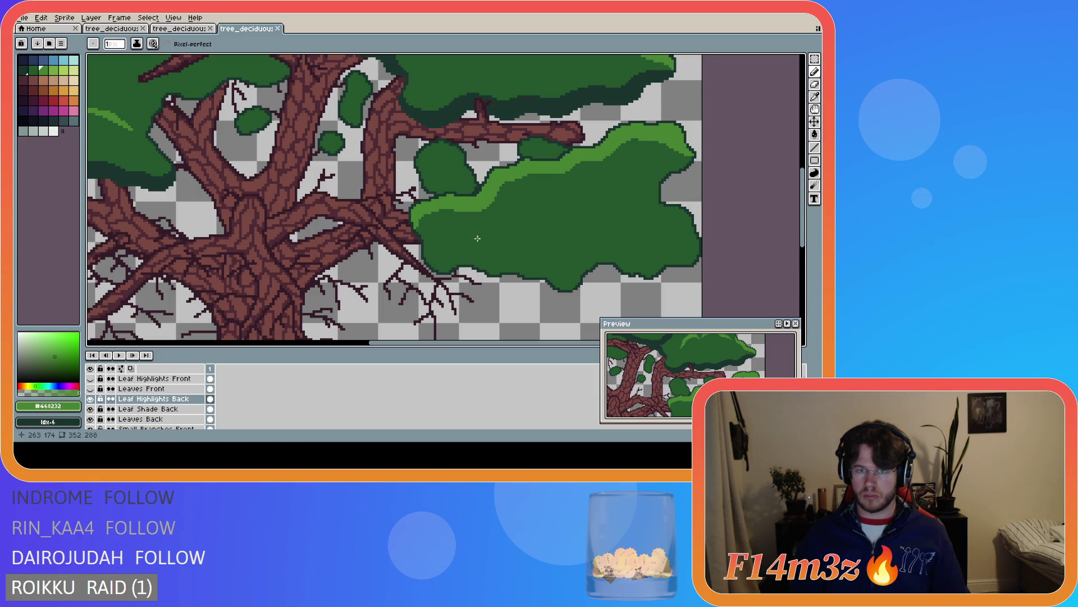
Undo the stray eraser stroke and return to the pencil
{"action": "scroll", "coordinate": [453, 235], "scroll_direction": "up", "scroll_amount": 1}
{"action": "key", "text": "ctrl+z"}
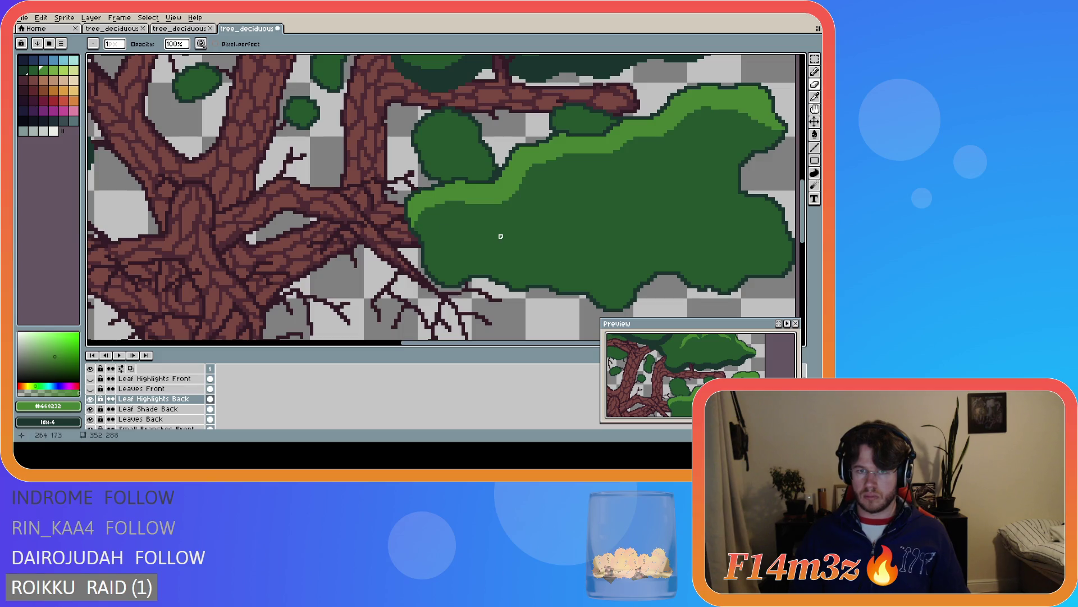
{"action": "key", "text": "b"}
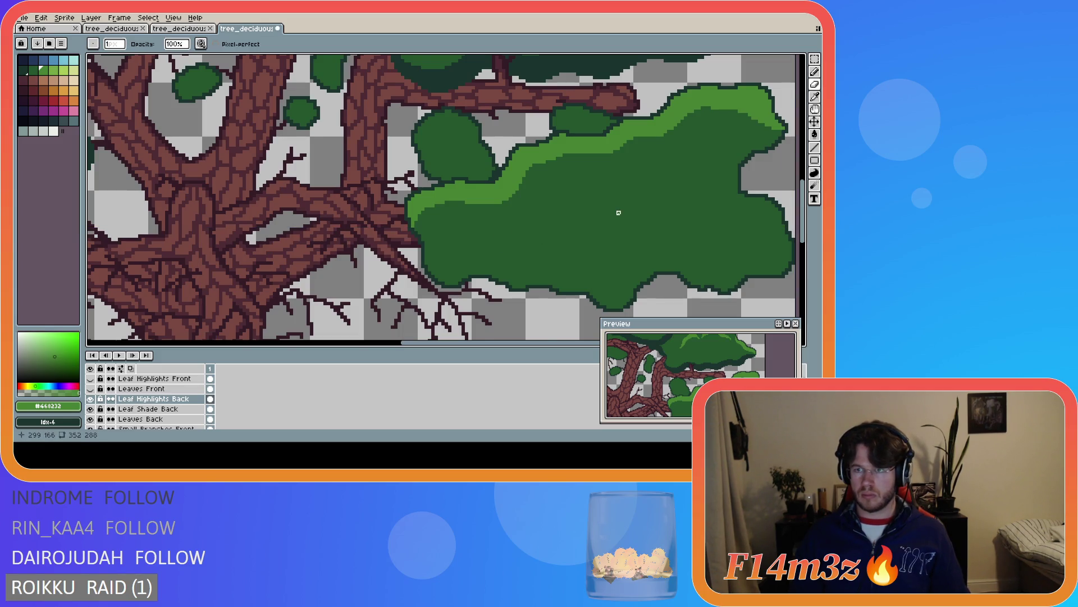
{"action": "scroll", "coordinate": [628, 209], "scroll_direction": "down", "scroll_amount": 2}
{"action": "scroll", "coordinate": [629, 208], "scroll_direction": "down", "scroll_amount": 1}
{"action": "scroll", "coordinate": [658, 177], "scroll_direction": "up", "scroll_amount": 2}
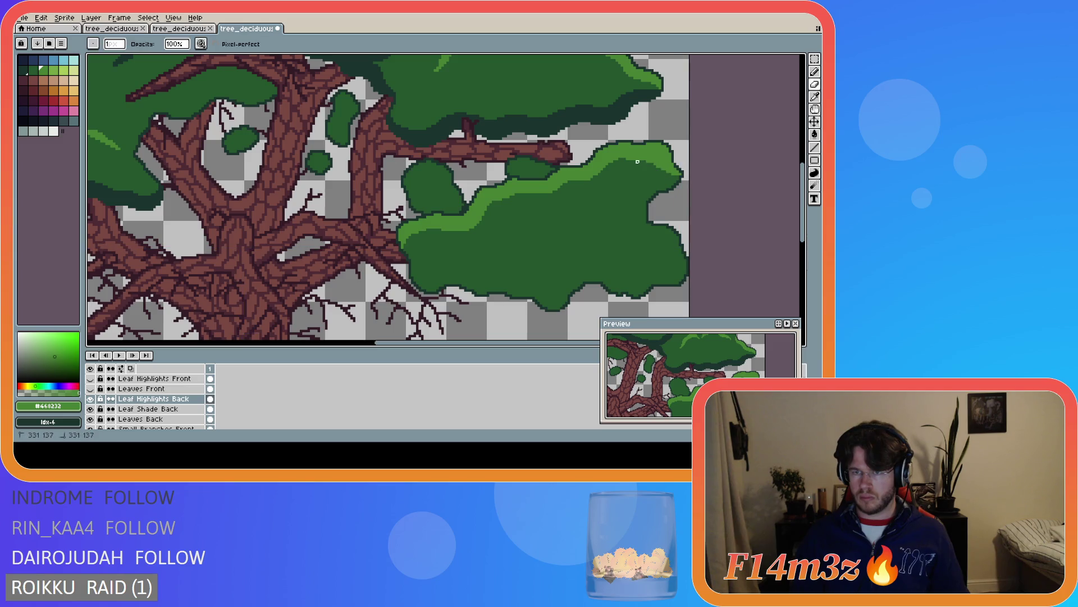
{"action": "key", "text": "ctrl"}
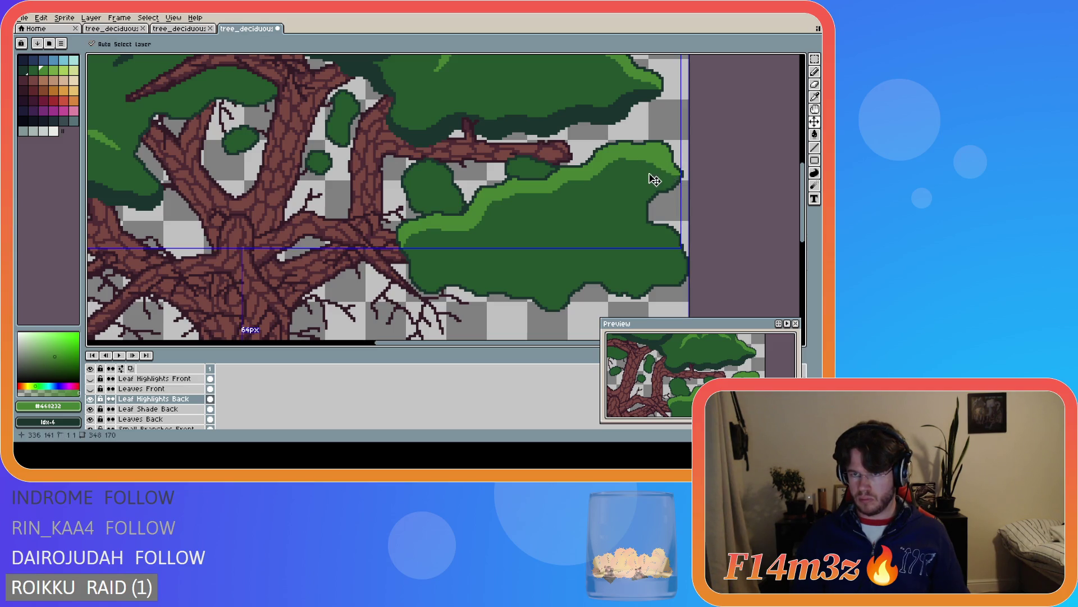
Touch up a few pixels on the right leaf clump with the pencil and save
{"action": "key", "text": "ctrl"}
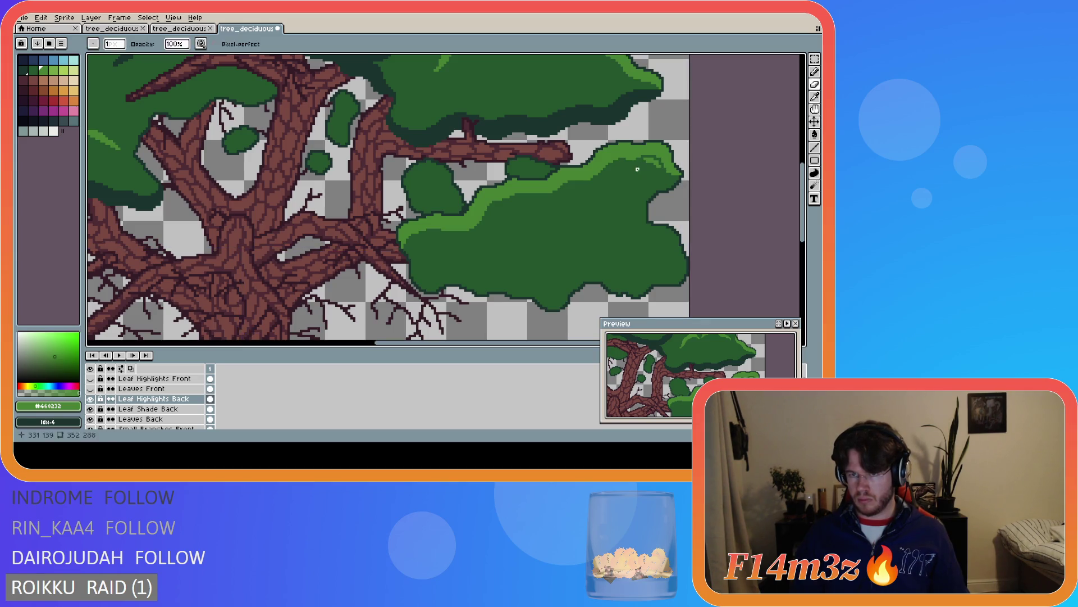
{"action": "key", "text": "ctrl+s"}
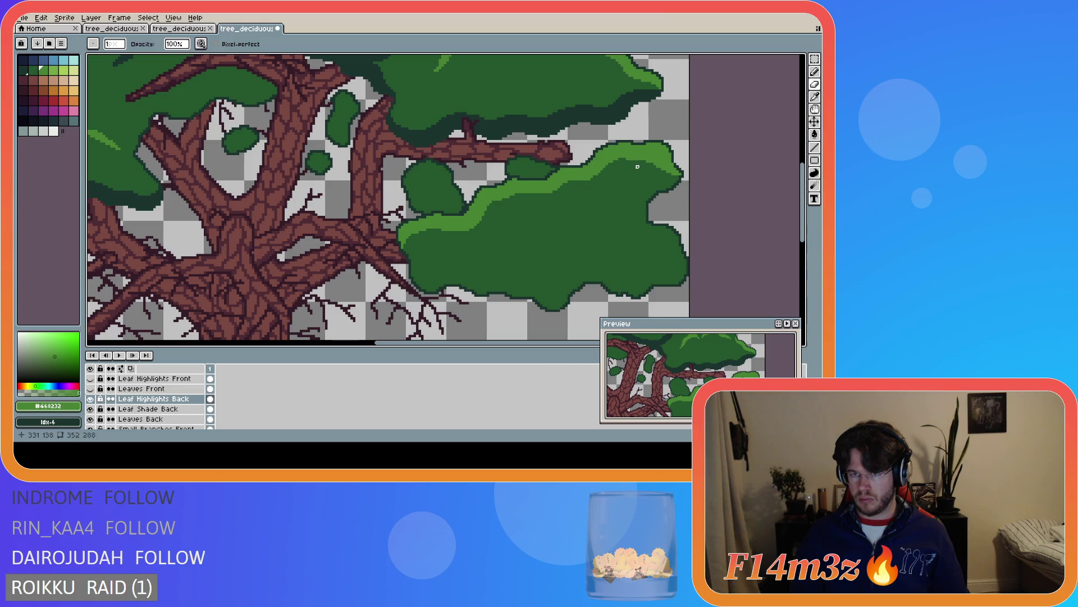
{"action": "left_click_drag", "start_coordinate": [661, 167], "coordinate": [663, 176]}
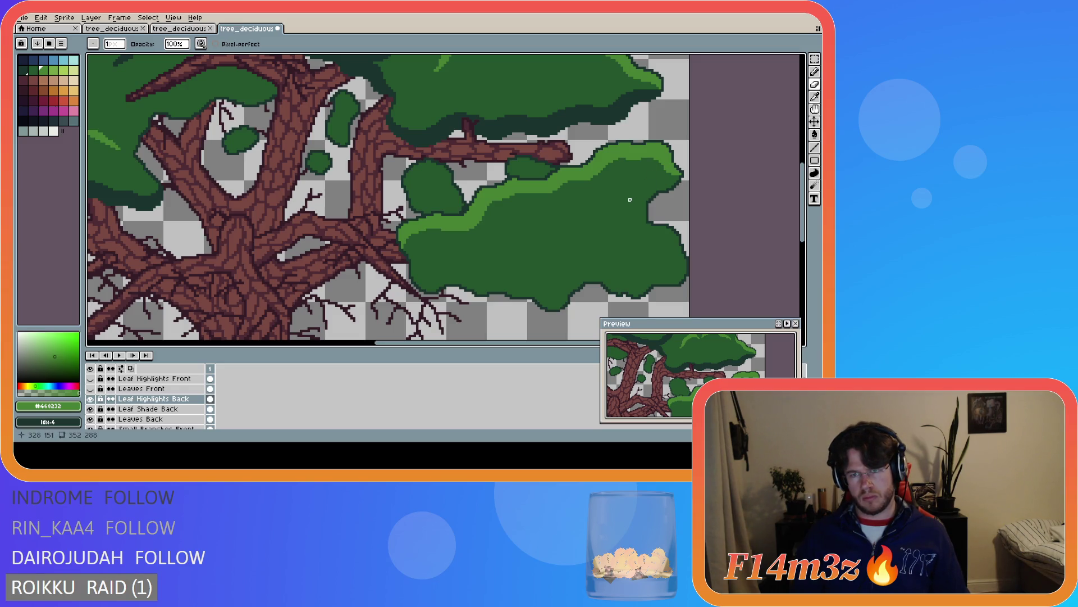
{"action": "key", "text": "g"}
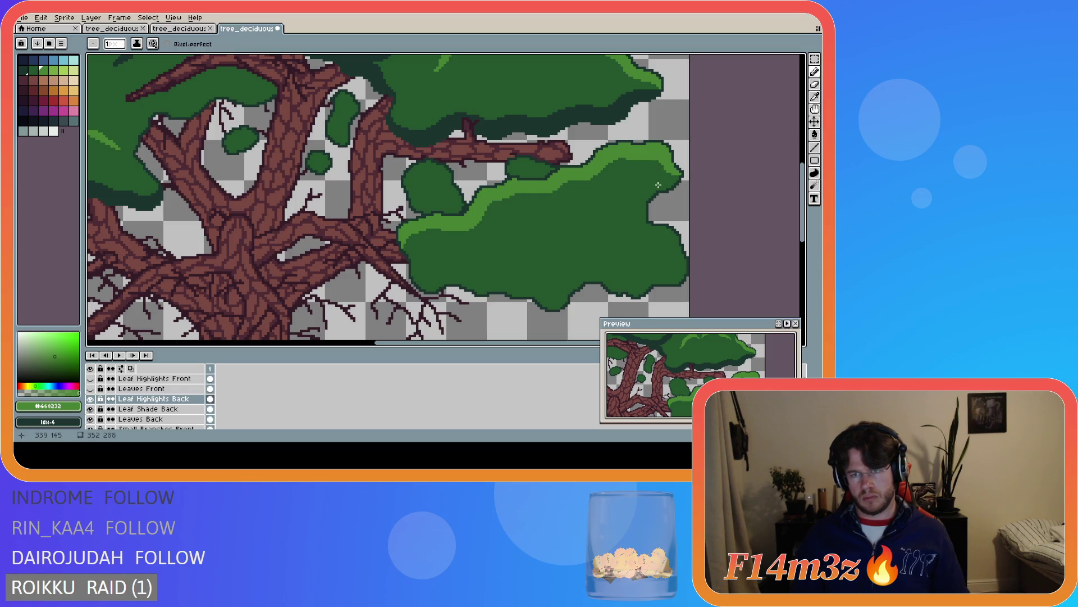
{"action": "key", "text": "b"}
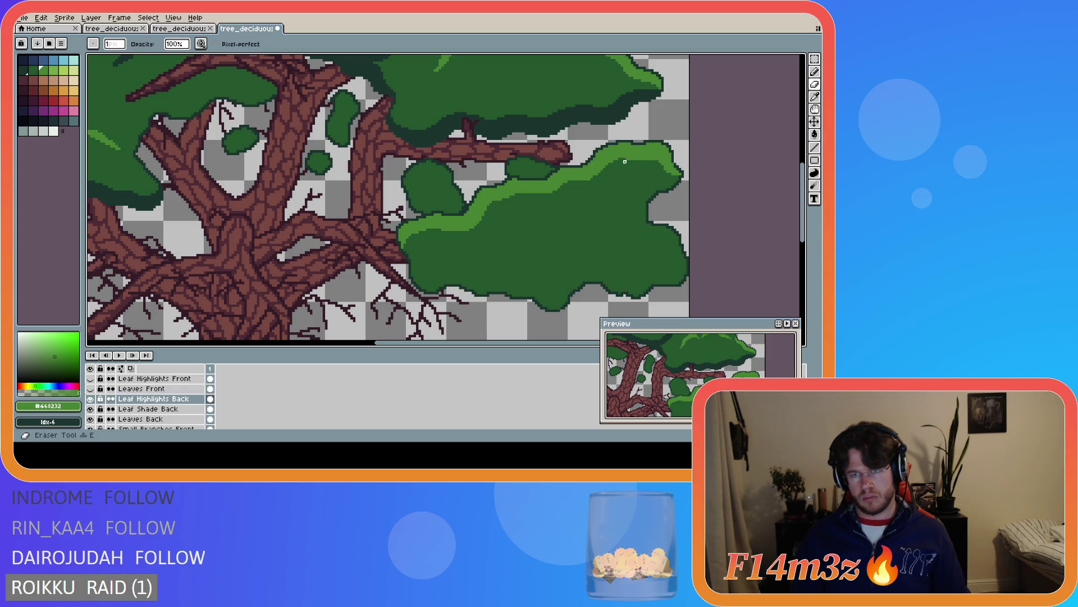
{"action": "left_click_drag", "start_coordinate": [642, 159], "coordinate": [648, 160]}
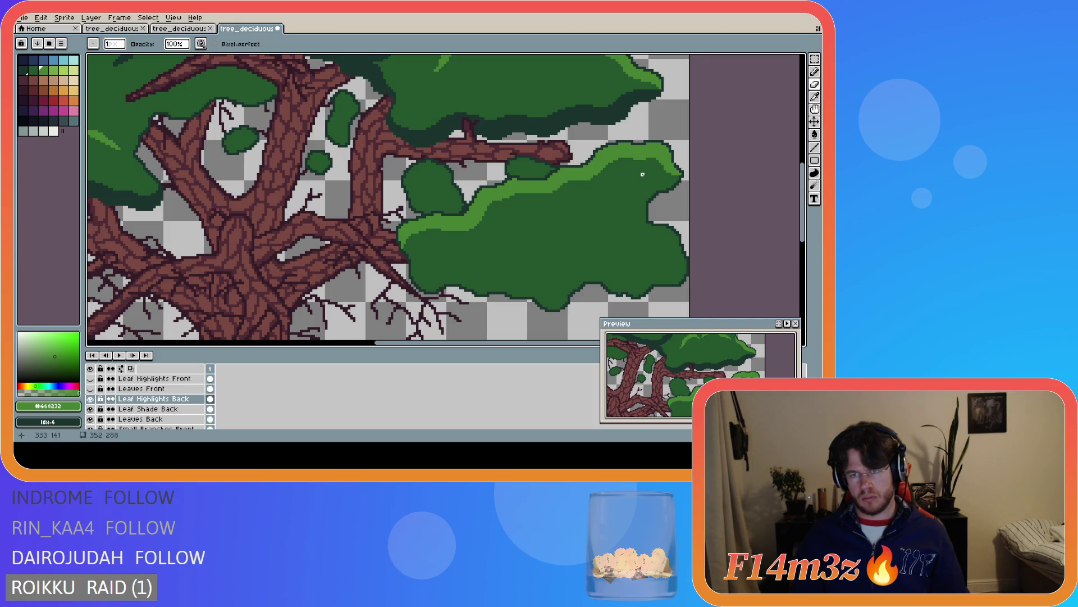
{"action": "key", "text": "e"}
{"action": "key", "text": "ctrl+s"}
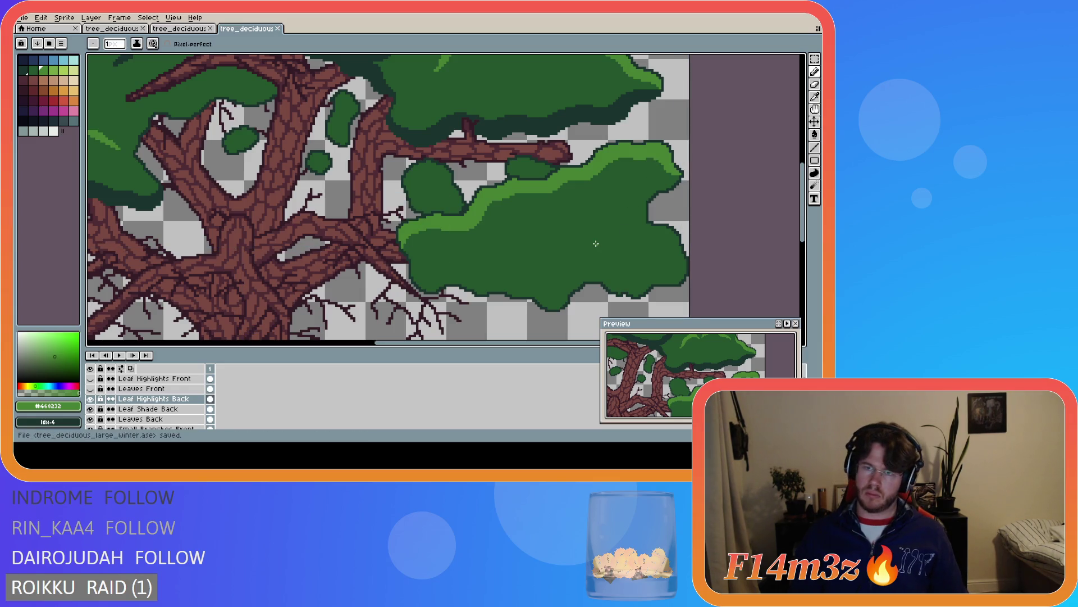
Fix one more pixel on the right leaf clump and save the tree file again
{"action": "scroll", "coordinate": [584, 238], "scroll_direction": "down", "scroll_amount": 1}
{"action": "key", "text": "ctrl+s"}
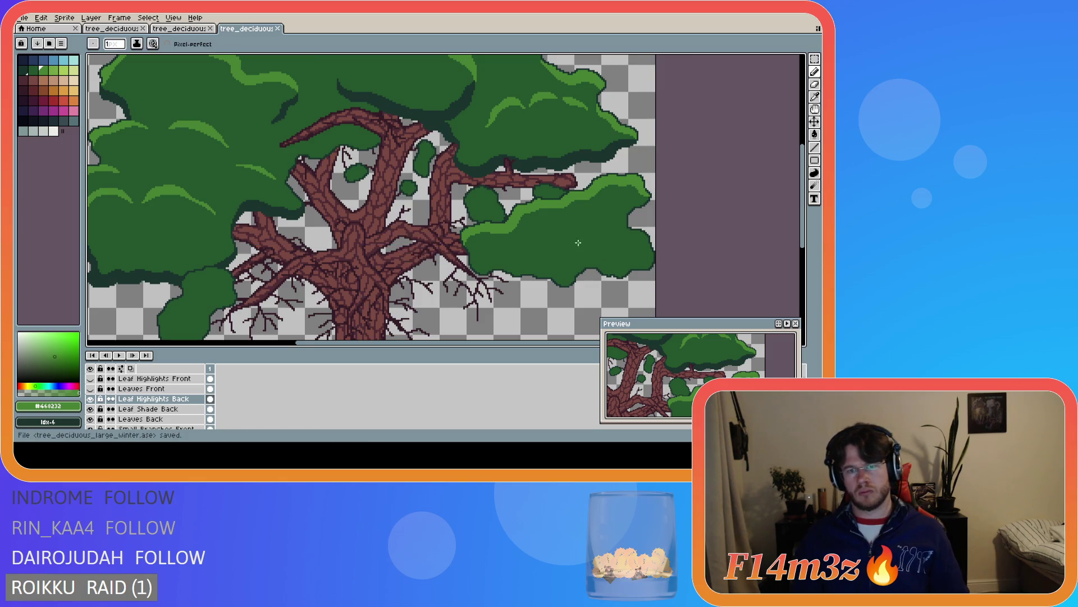
{"action": "scroll", "coordinate": [572, 245], "scroll_direction": "up", "scroll_amount": 1}
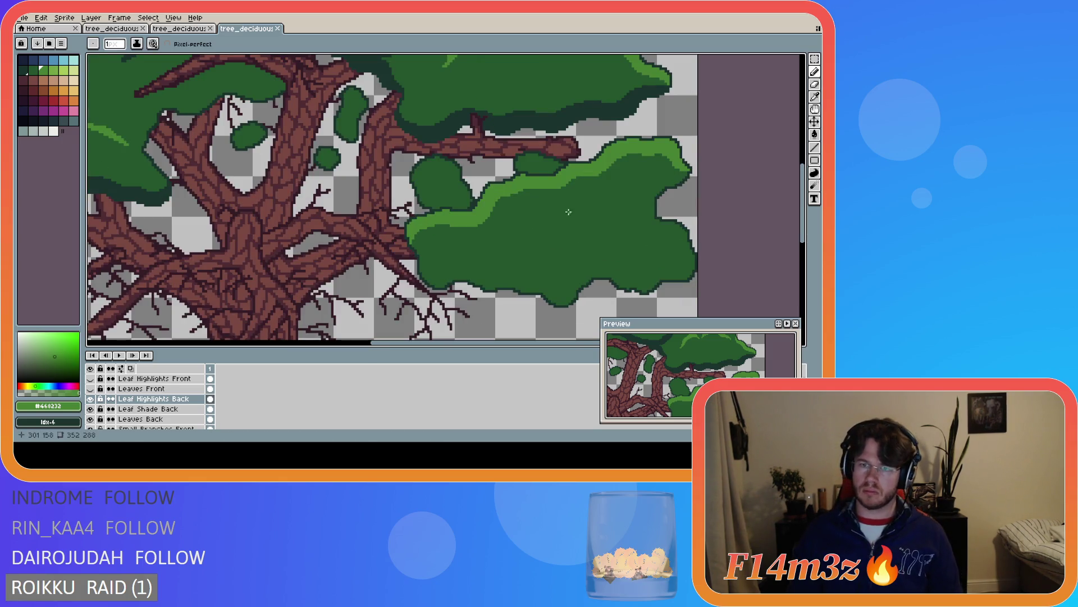
{"action": "scroll", "coordinate": [568, 183], "scroll_direction": "up", "scroll_amount": 1}
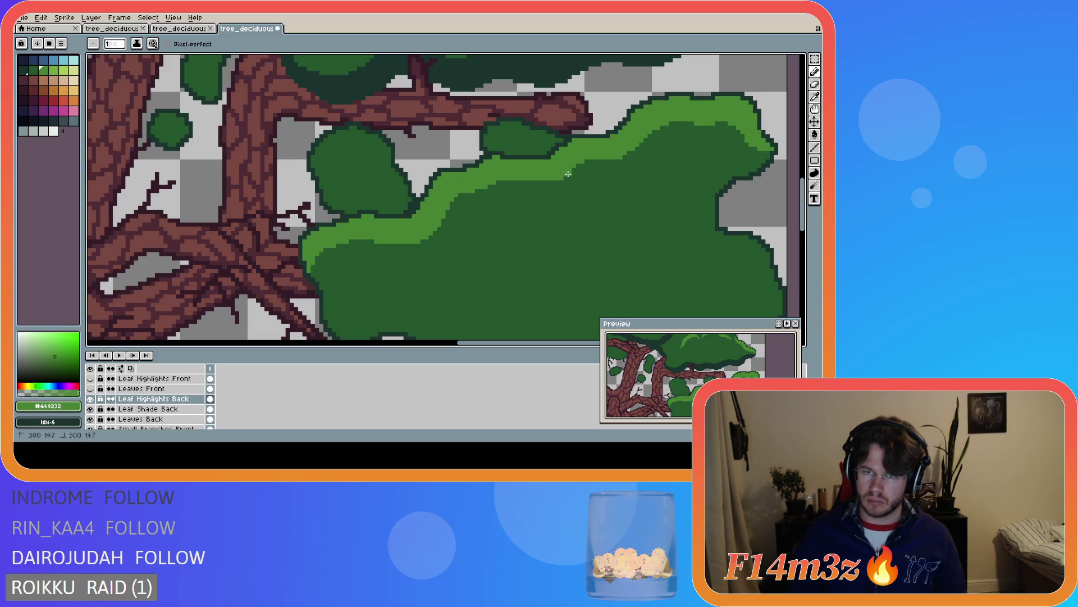
{"action": "left_click", "coordinate": [573, 171]}
{"action": "scroll", "coordinate": [564, 260], "scroll_direction": "down", "scroll_amount": 2}
{"action": "key", "text": "ctrl+s"}
{"action": "scroll", "coordinate": [564, 260], "scroll_direction": "down", "scroll_amount": 1}
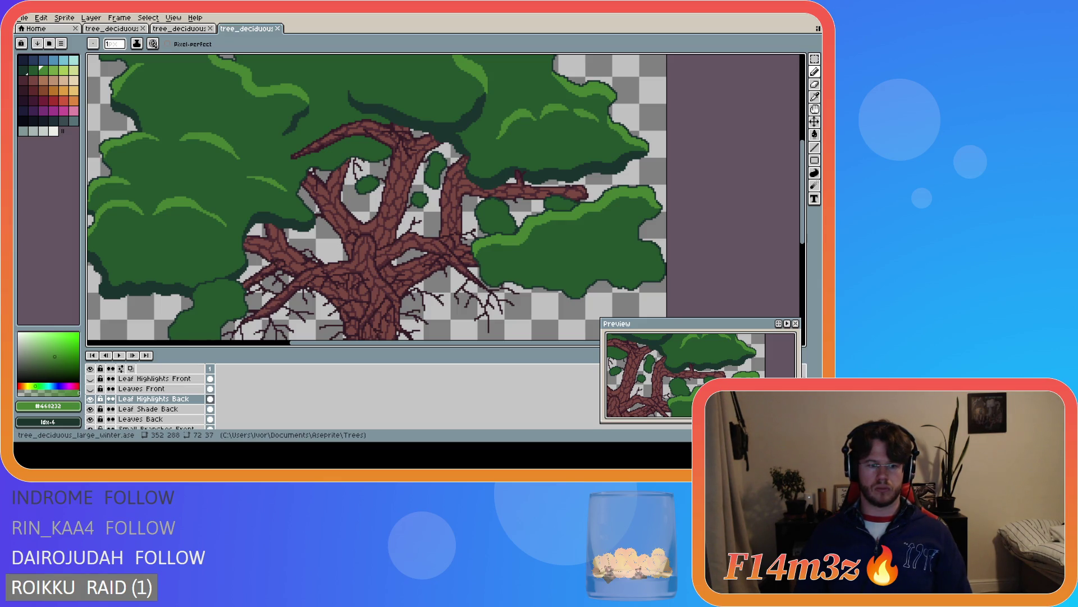
Draw a light-green highlight line down the right leaf clump's right edge
{"action": "scroll", "coordinate": [429, 195], "scroll_direction": "down", "scroll_amount": 5}
{"action": "scroll", "coordinate": [430, 195], "scroll_direction": "up", "scroll_amount": 5}
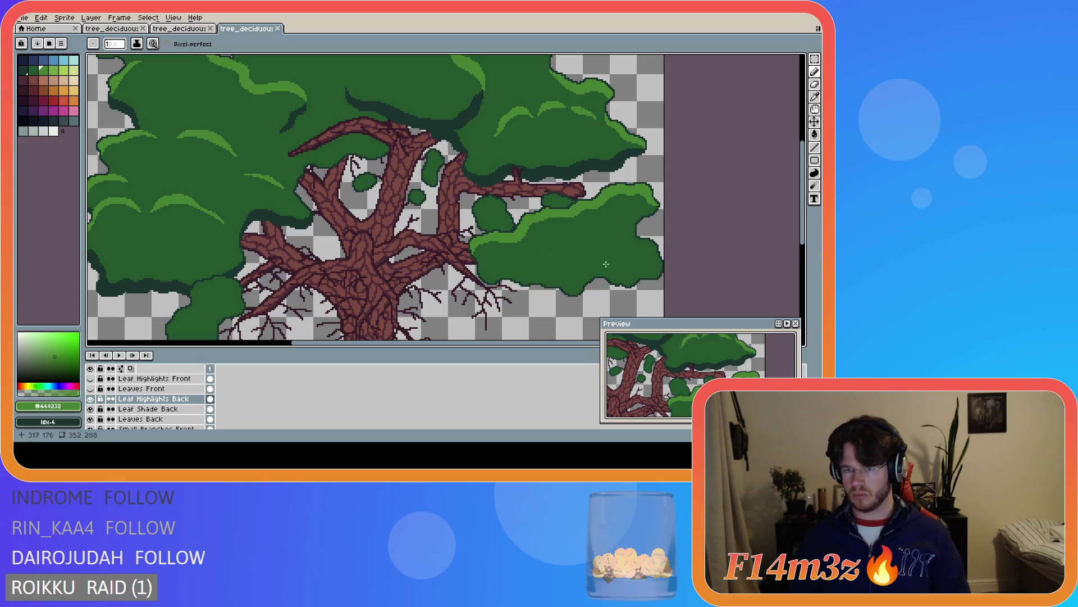
{"action": "scroll", "coordinate": [645, 266], "scroll_direction": "up", "scroll_amount": 2}
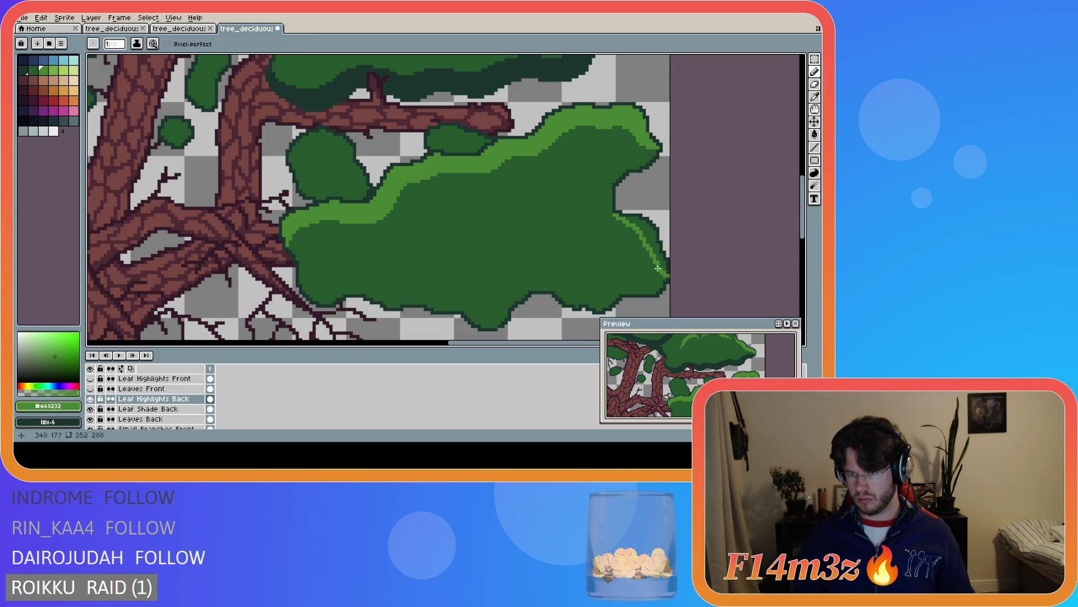
{"action": "left_click_drag", "start_coordinate": [614, 214], "coordinate": [666, 275]}
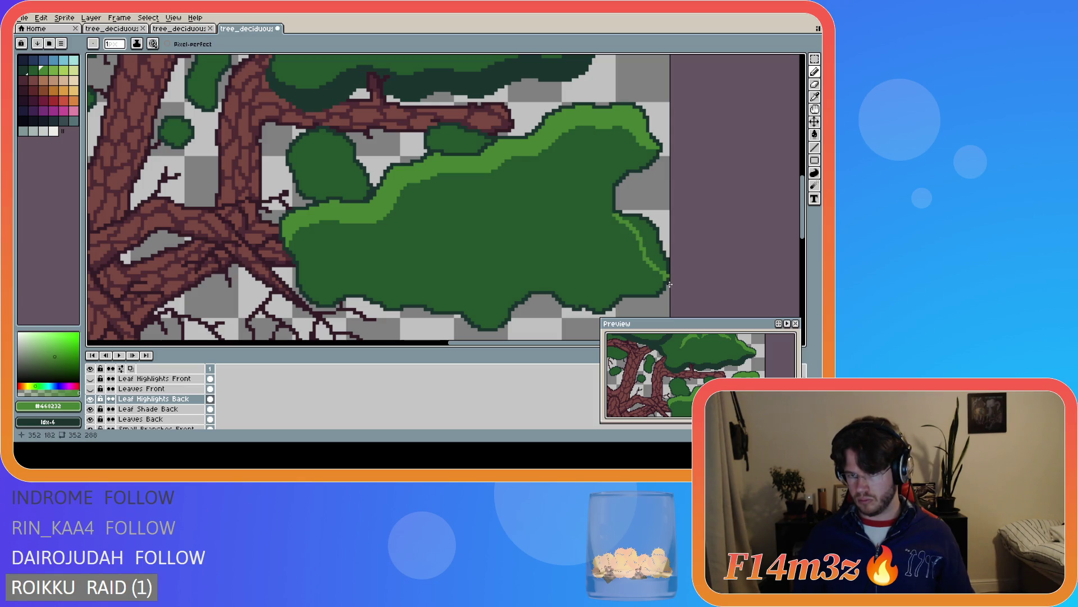
{"action": "key", "text": "e"}
{"action": "key", "text": "b"}
{"action": "left_click", "coordinate": [663, 268]}
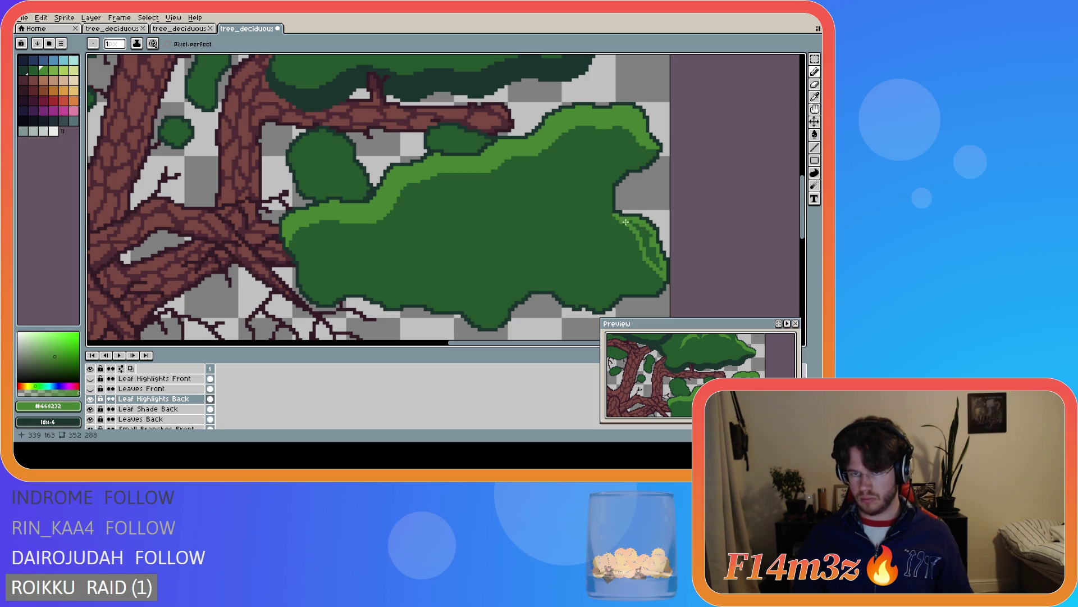
Bucket-fill the right-edge strip with highlight green and save the tree file
{"action": "key", "text": "g"}
{"action": "left_click", "coordinate": [639, 264]}
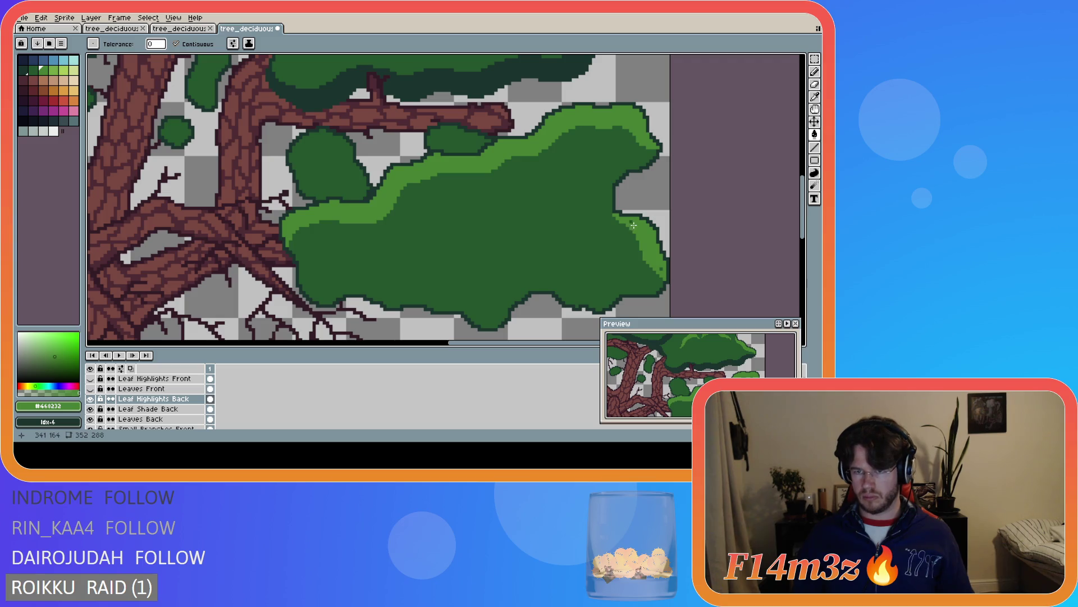
{"action": "key", "text": "b"}
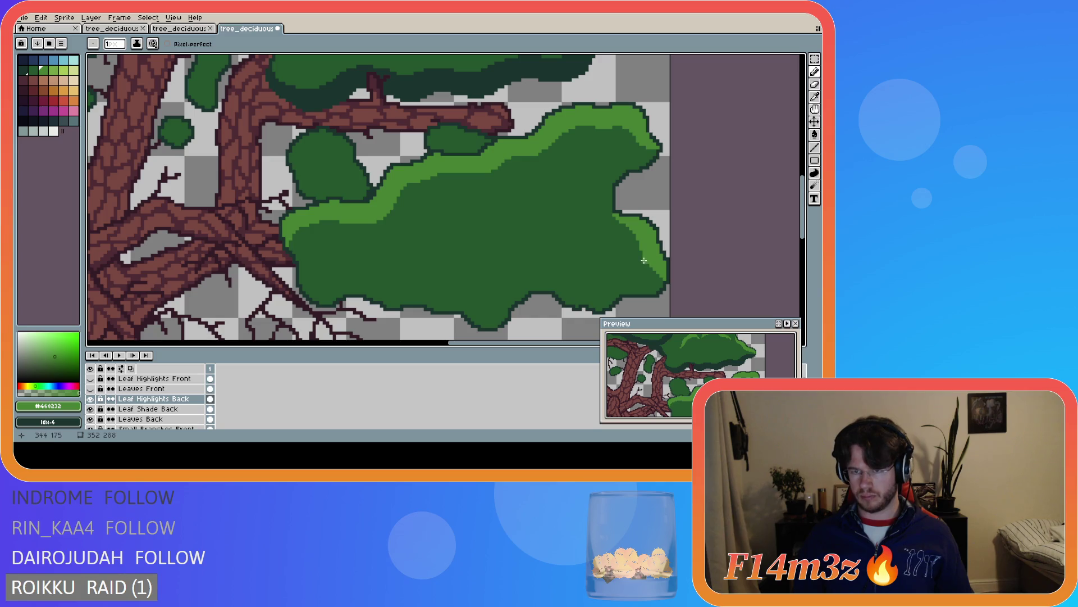
{"action": "key", "text": "l"}
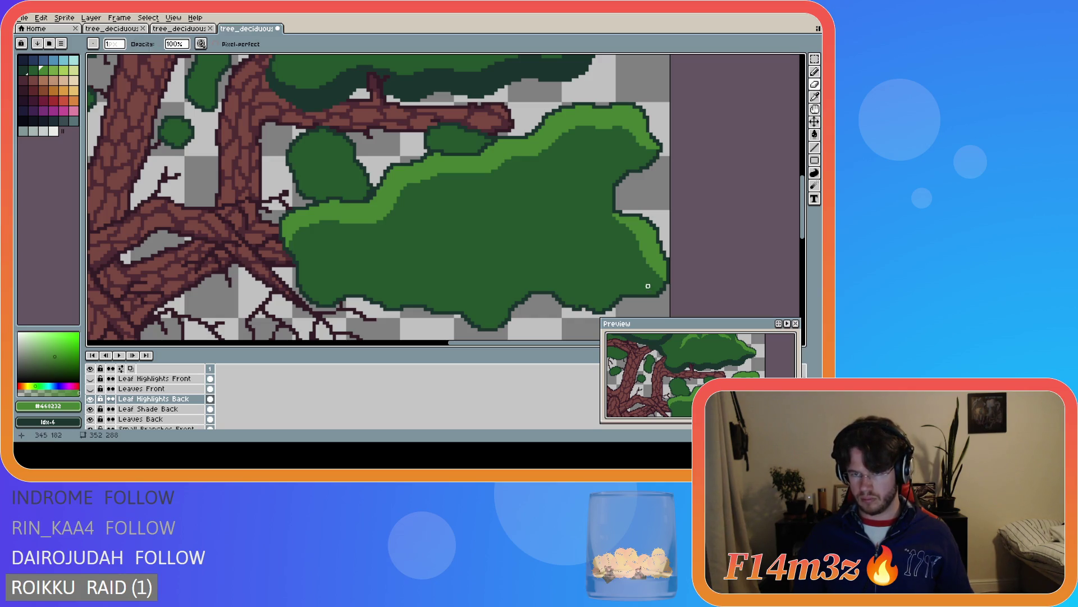
{"action": "scroll", "coordinate": [652, 296], "scroll_direction": "down", "scroll_amount": 2}
{"action": "key", "text": "ctrl+s"}
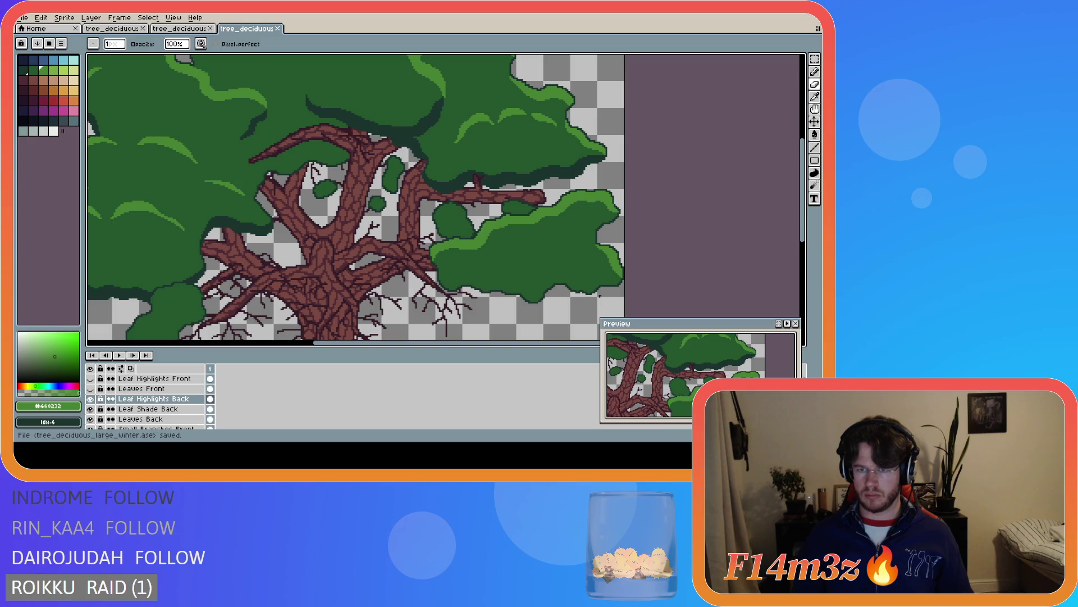
{"action": "scroll", "coordinate": [602, 284], "scroll_direction": "up", "scroll_amount": 1}
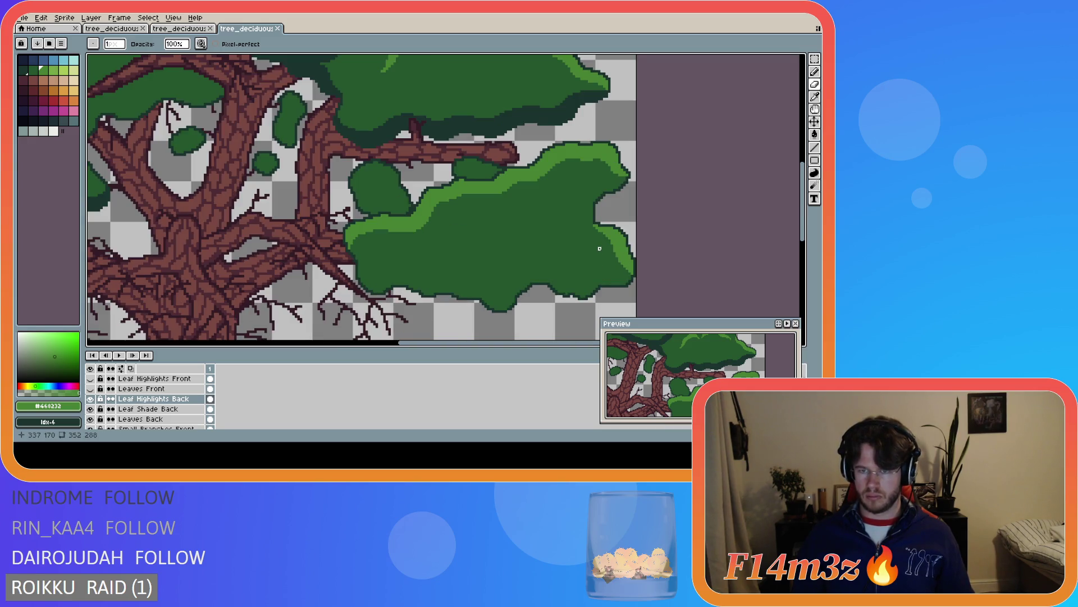
Touch up the highlight along the right clump's edge and save
{"action": "scroll", "coordinate": [601, 245], "scroll_direction": "up", "scroll_amount": 1}
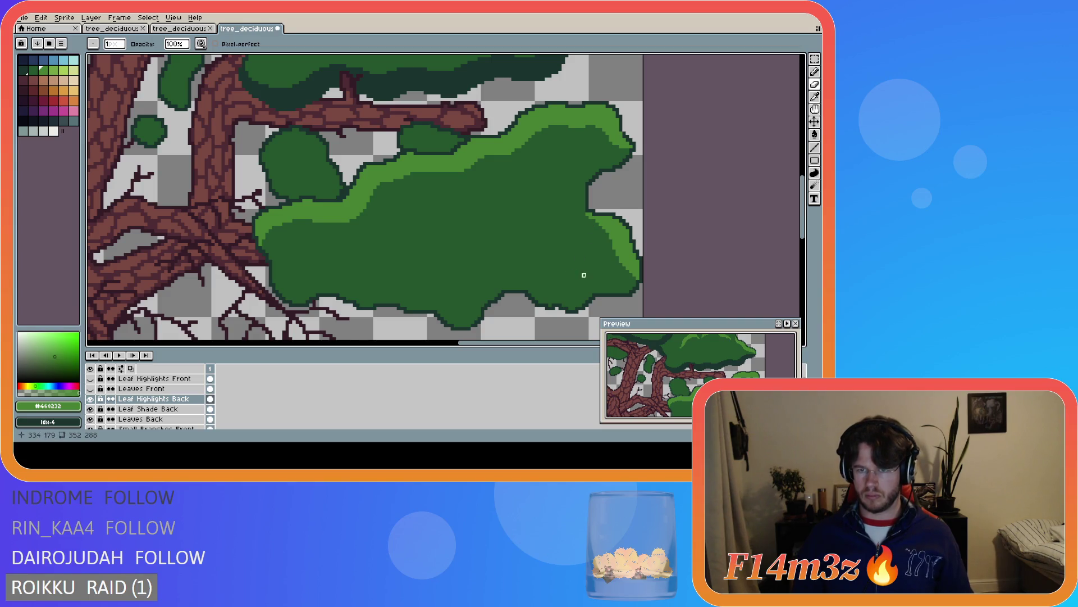
{"action": "scroll", "coordinate": [642, 292], "scroll_direction": "down", "scroll_amount": 3}
{"action": "key", "text": "ctrl+s"}
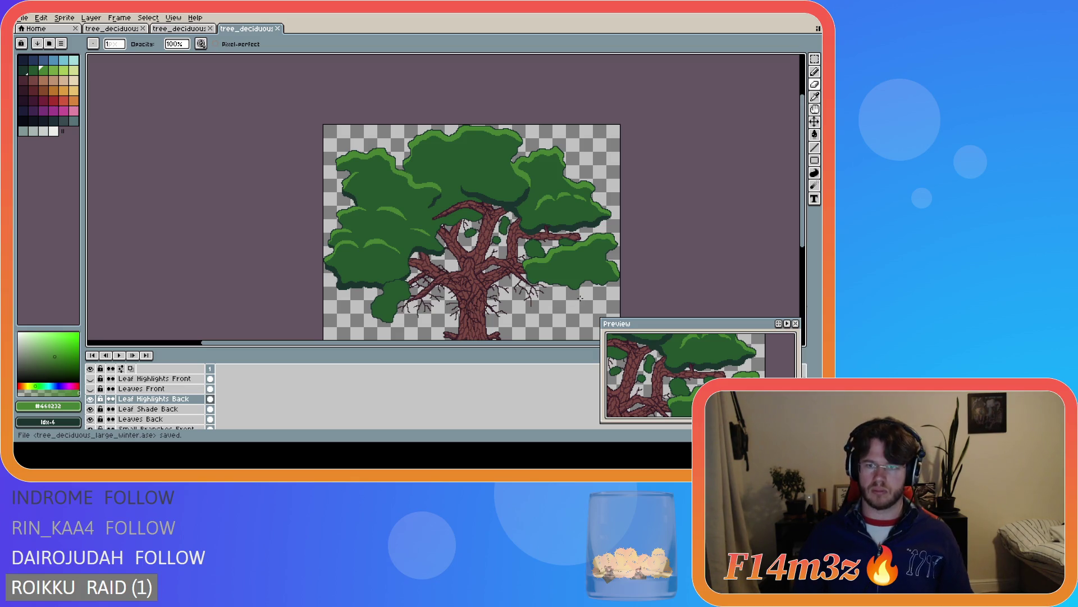
{"action": "scroll", "coordinate": [611, 266], "scroll_direction": "up", "scroll_amount": 3}
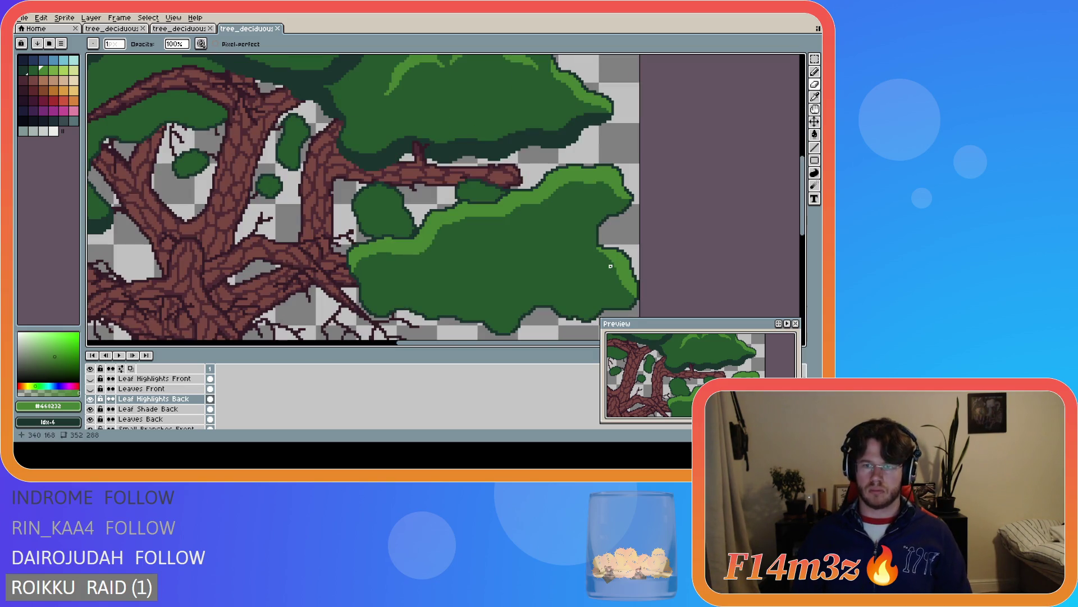
{"action": "scroll", "coordinate": [618, 223], "scroll_direction": "up", "scroll_amount": 1}
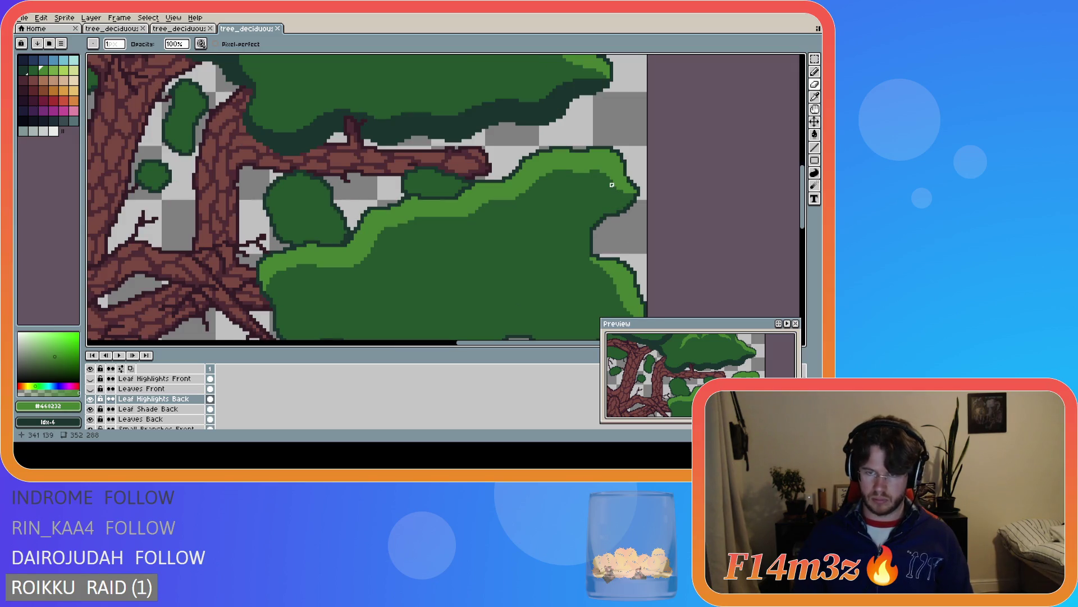
{"action": "left_click", "coordinate": [615, 189]}
{"action": "left_click_drag", "start_coordinate": [622, 197], "coordinate": [625, 194]}
{"action": "scroll", "coordinate": [507, 219], "scroll_direction": "down", "scroll_amount": 1}
{"action": "key", "text": "ctrl+s"}
Retouch a few highlight pixels on the middle leaf clump, saving the file repeatedly
{"action": "scroll", "coordinate": [354, 250], "scroll_direction": "down", "scroll_amount": 1}
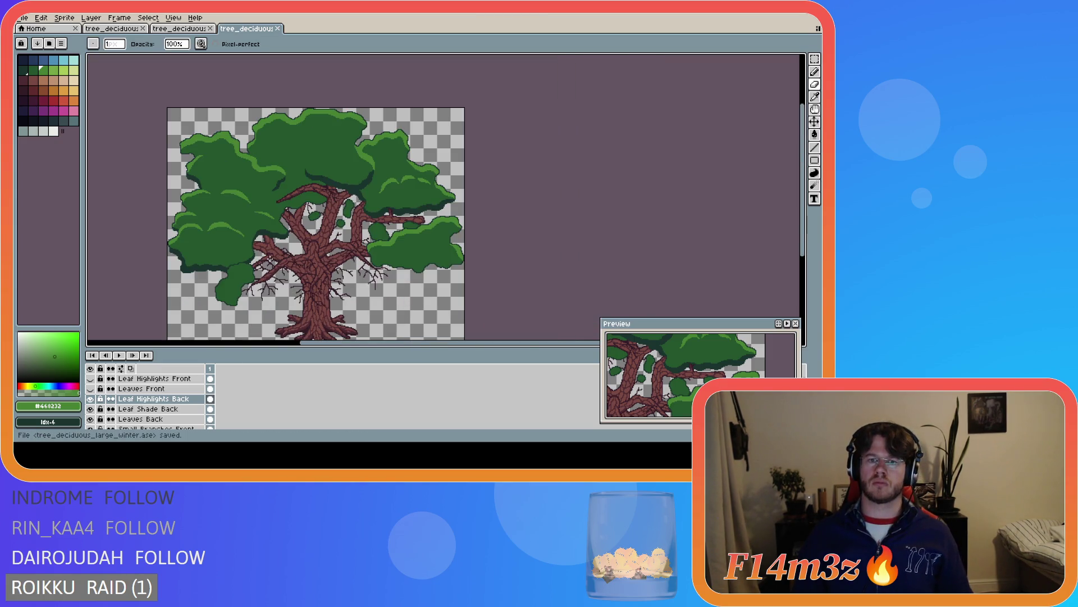
{"action": "key", "text": "v"}
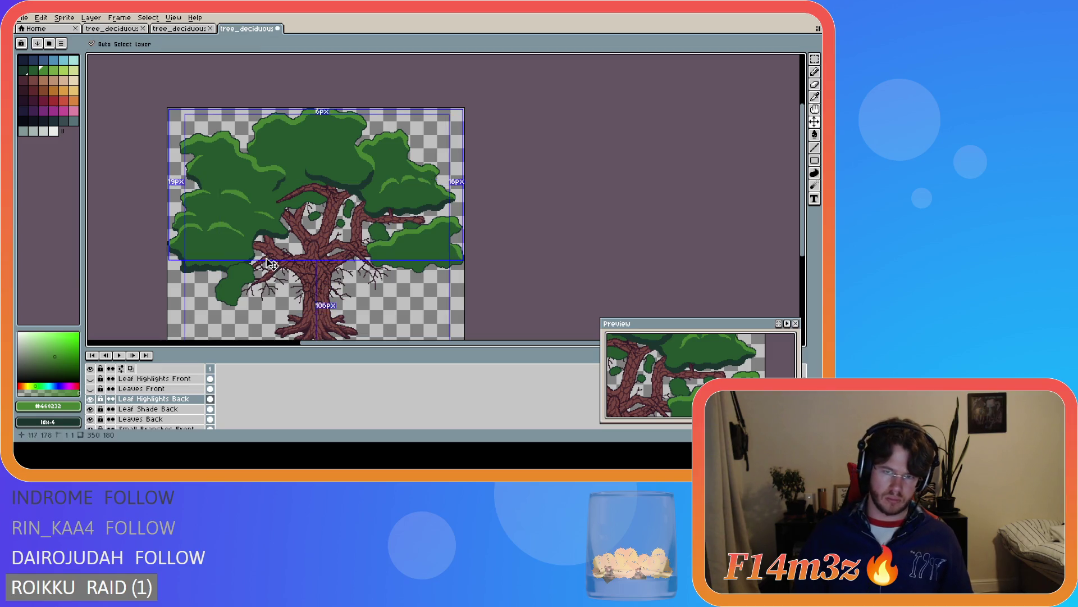
{"action": "key", "text": "b"}
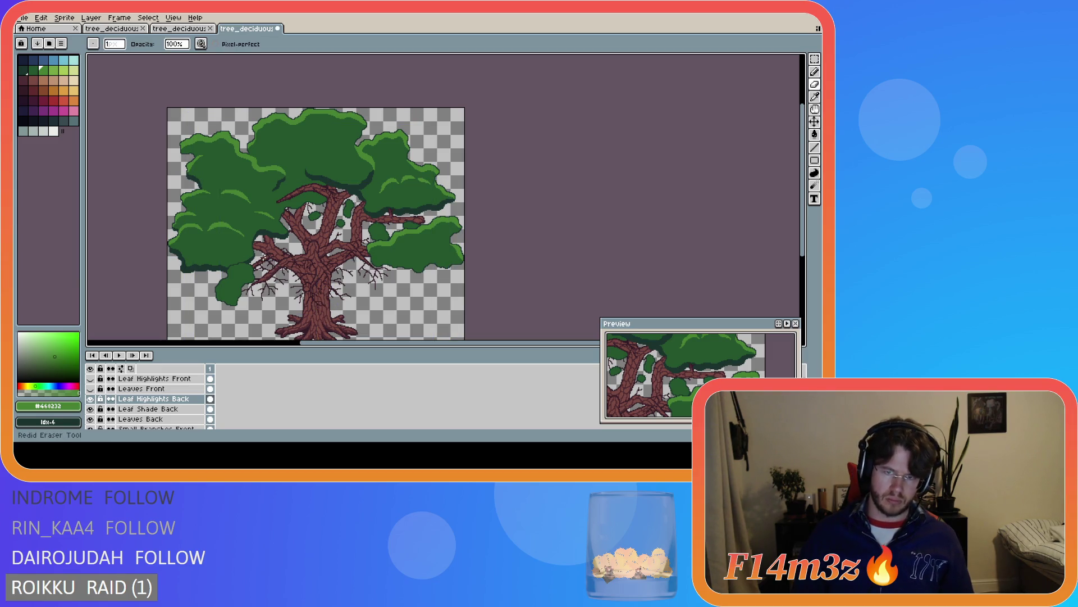
{"action": "key", "text": "ctrl+s"}
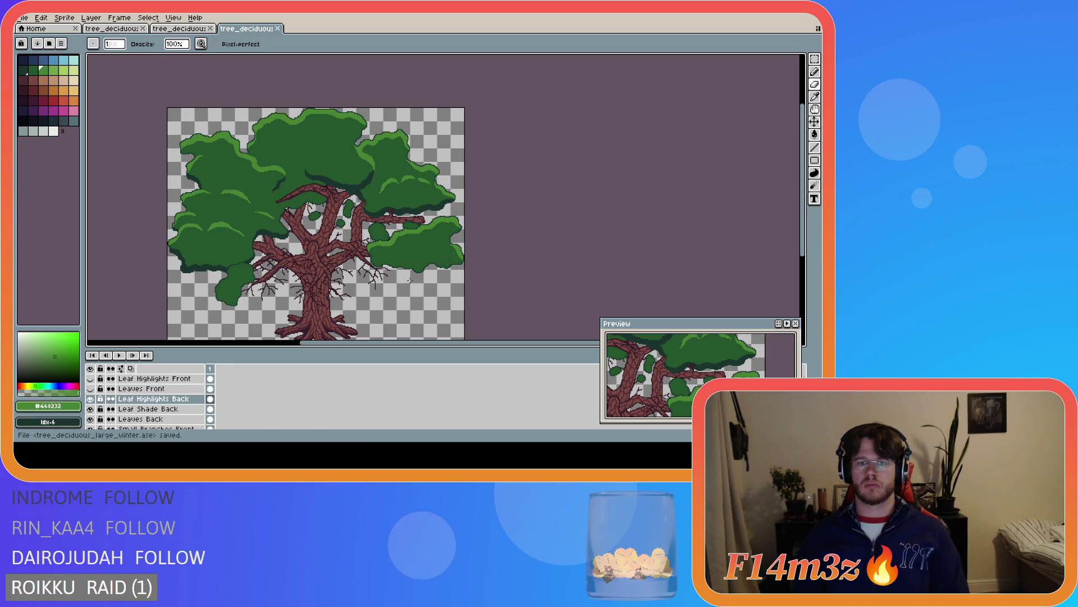
{"action": "scroll", "coordinate": [449, 224], "scroll_direction": "up", "scroll_amount": 3}
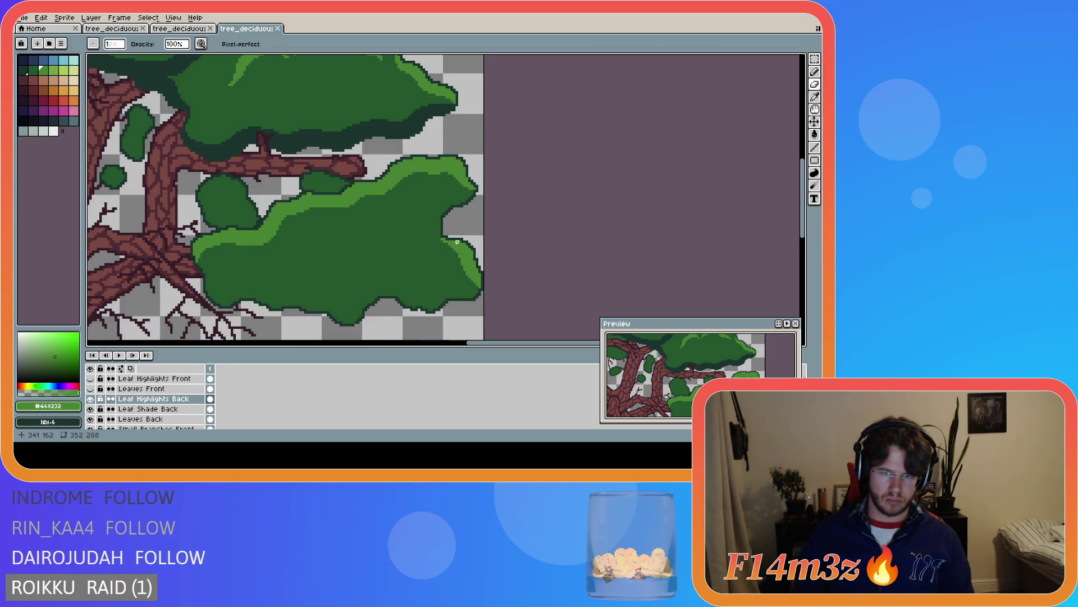
{"action": "left_click_drag", "start_coordinate": [455, 181], "coordinate": [447, 176]}
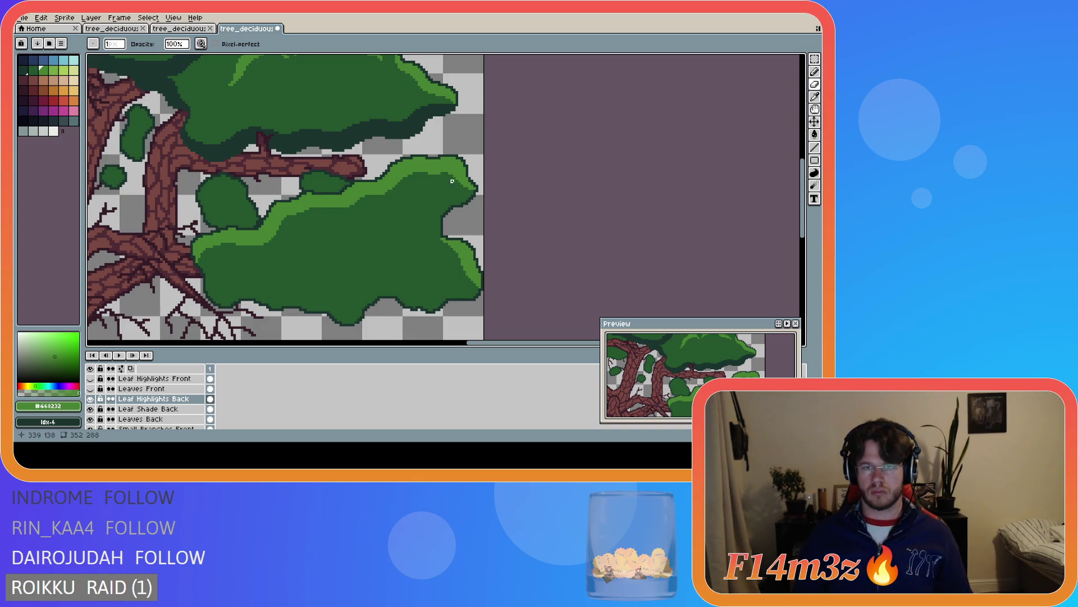
{"action": "left_click", "coordinate": [450, 173]}
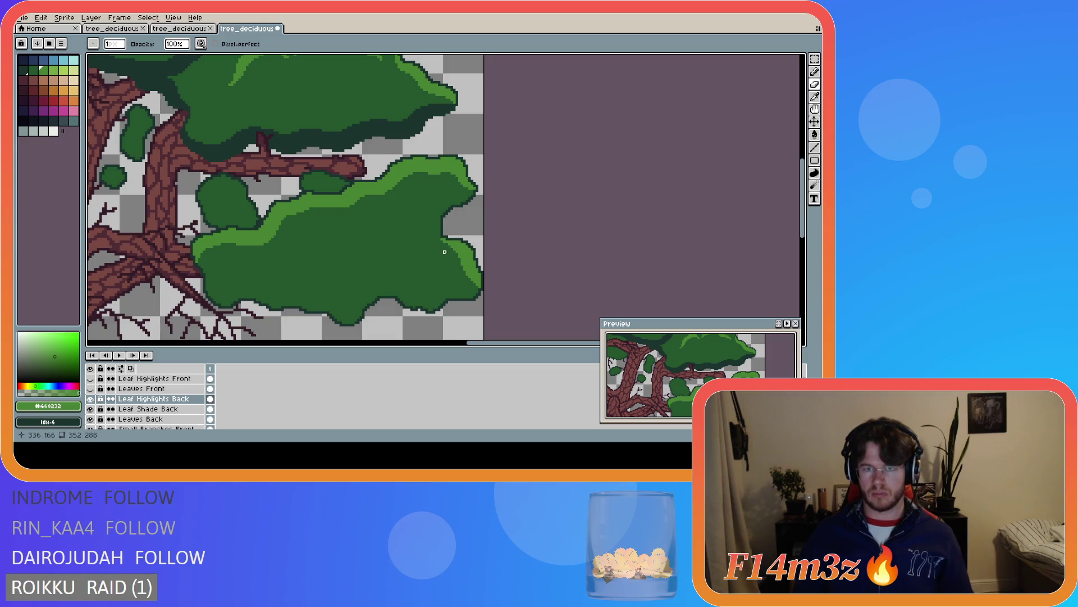
{"action": "scroll", "coordinate": [447, 244], "scroll_direction": "down", "scroll_amount": 2}
{"action": "key", "text": "ctrl+s"}
{"action": "scroll", "coordinate": [428, 243], "scroll_direction": "up", "scroll_amount": 2}
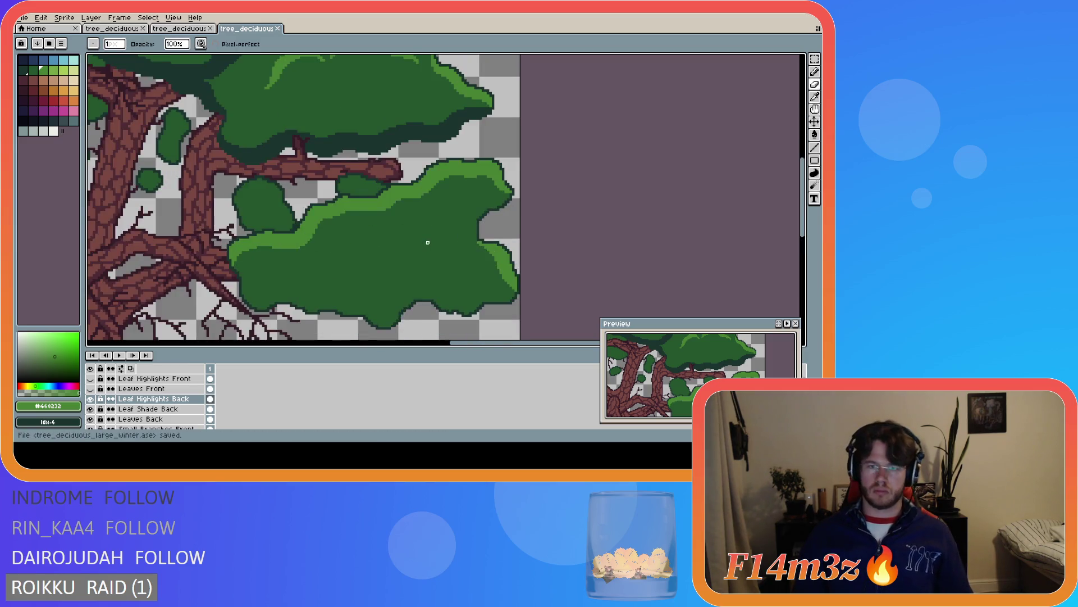
{"action": "scroll", "coordinate": [428, 243], "scroll_direction": "down", "scroll_amount": 1}
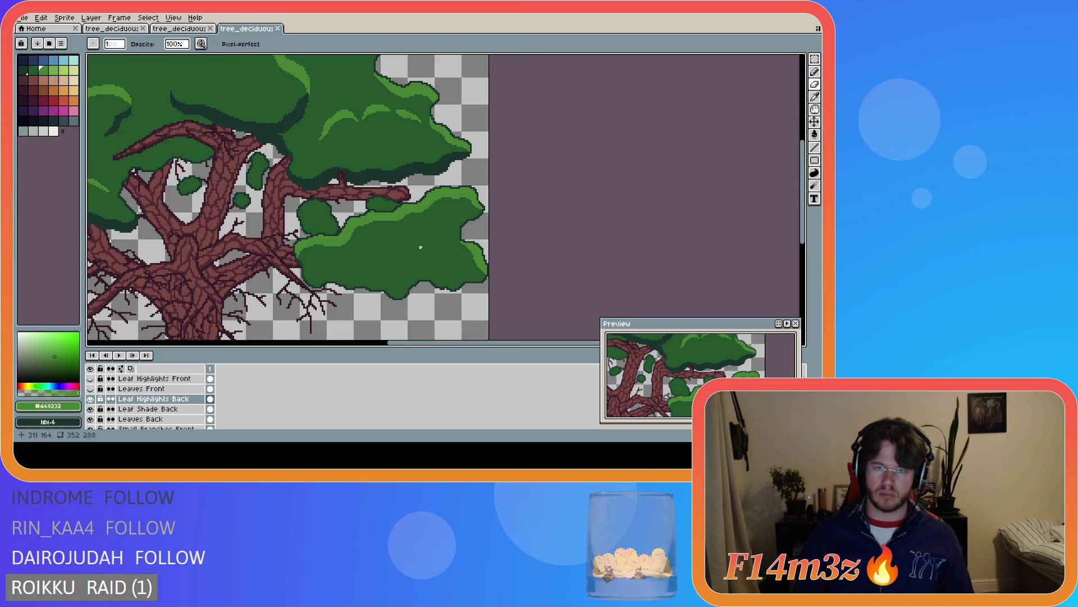
{"action": "key", "text": "ctrl"}
{"action": "key", "text": "ctrl+s"}
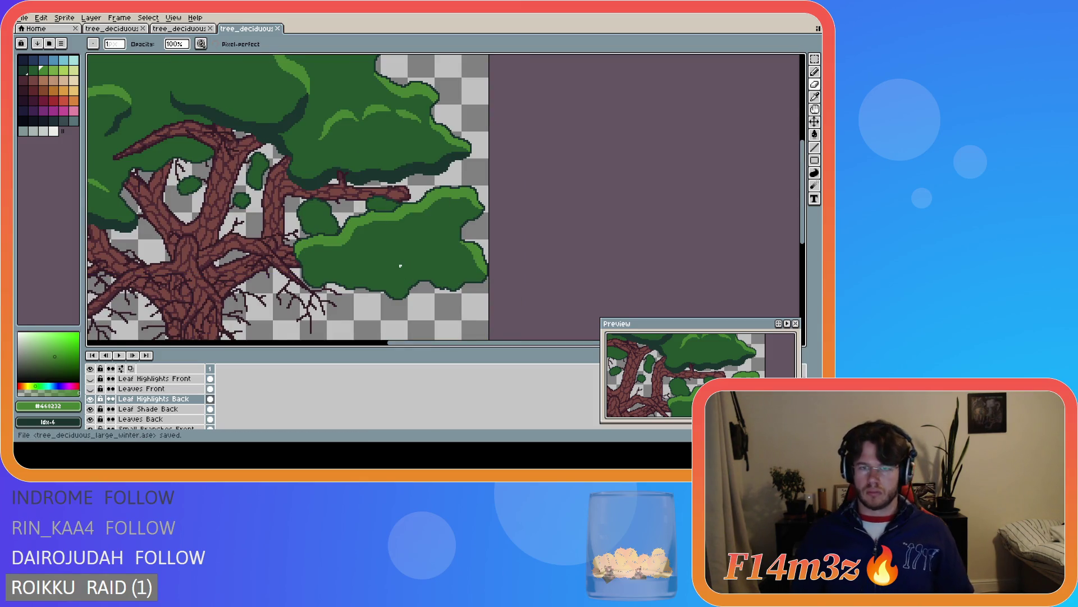
Pick dark green #19332d from the artwork and select the Leaf Shade Back layer
{"action": "scroll", "coordinate": [392, 254], "scroll_direction": "down", "scroll_amount": 2}
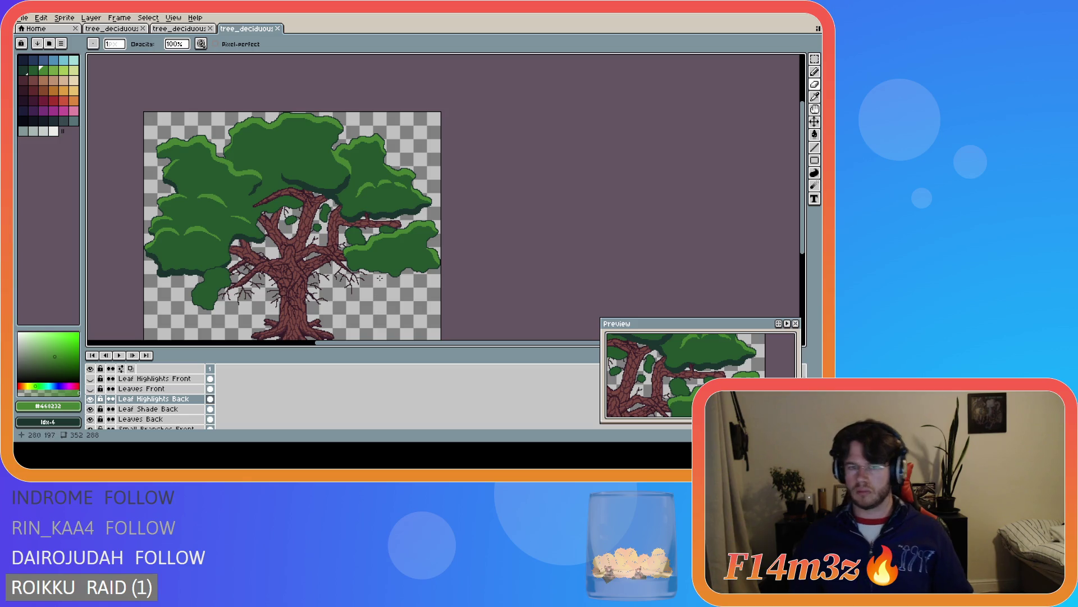
{"action": "left_click", "coordinate": [375, 221], "text": "alt"}
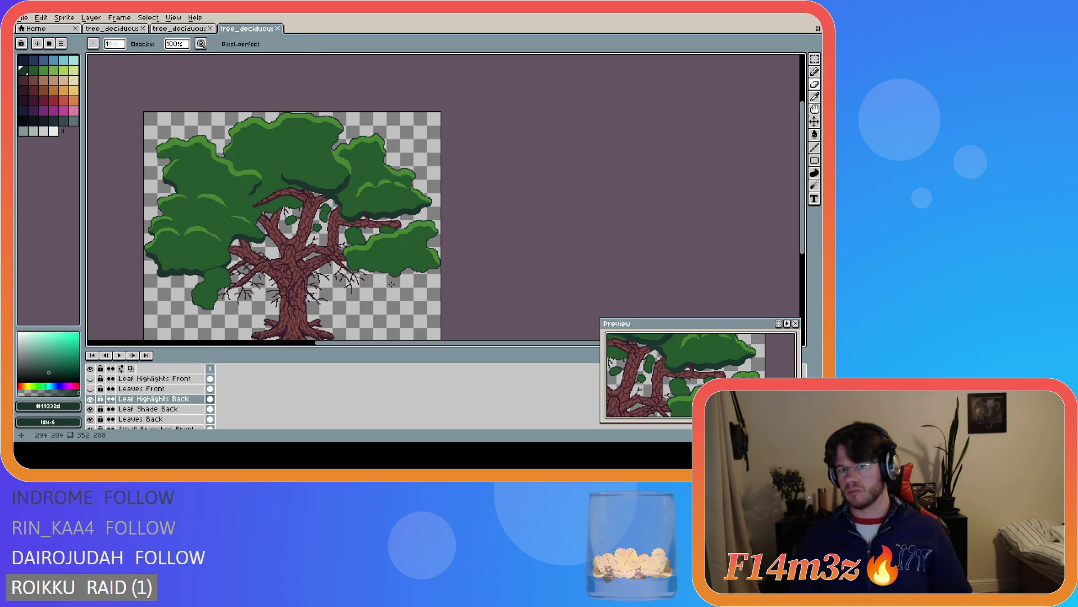
{"action": "scroll", "coordinate": [377, 283], "scroll_direction": "up", "scroll_amount": 3}
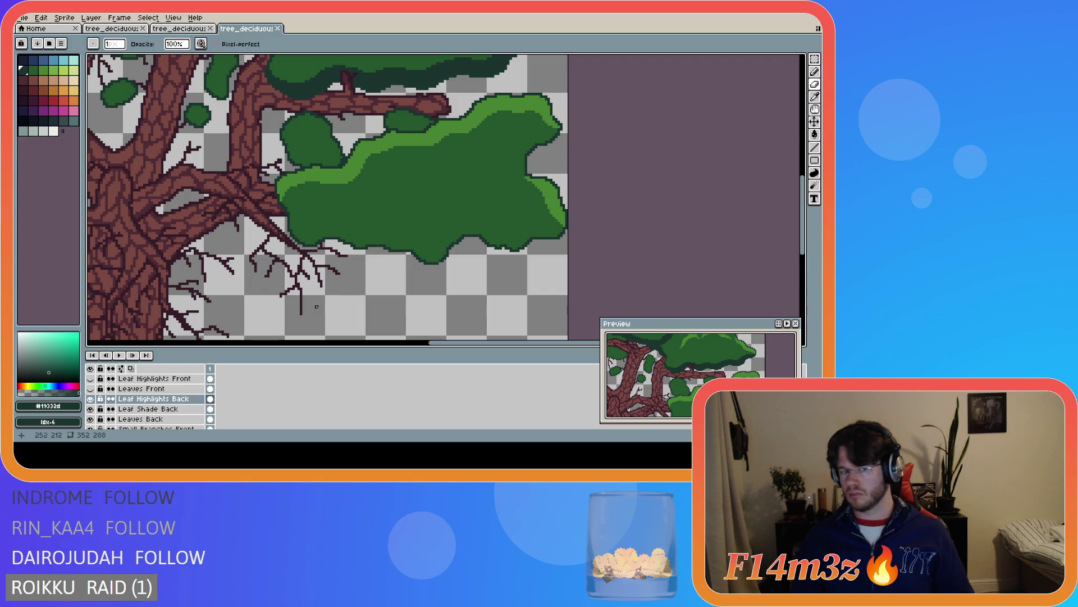
{"action": "left_click", "coordinate": [163, 409]}
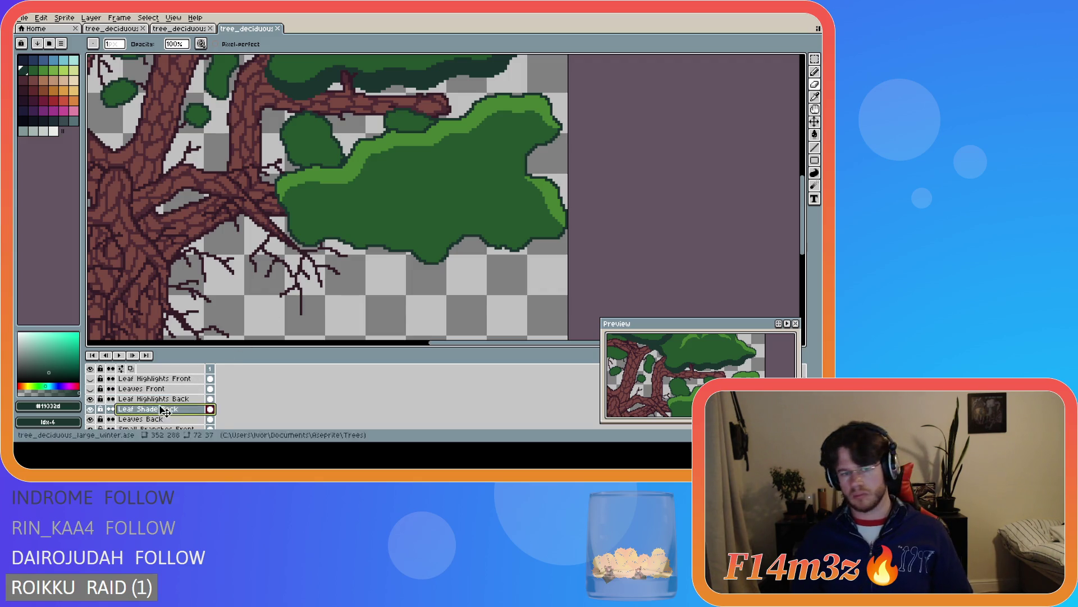
Paint dark green shading strokes along the right cluster's bottom edge, undoing one overshoot
{"action": "key", "text": "e"}
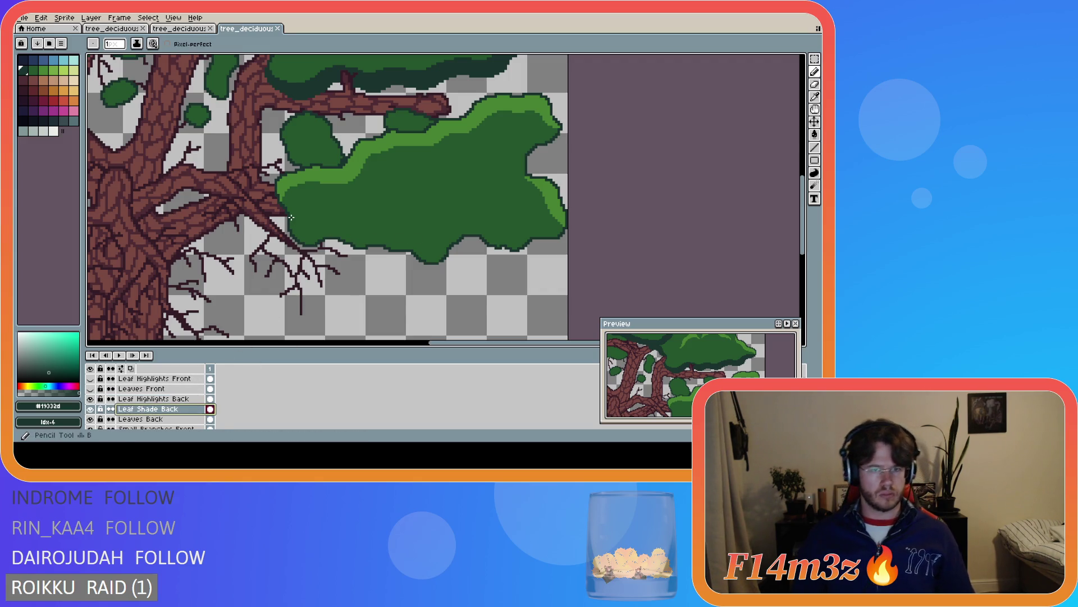
{"action": "mouse_move", "coordinate": [301, 227]}
{"action": "left_mouse_down"}
{"action": "mouse_move", "coordinate": [334, 218]}
{"action": "mouse_move", "coordinate": [432, 242]}
{"action": "mouse_move", "coordinate": [480, 216]}
{"action": "mouse_move", "coordinate": [452, 227]}
{"action": "left_mouse_up"}
{"action": "key", "text": "ctrl+z"}
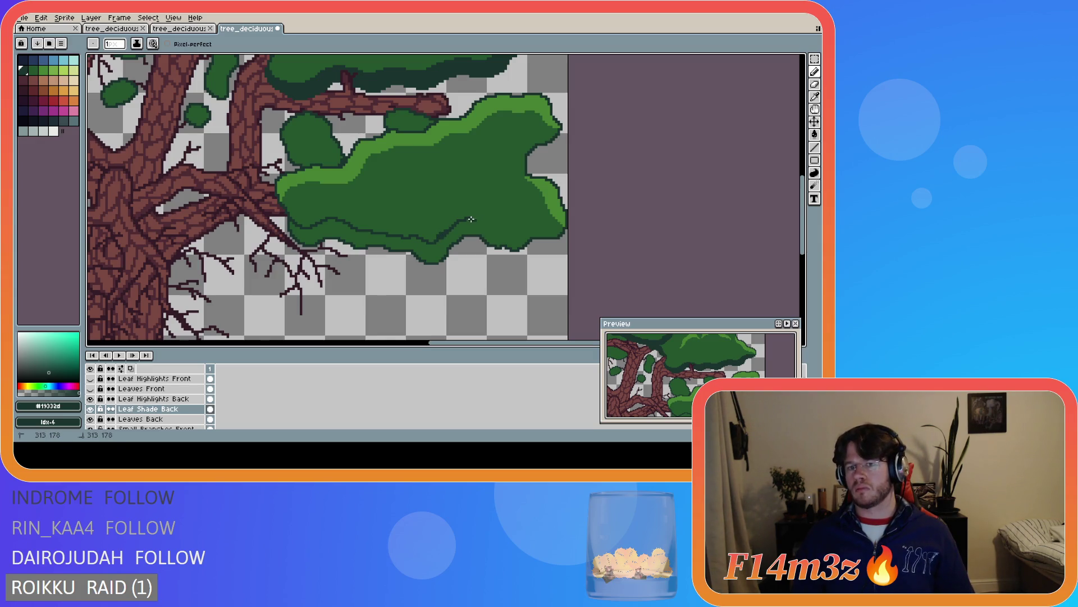
{"action": "key", "text": "ctrl"}
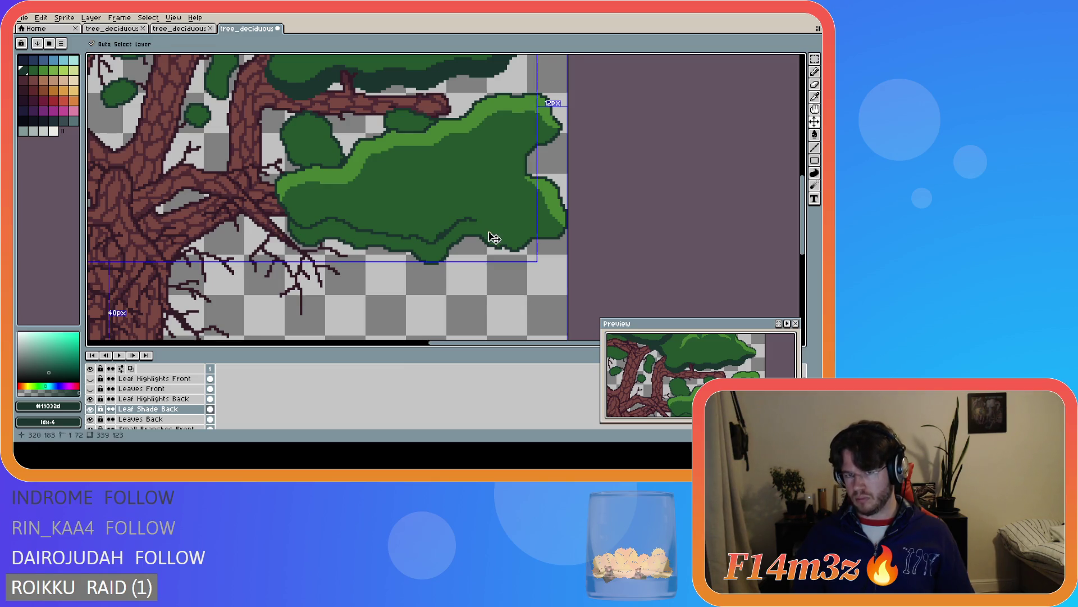
{"action": "mouse_move", "coordinate": [473, 219]}
{"action": "left_mouse_down"}
{"action": "mouse_move", "coordinate": [508, 229]}
{"action": "mouse_move", "coordinate": [536, 220]}
{"action": "mouse_move", "coordinate": [561, 236]}
{"action": "left_mouse_up"}
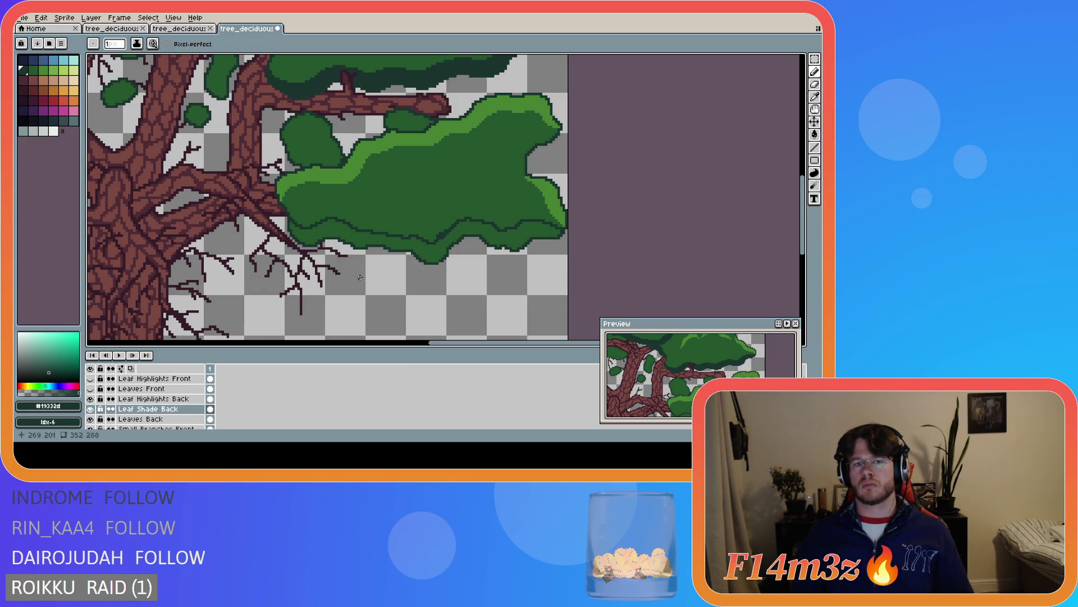
Extend and touch up the dark green shadow along the lower and left underside
{"action": "left_click_drag", "start_coordinate": [376, 230], "coordinate": [391, 233]}
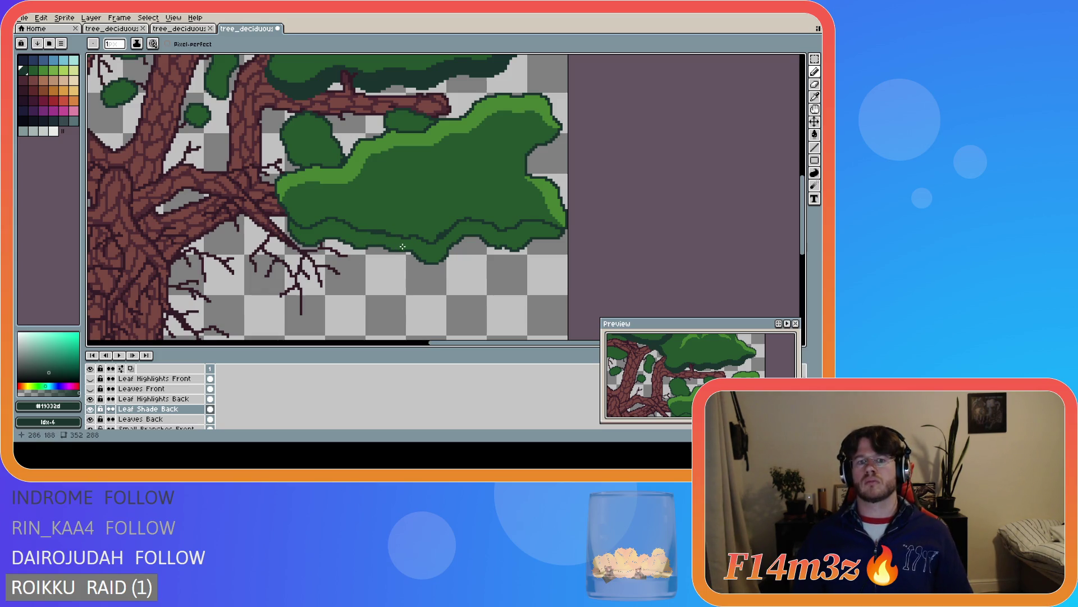
{"action": "left_click_drag", "start_coordinate": [405, 237], "coordinate": [406, 237]}
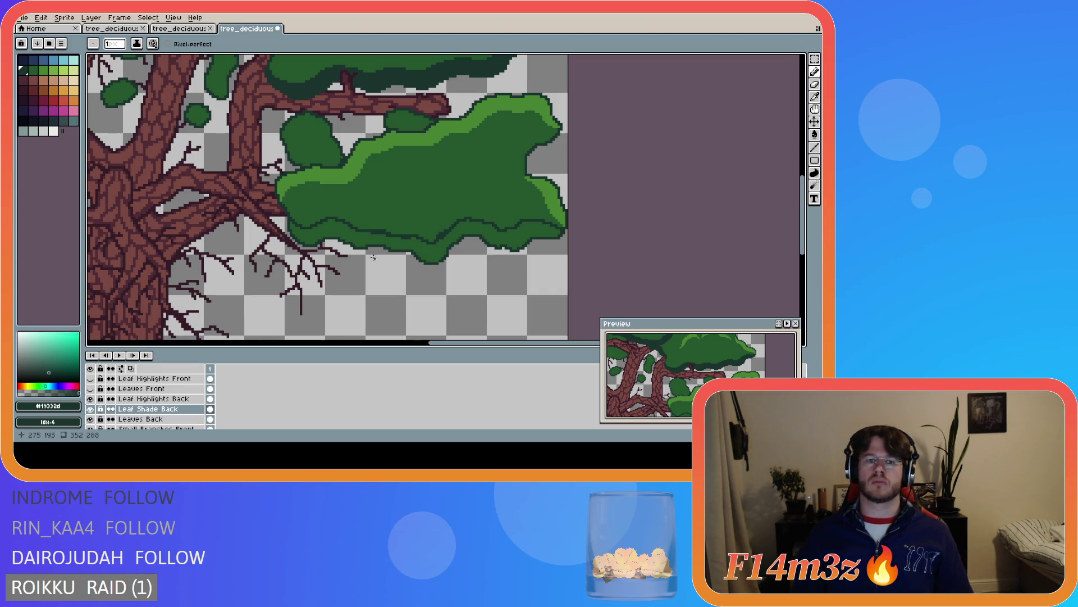
{"action": "left_click_drag", "start_coordinate": [292, 228], "coordinate": [302, 239]}
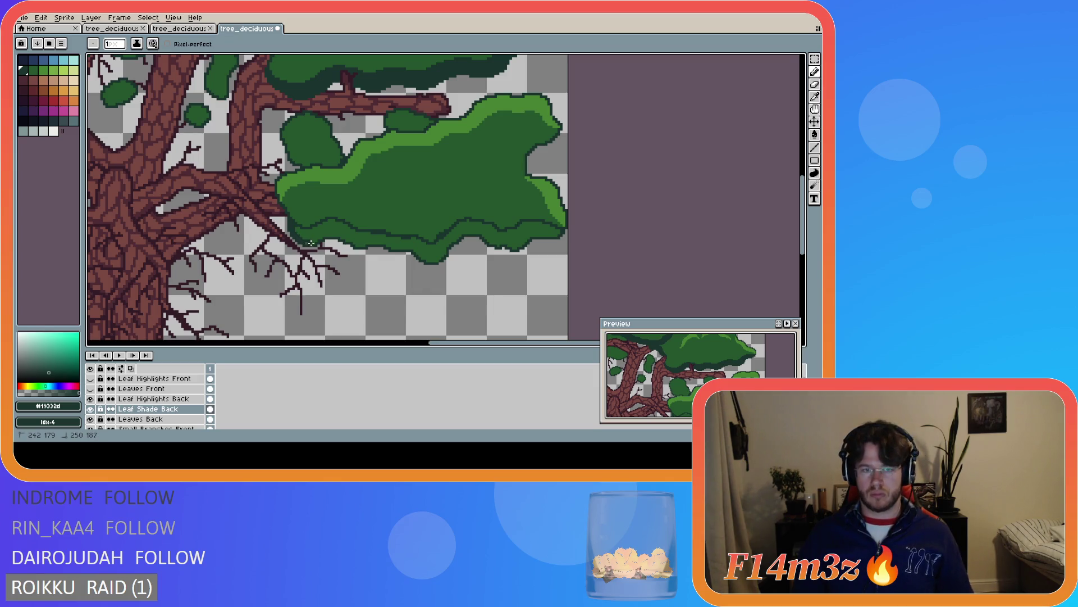
{"action": "mouse_move", "coordinate": [315, 242]}
{"action": "left_mouse_down"}
{"action": "mouse_move", "coordinate": [336, 235]}
{"action": "mouse_move", "coordinate": [437, 262]}
{"action": "left_mouse_up"}
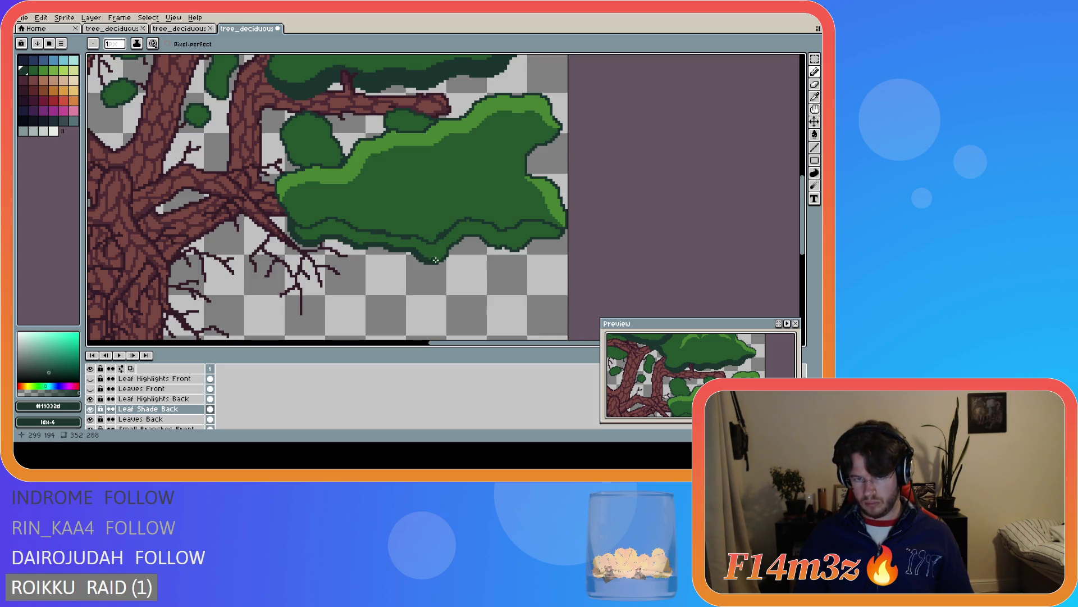
{"action": "left_click", "coordinate": [162, 419]}
On Leaf Shade Back, close the shadow outline and bucket-fill the strip dark green
{"action": "scroll", "coordinate": [416, 247], "scroll_direction": "up", "scroll_amount": 2}
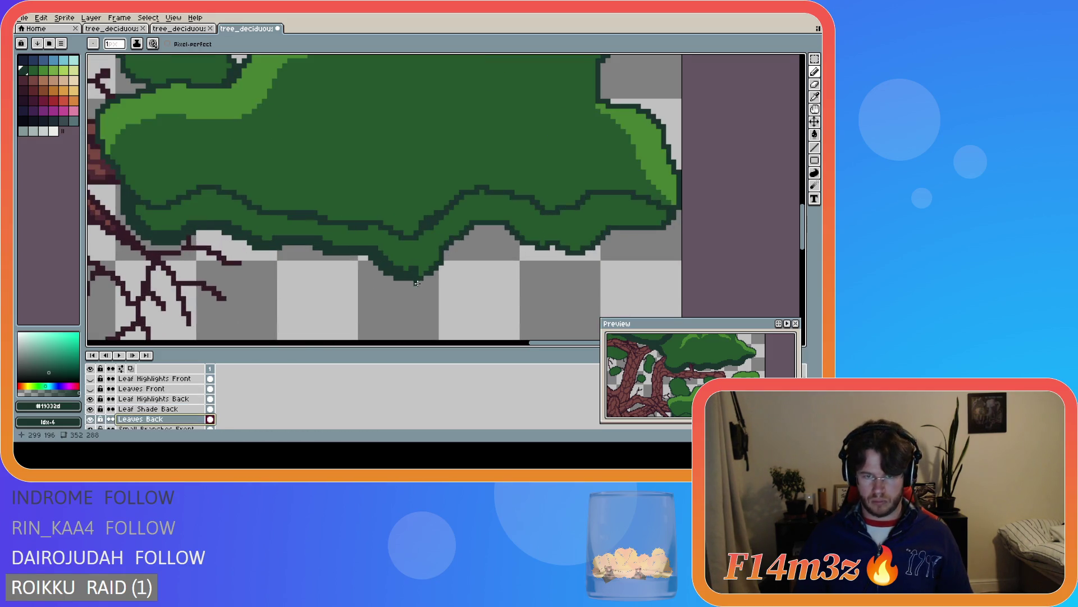
{"action": "left_click", "coordinate": [149, 409]}
{"action": "mouse_move", "coordinate": [424, 266]}
{"action": "left_mouse_down"}
{"action": "mouse_move", "coordinate": [470, 216]}
{"action": "mouse_move", "coordinate": [514, 219]}
{"action": "mouse_move", "coordinate": [528, 236]}
{"action": "mouse_move", "coordinate": [574, 246]}
{"action": "mouse_move", "coordinate": [605, 226]}
{"action": "mouse_move", "coordinate": [661, 216]}
{"action": "left_mouse_up"}
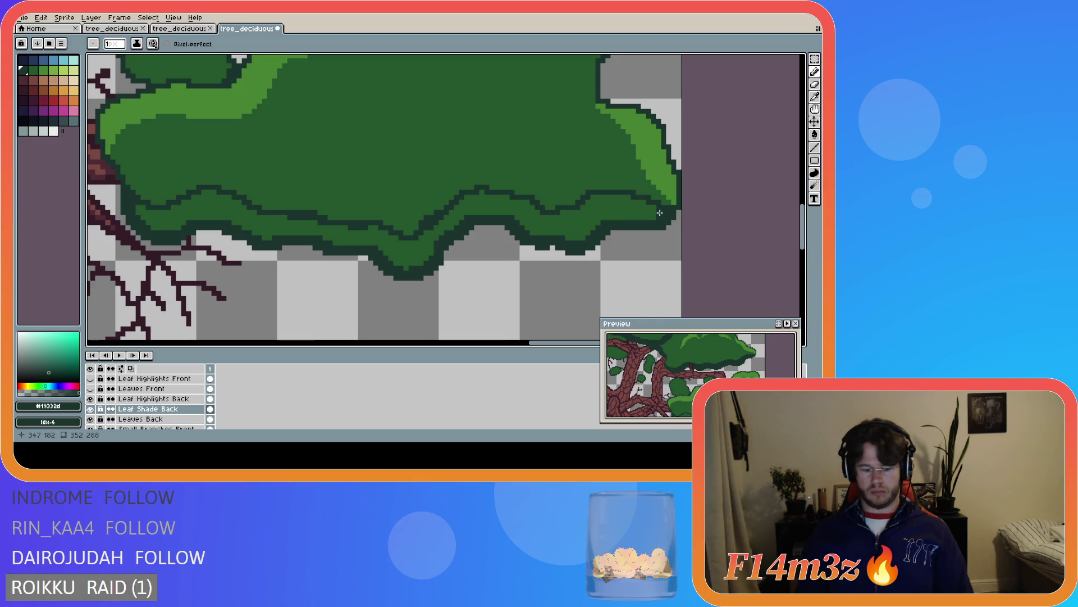
{"action": "key", "text": "g"}
{"action": "left_click", "coordinate": [542, 253]}
Return to the Pencil and zoom out to view the whole shaded tree
{"action": "scroll", "coordinate": [542, 254], "scroll_direction": "down", "scroll_amount": 3}
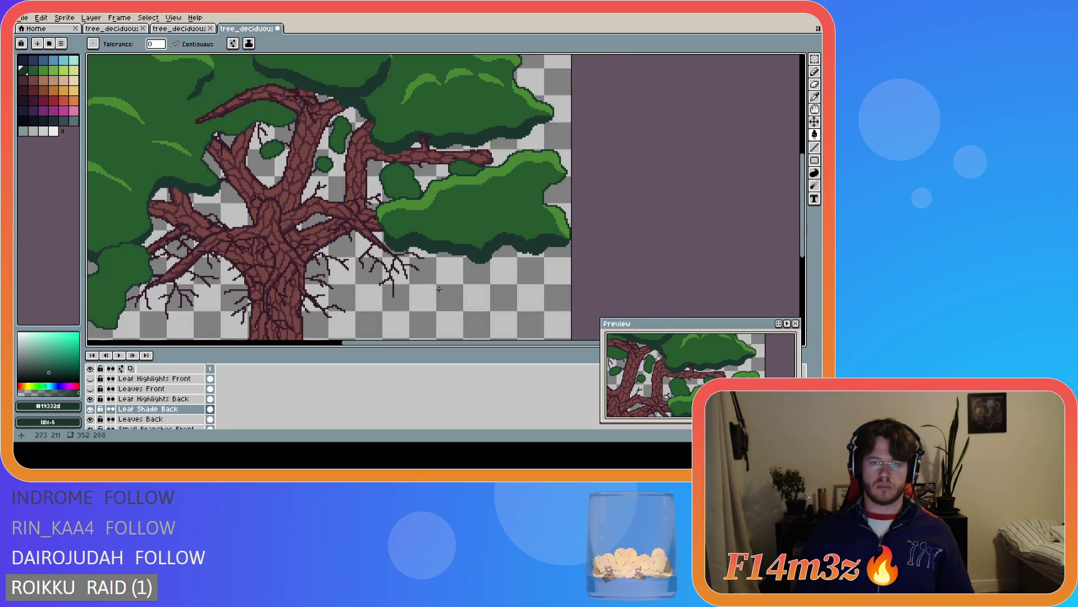
{"action": "scroll", "coordinate": [525, 264], "scroll_direction": "up", "scroll_amount": 2}
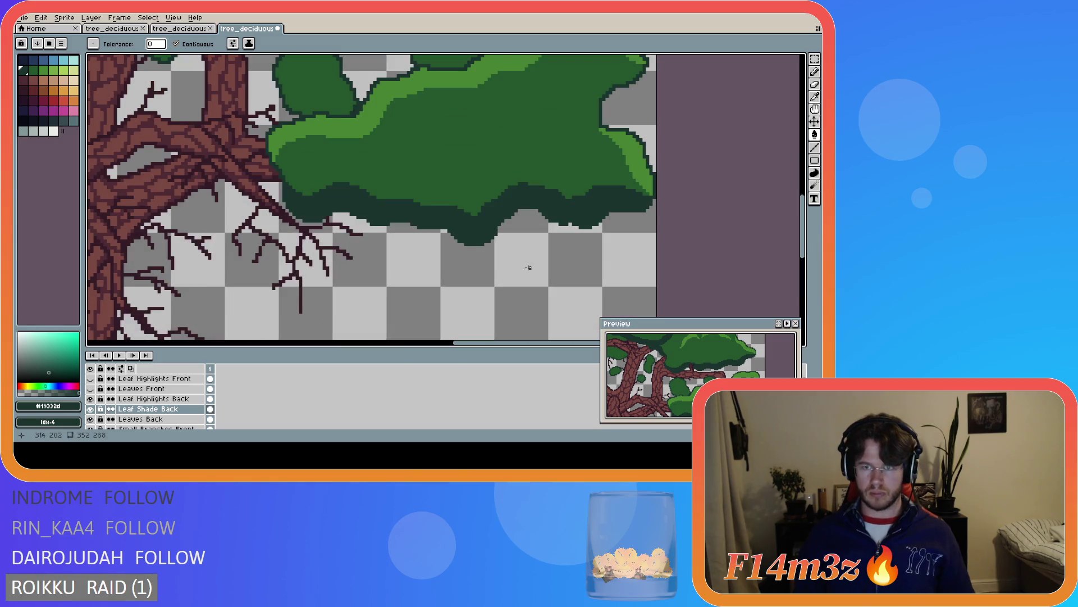
{"action": "key", "text": "e"}
{"action": "key", "text": "v"}
{"action": "key", "text": "b"}
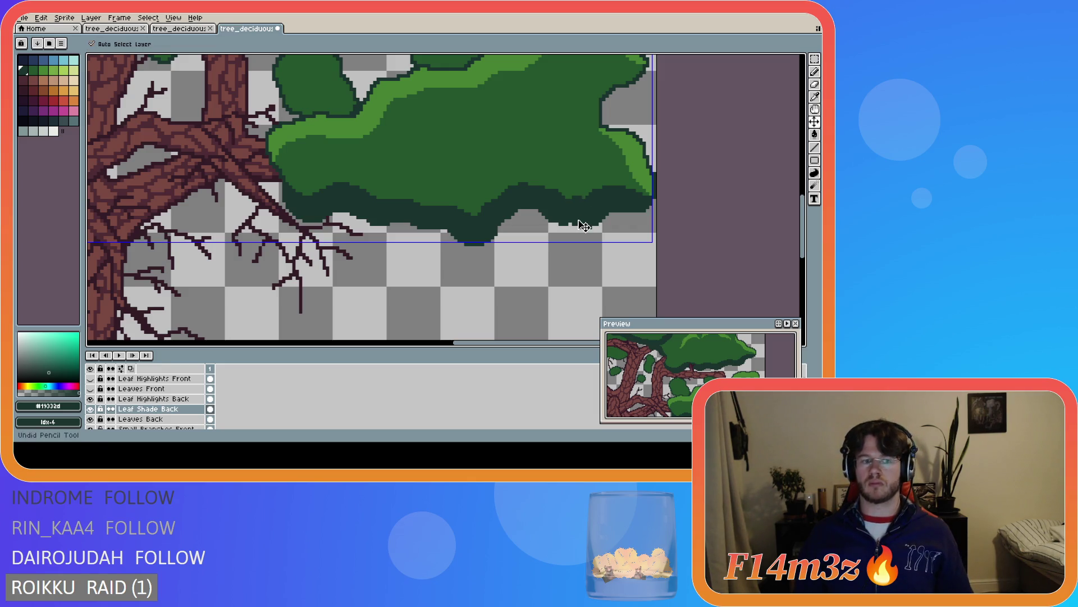
{"action": "key", "text": "b"}
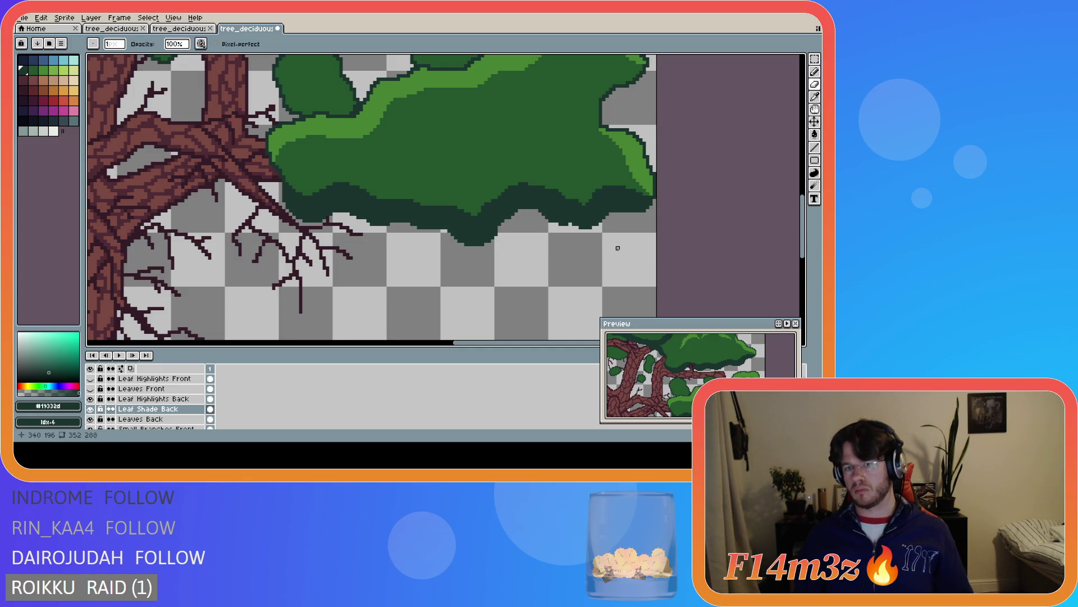
{"action": "scroll", "coordinate": [463, 231], "scroll_direction": "down", "scroll_amount": 1}
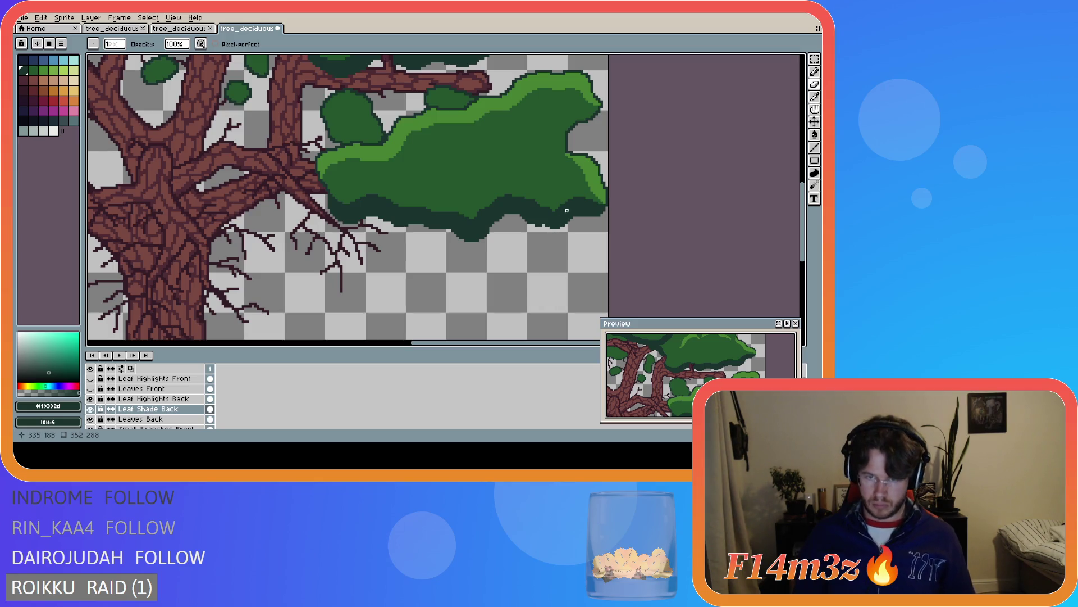
{"action": "scroll", "coordinate": [585, 194], "scroll_direction": "up", "scroll_amount": 1}
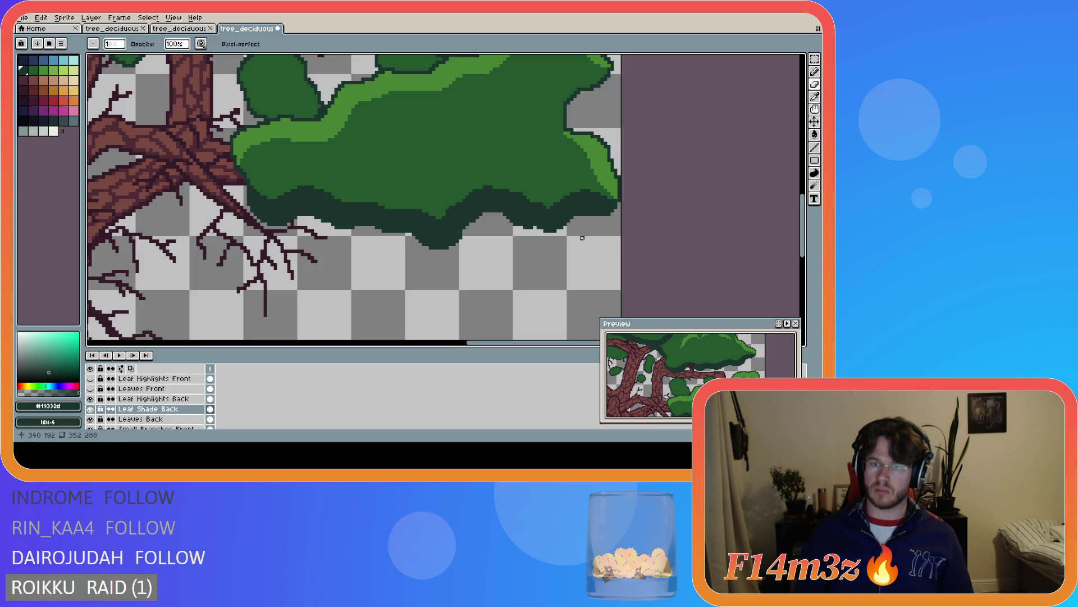
{"action": "scroll", "coordinate": [556, 261], "scroll_direction": "down", "scroll_amount": 1}
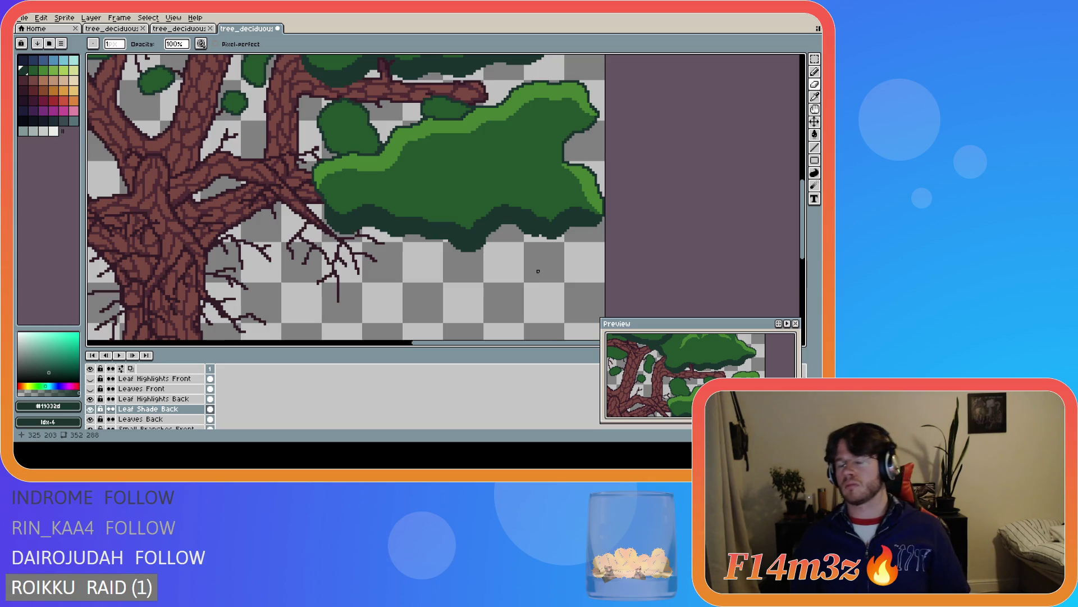
{"action": "scroll", "coordinate": [497, 272], "scroll_direction": "down", "scroll_amount": 3}
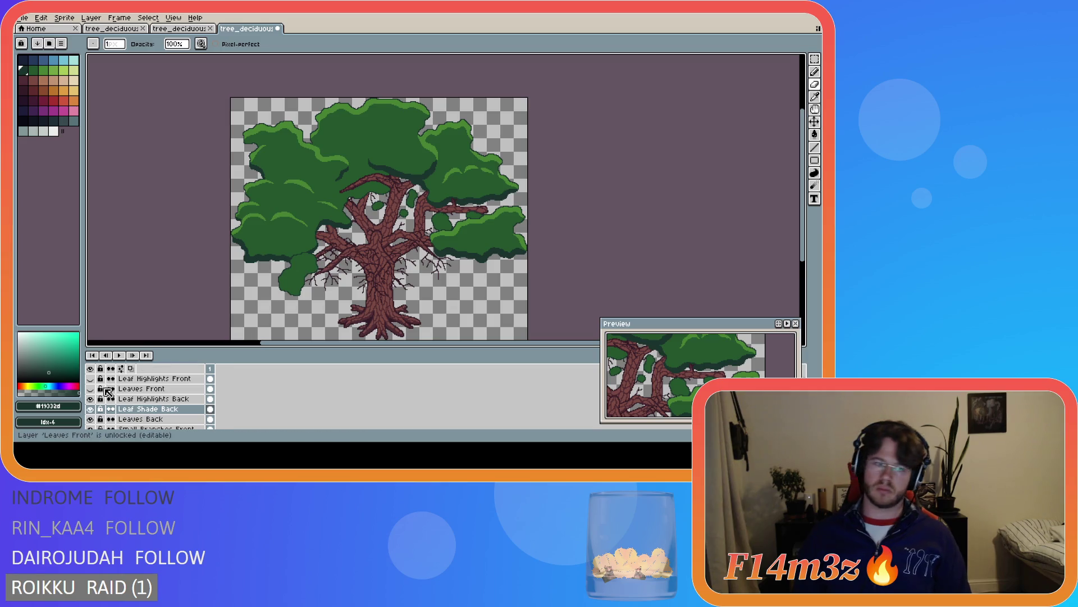
Show the hidden front leaf and shading layers and select Leaf Shade Front
{"action": "scroll", "coordinate": [93, 400], "scroll_direction": "up", "scroll_amount": 1}
{"action": "left_click_drag", "start_coordinate": [91, 407], "coordinate": [91, 378]}
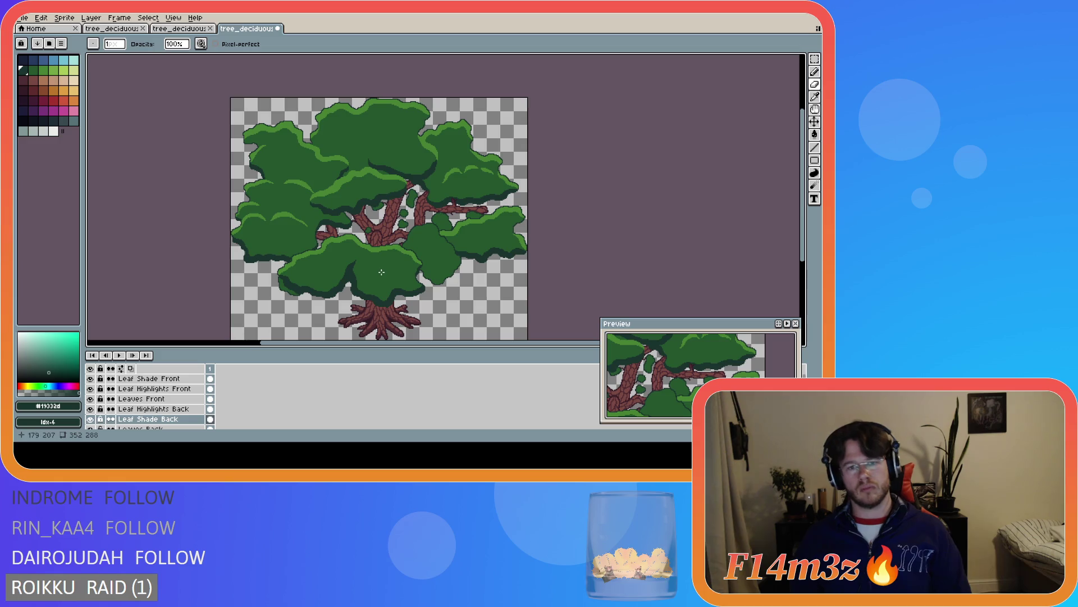
{"action": "scroll", "coordinate": [381, 271], "scroll_direction": "up", "scroll_amount": 5}
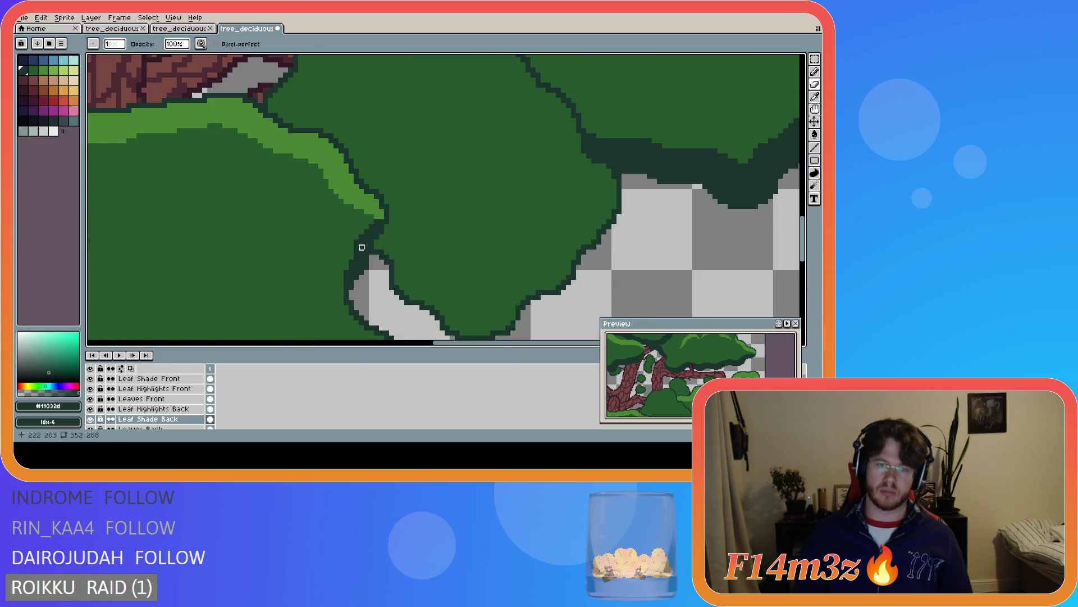
{"action": "left_click", "coordinate": [163, 388]}
{"action": "left_click", "coordinate": [180, 380]}
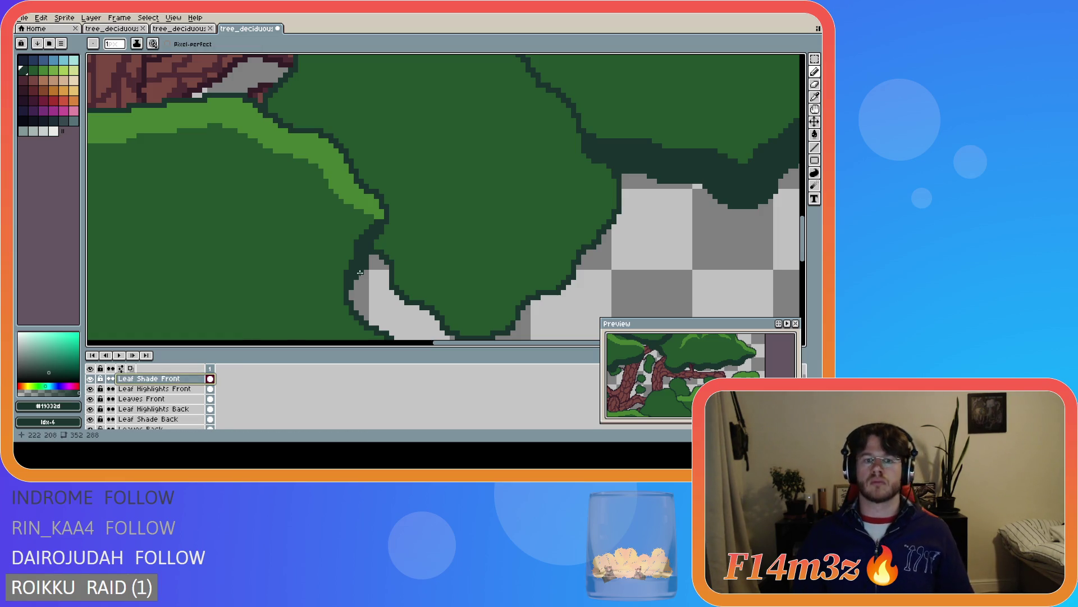
Toggle Leaves Back visibility to check it, then eyedrop the leaf green #25562e
{"action": "left_click", "coordinate": [91, 429]}
{"action": "left_click", "coordinate": [91, 428]}
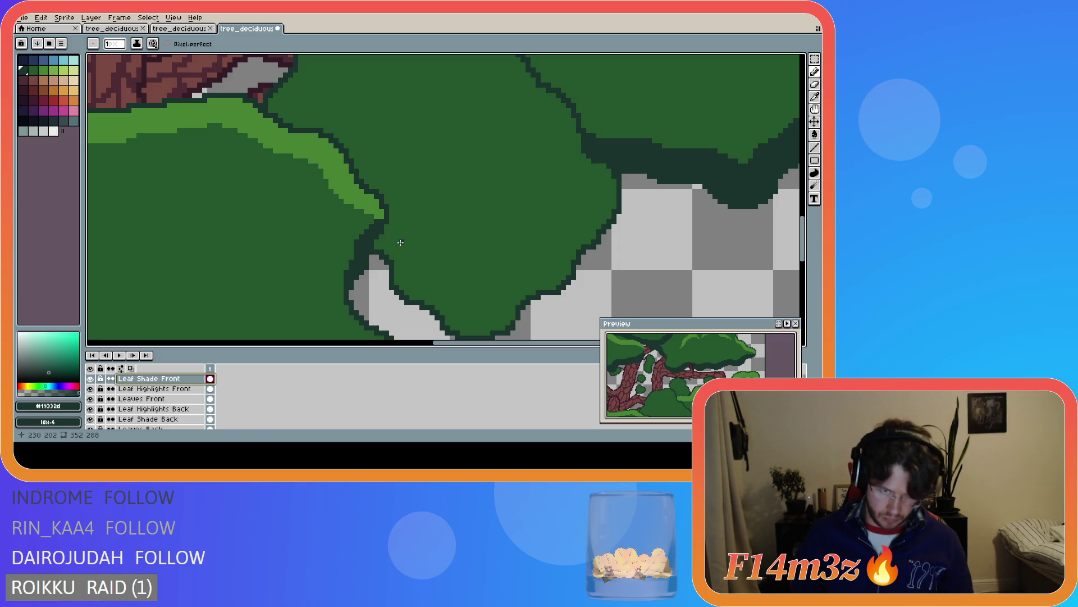
{"action": "left_click", "coordinate": [406, 232], "text": "alt"}
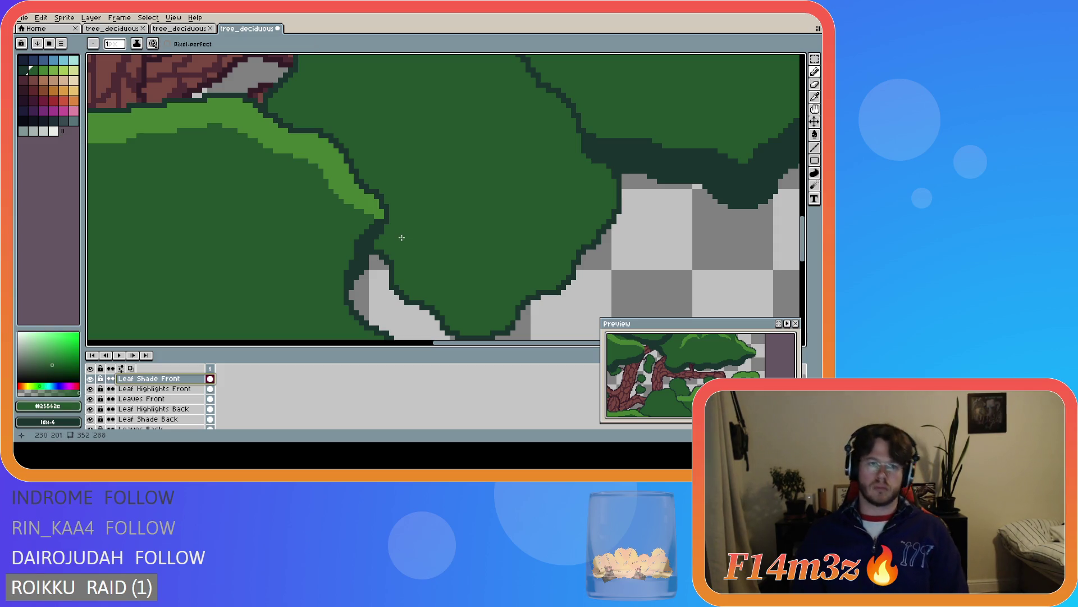
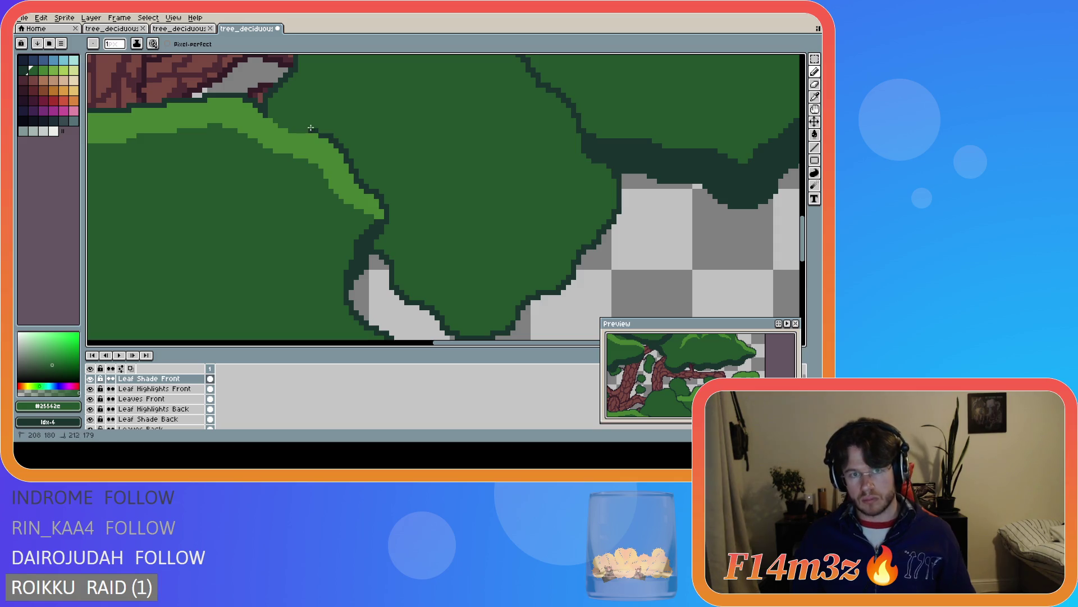
Toggle the Leaf Shade Front layer on and off to compare the front clump with and without shading
{"action": "left_click_drag", "start_coordinate": [335, 142], "coordinate": [387, 223]}
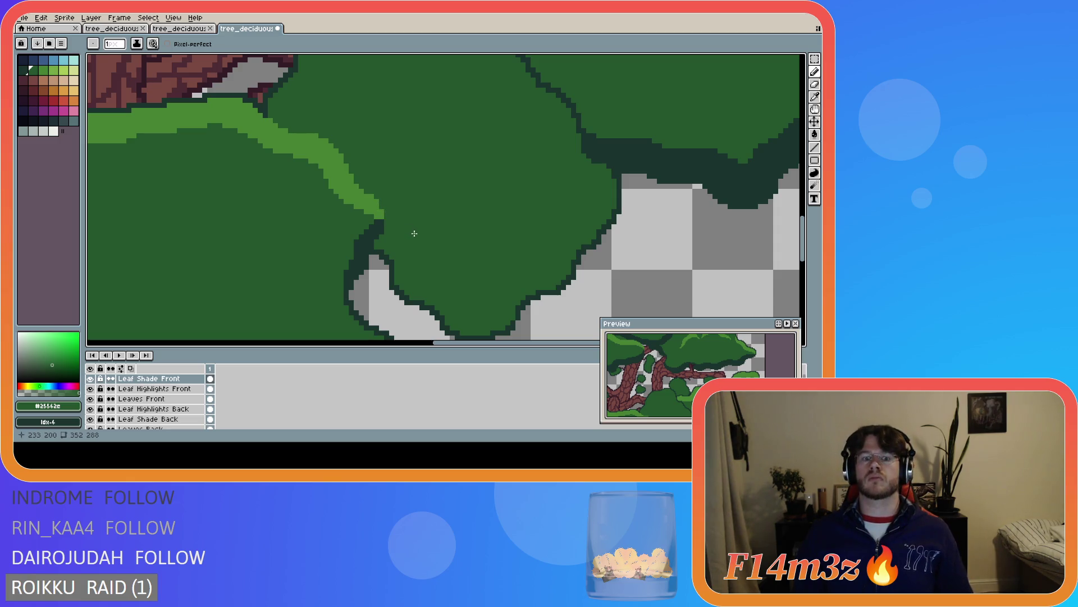
{"action": "scroll", "coordinate": [413, 235], "scroll_direction": "down", "scroll_amount": 3}
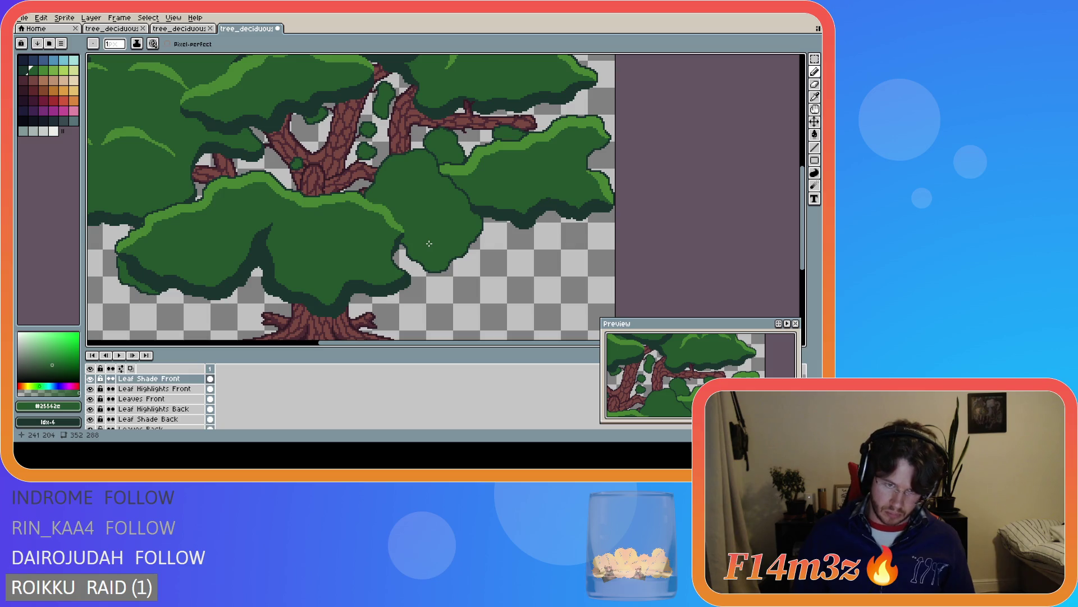
{"action": "scroll", "coordinate": [429, 243], "scroll_direction": "up", "scroll_amount": 1}
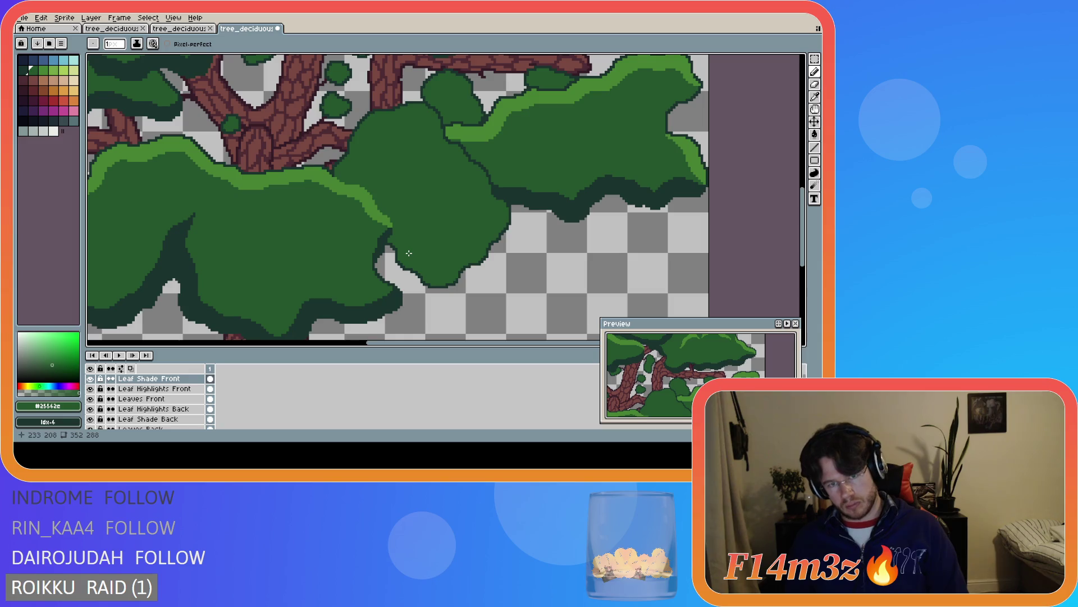
{"action": "scroll", "coordinate": [402, 252], "scroll_direction": "up", "scroll_amount": 1}
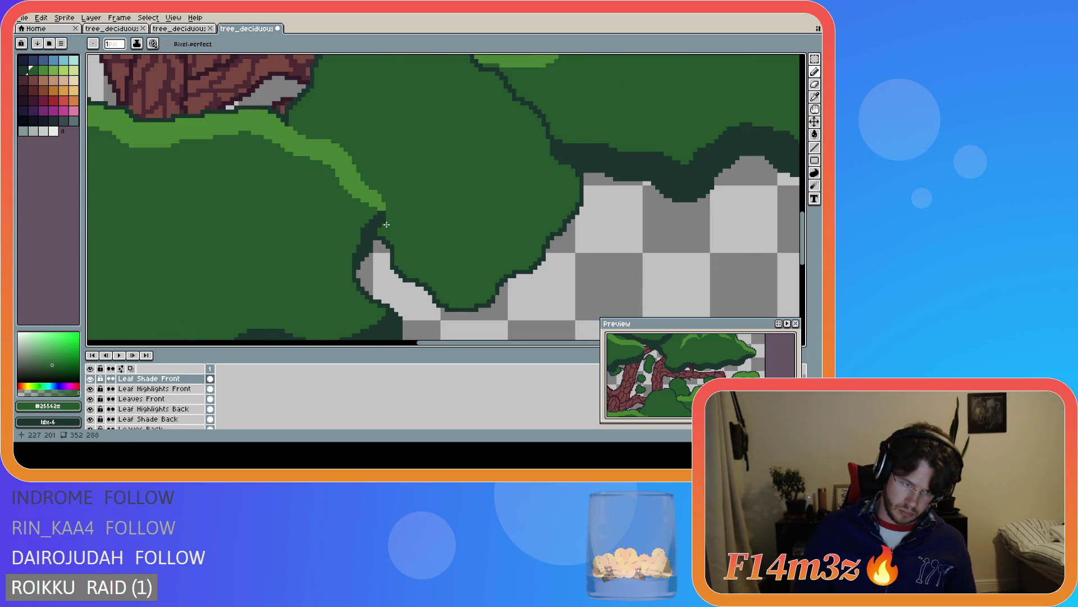
{"action": "left_click", "coordinate": [91, 379]}
{"action": "left_click", "coordinate": [91, 380]}
{"action": "left_click", "coordinate": [91, 379]}
{"action": "left_click", "coordinate": [91, 379]}
{"action": "left_click", "coordinate": [91, 379]}
Turn Leaf Shade Front back on and magic-wand select the light-green highlight strip
{"action": "left_click", "coordinate": [91, 379]}
{"action": "left_click", "coordinate": [91, 379]}
{"action": "left_click", "coordinate": [91, 379]}
{"action": "key", "text": "w"}
{"action": "left_click", "coordinate": [384, 209]}
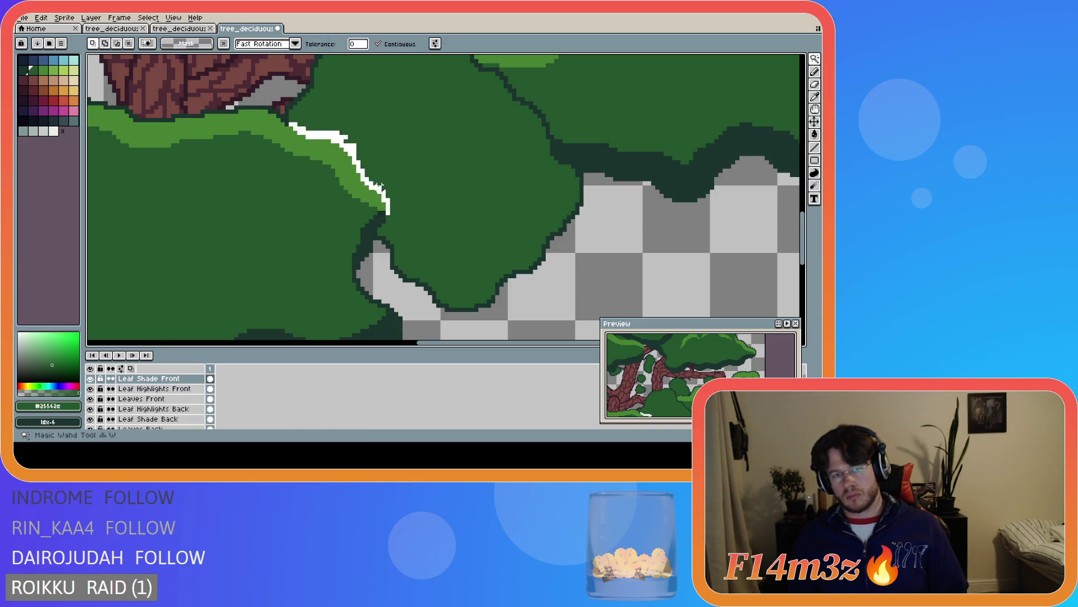
Deselect, switch to the Leaves Front layer and select the whole dark-green front clump
{"action": "key", "text": "ctrl+d"}
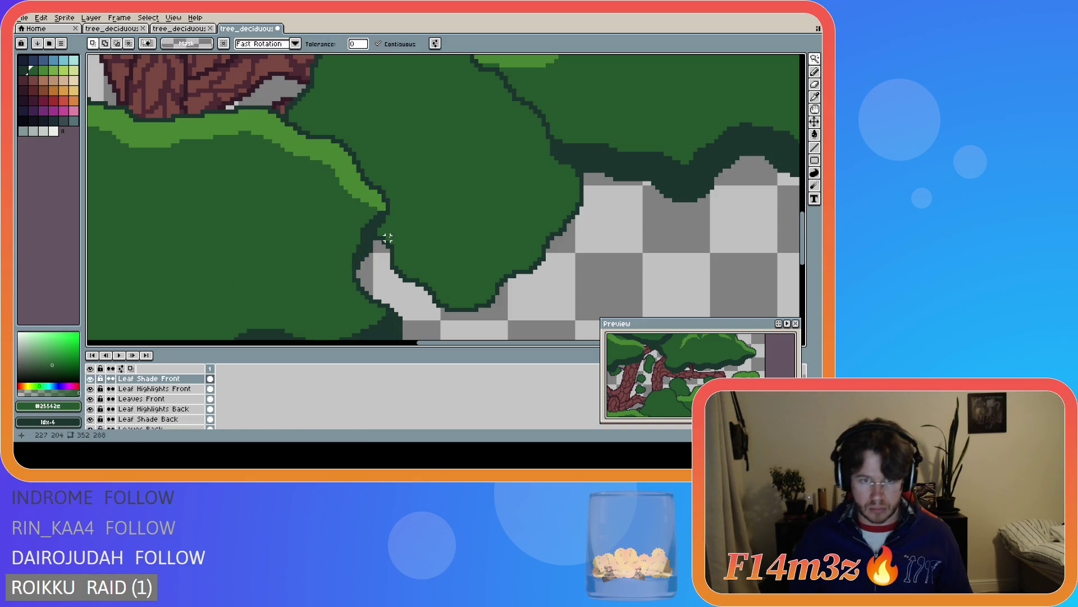
{"action": "left_click", "coordinate": [168, 398]}
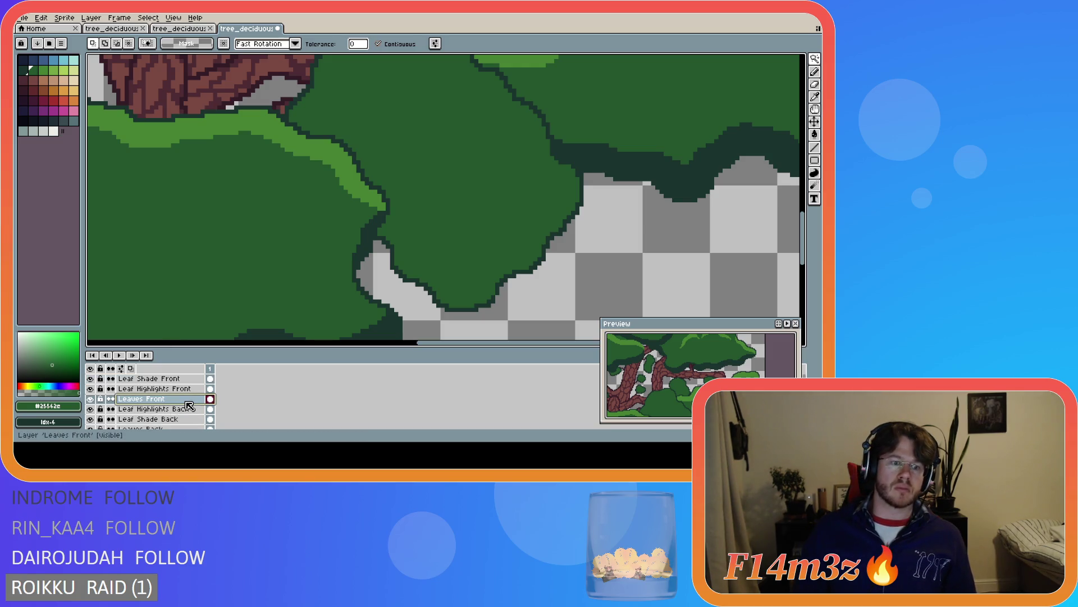
{"action": "key", "text": "ctrl+shift+d"}
{"action": "left_click", "coordinate": [441, 217]}
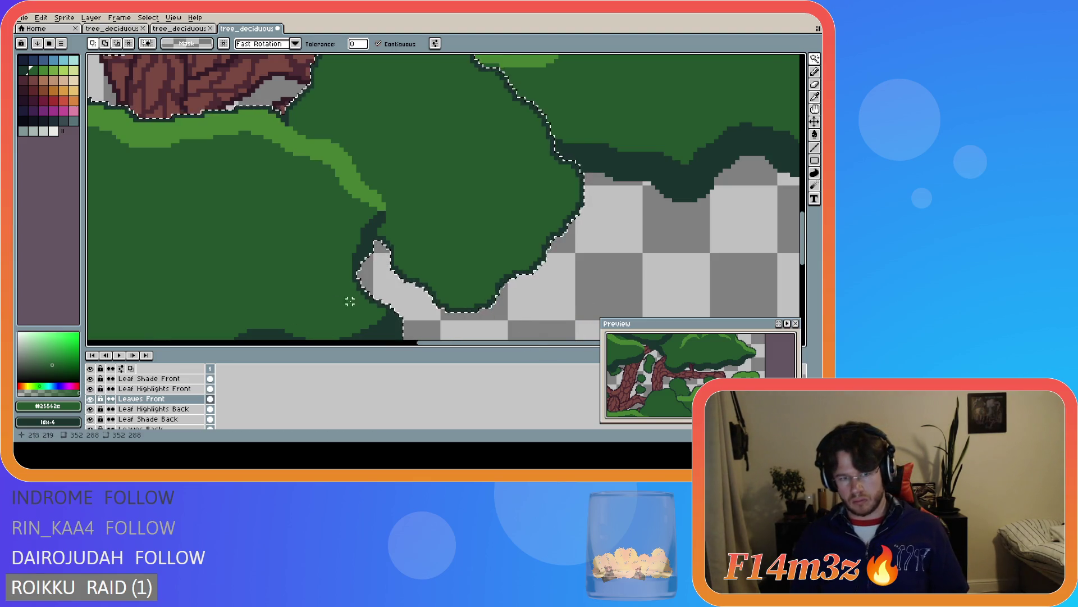
{"action": "scroll", "coordinate": [554, 274], "scroll_direction": "down", "scroll_amount": 3}
{"action": "scroll", "coordinate": [381, 169], "scroll_direction": "up", "scroll_amount": 5}
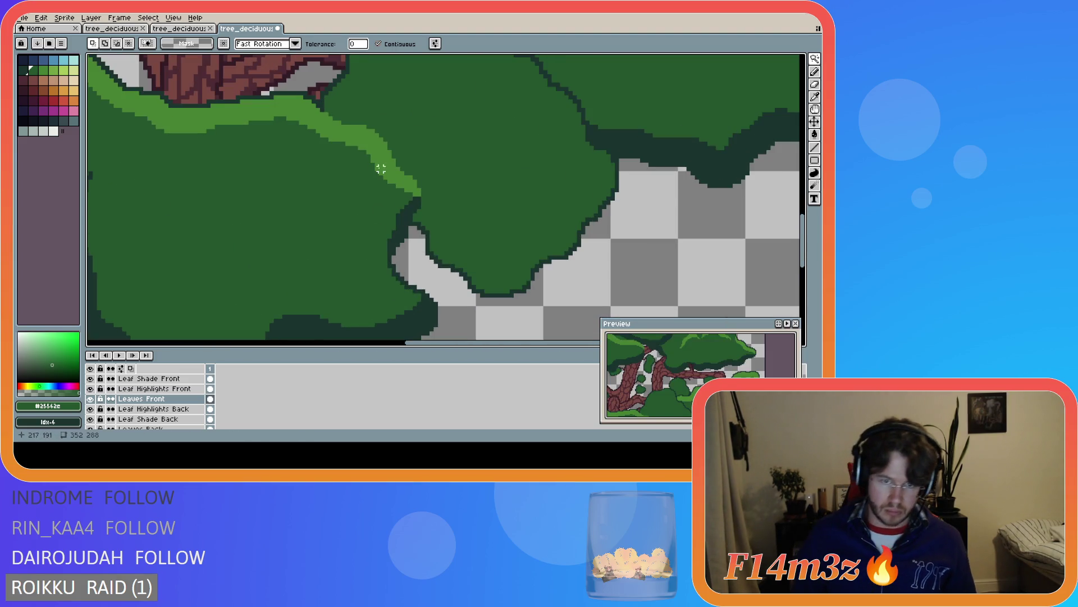
Toggle the Leaves Front layer's visibility repeatedly to check what lies beneath it
{"action": "key", "text": "b"}
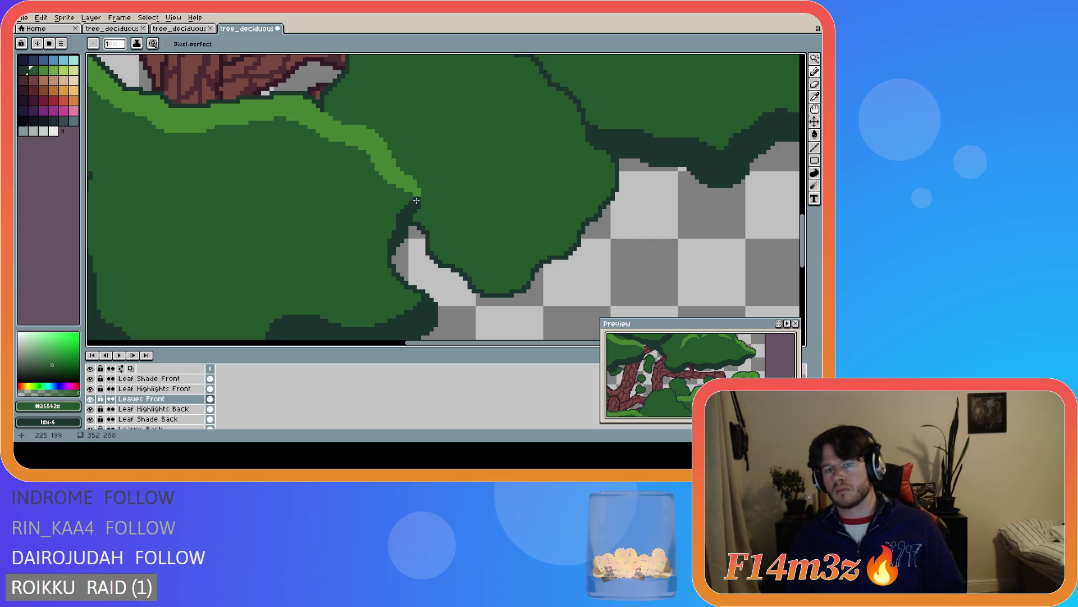
{"action": "key", "text": "e"}
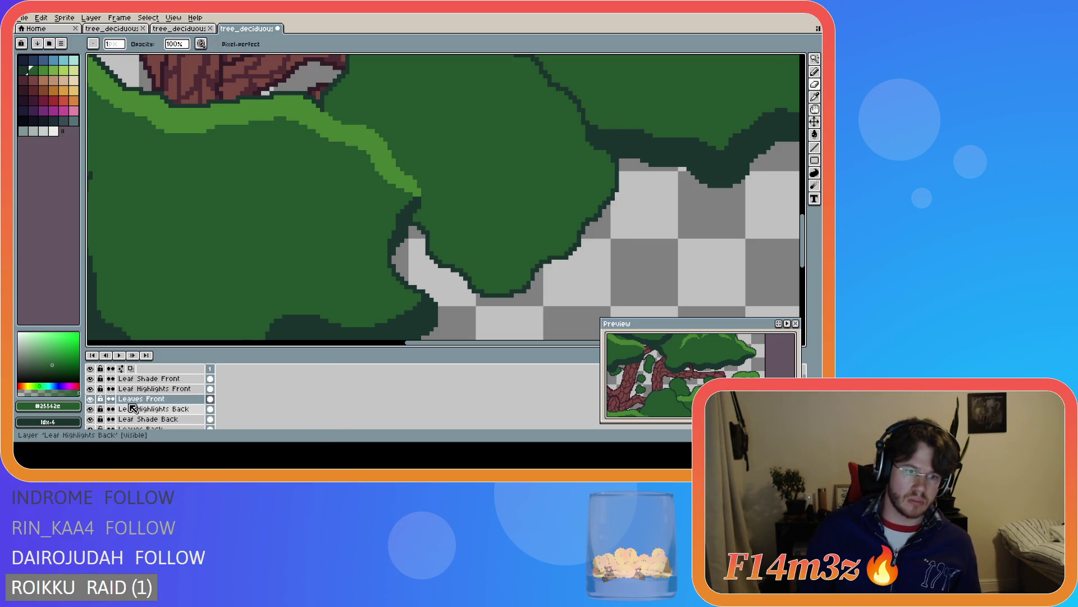
{"action": "left_click", "coordinate": [90, 399]}
{"action": "left_click", "coordinate": [90, 400]}
{"action": "left_click", "coordinate": [90, 399]}
{"action": "left_click", "coordinate": [90, 400]}
{"action": "left_click", "coordinate": [90, 399]}
{"action": "left_click", "coordinate": [90, 400]}
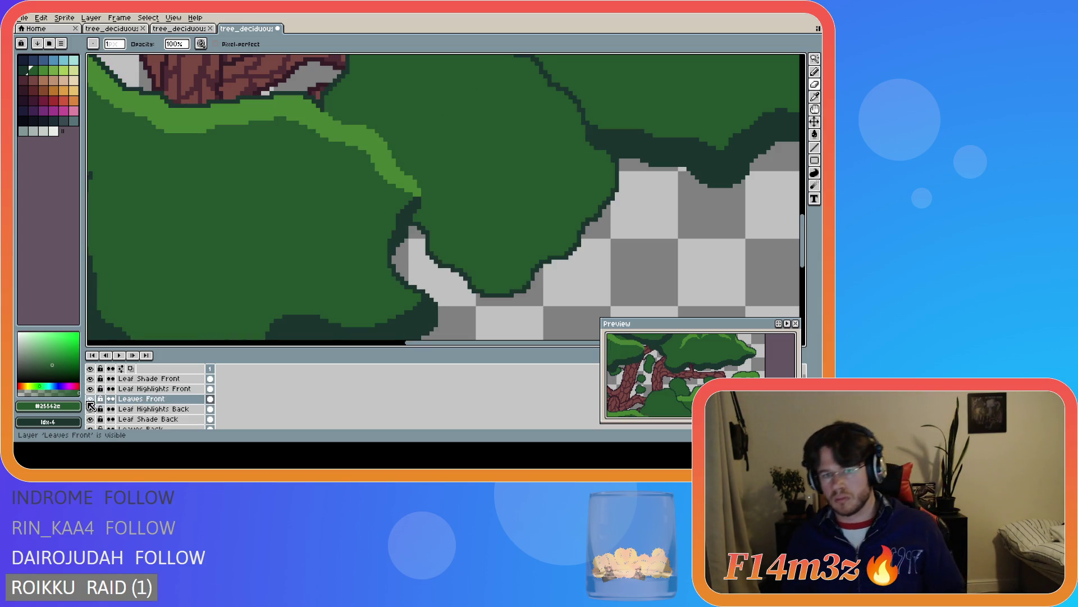
{"action": "left_click", "coordinate": [90, 400]}
{"action": "left_click", "coordinate": [90, 400]}
{"action": "left_click", "coordinate": [90, 400]}
{"action": "left_click", "coordinate": [90, 399]}
{"action": "left_click", "coordinate": [90, 399]}
{"action": "left_click", "coordinate": [90, 400]}
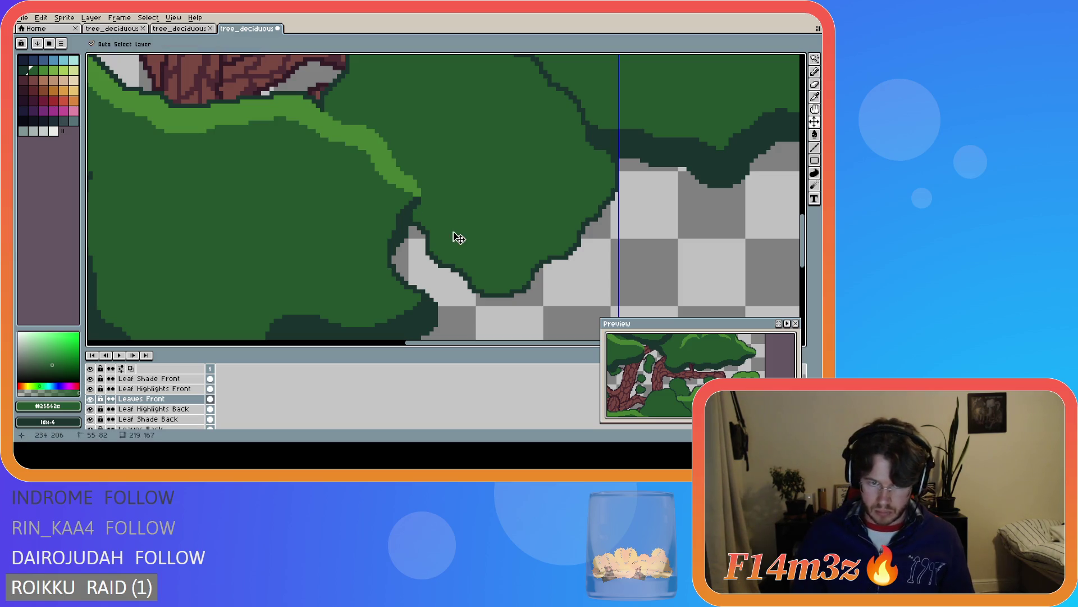
Save the tree file and eyedrop the dark shade green #19332d from the leaf edge
{"action": "key", "text": "ctrl+s"}
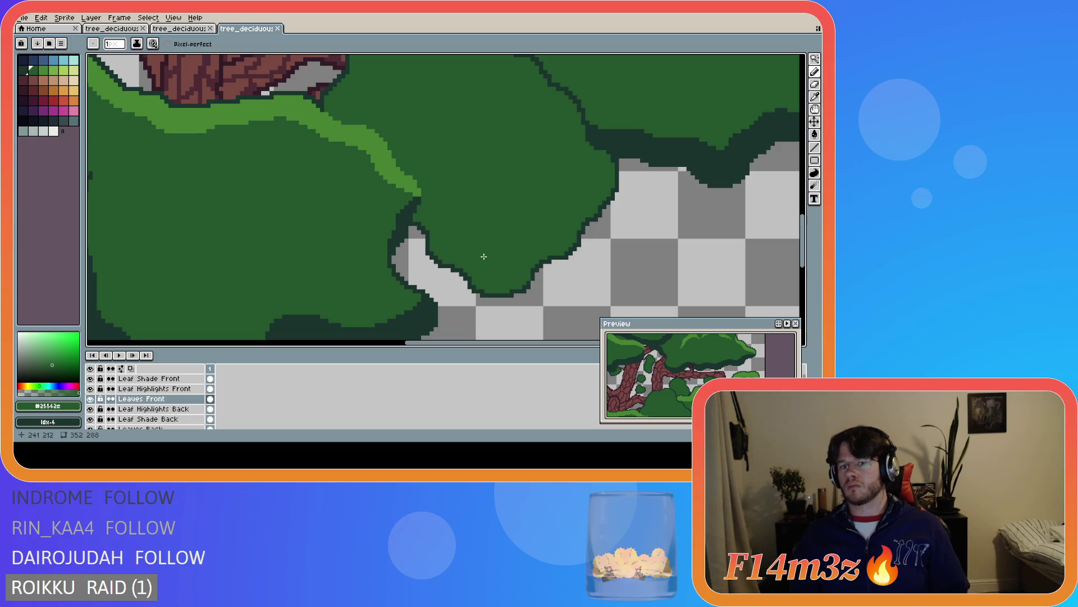
{"action": "key", "text": "alt"}
{"action": "left_click", "coordinate": [414, 217], "text": "alt"}
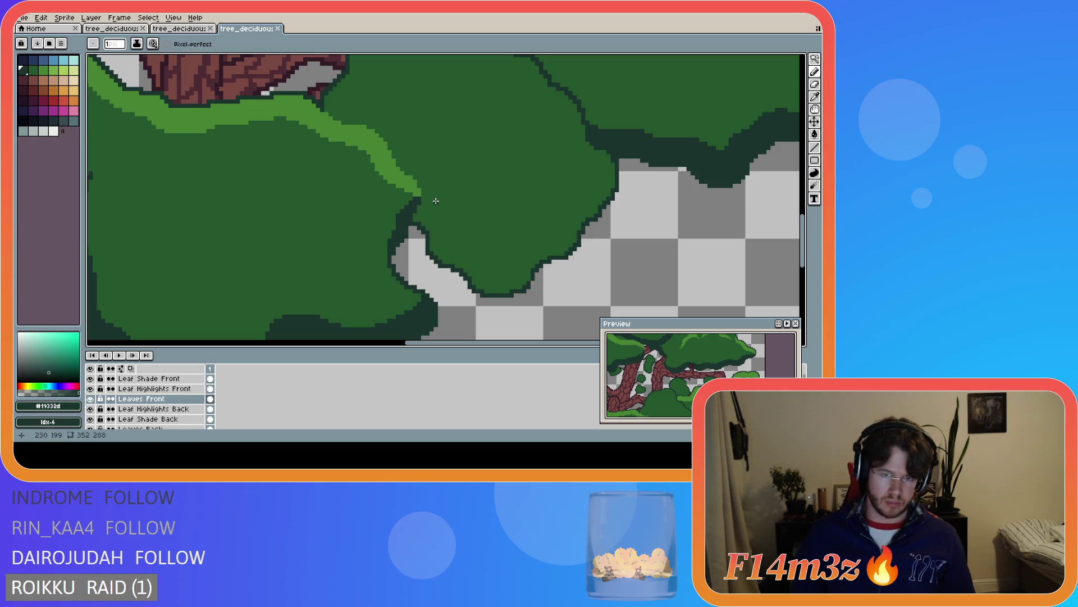
{"action": "left_click", "coordinate": [419, 200]}
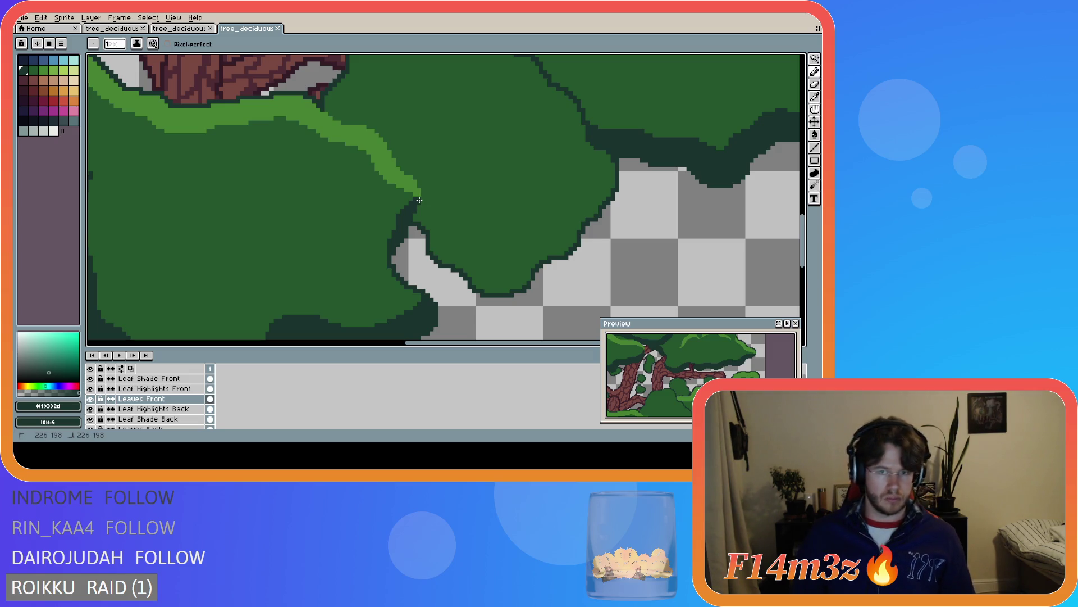
On Leaf Shade Front, draw a dark outline along the clump's lower edge, then undo it
{"action": "left_click", "coordinate": [175, 389]}
{"action": "left_click", "coordinate": [168, 379]}
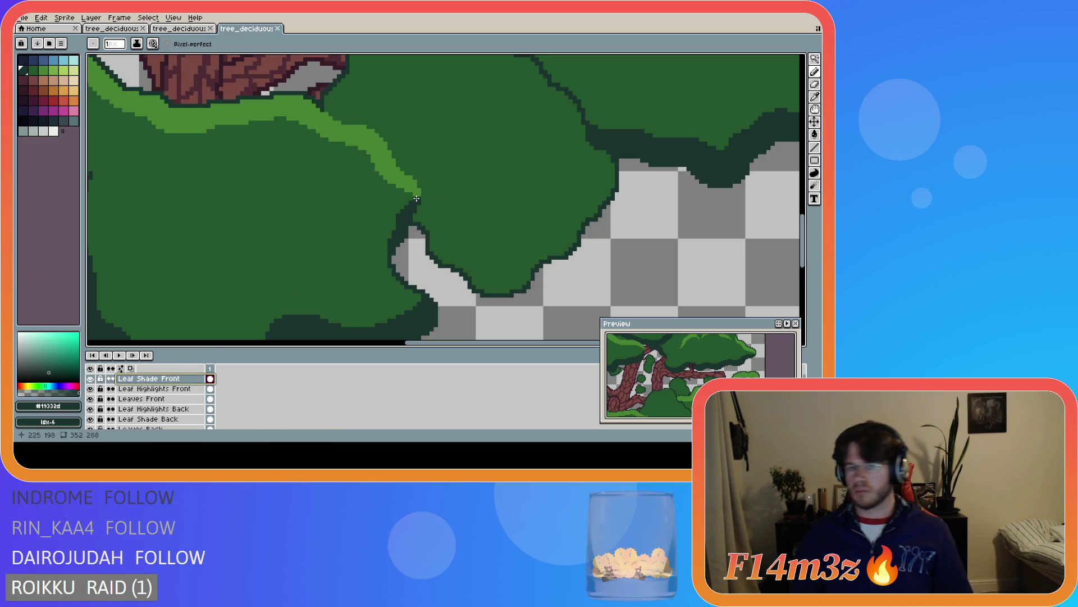
{"action": "mouse_move", "coordinate": [417, 198]}
{"action": "left_mouse_down"}
{"action": "mouse_move", "coordinate": [505, 266]}
{"action": "mouse_move", "coordinate": [561, 228]}
{"action": "mouse_move", "coordinate": [606, 171]}
{"action": "mouse_move", "coordinate": [610, 183]}
{"action": "mouse_move", "coordinate": [615, 175]}
{"action": "left_mouse_up"}
{"action": "key", "text": "v"}
{"action": "key", "text": "b"}
{"action": "key", "text": "ctrl+z"}
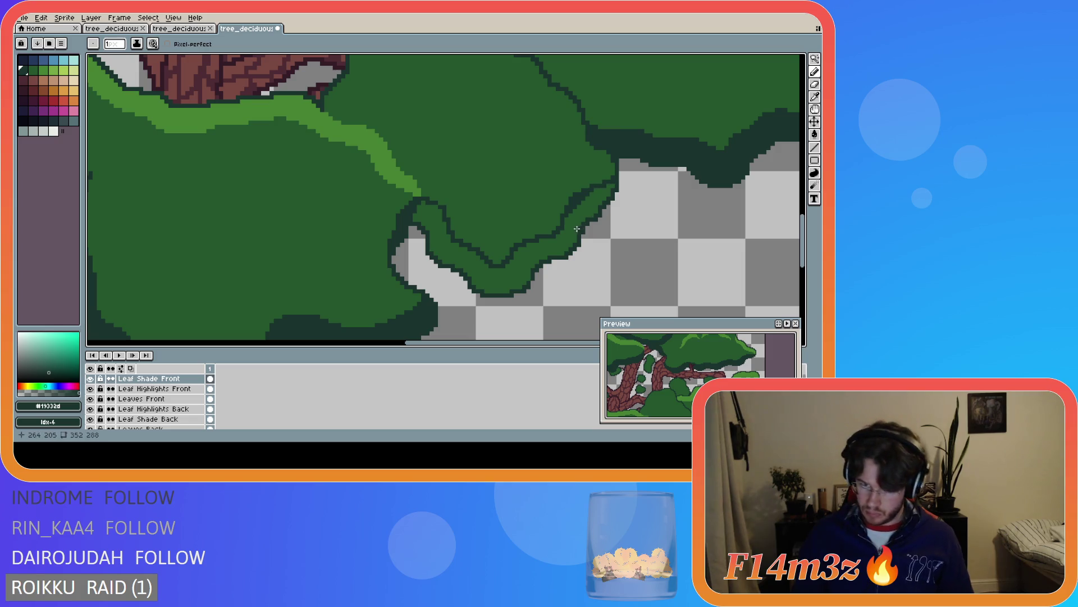
Try a dark-green fill on the leaf edge area and undo it
{"action": "left_click", "coordinate": [436, 206]}
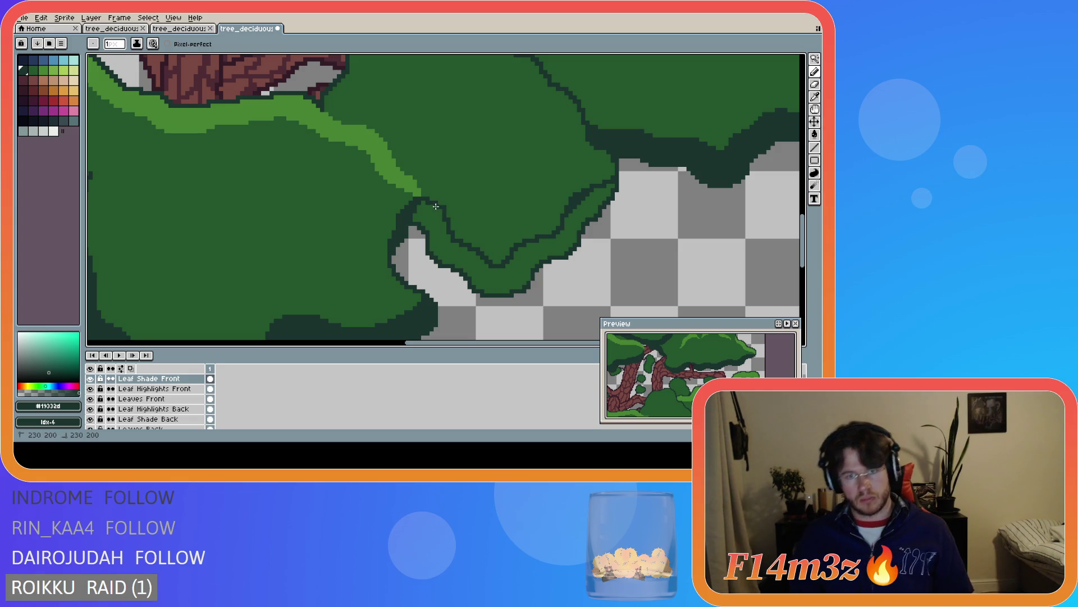
{"action": "key", "text": "e"}
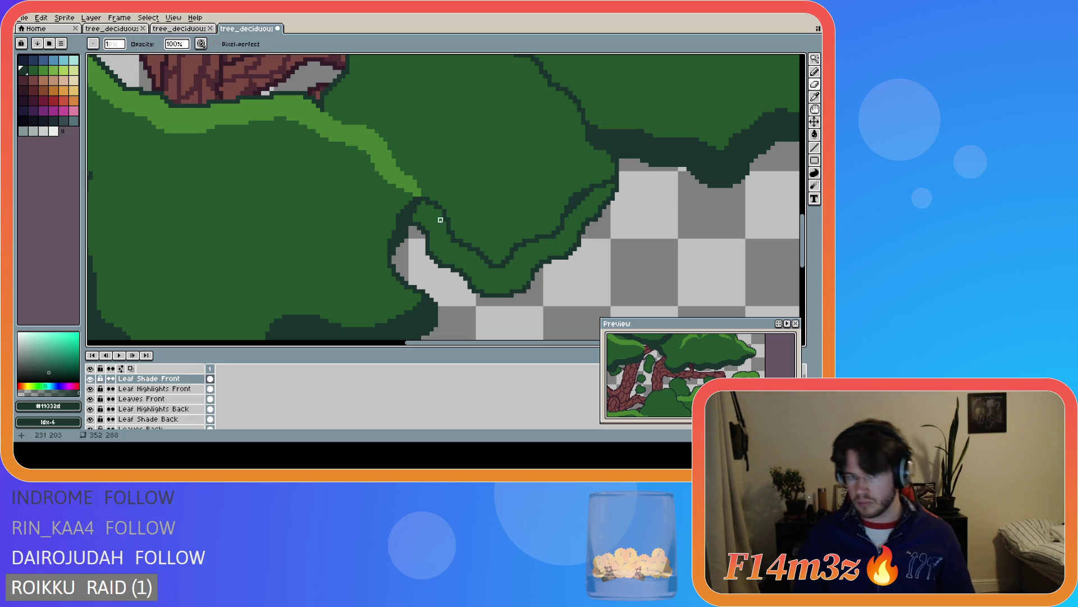
{"action": "key", "text": "b"}
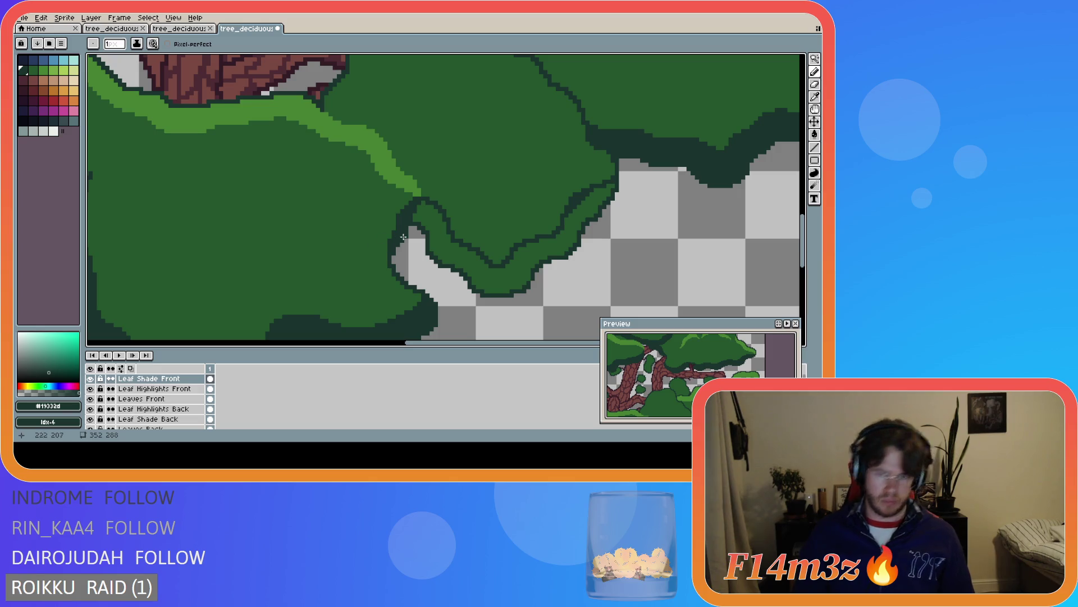
{"action": "key", "text": "g"}
{"action": "left_click", "coordinate": [428, 214]}
{"action": "key", "text": "ctrl+z"}
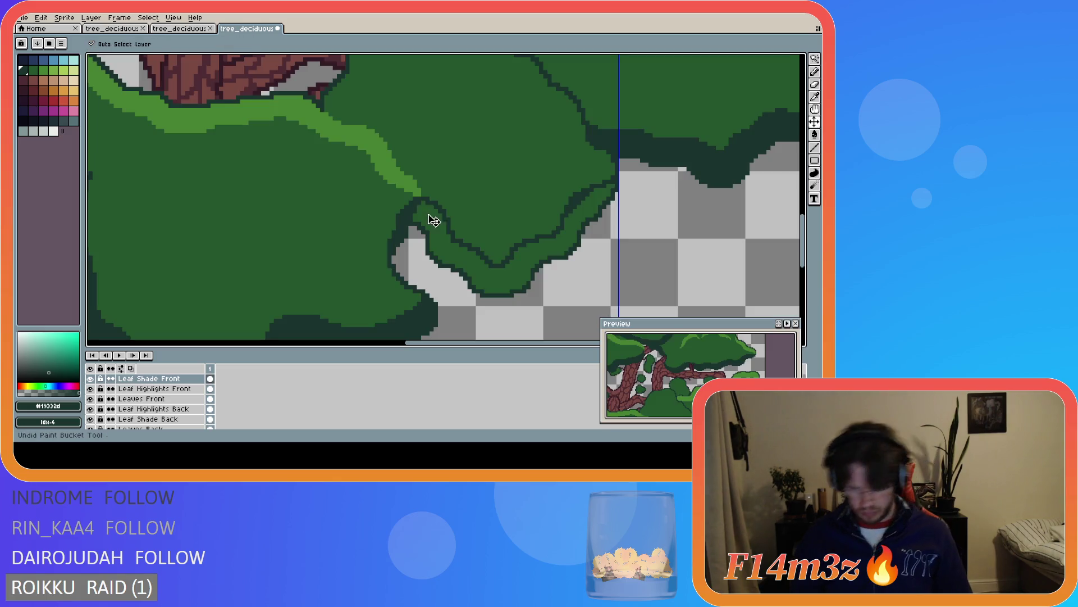
{"action": "key", "text": "b"}
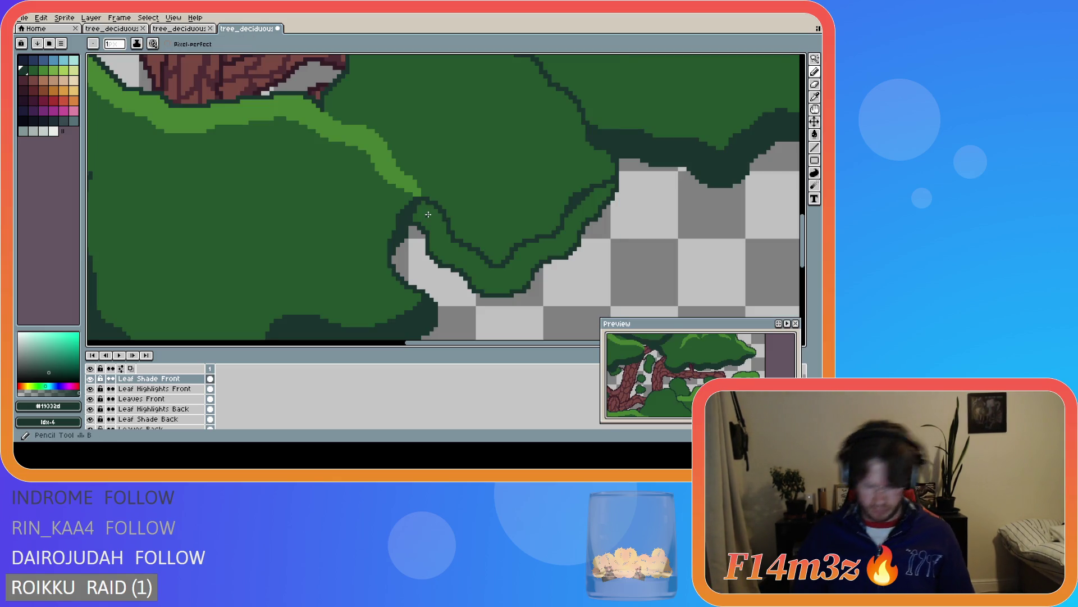
Pencil a second dark outline down the leaf edge and rightward along the clump's underside
{"action": "left_click_drag", "start_coordinate": [423, 203], "coordinate": [422, 206]}
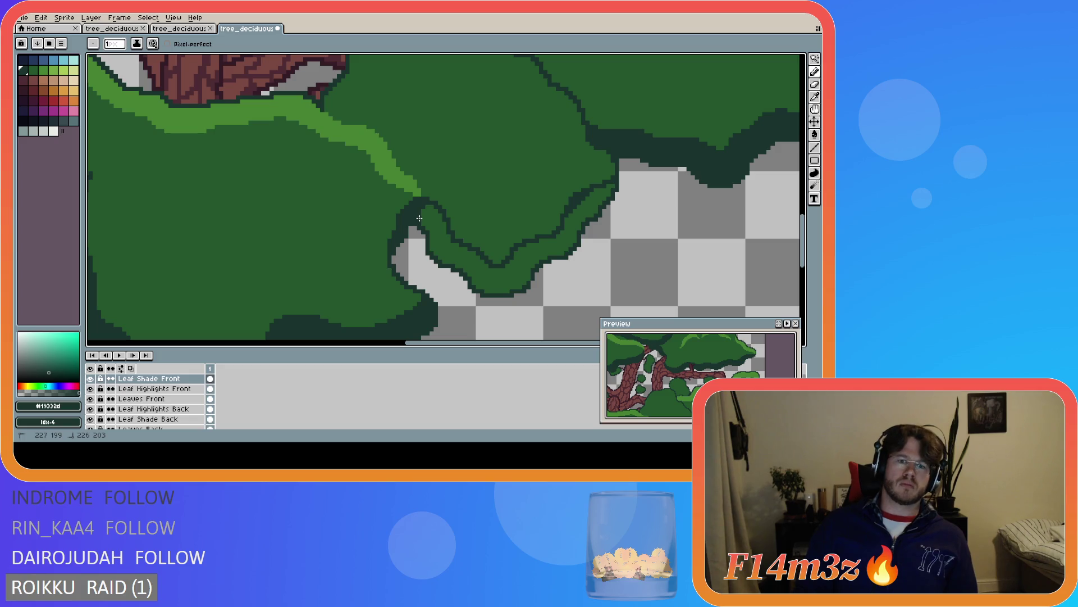
{"action": "left_click_drag", "start_coordinate": [423, 222], "coordinate": [446, 261]}
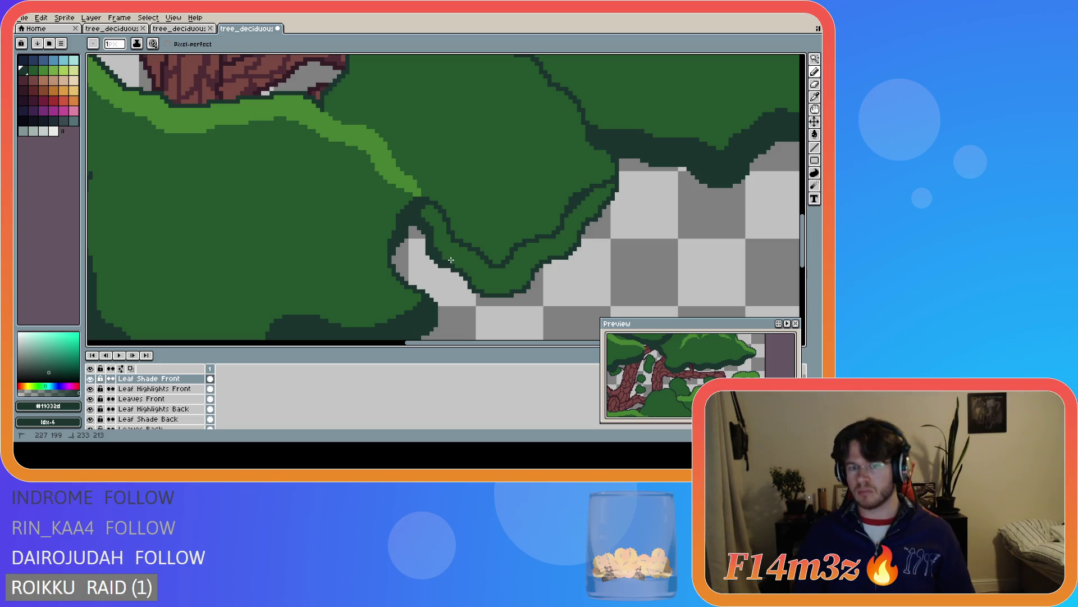
{"action": "left_click_drag", "start_coordinate": [461, 264], "coordinate": [466, 269]}
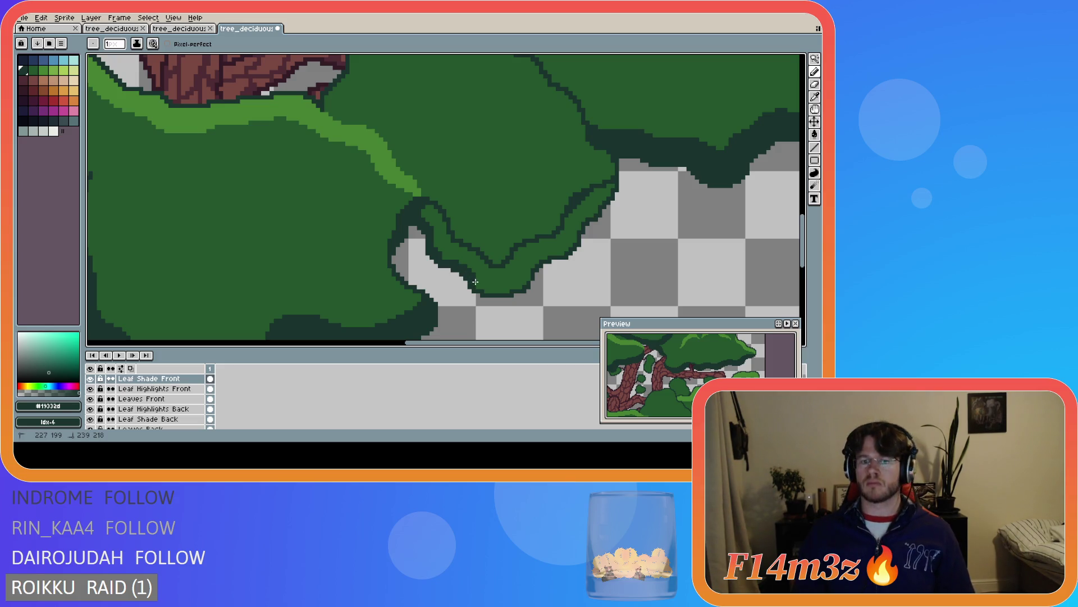
{"action": "mouse_move", "coordinate": [479, 285]}
{"action": "left_mouse_down"}
{"action": "mouse_move", "coordinate": [505, 290]}
{"action": "mouse_move", "coordinate": [528, 278]}
{"action": "left_mouse_up"}
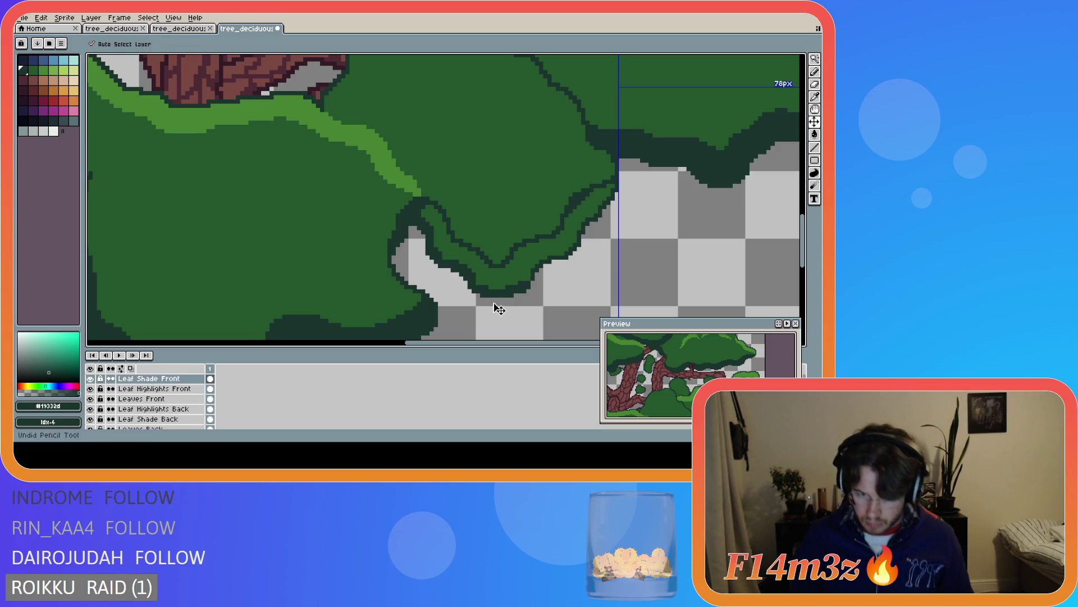
Check the shading against Leaves Front, add an edge pixel, and fill the band between outlines with #19332d
{"action": "left_click", "coordinate": [89, 399]}
{"action": "left_click", "coordinate": [90, 399]}
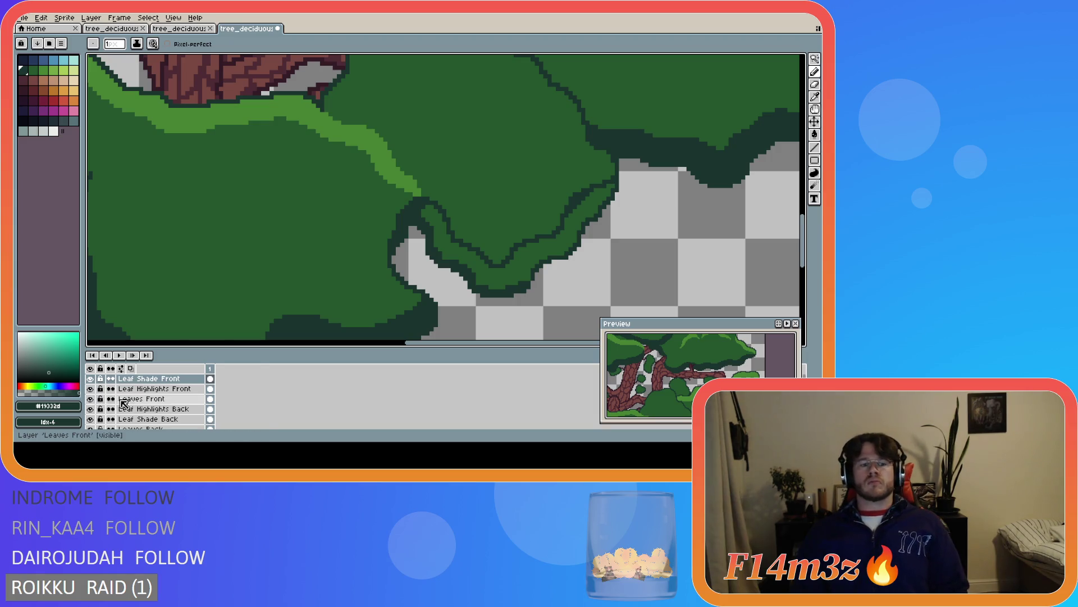
{"action": "left_click", "coordinate": [141, 398]}
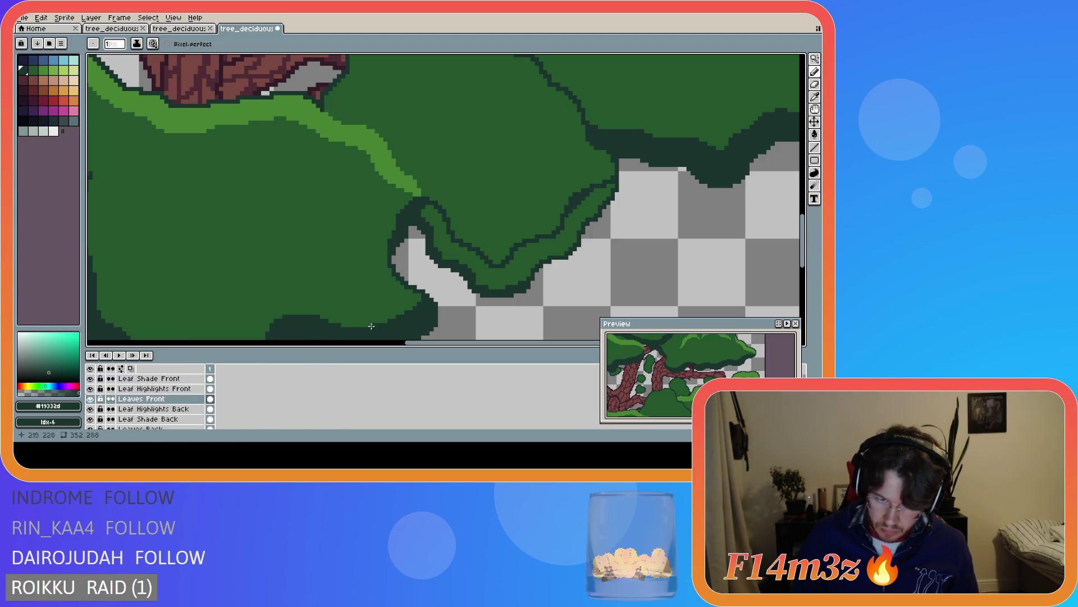
{"action": "left_click", "coordinate": [174, 388]}
{"action": "left_click", "coordinate": [157, 379]}
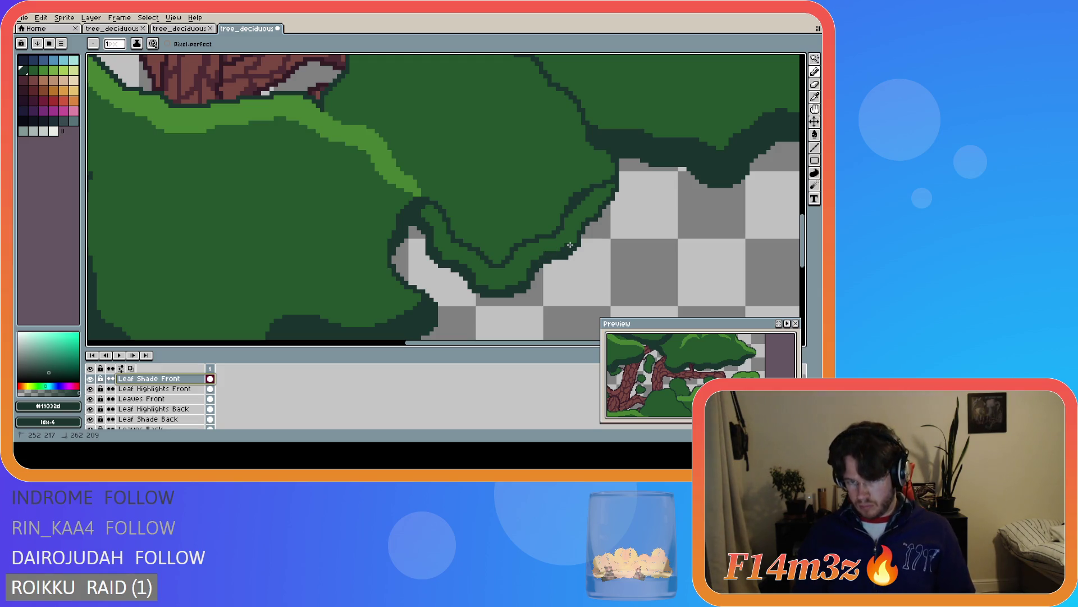
{"action": "left_click", "coordinate": [591, 215]}
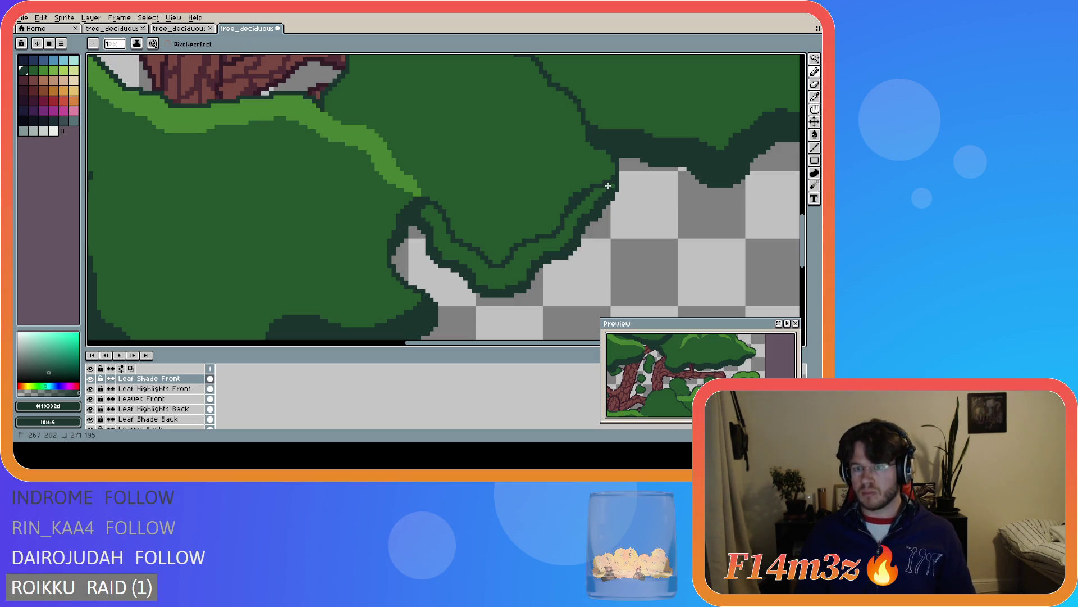
{"action": "key", "text": "g"}
{"action": "left_click", "coordinate": [539, 270]}
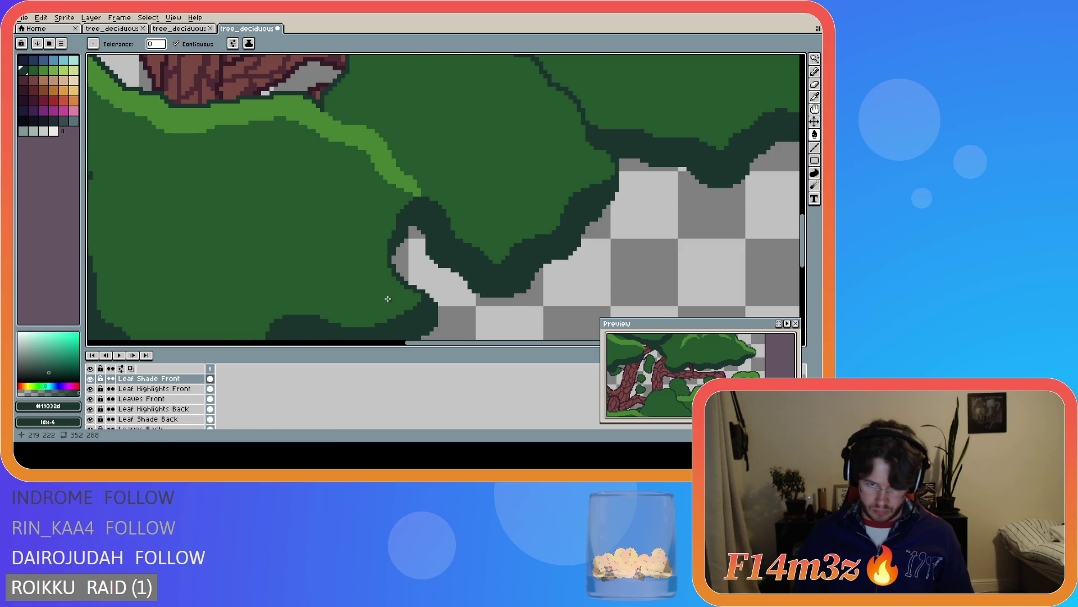
Pencil dark-green shade strokes down and back up the other leaf clump's edge
{"action": "scroll", "coordinate": [387, 299], "scroll_direction": "down", "scroll_amount": 4}
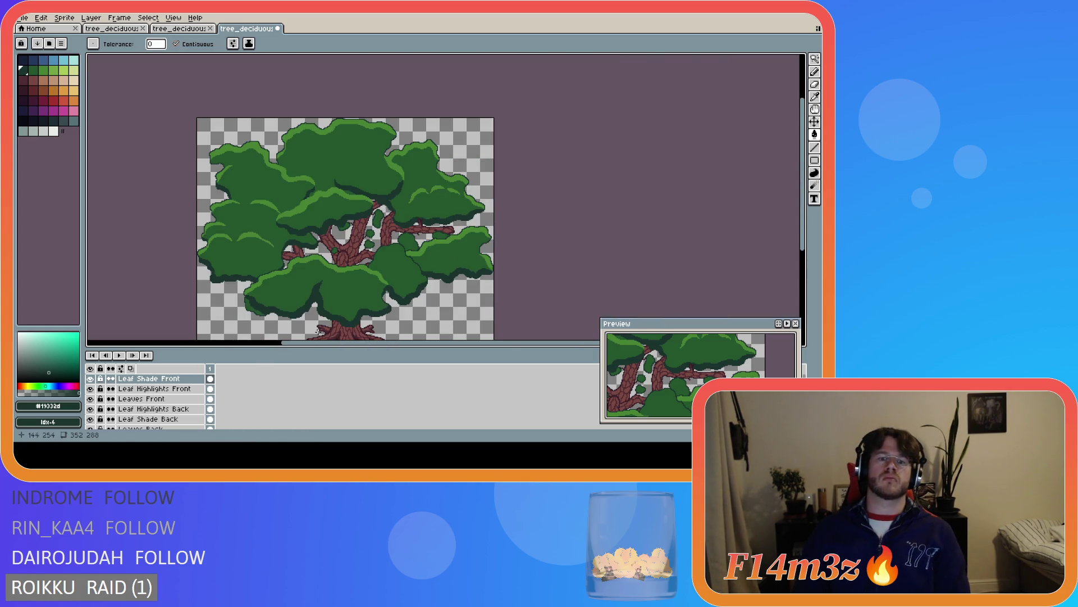
{"action": "scroll", "coordinate": [411, 297], "scroll_direction": "up", "scroll_amount": 4}
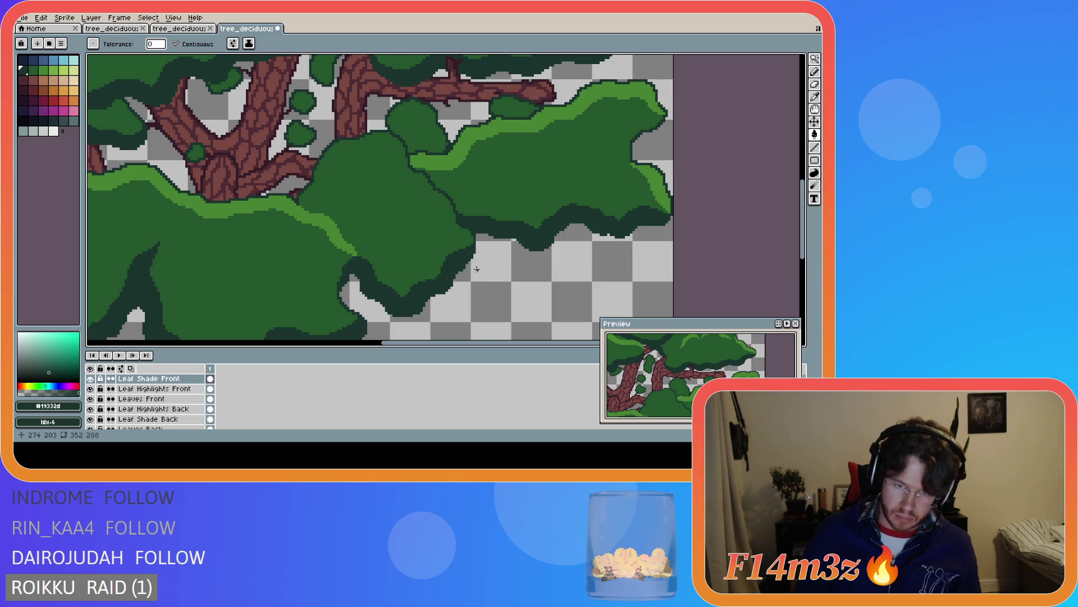
{"action": "scroll", "coordinate": [470, 247], "scroll_direction": "up", "scroll_amount": 1}
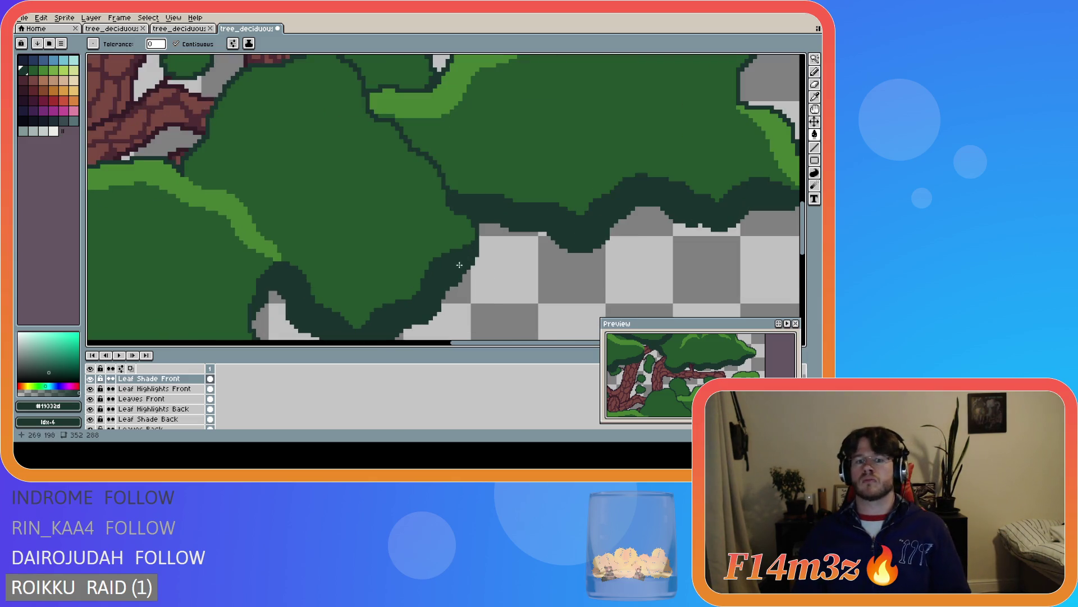
{"action": "key", "text": "b"}
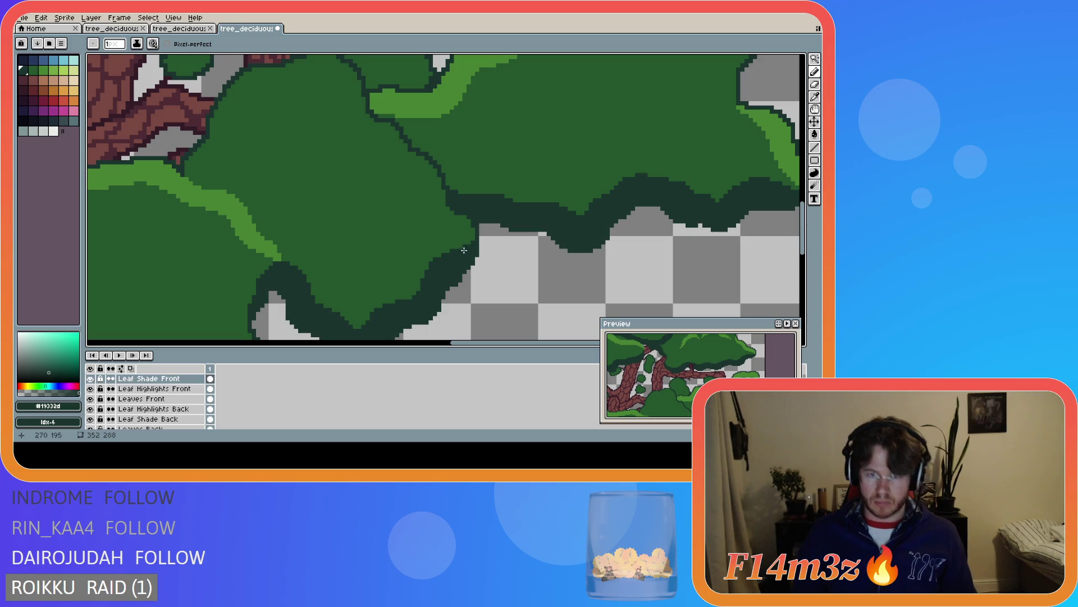
{"action": "left_click", "coordinate": [474, 231]}
{"action": "left_click_drag", "start_coordinate": [474, 231], "coordinate": [464, 251]}
{"action": "left_click", "coordinate": [452, 252]}
{"action": "left_click_drag", "start_coordinate": [453, 252], "coordinate": [475, 228]}
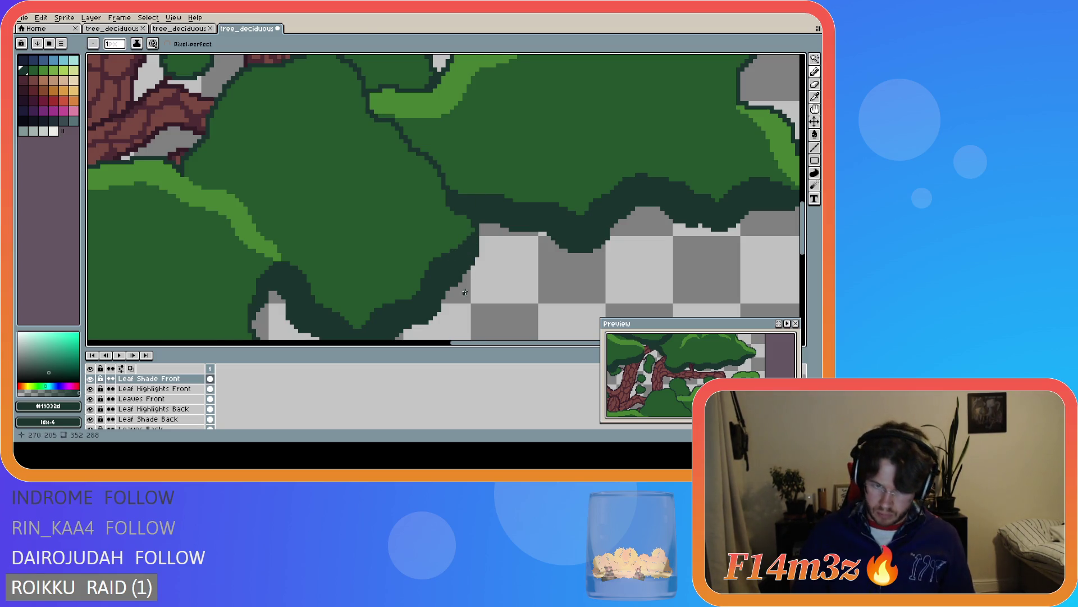
Save tree_deciduous_large_winter.ase, confirming the save prompt, and review the canopy
{"action": "scroll", "coordinate": [475, 228], "scroll_direction": "down", "scroll_amount": 3}
{"action": "key", "text": "ctrl+s"}
{"action": "key", "text": "Return"}
{"action": "scroll", "coordinate": [483, 315], "scroll_direction": "down", "scroll_amount": 2}
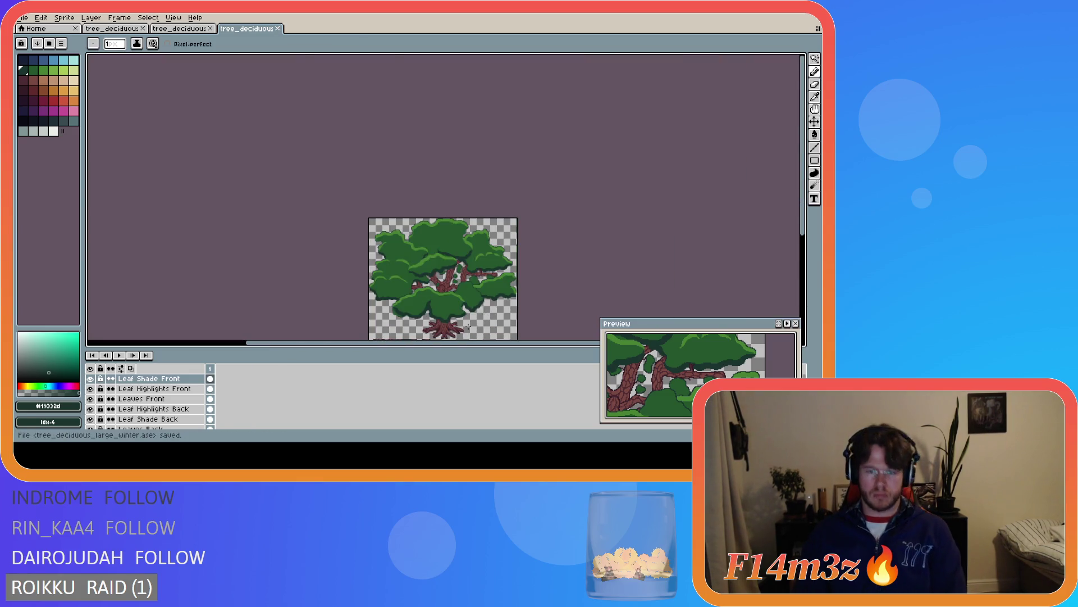
{"action": "scroll", "coordinate": [468, 325], "scroll_direction": "up", "scroll_amount": 1}
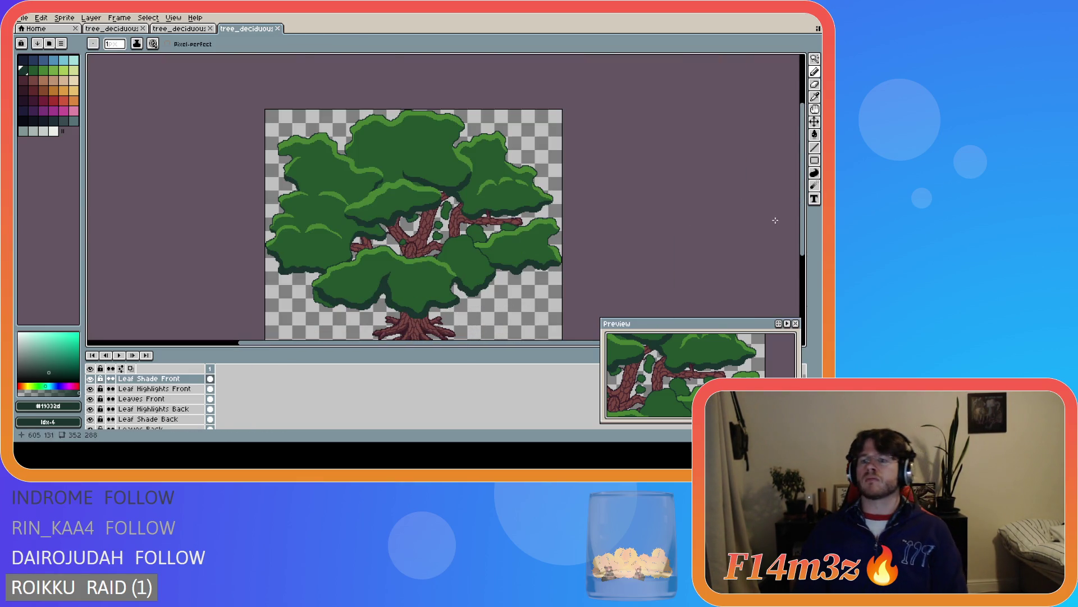
{"action": "scroll", "coordinate": [483, 269], "scroll_direction": "up", "scroll_amount": 1}
{"action": "scroll", "coordinate": [482, 267], "scroll_direction": "up", "scroll_amount": 1}
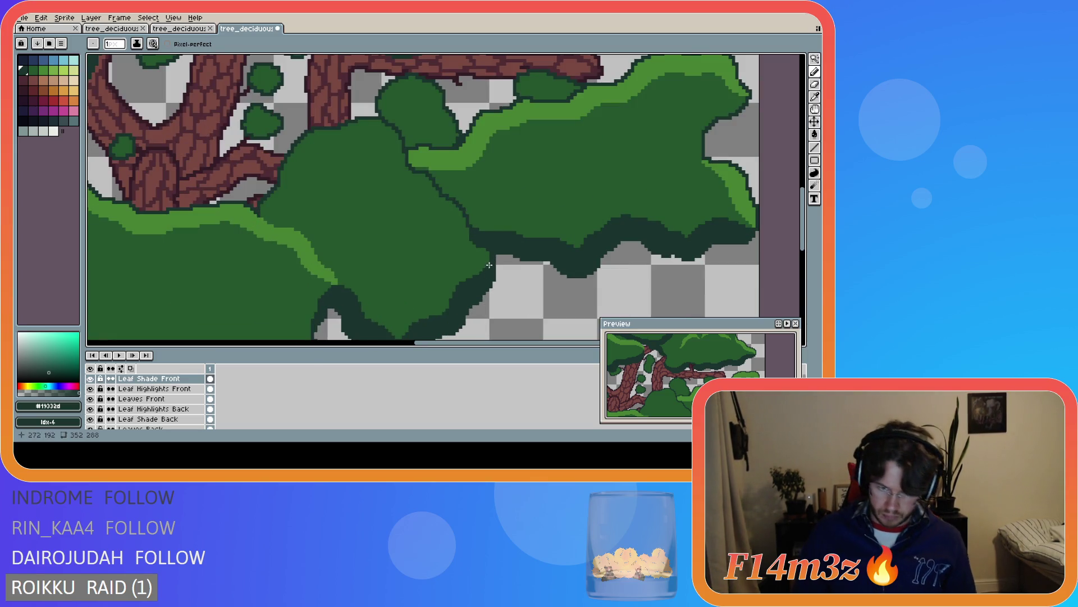
{"action": "scroll", "coordinate": [521, 302], "scroll_direction": "down", "scroll_amount": 5}
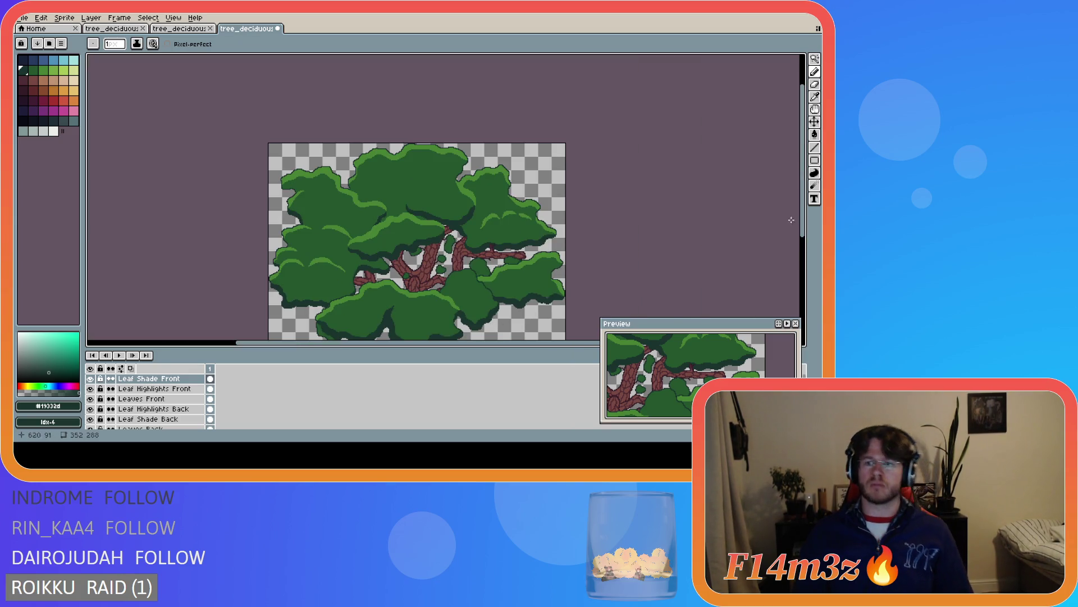
{"action": "scroll", "coordinate": [560, 254], "scroll_direction": "down", "scroll_amount": 3}
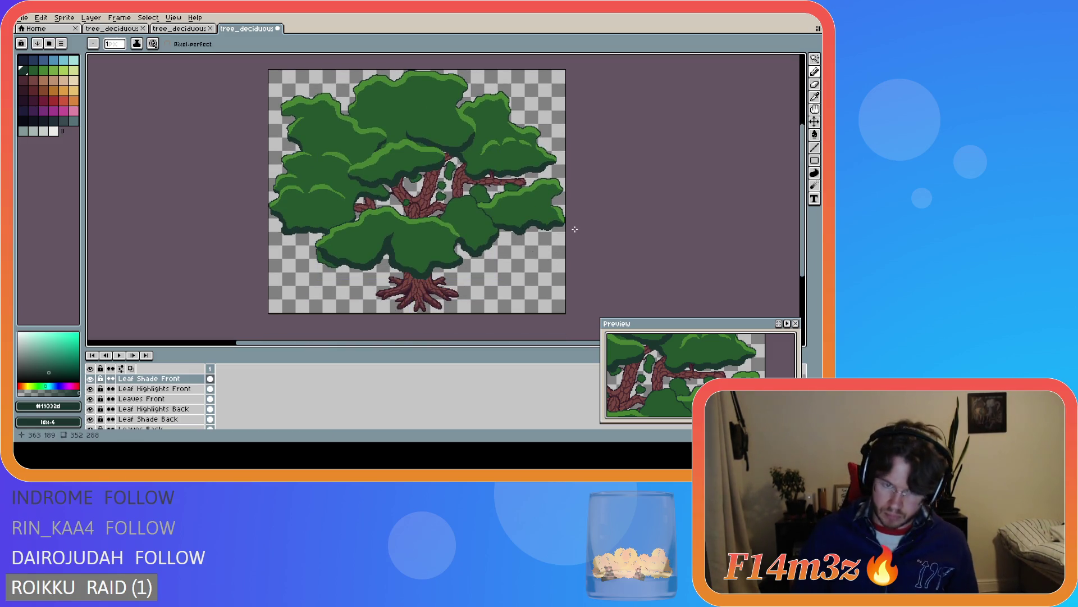
{"action": "key", "text": "ctrl+s"}
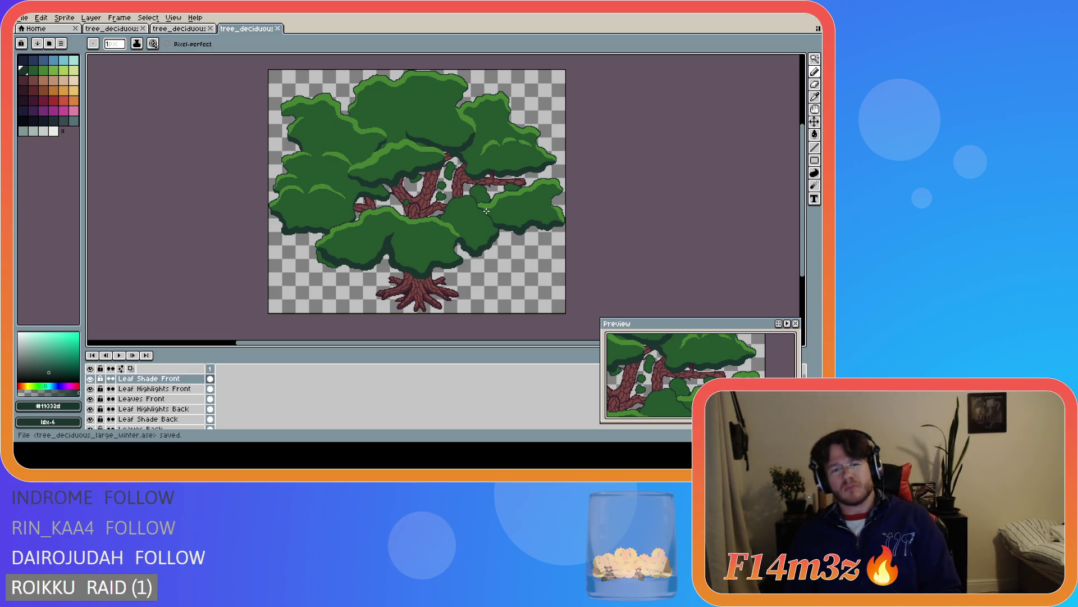
{"action": "key", "text": "ctrl+s"}
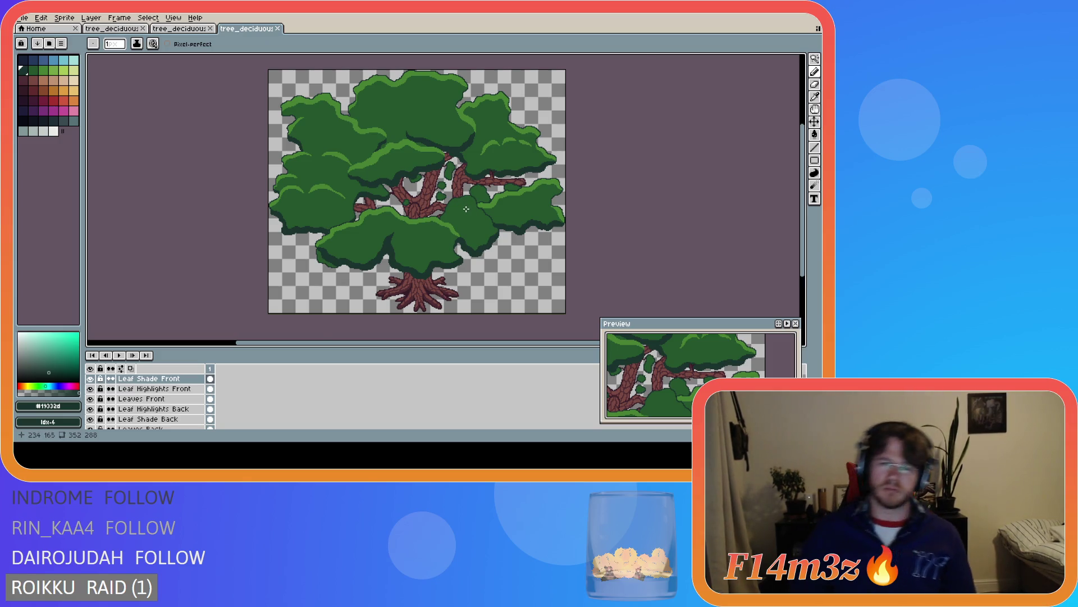
{"action": "scroll", "coordinate": [464, 207], "scroll_direction": "up", "scroll_amount": 1}
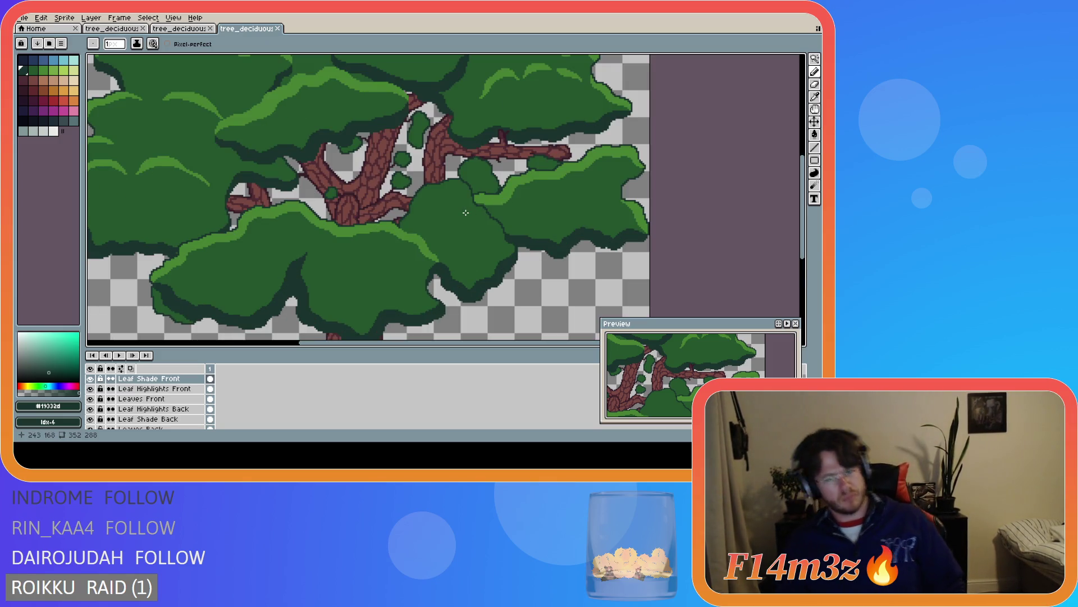